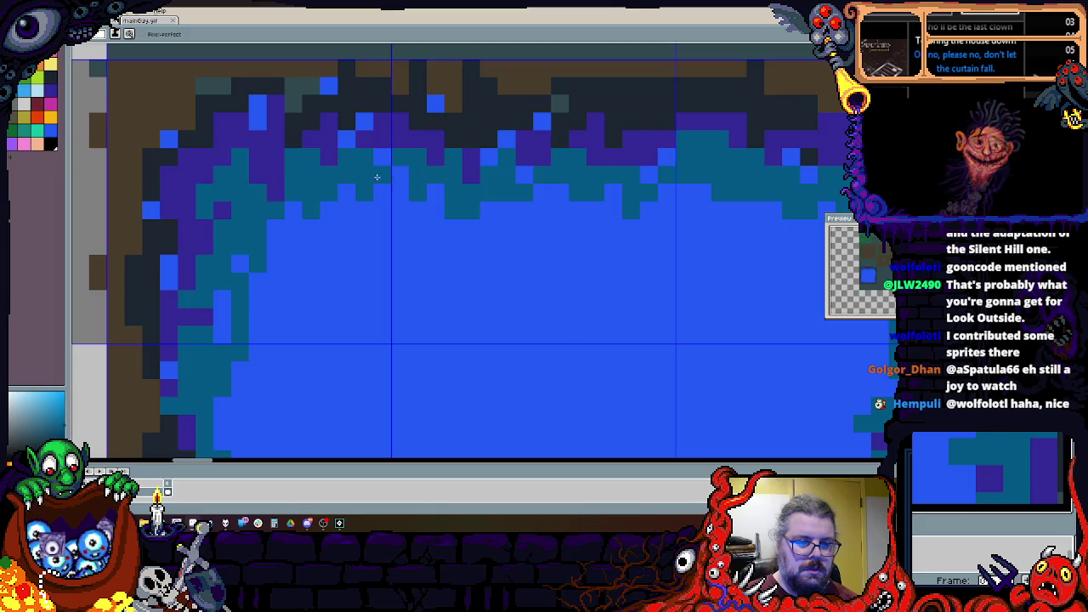
Step: Paint teal pixels along the water pool tile's top edge
scroll(377, 204, "up", 1)
scroll(260, 222, "down", 3)
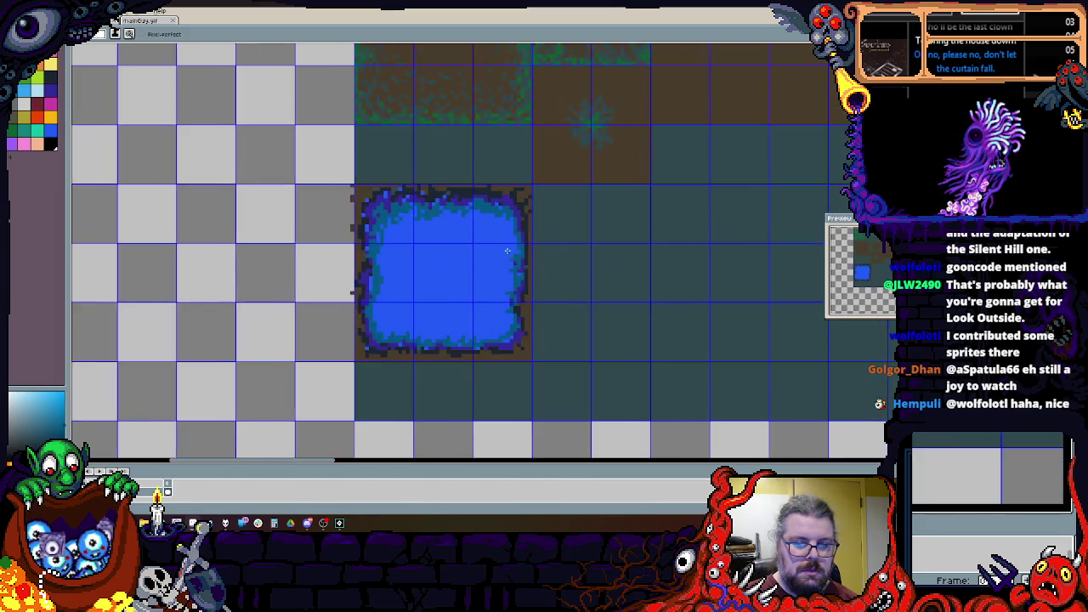
scroll(383, 340, "up", 2)
left_click_drag(379, 347, 401, 385)
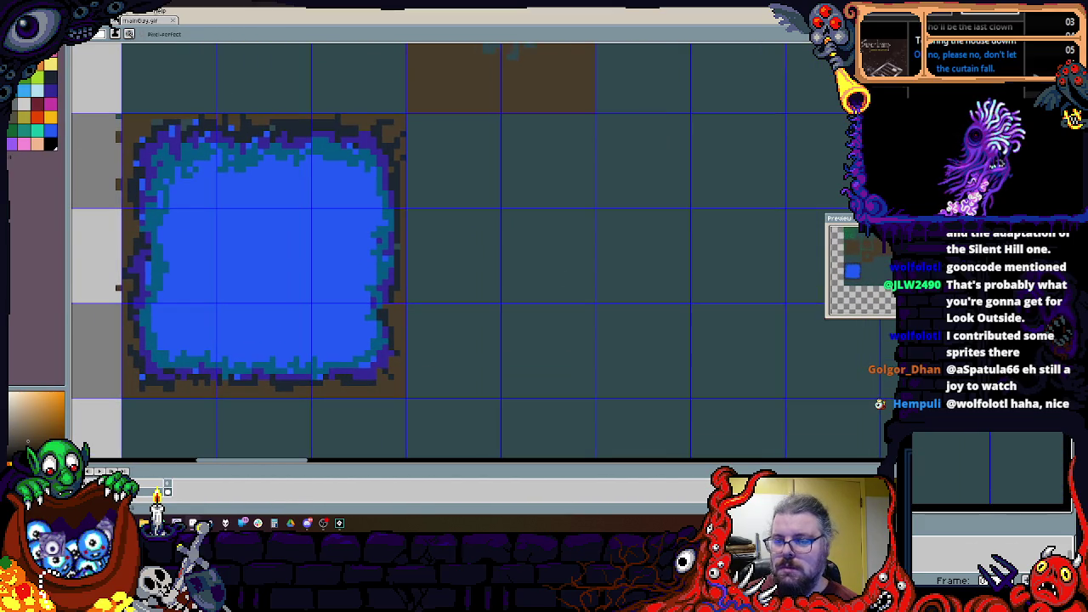
scroll(178, 165, "up", 3)
mouse_move(216, 139)
left_mouse_down()
mouse_move(306, 163)
mouse_move(471, 160)
mouse_move(672, 192)
left_mouse_up()
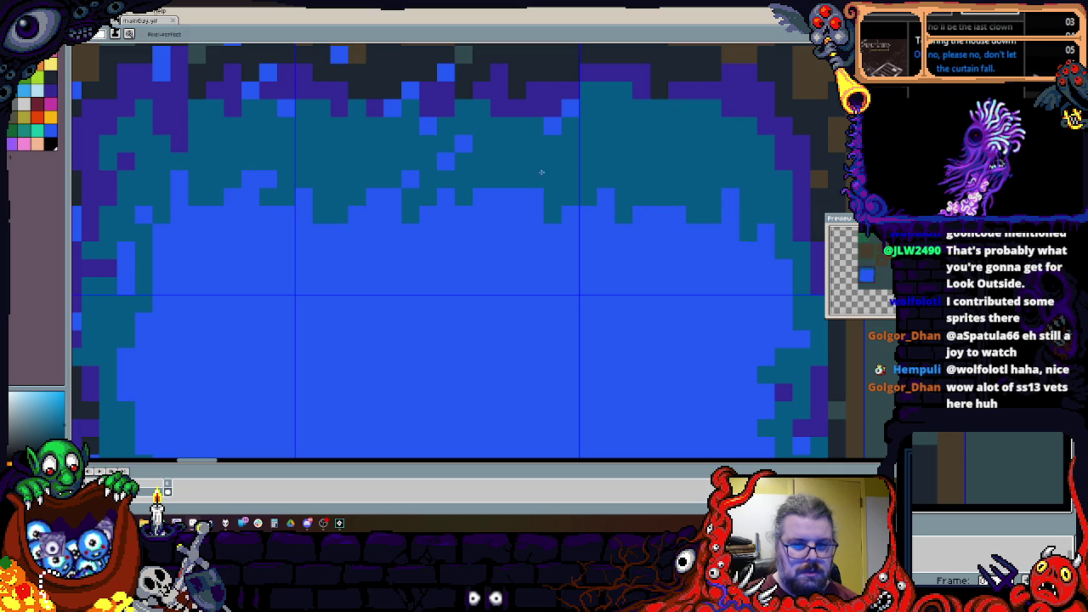
scroll(389, 134, "down", 3)
scroll(321, 173, "up", 2)
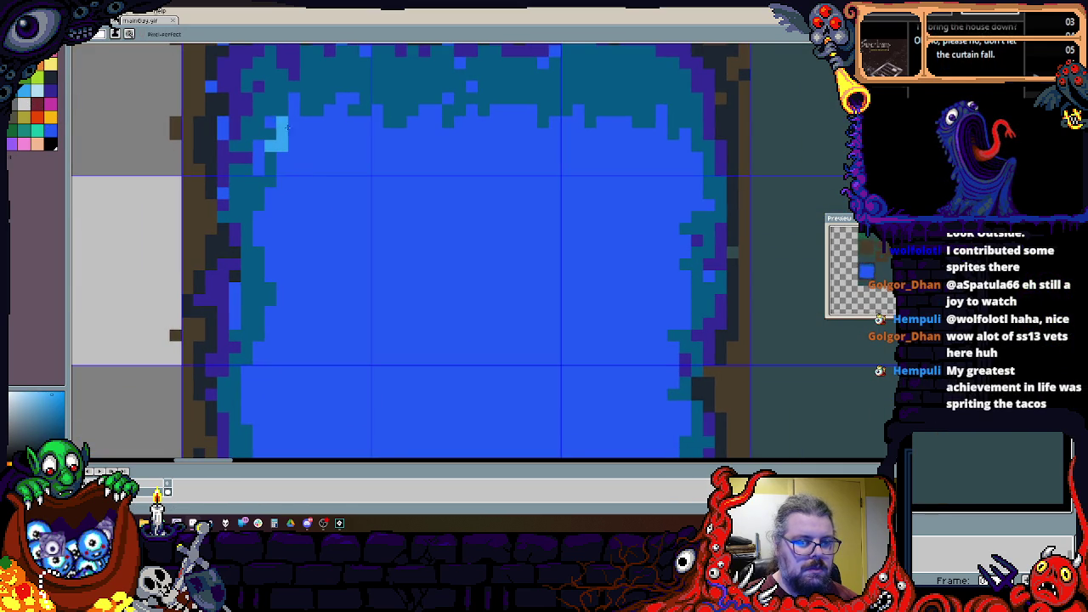
Step: Undo the stray light-cyan stroke along the pool's upper-left edge
left_click_drag(271, 145, 405, 125)
mouse_move(286, 158)
left_mouse_down()
mouse_move(274, 292)
mouse_move(335, 197)
left_mouse_up()
key("ctrl+z")
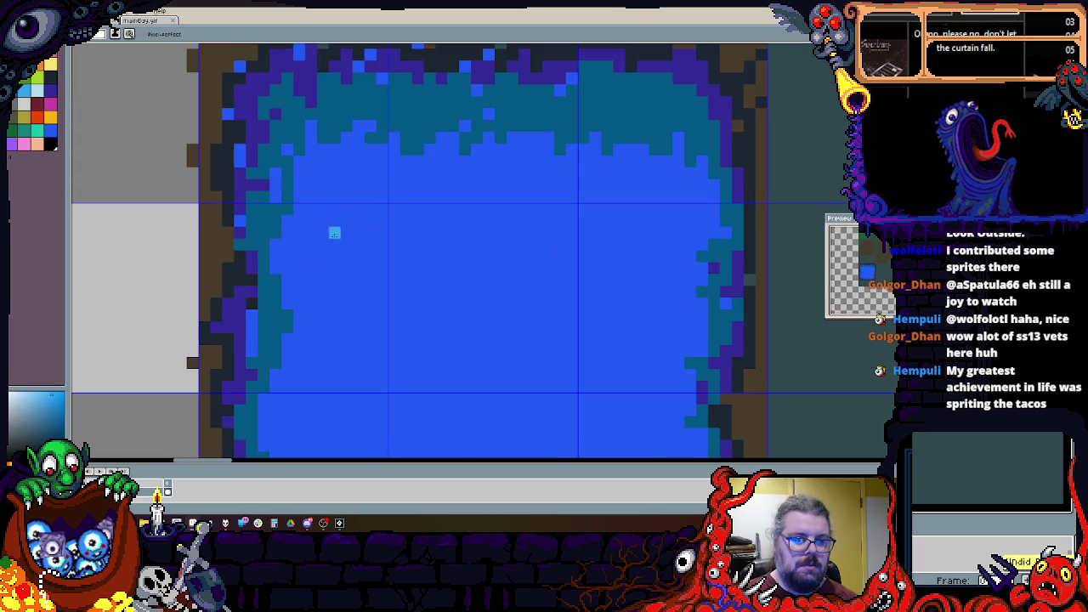
Step: Add teal pixels near the pool's bottom-right corner
scroll(340, 297, "down", 2)
scroll(281, 374, "up", 2)
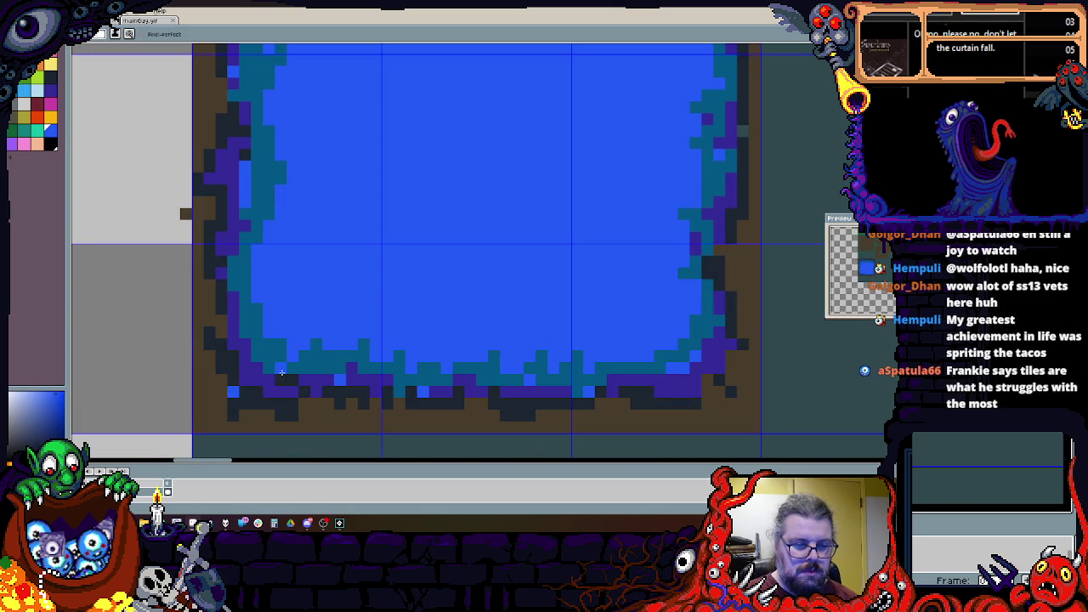
scroll(278, 366, "down", 2)
scroll(456, 335, "up", 2)
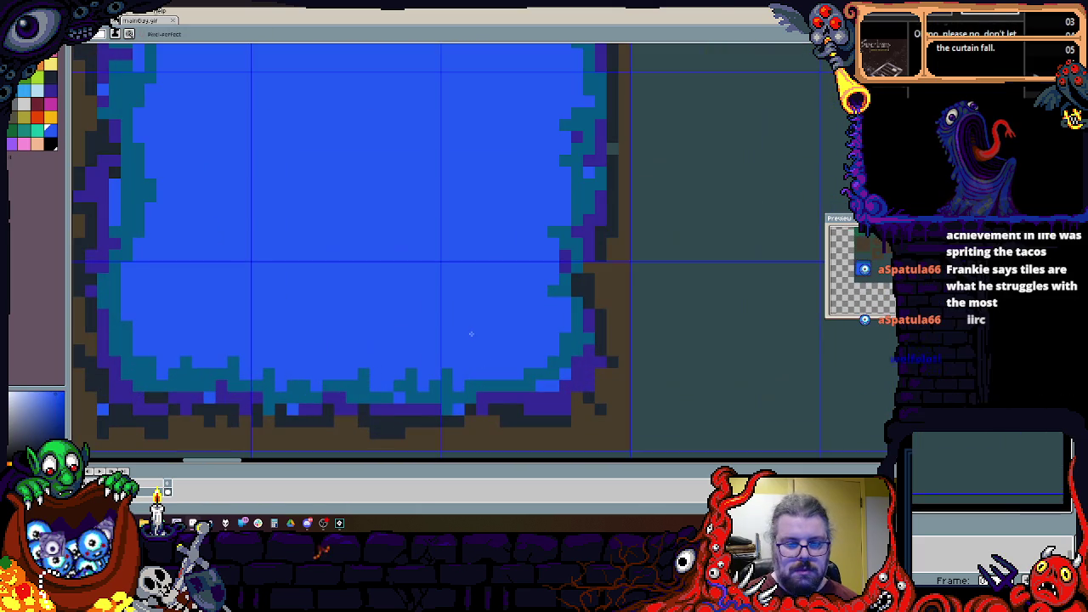
left_click_drag(536, 350, 551, 299)
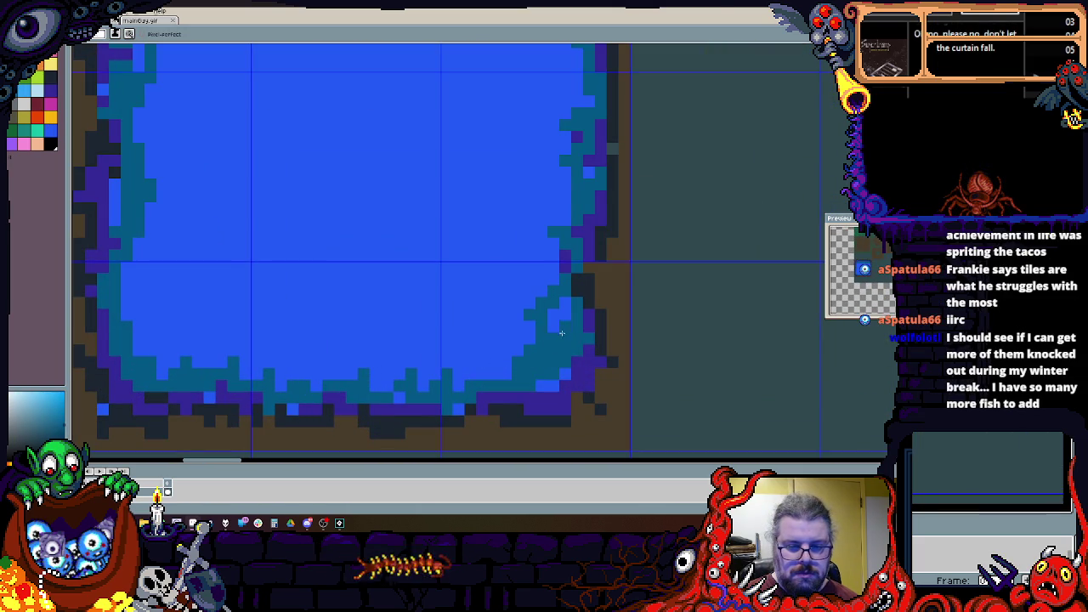
Step: Swap to a darker blue colour and pan along the pool's lower and left edges
key("x")
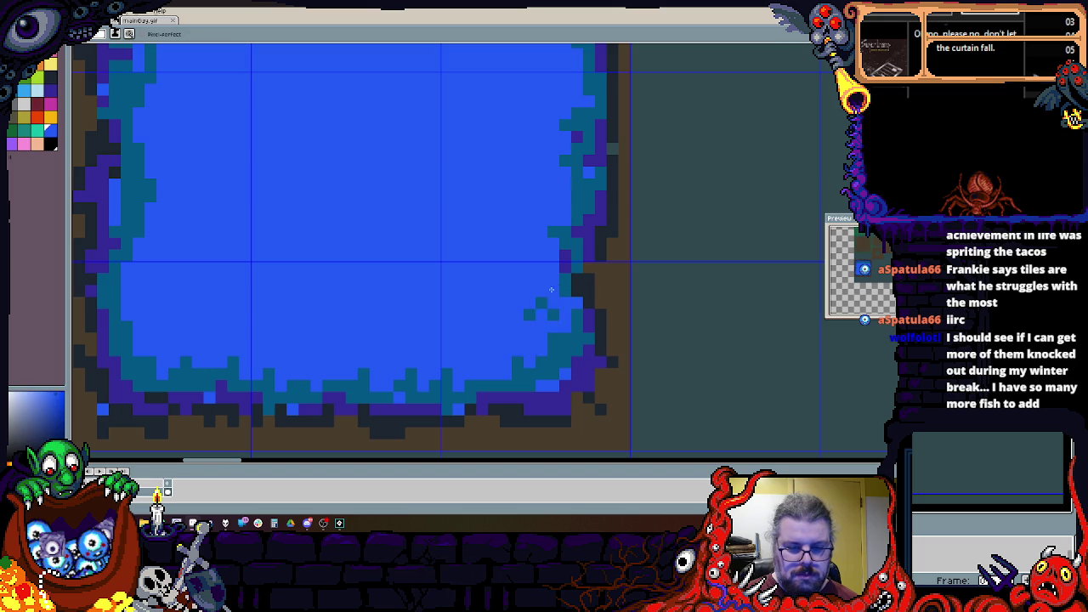
scroll(553, 286, "down", 3)
scroll(459, 311, "up", 2)
mouse_move(456, 315)
left_mouse_down()
mouse_move(482, 345)
mouse_move(497, 321)
left_mouse_up()
scroll(474, 329, "up", 2)
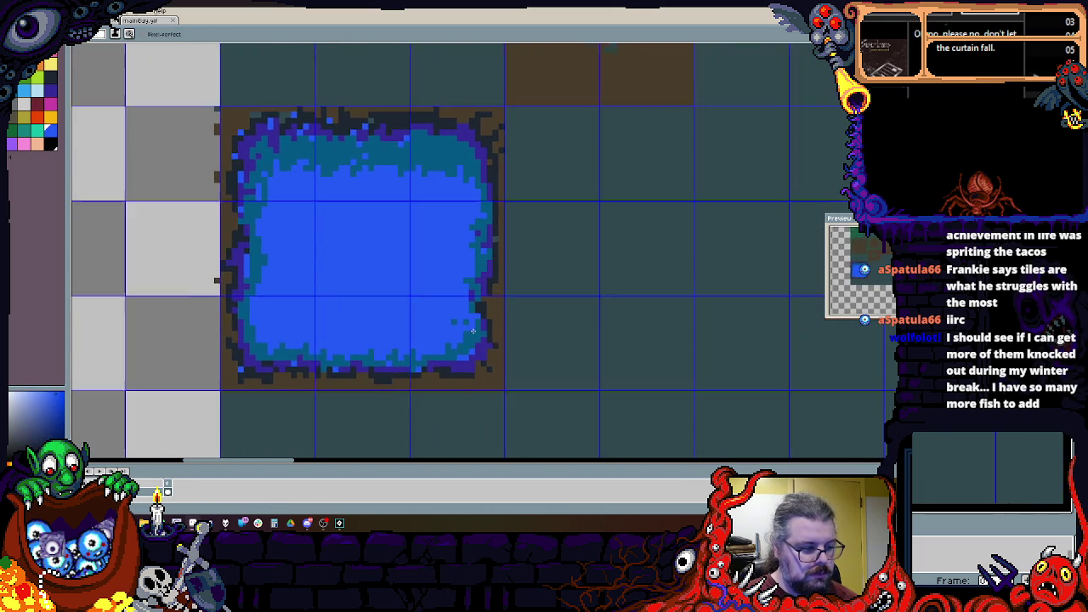
left_click_drag(507, 370, 563, 299)
scroll(486, 340, "up", 1)
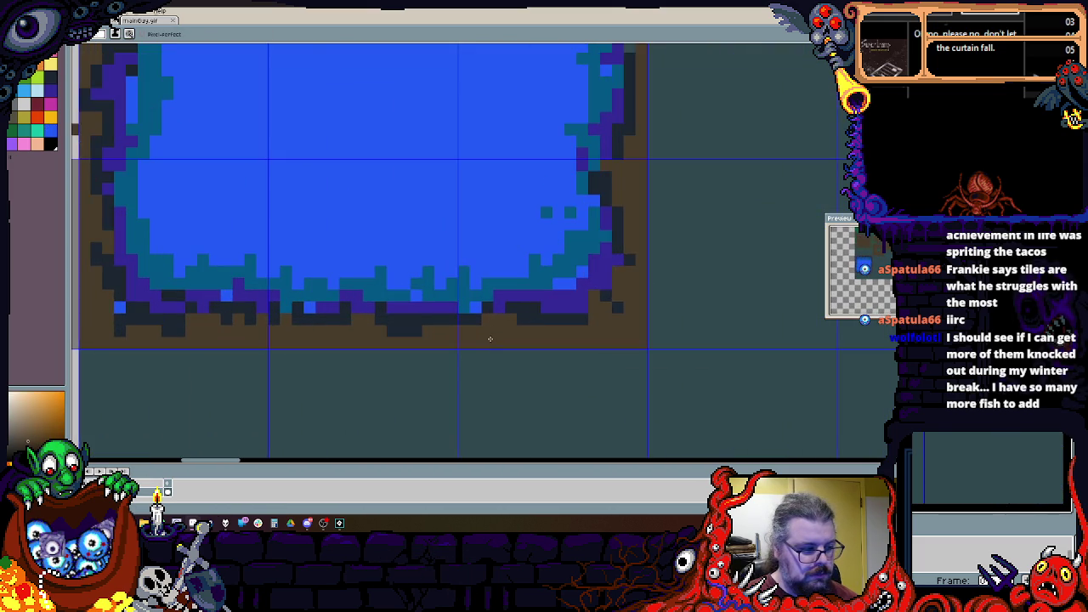
mouse_move(486, 335)
left_mouse_down()
mouse_move(482, 345)
mouse_move(684, 417)
left_mouse_up()
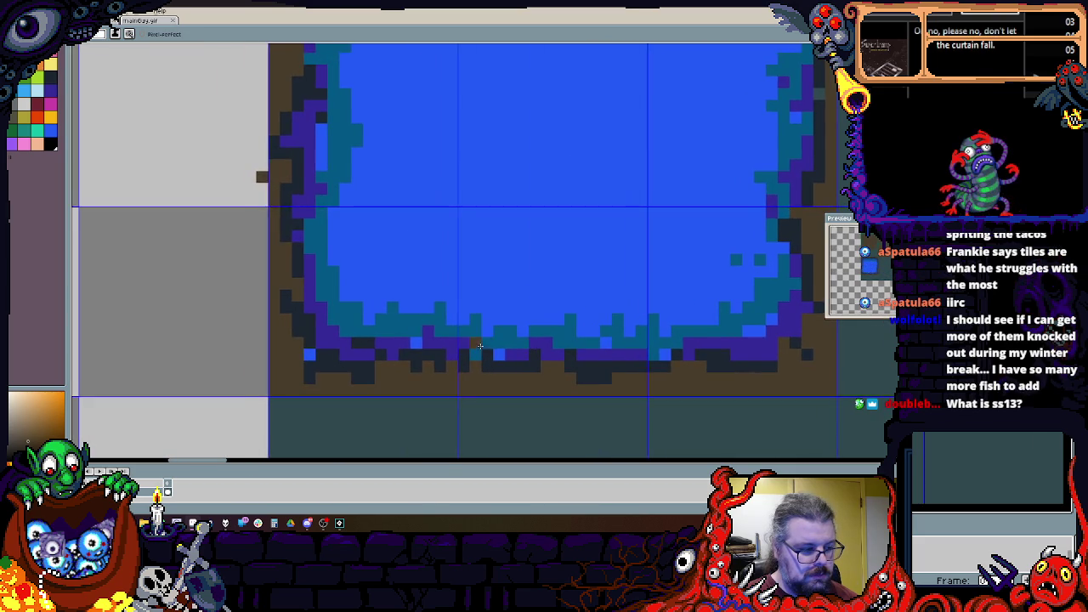
left_click_drag(386, 408, 386, 361)
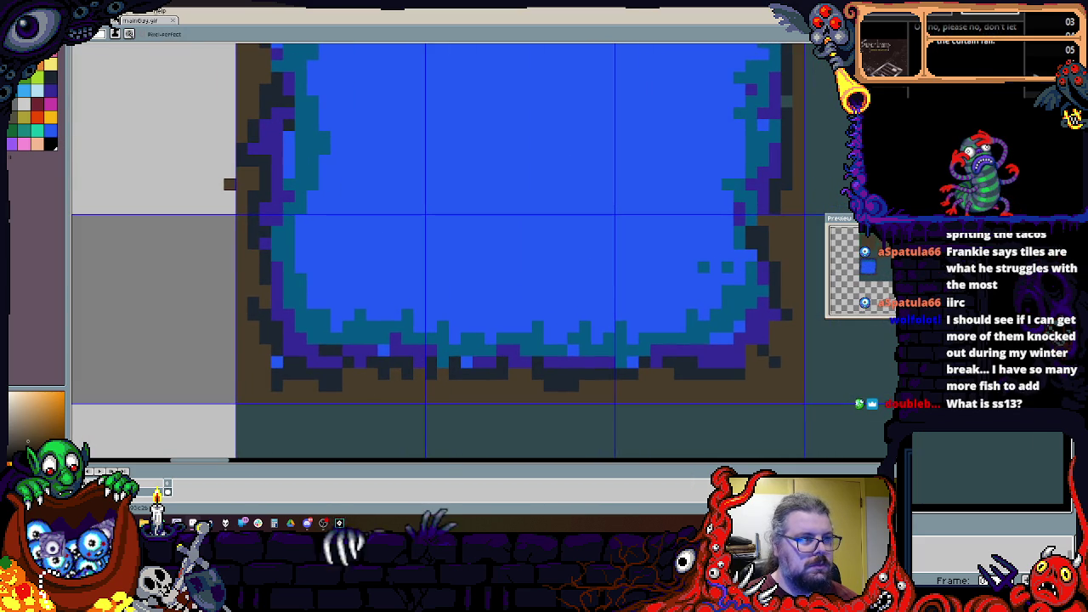
Step: Choose a blue-grey drawing colour from the palette
left_click(50, 76)
scroll(340, 379, "up", 1)
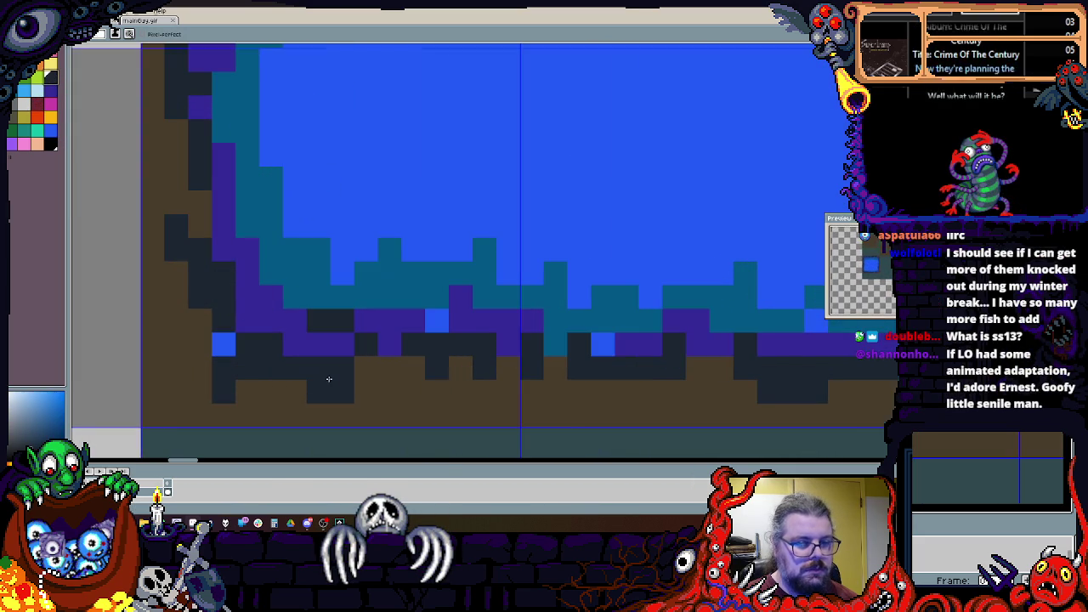
scroll(206, 322, "up", 5)
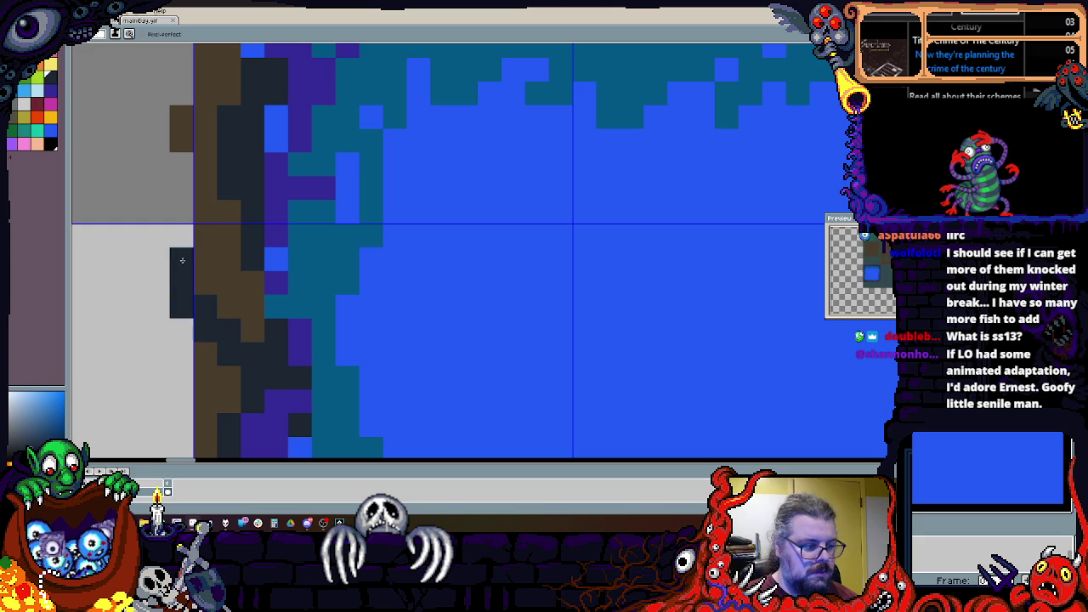
scroll(207, 316, "up", 5)
scroll(221, 257, "down", 2)
scroll(324, 294, "down", 3)
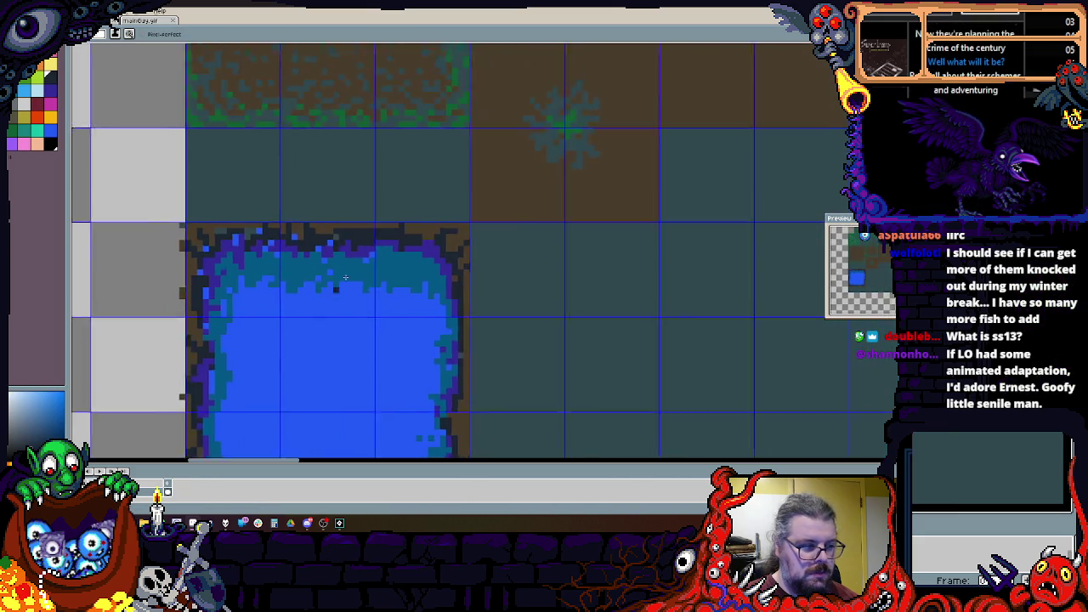
scroll(324, 294, "up", 1)
Step: Sample the brown and dark blue colours from the pool artwork
left_click(362, 196, "alt")
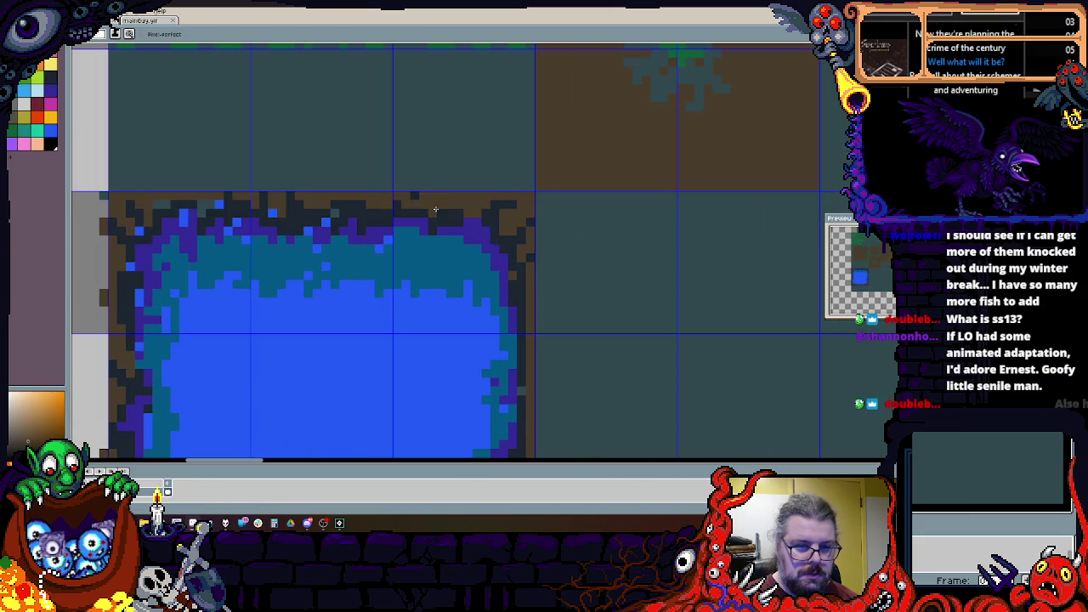
scroll(290, 220, "down", 2)
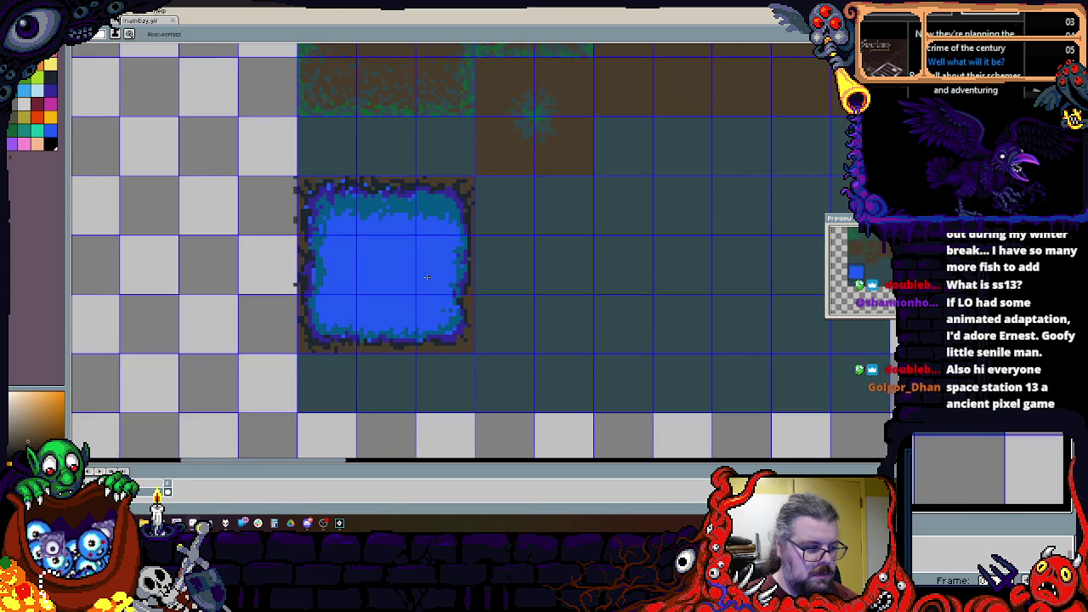
scroll(450, 291, "up", 4)
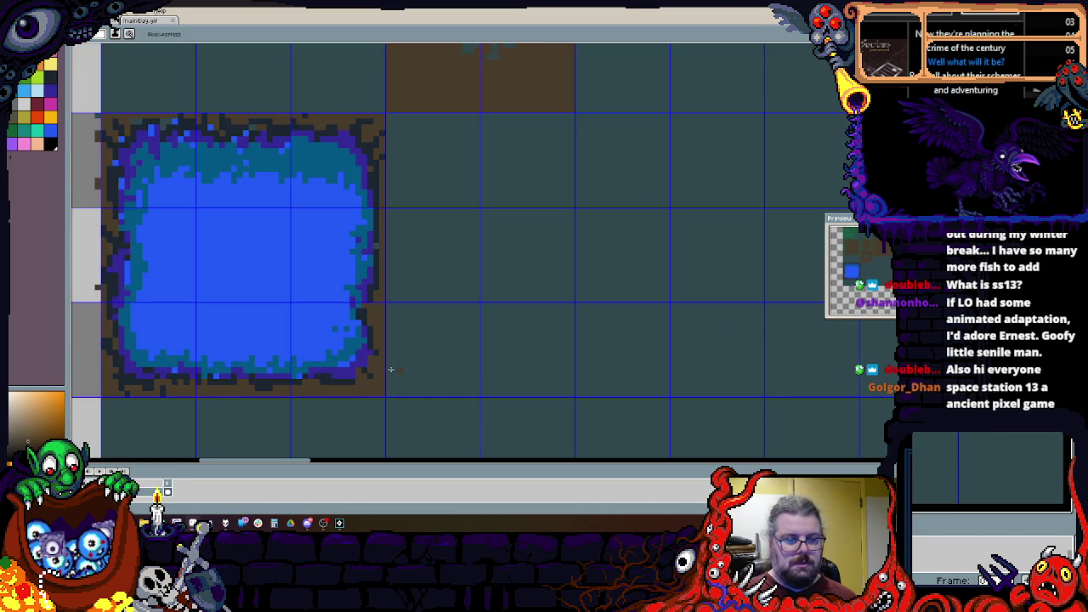
left_click(365, 366, "alt")
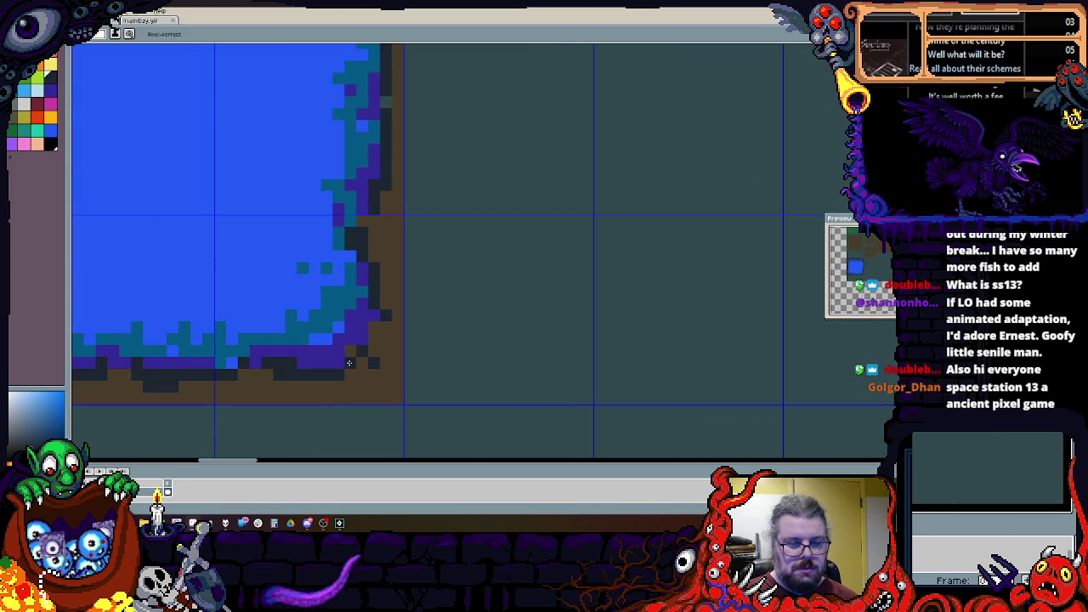
scroll(365, 366, "down", 3)
scroll(355, 332, "up", 1)
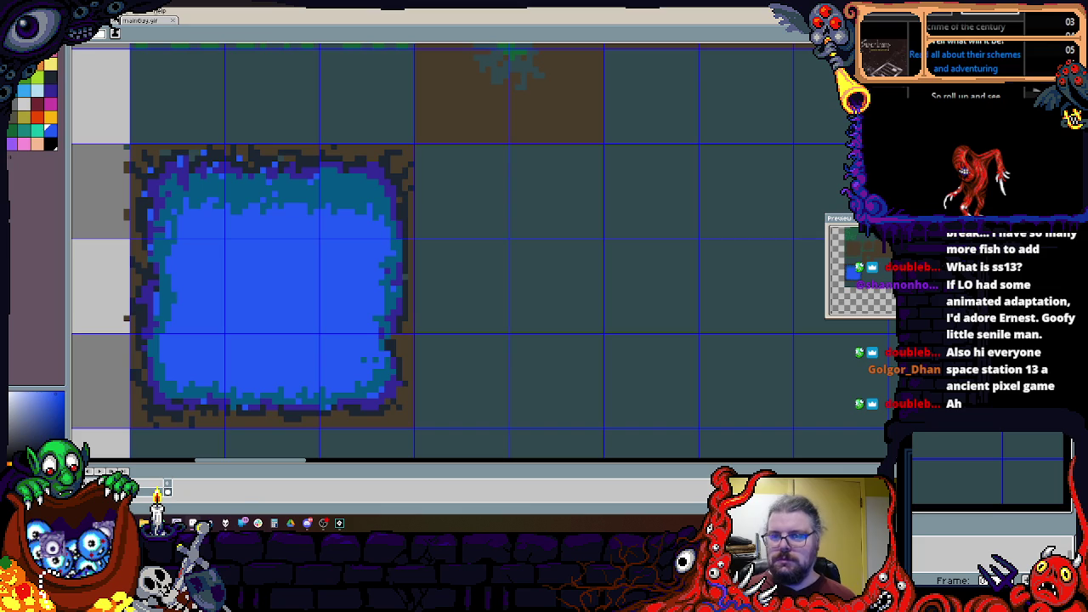
Step: Fill the two tiles right of the pool solid blue and paint a brown patch on them
mouse_move(417, 147)
left_mouse_down()
mouse_move(599, 313)
mouse_move(602, 330)
left_mouse_up()
left_click(523, 274)
scroll(523, 274, "up", 1)
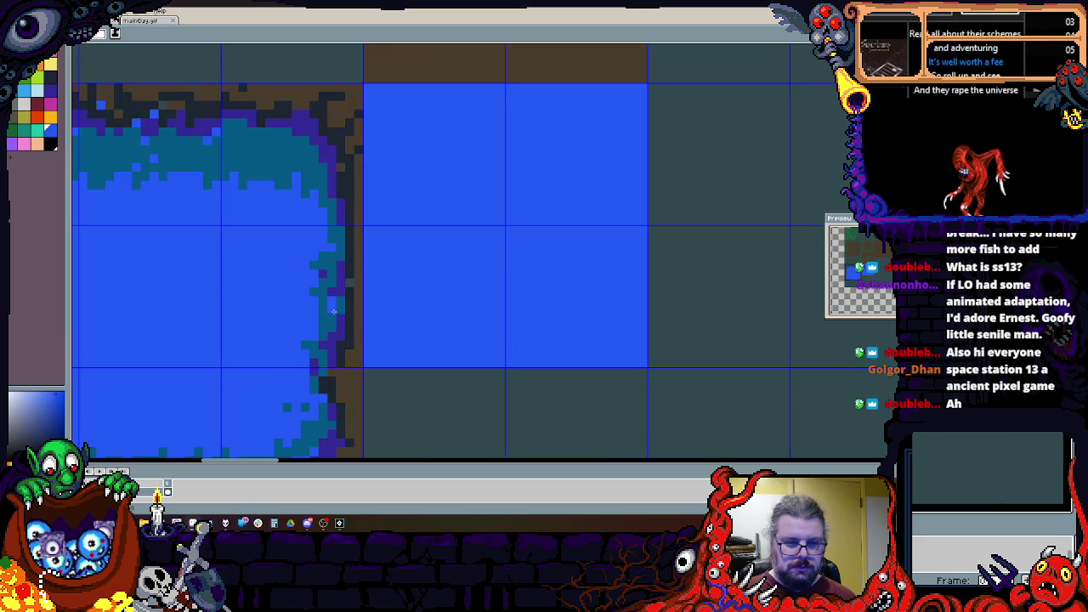
left_click(357, 326, "alt")
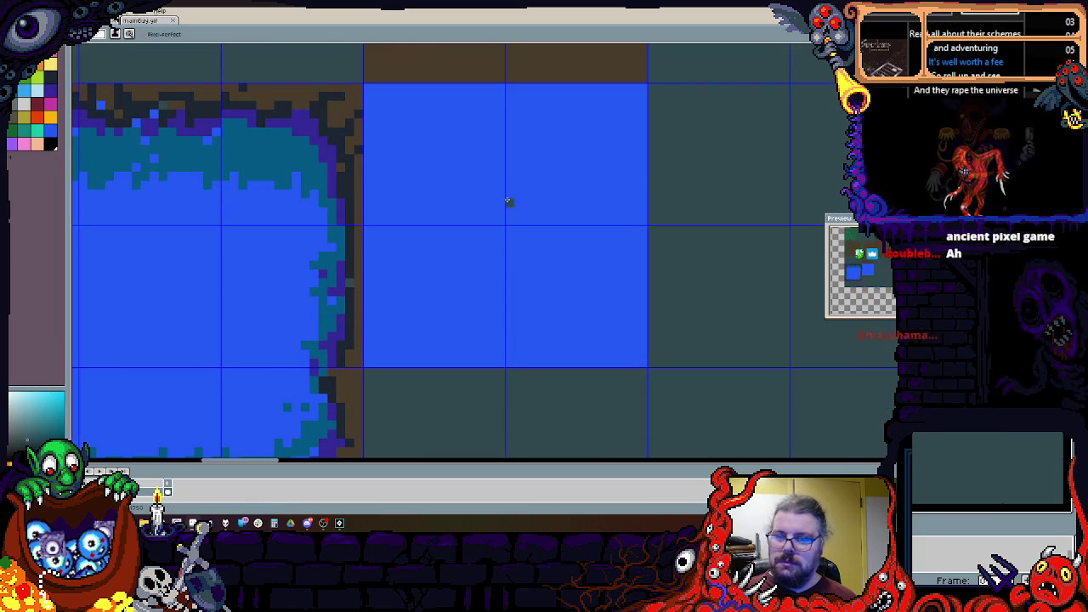
left_click(359, 243, "alt")
left_click_drag(516, 230, 498, 223)
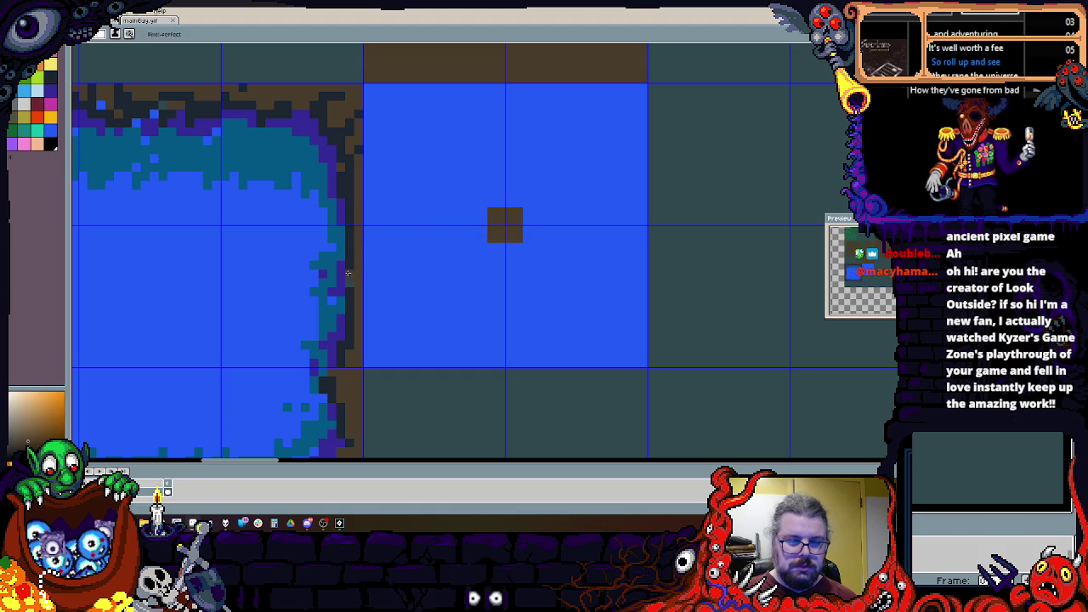
Step: Outline the brown blob with dark pixels and add purple around its sides
left_click(398, 246, "alt")
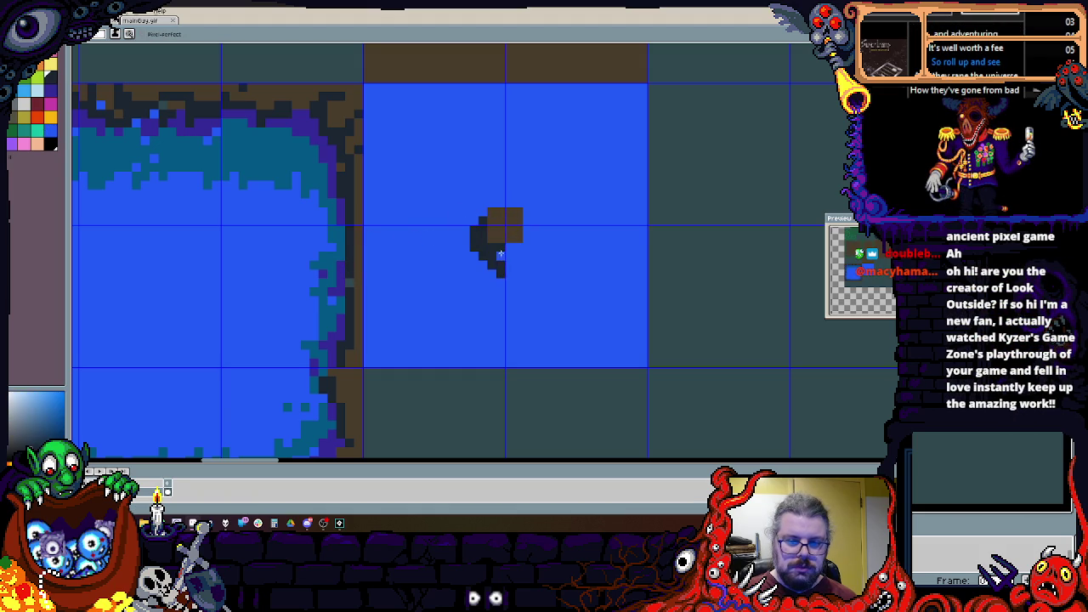
left_click_drag(500, 246, 503, 267)
mouse_move(536, 223)
left_mouse_down()
mouse_move(501, 185)
mouse_move(511, 199)
left_mouse_up()
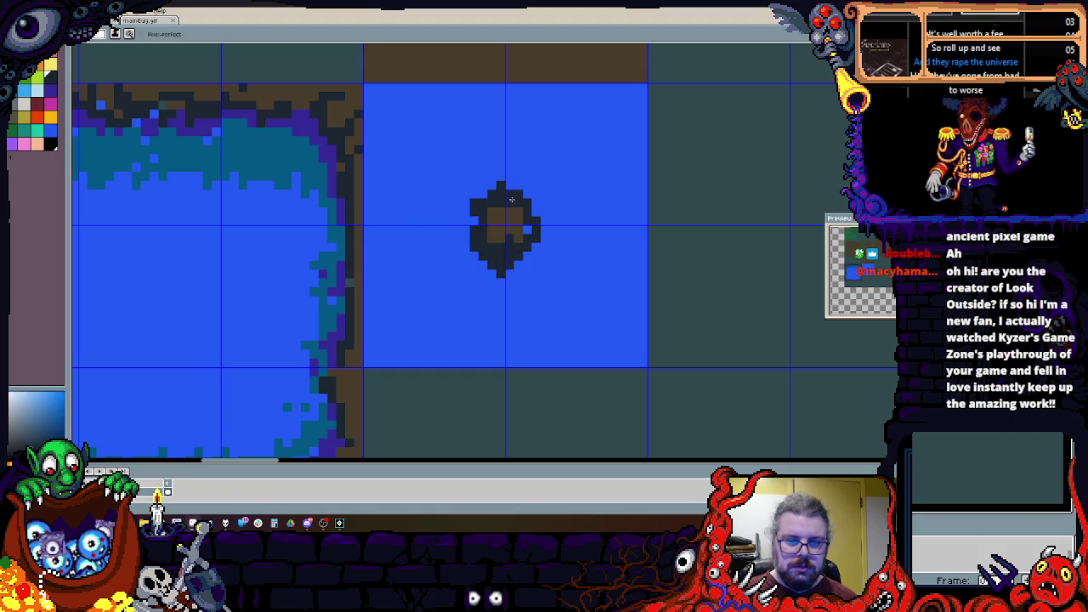
left_click(340, 231, "alt")
left_click(466, 219)
mouse_move(470, 228)
left_mouse_down()
mouse_move(483, 282)
mouse_move(523, 291)
mouse_move(551, 252)
mouse_move(525, 191)
mouse_move(488, 194)
mouse_move(469, 216)
left_mouse_up()
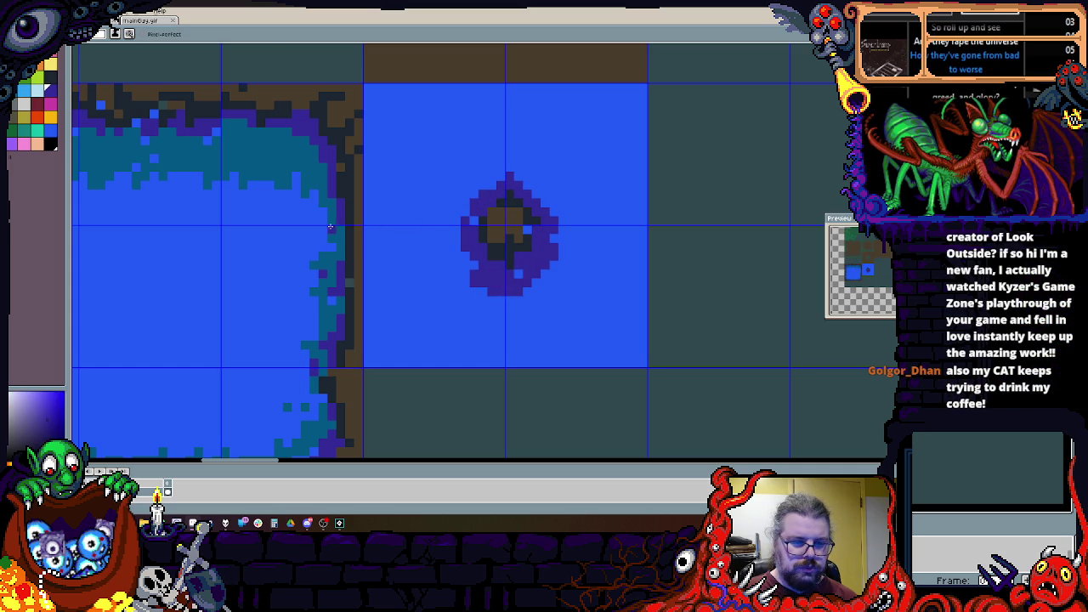
Step: Paint teal pixels along the blob's lower-right side and left edge
left_click(331, 227, "alt")
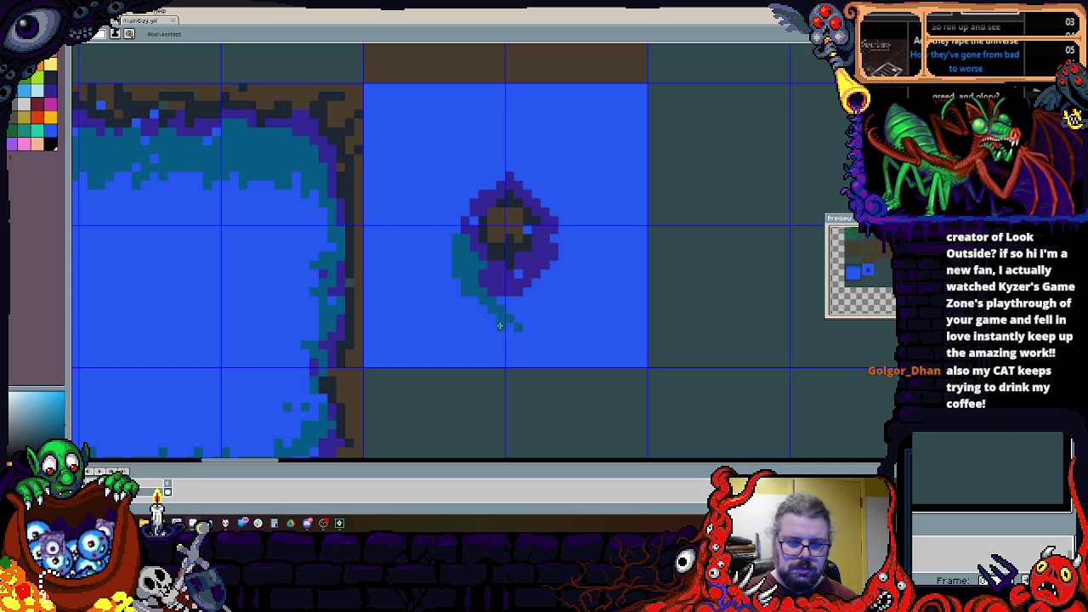
left_click_drag(542, 330, 553, 224)
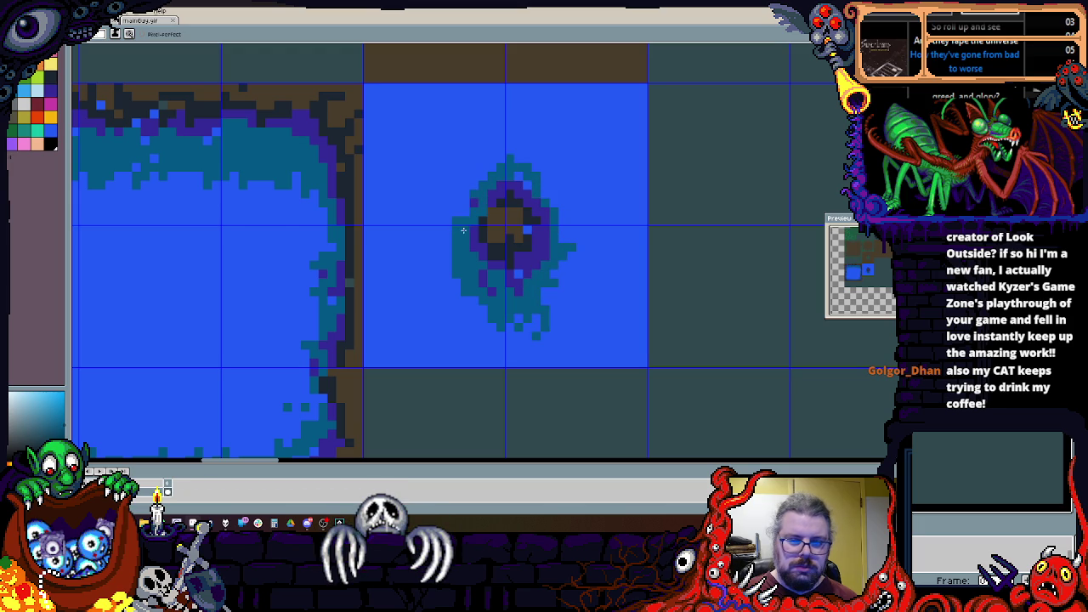
left_click_drag(464, 176, 445, 240)
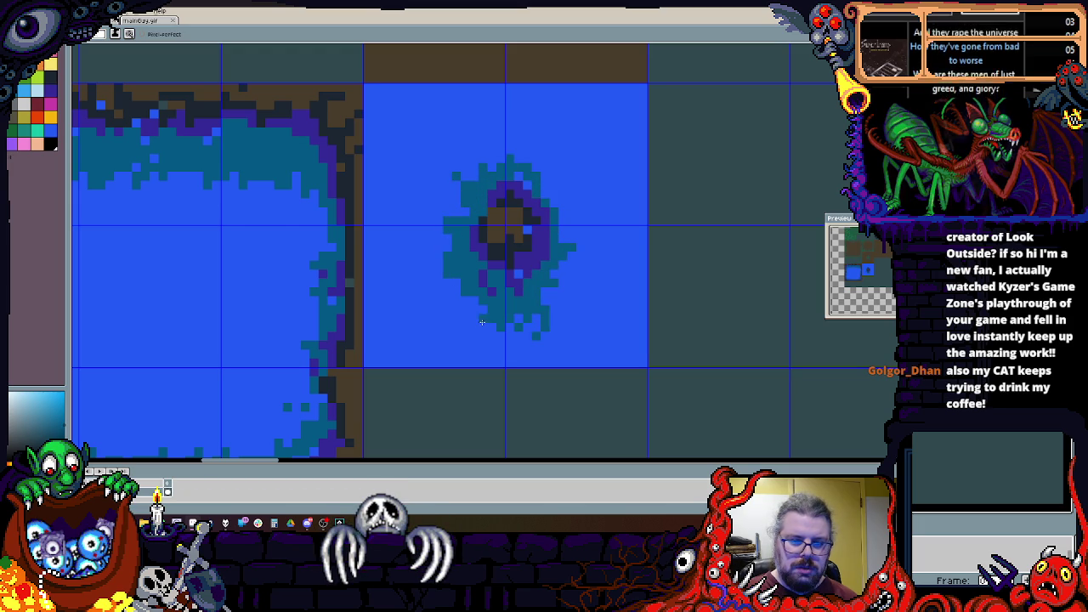
scroll(434, 276, "down", 2)
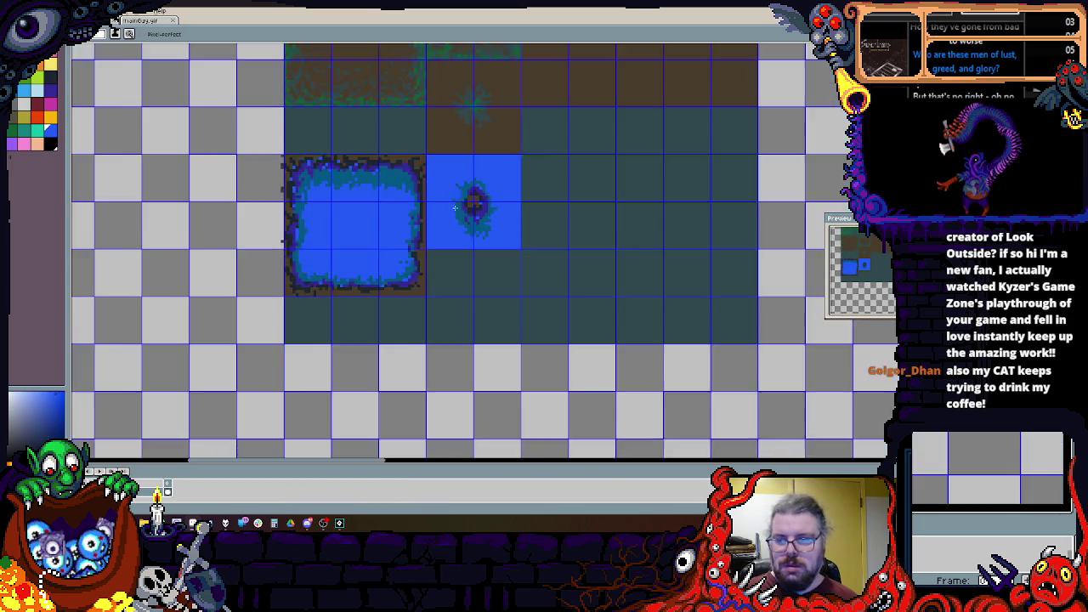
Step: Select the large blue pool tile with the marquee
scroll(444, 270, "up", 1)
scroll(455, 225, "down", 2)
scroll(510, 272, "up", 2)
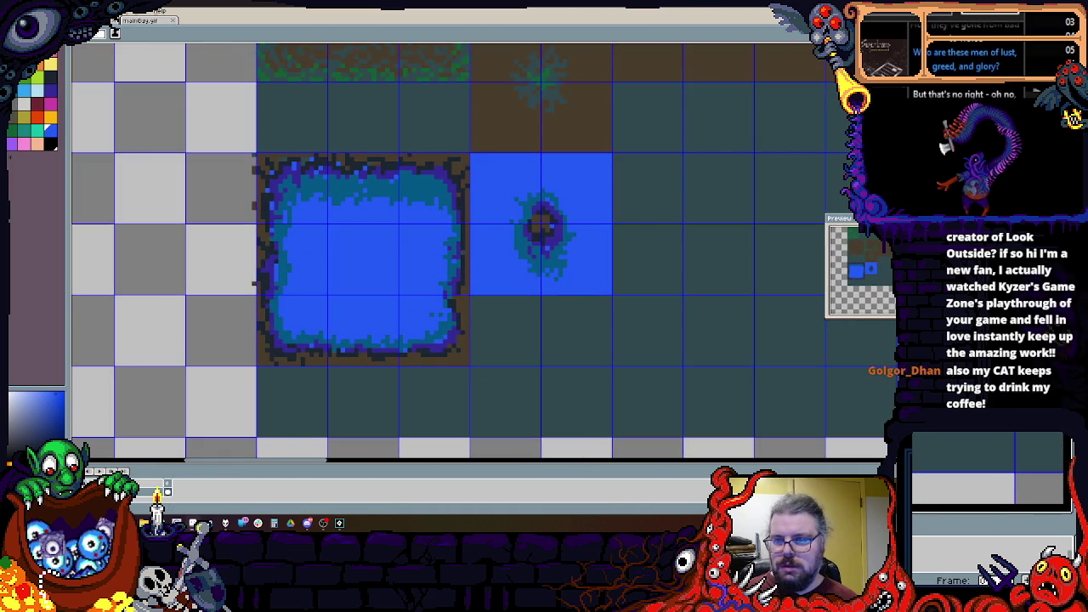
scroll(489, 249, "down", 3)
scroll(489, 250, "up", 2)
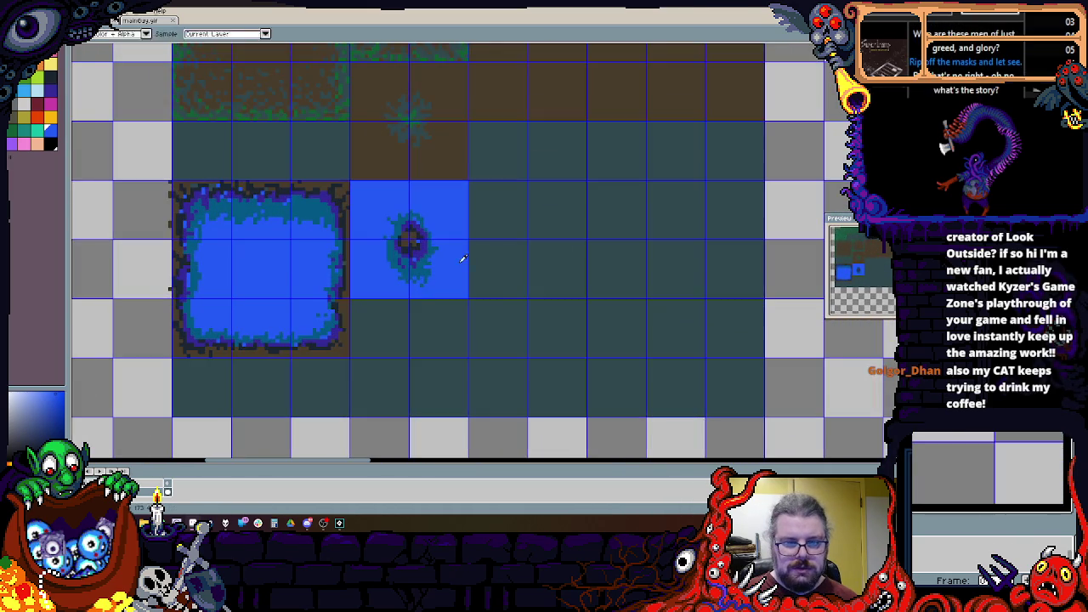
scroll(463, 259, "down", 1)
scroll(347, 237, "up", 3)
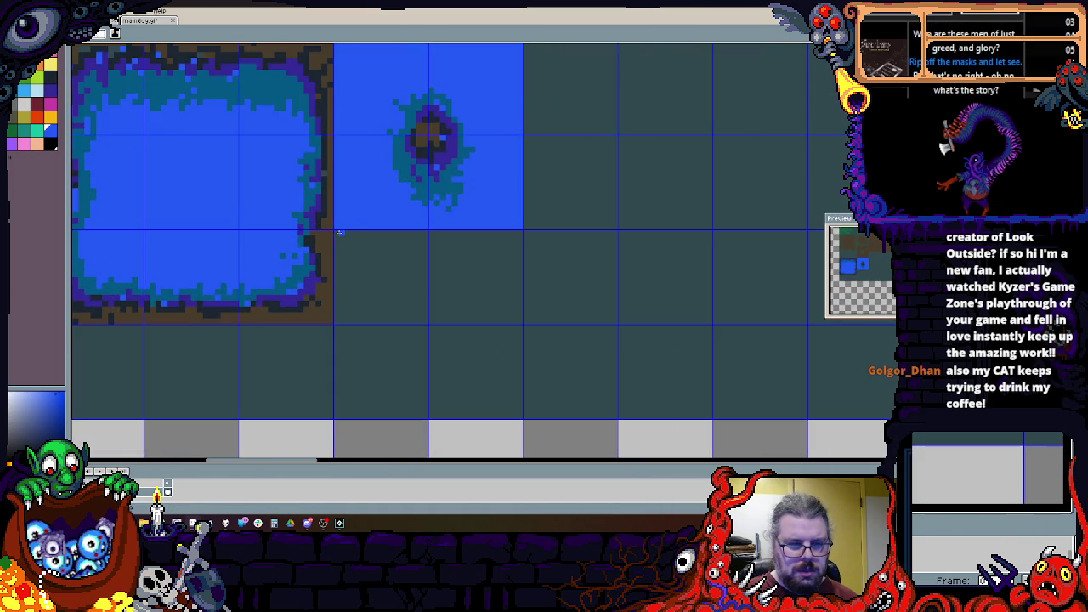
scroll(336, 231, "down", 2)
scroll(545, 250, "up", 1)
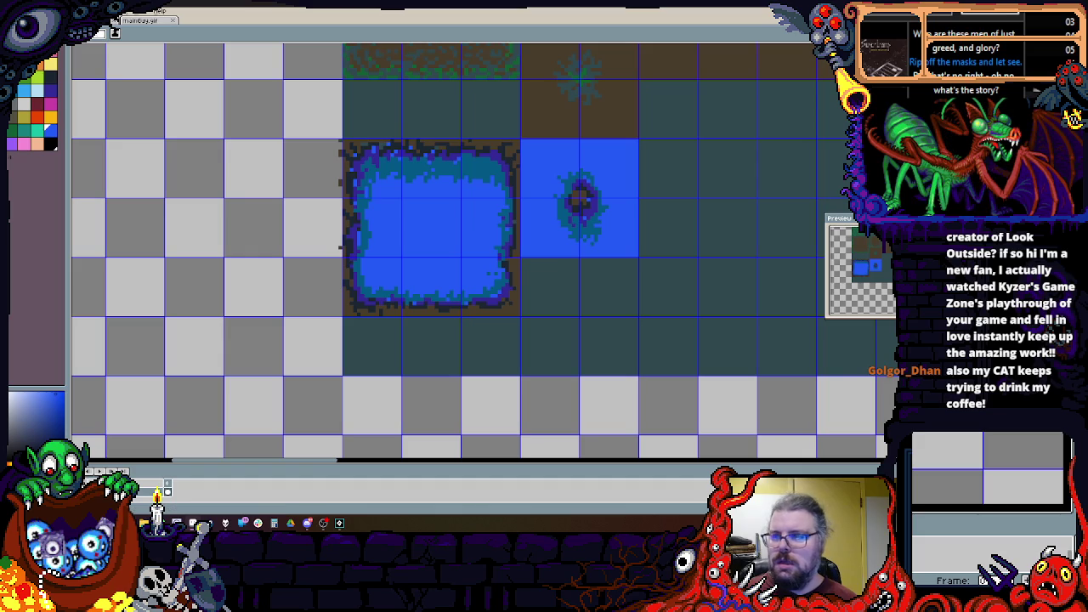
scroll(529, 139, "up", 1)
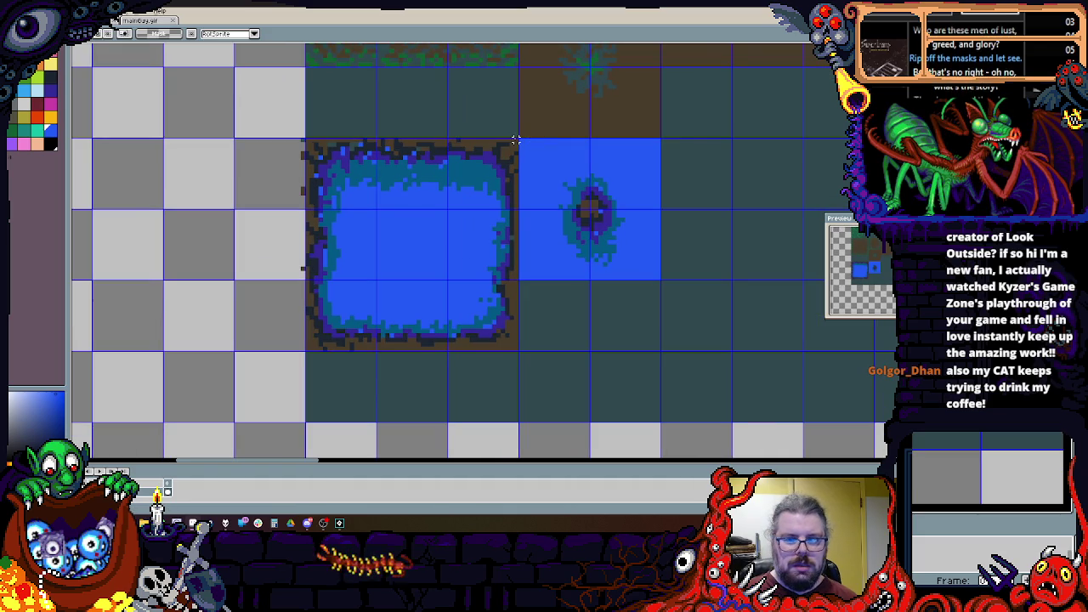
left_click(311, 332)
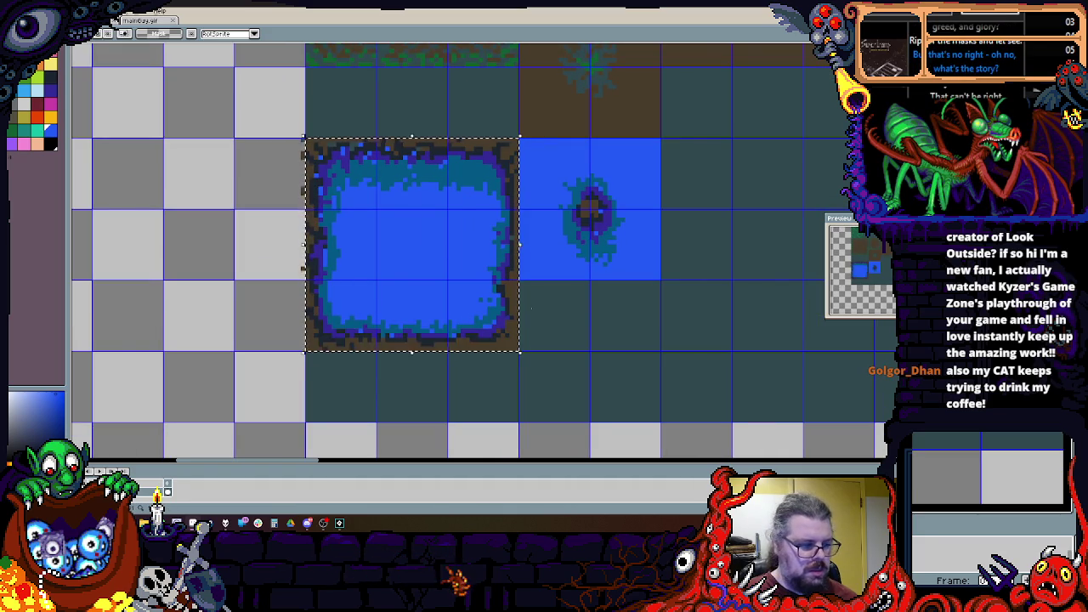
Step: Drag a copy of the pool tile beside the blob tile, drop it, and return to the pencil
left_click_drag(627, 295, 337, 292)
mouse_move(175, 253)
left_mouse_down()
mouse_move(534, 257)
mouse_move(525, 255)
left_mouse_up()
key("plus")
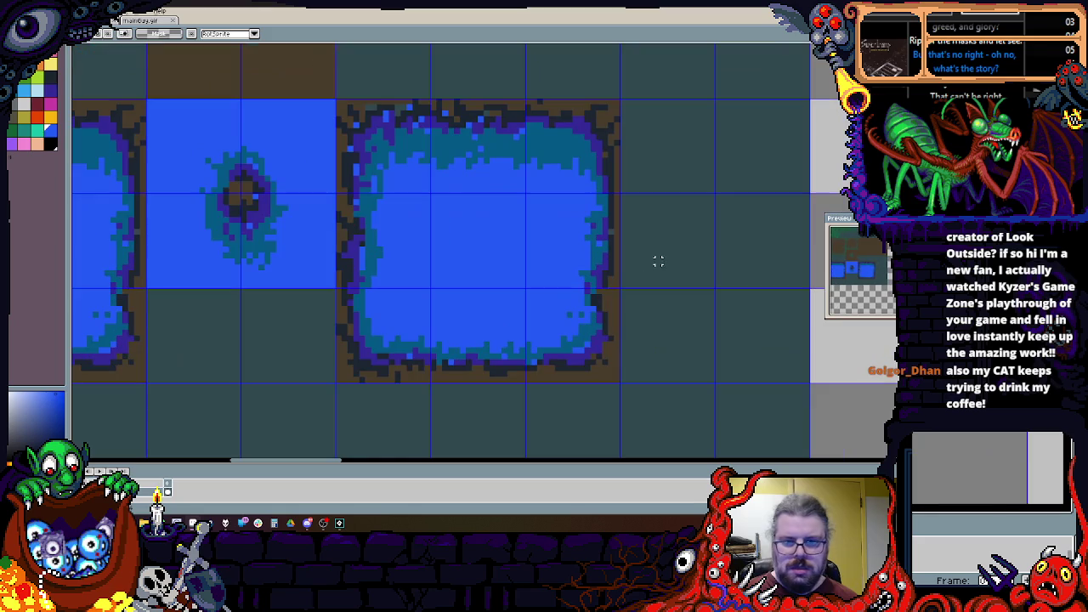
key("b")
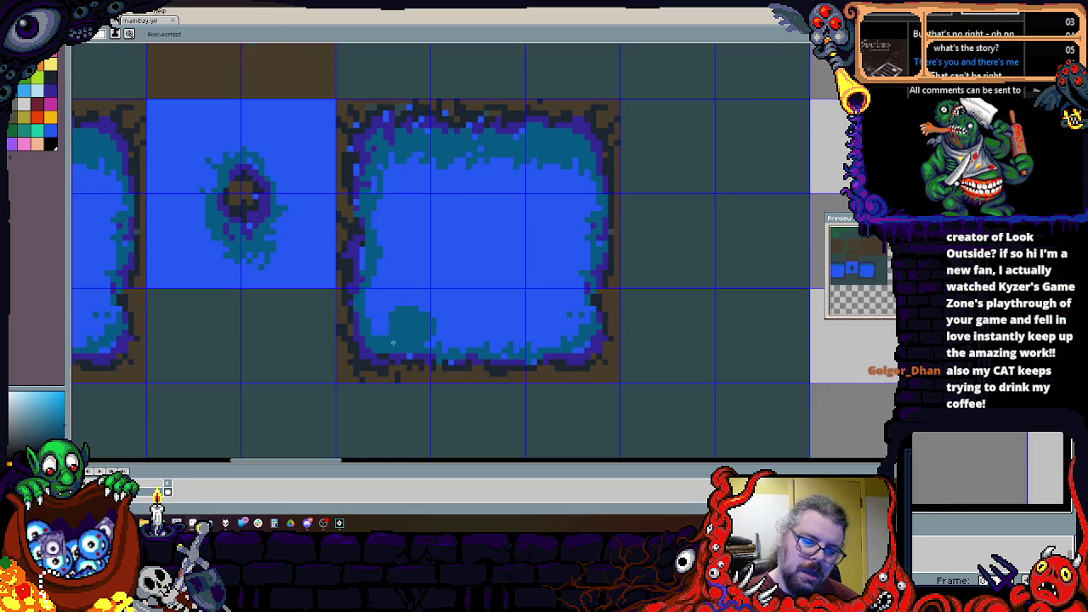
Step: Paint over the copied pool's light-blue water in dark teal, starting from its left side
mouse_move(383, 291)
left_mouse_down()
mouse_move(407, 279)
mouse_move(393, 174)
mouse_move(429, 162)
mouse_move(433, 318)
mouse_move(435, 194)
mouse_move(464, 281)
mouse_move(527, 228)
mouse_move(526, 337)
left_mouse_up()
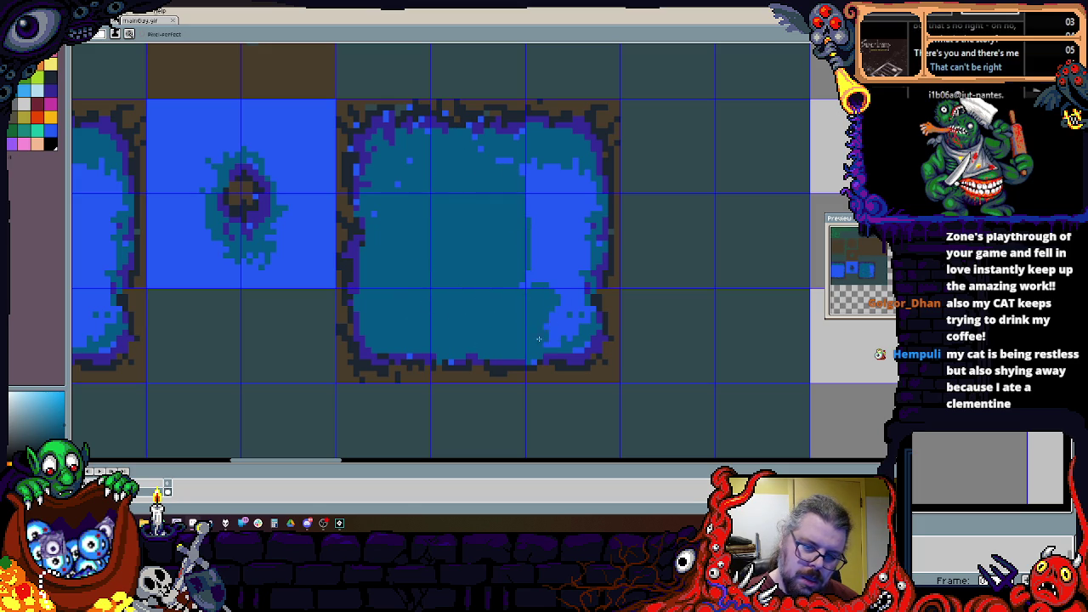
mouse_move(580, 299)
left_mouse_down()
mouse_move(579, 170)
mouse_move(554, 263)
mouse_move(545, 223)
left_mouse_up()
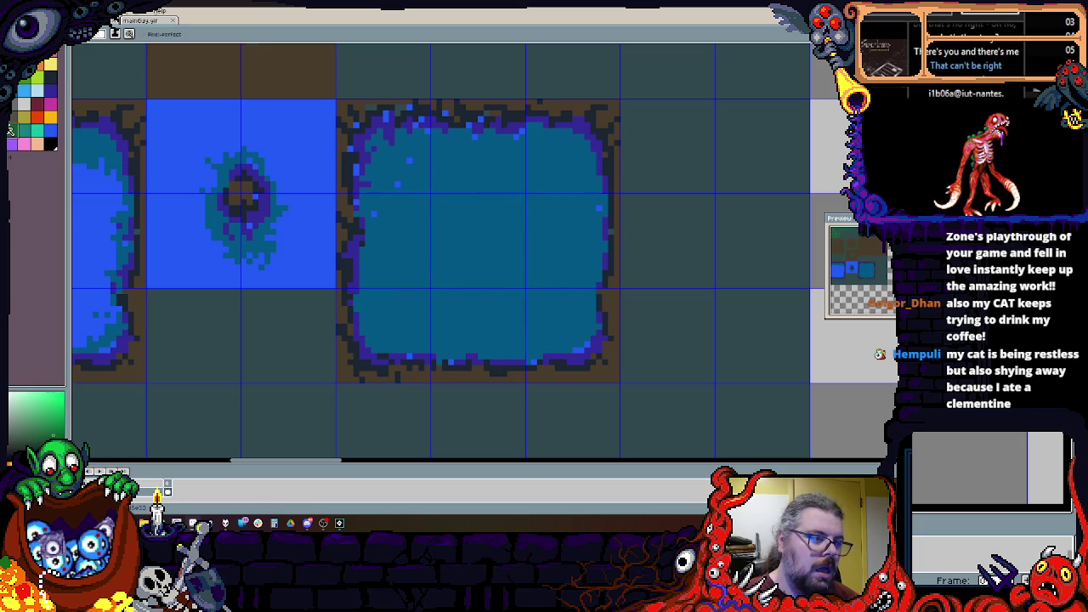
scroll(381, 213, "up", 2)
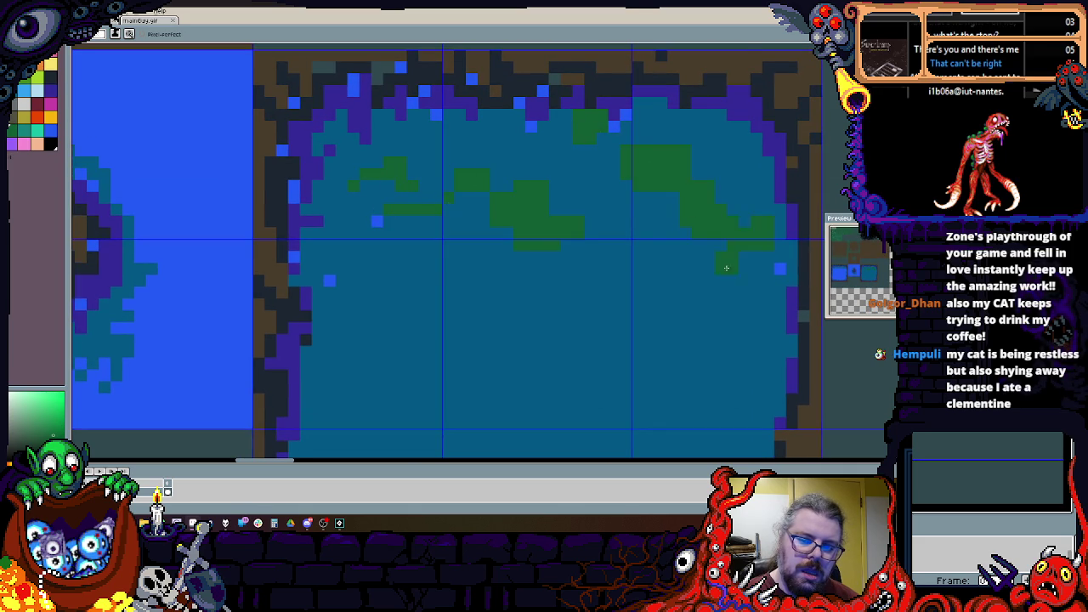
Step: Pick light teal and paint a patch near the copied pool's top left
left_click_drag(734, 256, 607, 187)
scroll(668, 260, "down", 3)
scroll(595, 307, "left", 2)
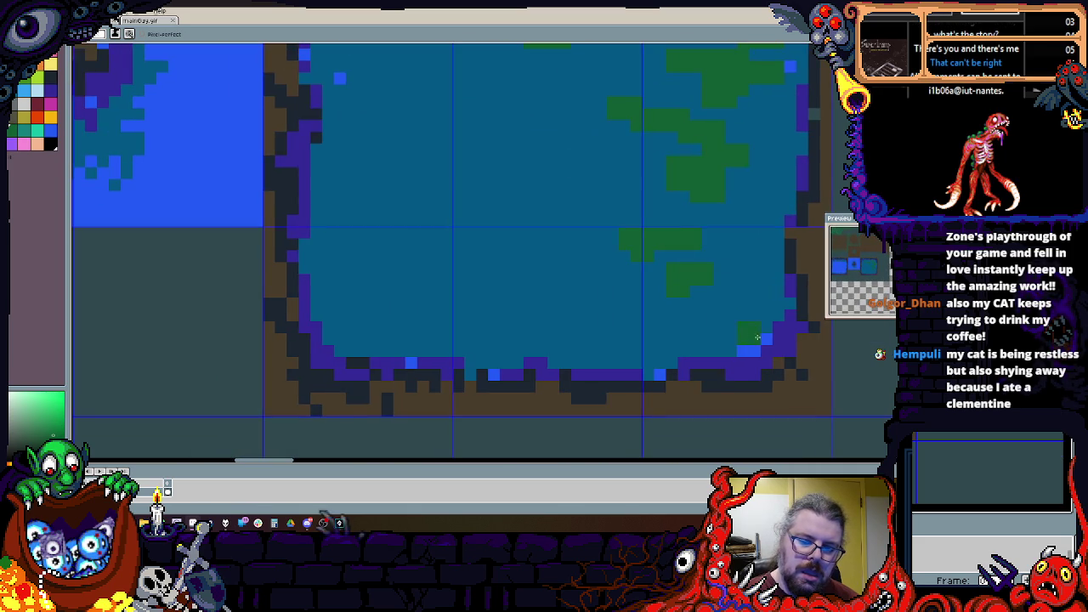
scroll(481, 353, "up", 2)
key("Right")
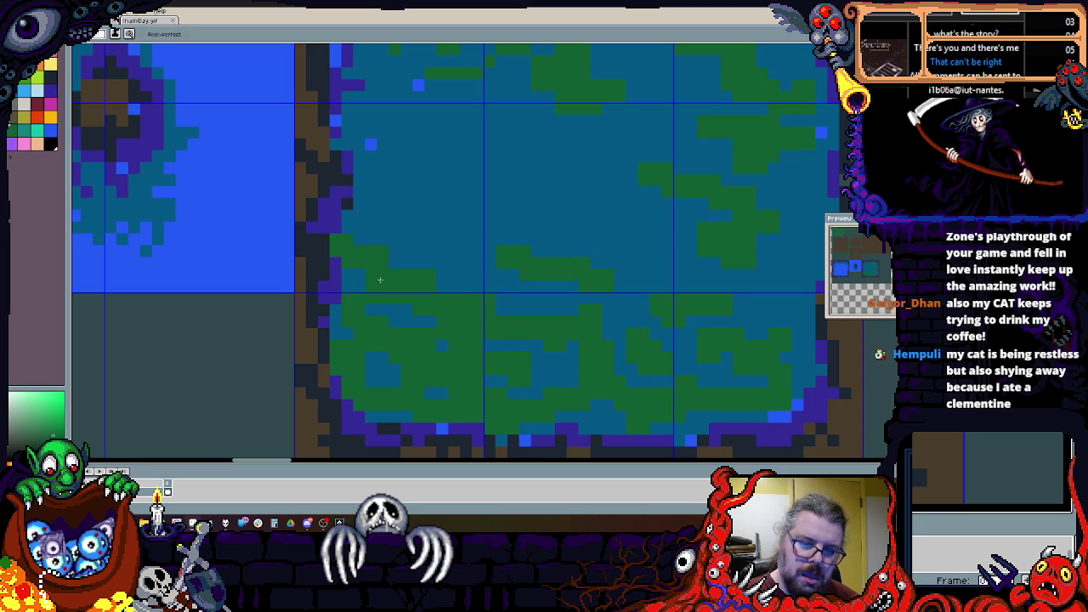
scroll(378, 282, "up", 2)
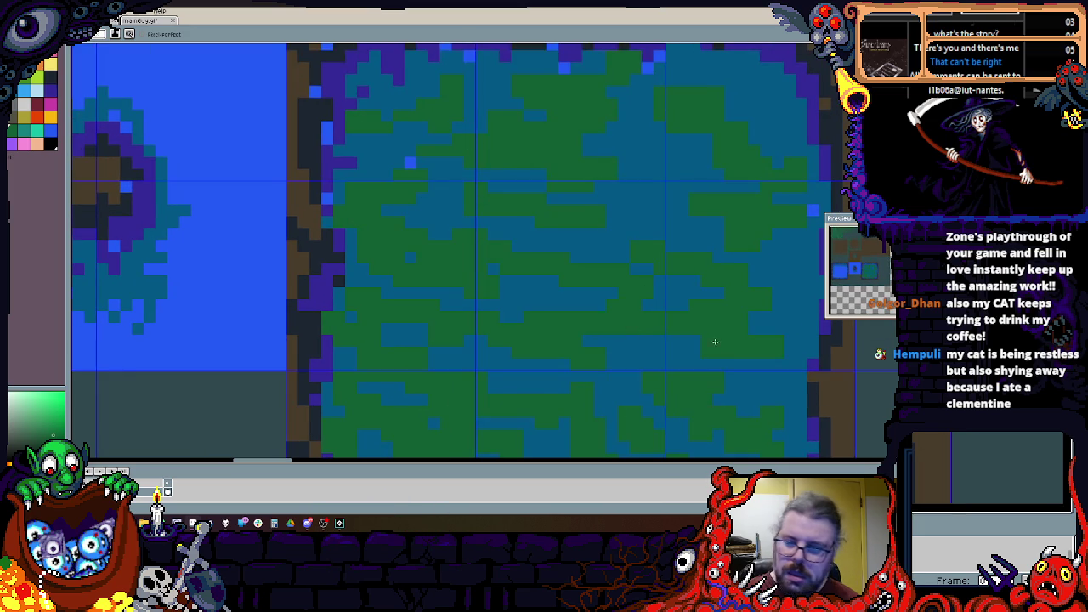
scroll(664, 320, "right", 2)
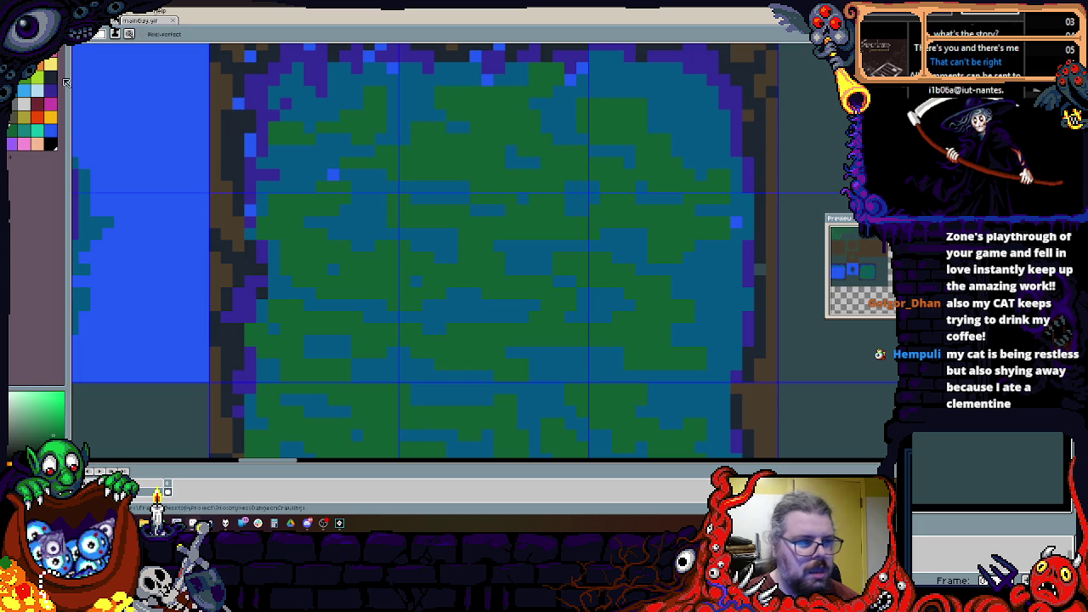
left_click(28, 134)
left_click_drag(328, 121, 339, 129)
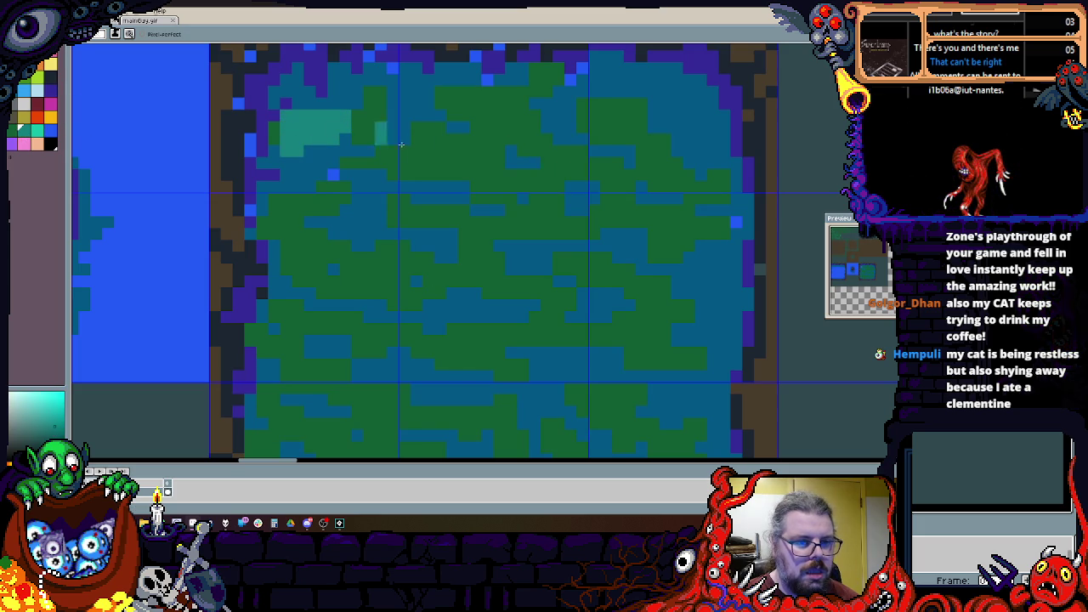
Step: Add light-teal blocks through the middle and lower area of the pool
left_click(286, 225)
left_click_drag(297, 260, 333, 280)
left_click(364, 223)
scroll(330, 340, "down", 3)
left_click_drag(323, 225, 399, 285)
left_click_drag(430, 191, 458, 186)
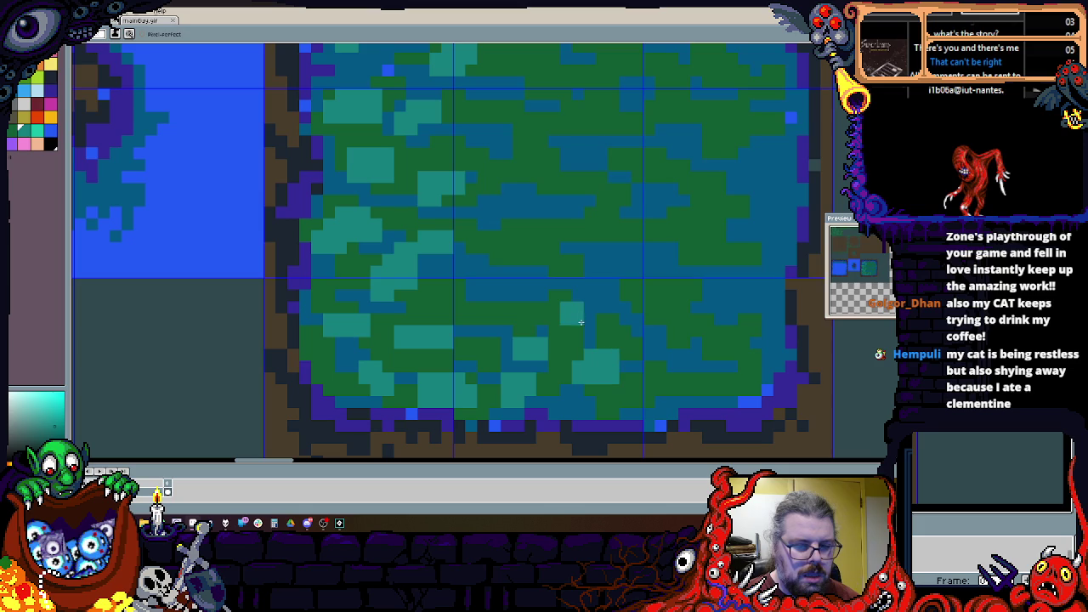
scroll(614, 321, "right", 3)
left_click_drag(595, 383, 579, 405)
scroll(486, 340, "up", 2)
scroll(539, 347, "left", 1)
mouse_move(603, 340)
left_mouse_down()
mouse_move(595, 305)
mouse_move(452, 293)
left_mouse_up()
mouse_move(340, 285)
left_mouse_down()
mouse_move(417, 242)
mouse_move(489, 246)
mouse_move(349, 195)
mouse_move(389, 138)
left_mouse_up()
Step: Dab small light-teal blocks near the pool's top and across its centre
left_click_drag(409, 167, 393, 218)
left_click(398, 166)
left_click(456, 236)
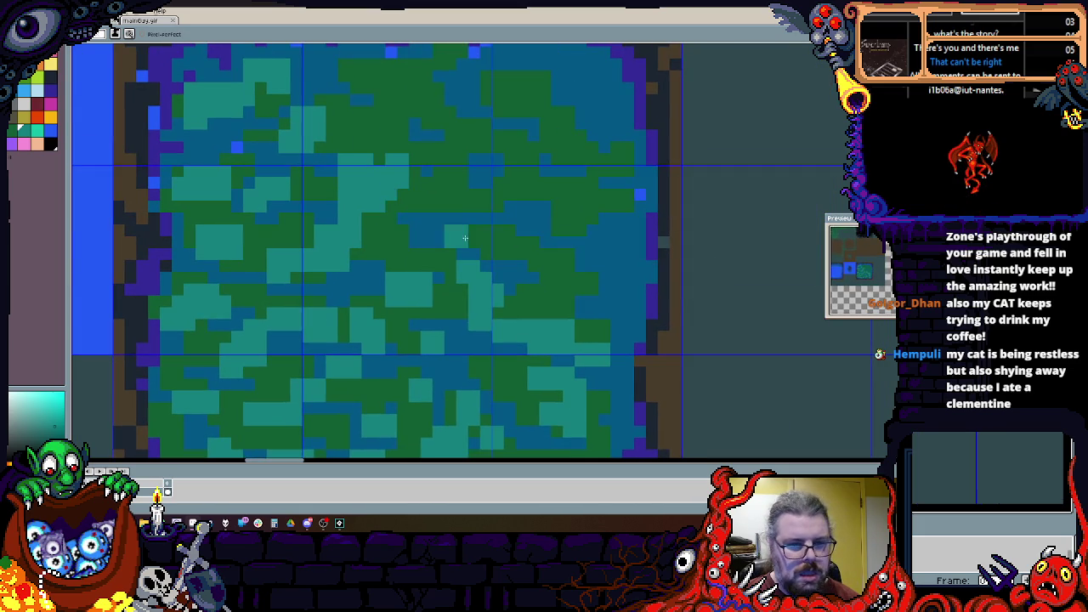
left_click(421, 236)
left_click(388, 226)
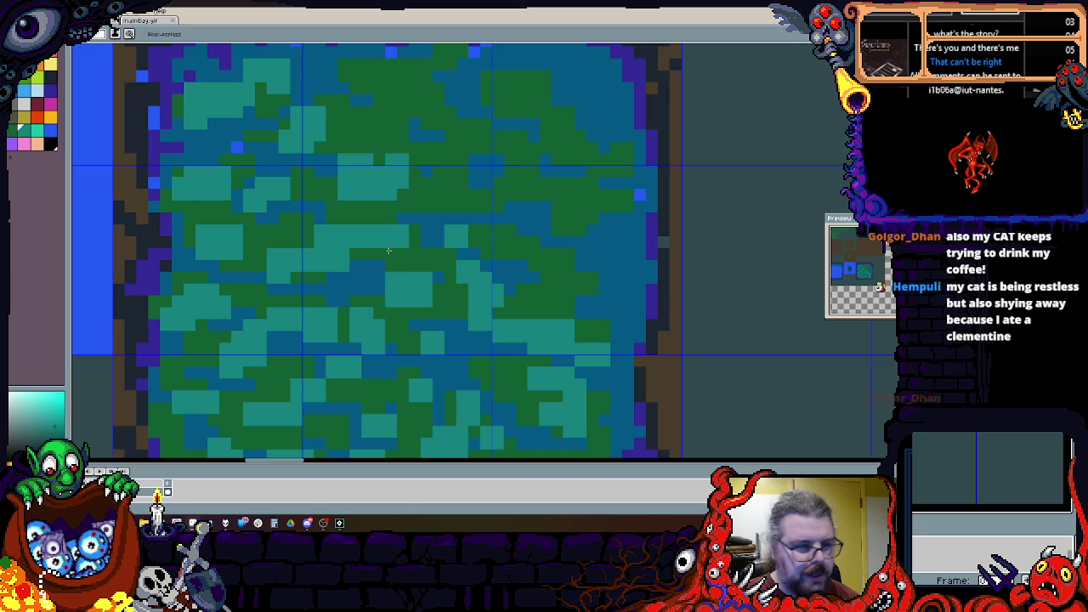
left_click(432, 177)
scroll(430, 222, "up", 6)
scroll(430, 222, "left", 2)
mouse_move(430, 222)
left_mouse_down()
mouse_move(472, 251)
mouse_move(348, 187)
mouse_move(545, 208)
mouse_move(521, 253)
left_mouse_up()
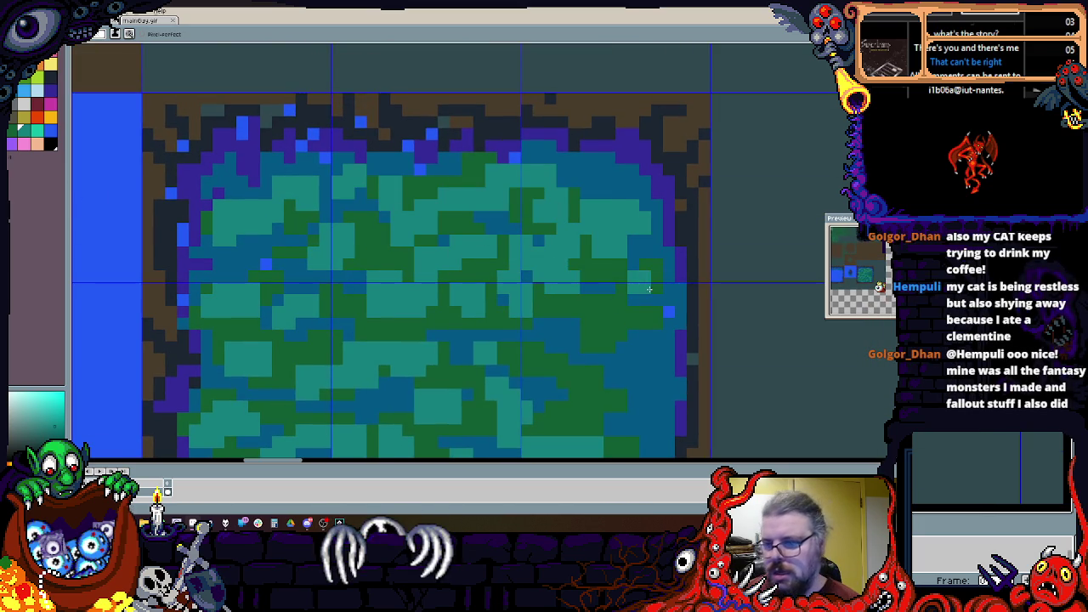
Step: Paint light-teal blocks toward the pool's lower right
scroll(456, 195, "down", 7)
scroll(456, 195, "right", 5)
mouse_move(455, 194)
left_mouse_down()
mouse_move(557, 293)
mouse_move(533, 189)
left_mouse_up()
scroll(533, 189, "down", 2)
scroll(533, 189, "left", 1)
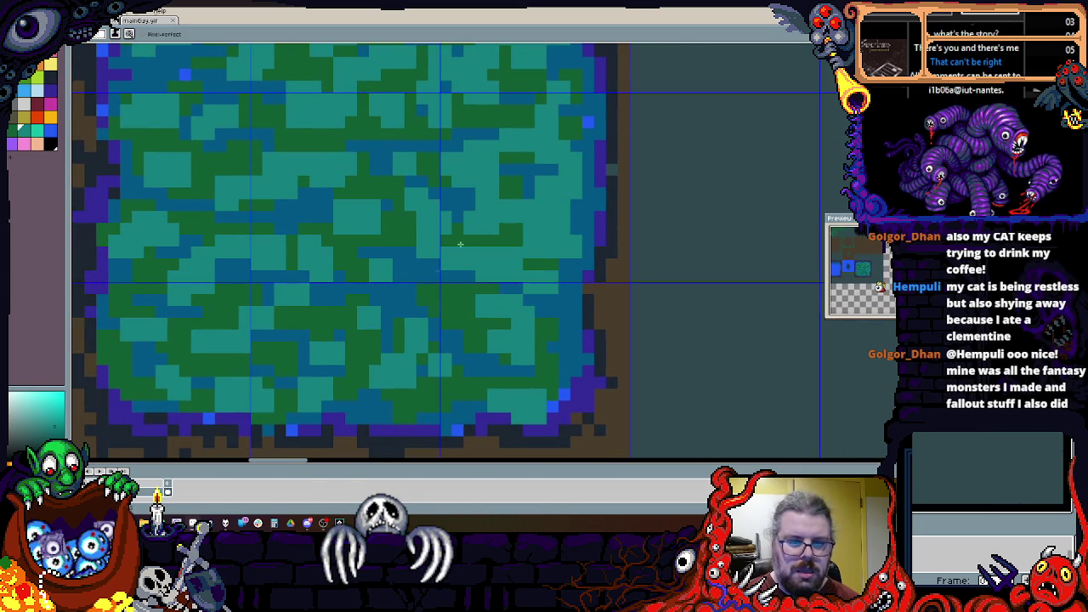
scroll(456, 320, "left", 8)
scroll(455, 320, "down", 1)
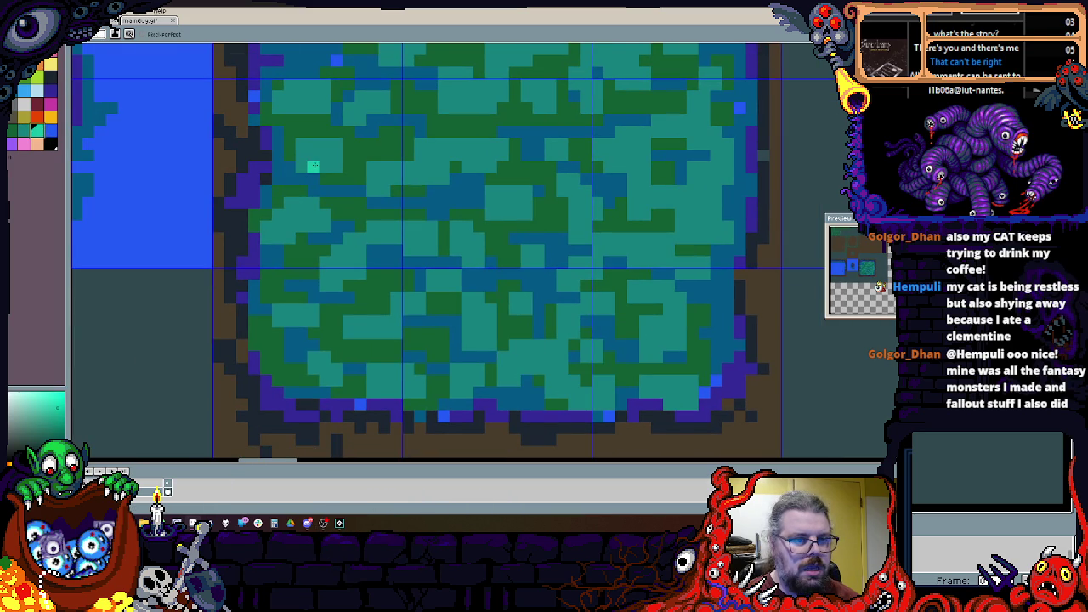
Step: Switch to white and fleck small V-shaped marks across the swamp's upper-left and middle
key("x")
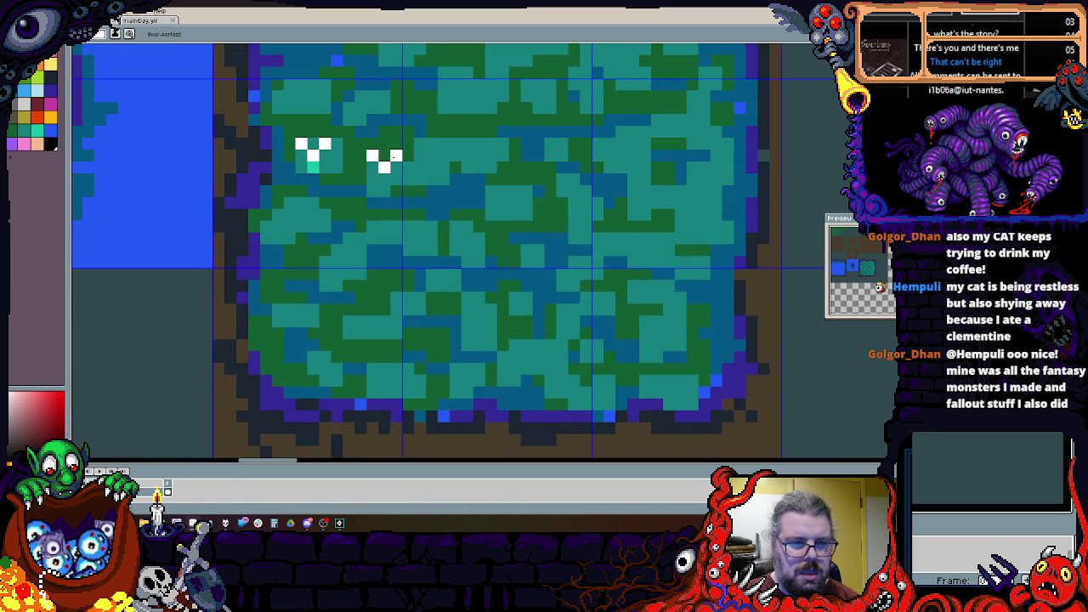
key("x")
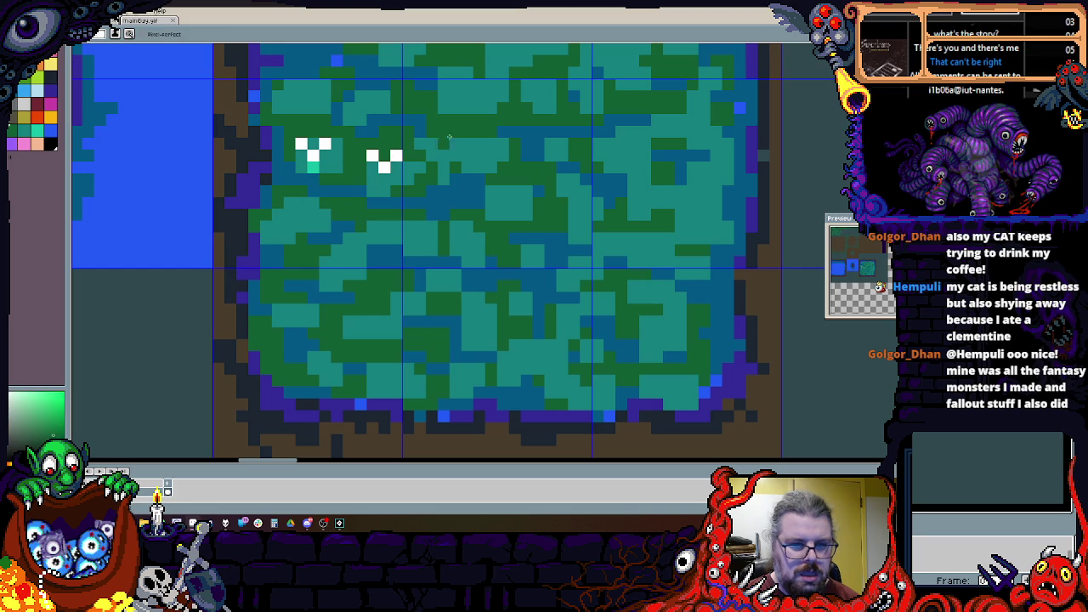
key("x")
left_click_drag(466, 129, 430, 190)
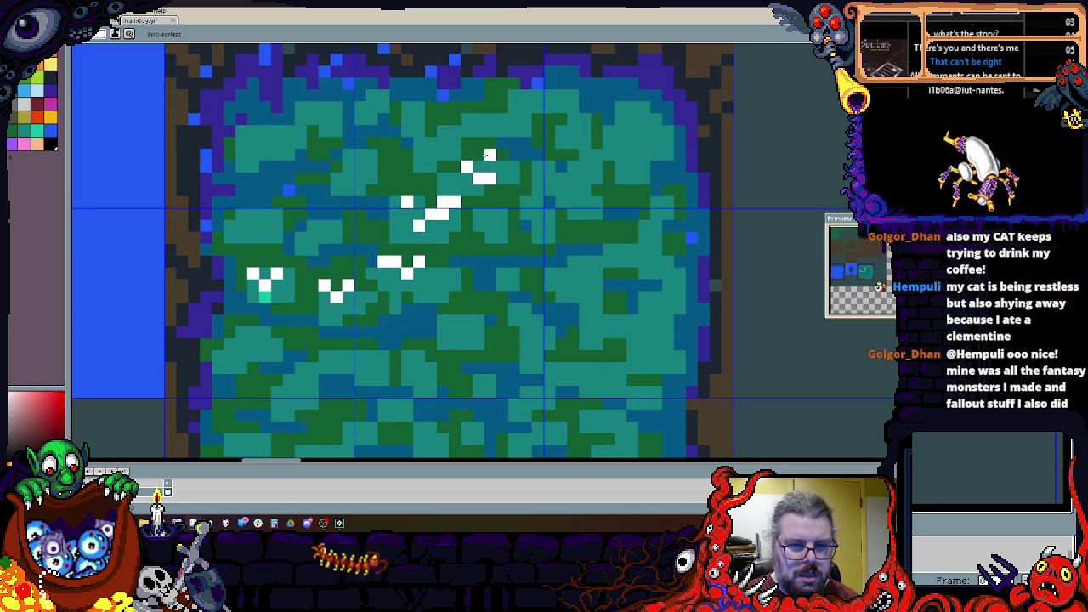
scroll(490, 155, "down", 4)
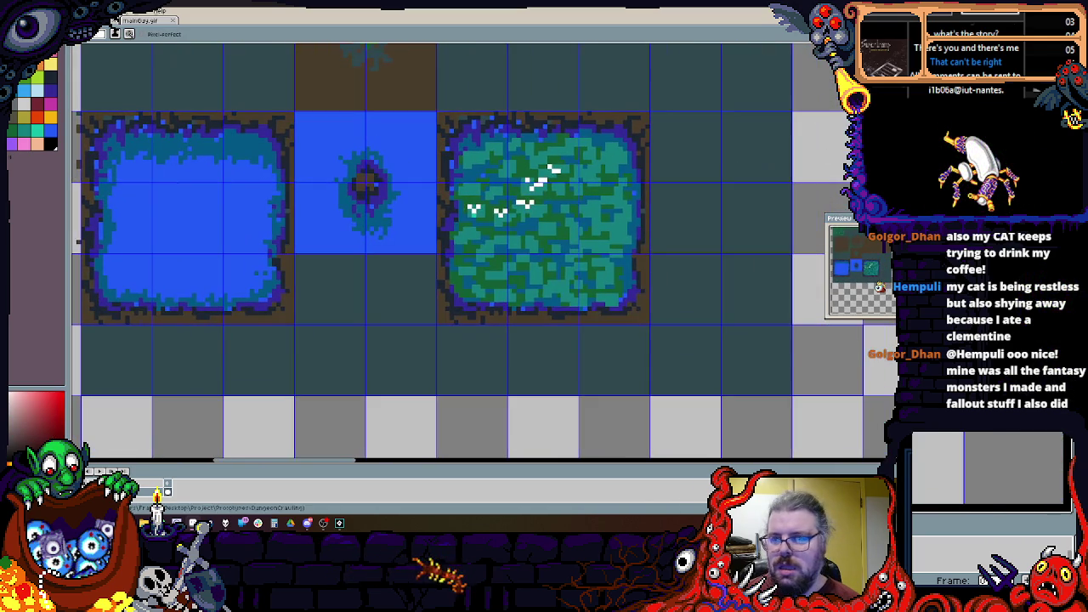
Step: Fill the empty area below the map tiles with dark teal
key("m")
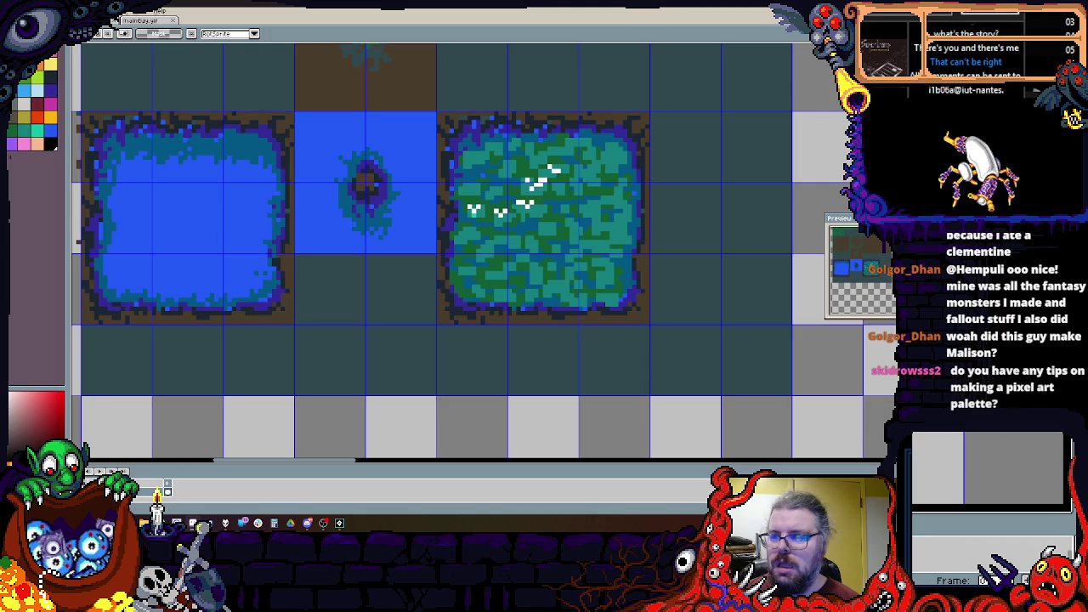
scroll(584, 217, "down", 1)
left_click_drag(585, 217, 382, 237)
mouse_move(222, 262)
left_mouse_down()
mouse_move(705, 430)
mouse_move(698, 447)
mouse_move(698, 408)
left_mouse_up()
left_click(664, 325)
mouse_move(663, 357)
left_mouse_down()
mouse_move(665, 325)
mouse_move(649, 368)
left_mouse_up()
mouse_move(650, 204)
left_mouse_down()
mouse_move(689, 197)
mouse_move(679, 192)
left_mouse_up()
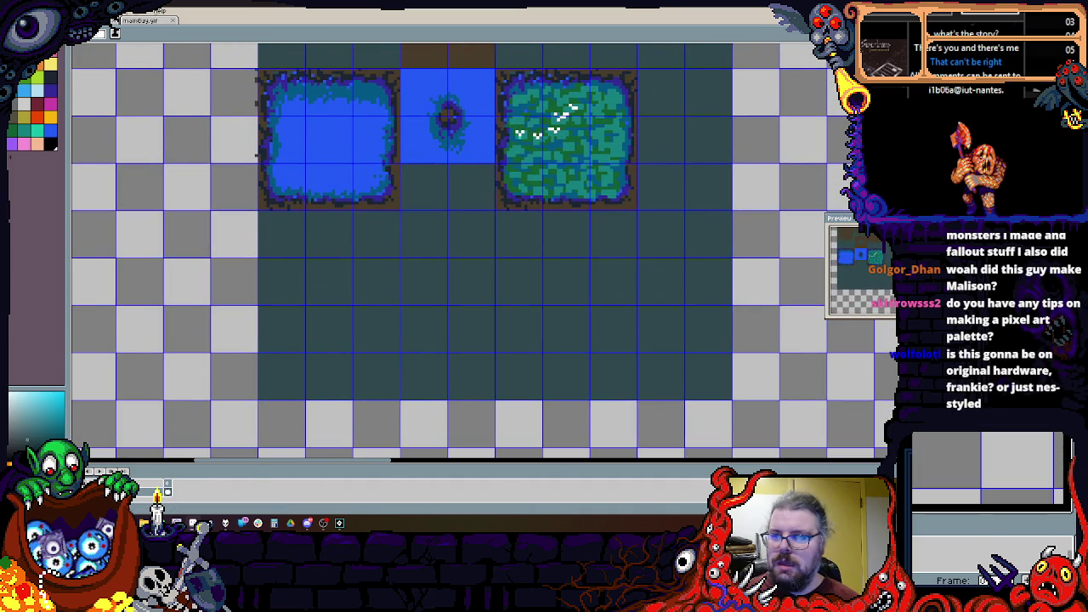
scroll(644, 88, "up", 1)
Step: Move the green swamp tile below the left pool
left_click_drag(635, 65, 459, 244)
scroll(524, 189, "down", 1)
left_click_drag(524, 189, 289, 320)
scroll(395, 334, "up", 1)
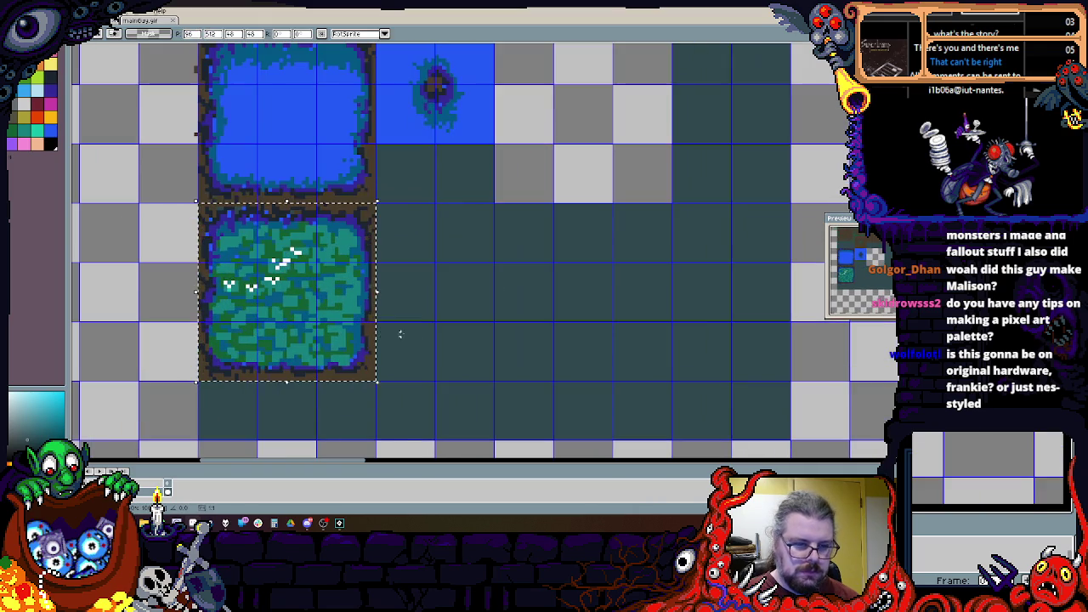
scroll(433, 279, "up", 1)
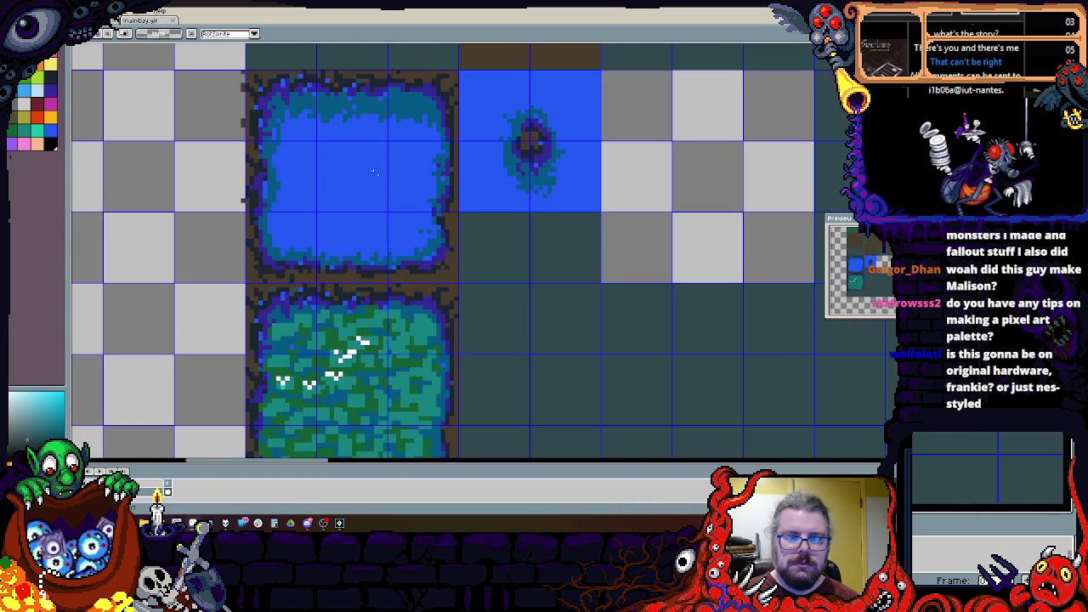
Step: Try moving a square of blue water two tiles down-right, then undo it
left_click_drag(384, 210, 314, 143)
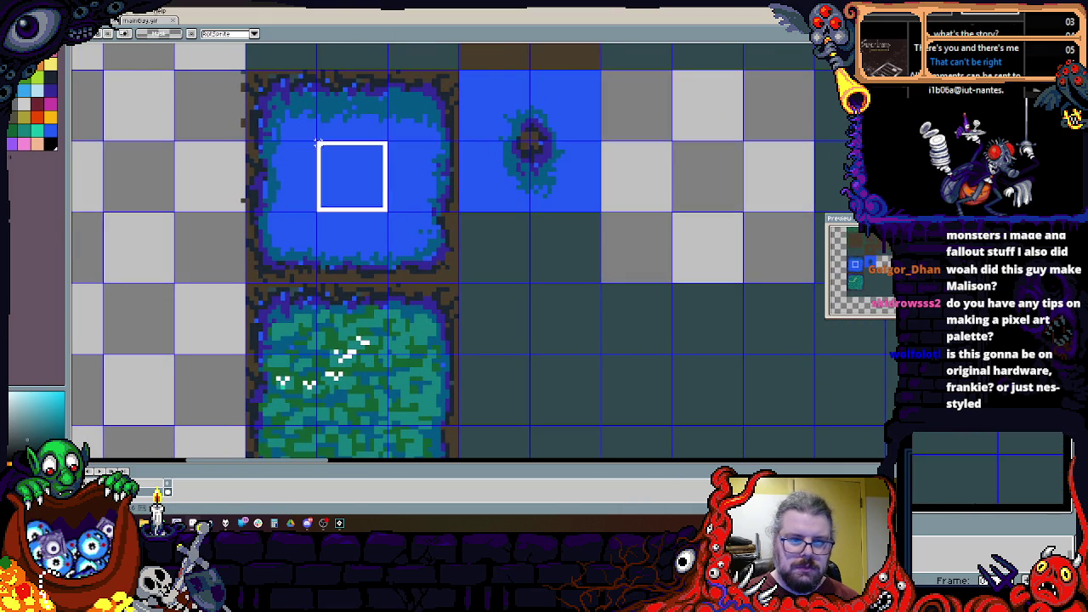
scroll(341, 167, "down", 1)
scroll(341, 166, "up", 1)
mouse_move(340, 167)
left_mouse_down()
mouse_move(479, 284)
mouse_move(469, 309)
mouse_move(461, 293)
left_mouse_up()
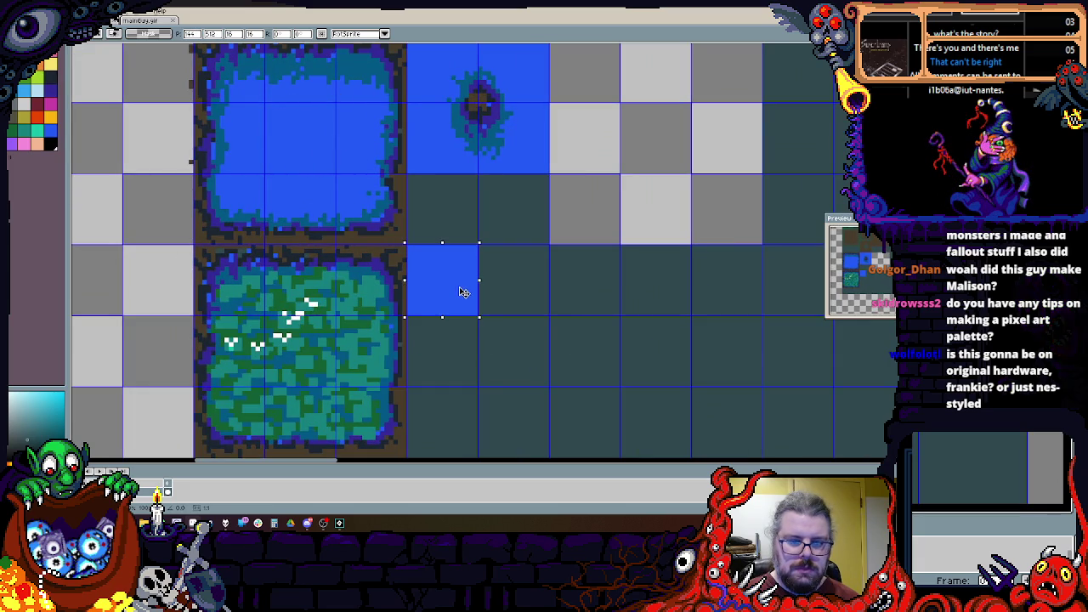
scroll(541, 357, "down", 1)
scroll(527, 323, "up", 2)
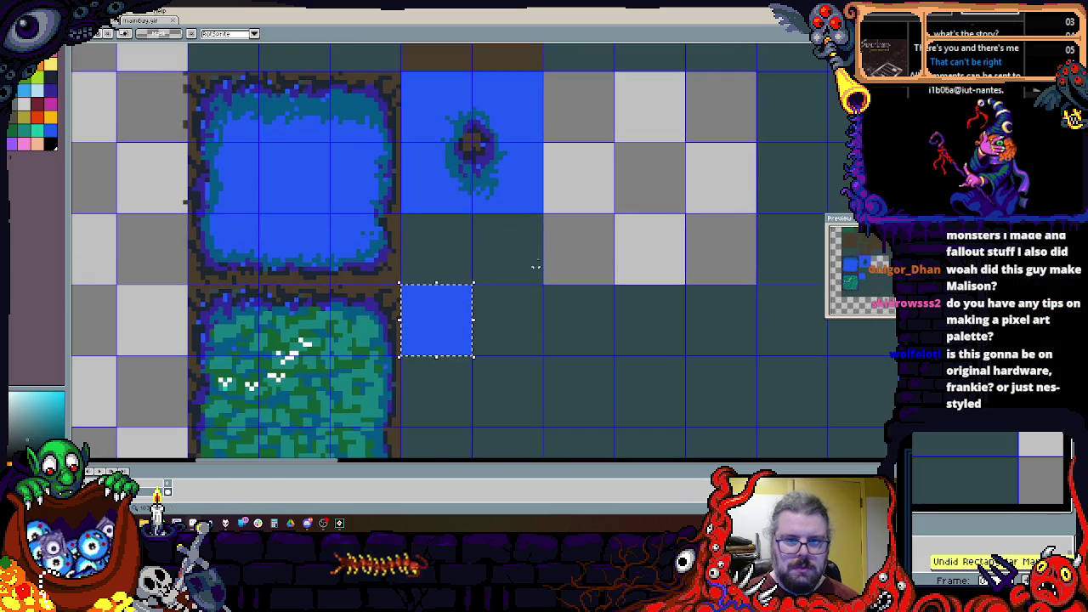
key("ctrl+z")
Step: Stamp a copy of the blue tile with the dark hole right beside the swamp tile
left_click_drag(541, 213, 403, 73)
scroll(510, 170, "down", 1)
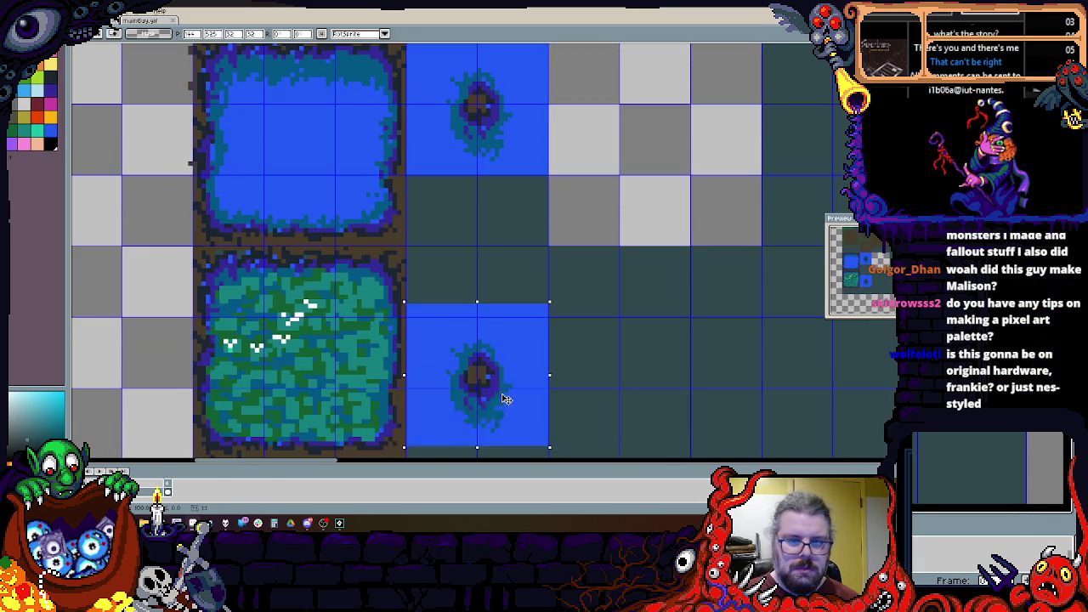
left_click(510, 342)
scroll(540, 302, "up", 3)
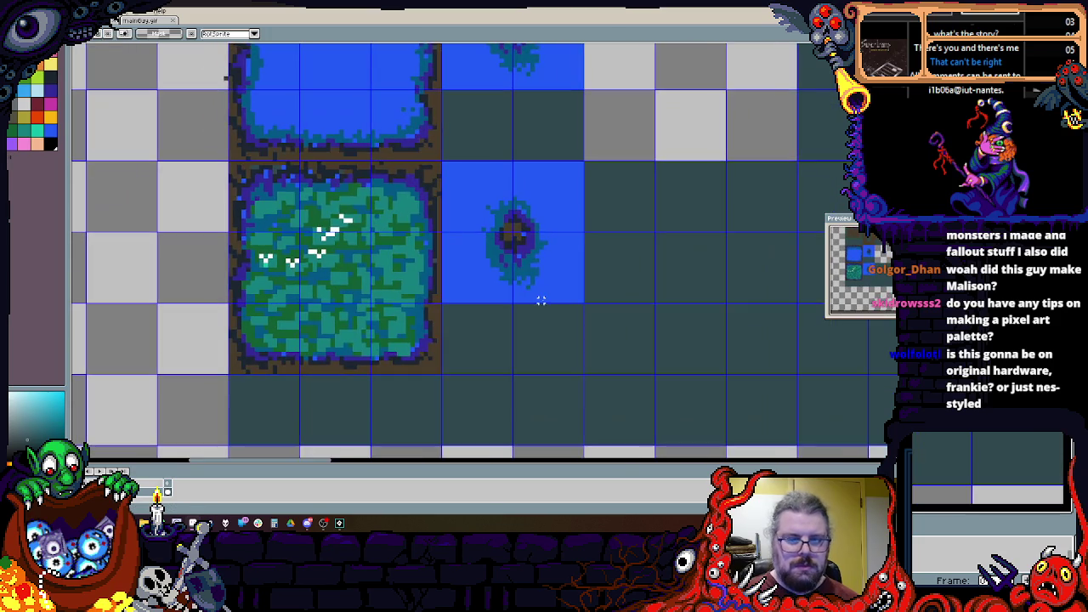
scroll(538, 270, "down", 2)
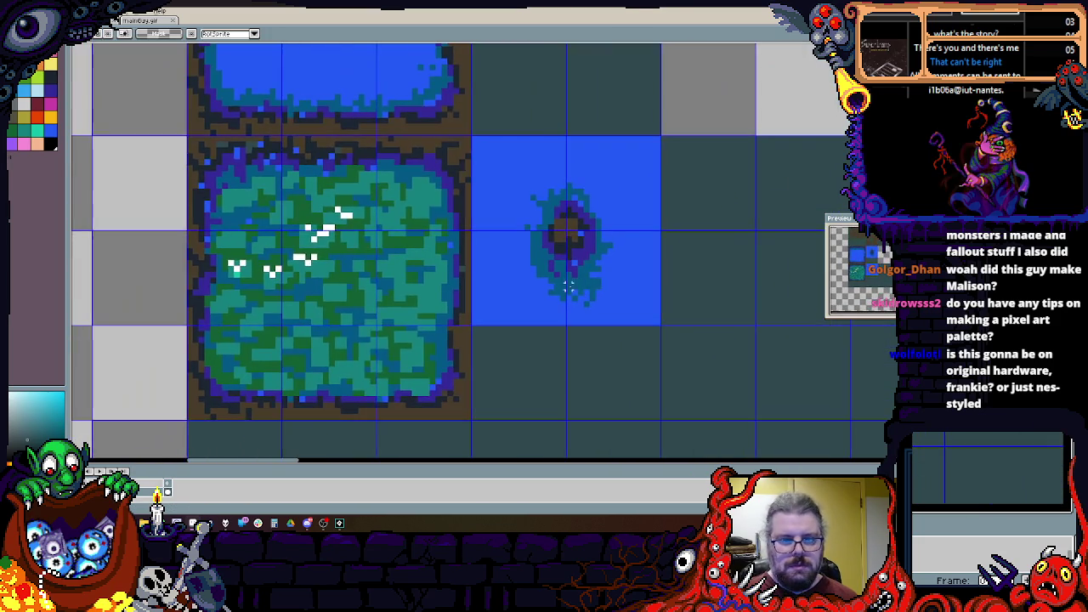
scroll(574, 255, "up", 2)
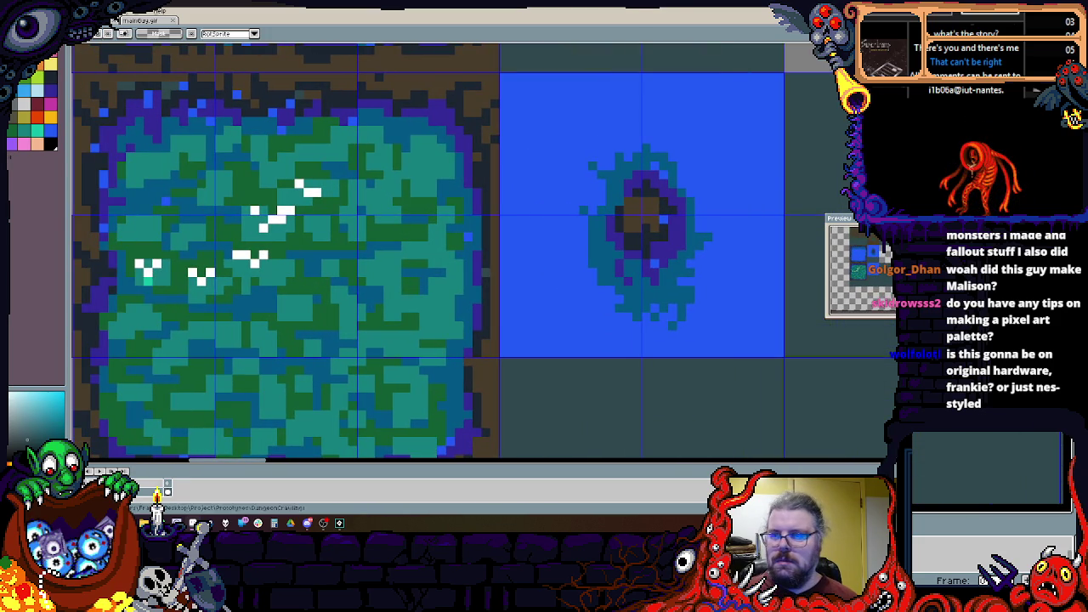
Step: Lasso grass from the green tile and copy it over the hole tile's upper and lower-right water
key("b")
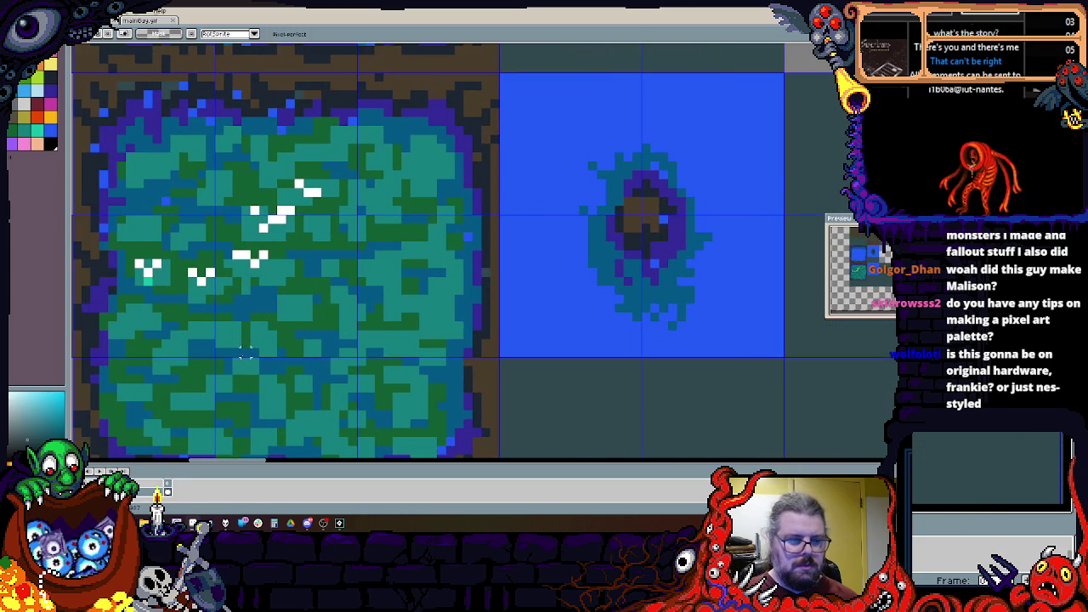
left_click_drag(219, 356, 218, 261)
mouse_move(321, 220)
left_mouse_down()
mouse_move(345, 219)
mouse_move(361, 270)
left_mouse_up()
left_click_drag(308, 350, 599, 181)
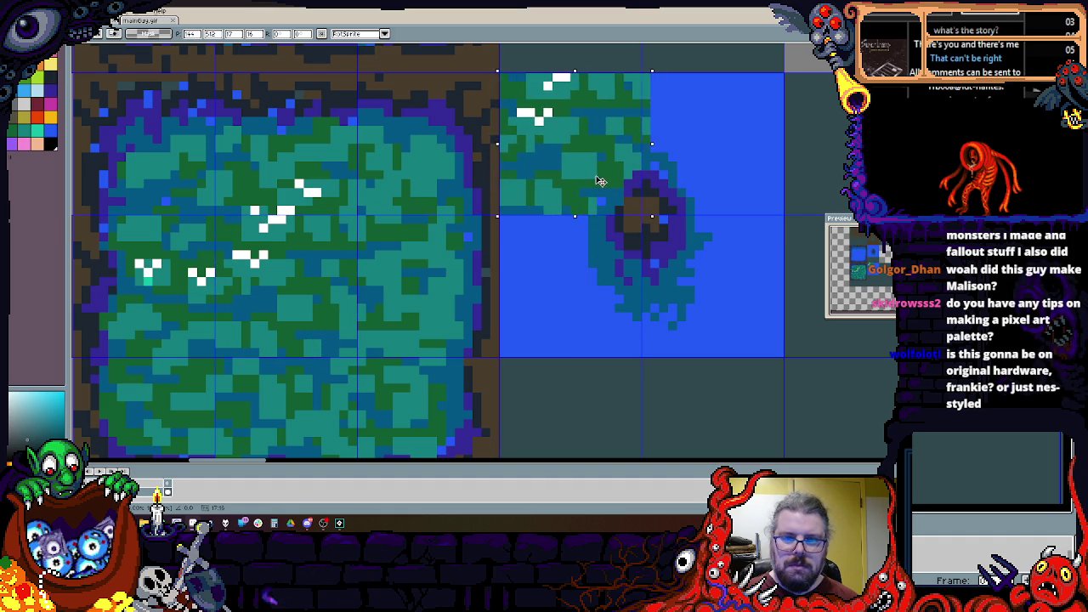
key("b")
mouse_move(211, 352)
left_mouse_down()
mouse_move(212, 289)
mouse_move(228, 316)
left_mouse_up()
key("ctrl+z")
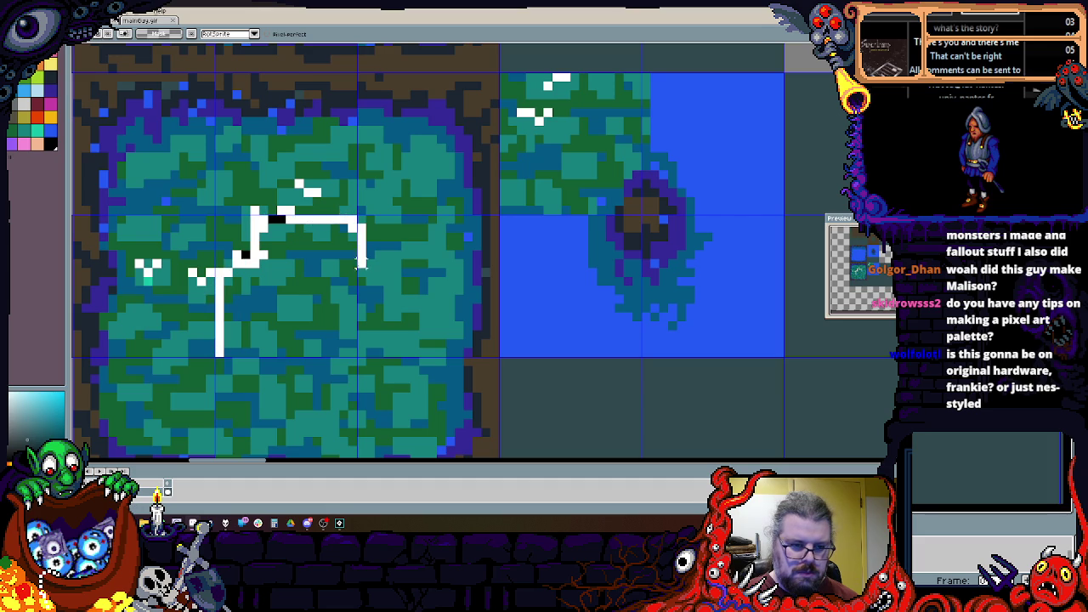
key("ctrl+z")
key("ctrl+z")
key("ctrl+z")
mouse_move(325, 340)
left_mouse_down()
mouse_move(753, 247)
mouse_move(759, 344)
left_mouse_up()
key("ctrl+d")
Step: Copy two more lassoed grass patches over the remaining lower-left and top-right water
key("b")
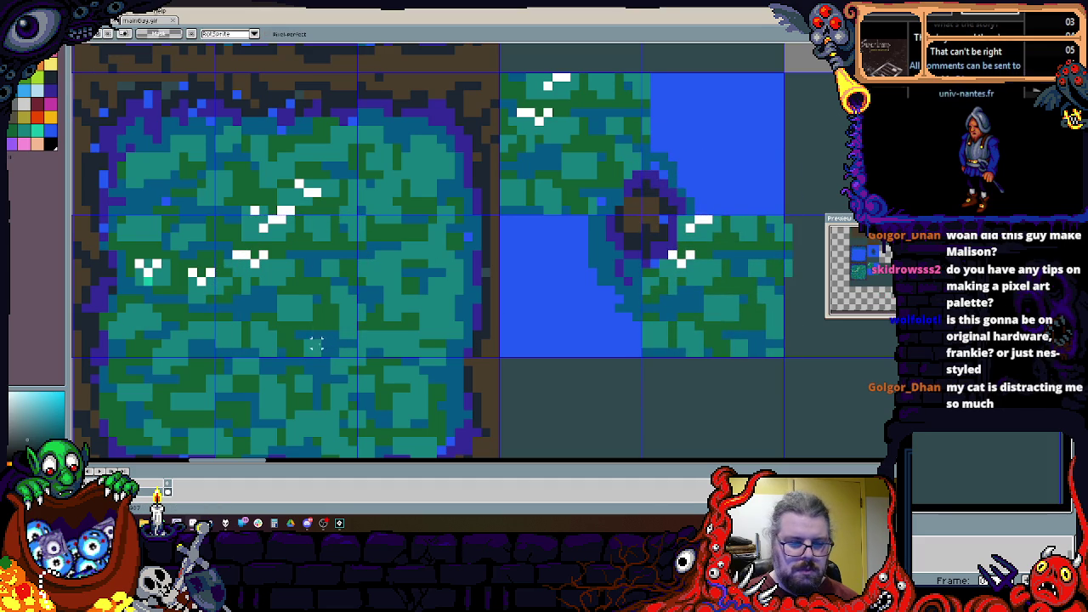
mouse_move(219, 360)
left_mouse_down()
mouse_move(220, 215)
mouse_move(300, 223)
left_mouse_up()
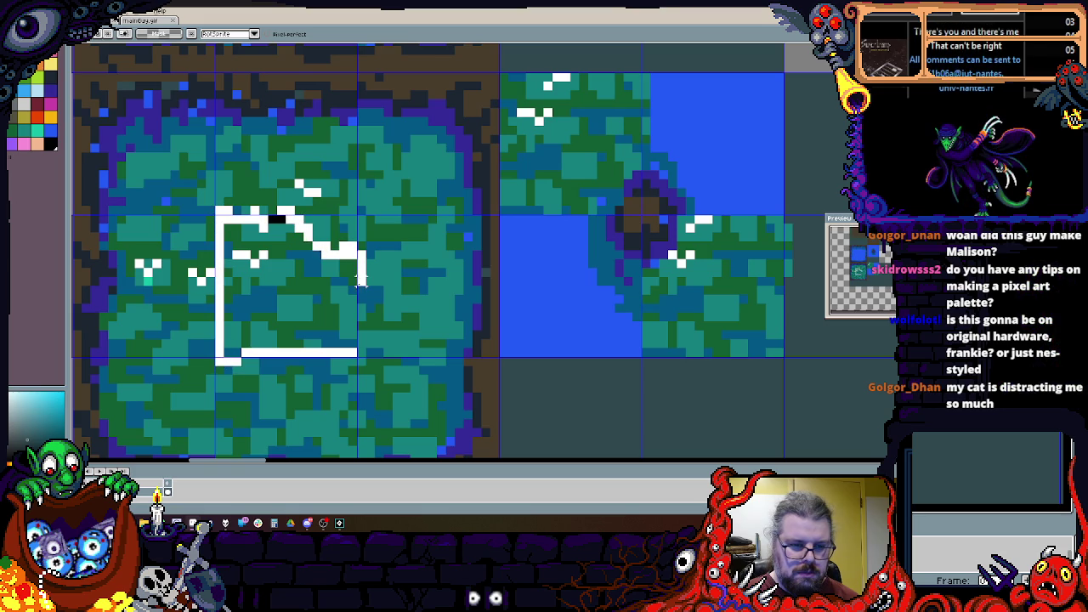
mouse_move(352, 306)
left_mouse_down()
mouse_move(621, 323)
mouse_move(607, 316)
left_mouse_up()
key("ctrl+d")
key("b")
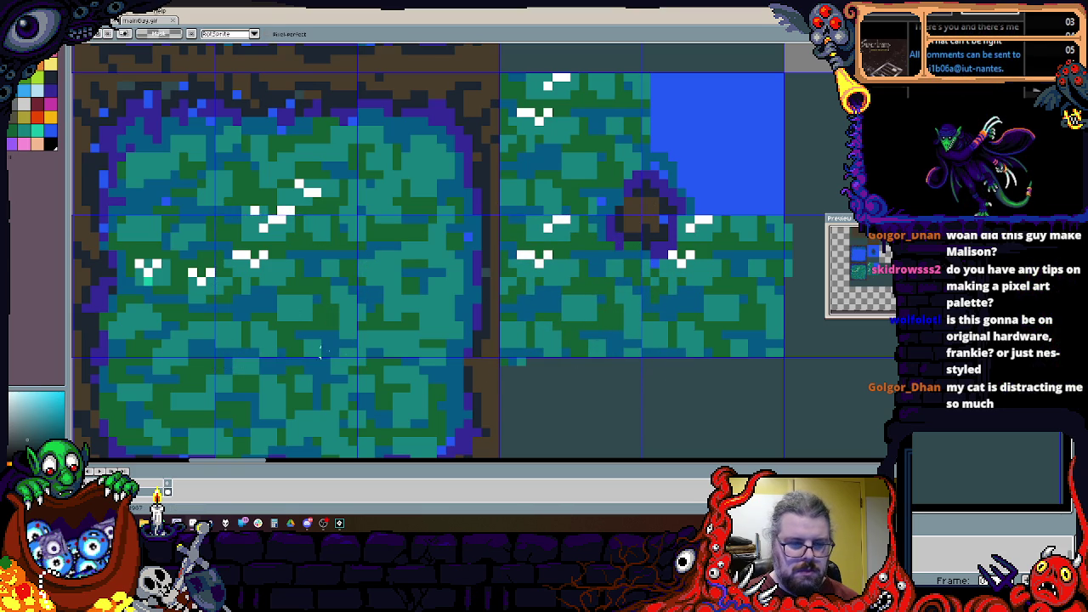
left_click_drag(352, 281, 352, 219)
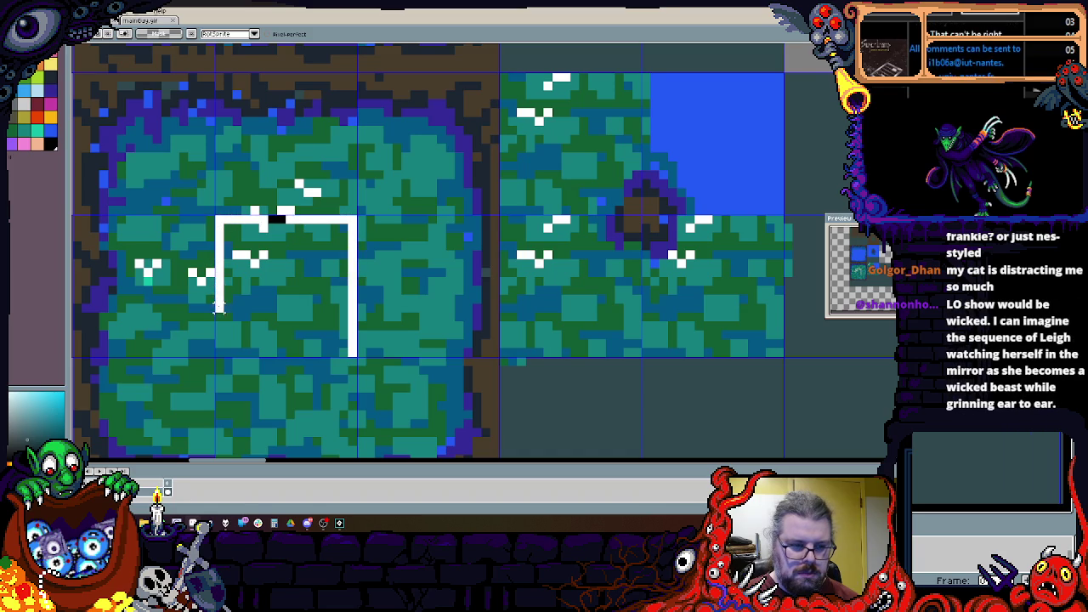
mouse_move(271, 350)
left_mouse_down()
mouse_move(312, 347)
mouse_move(758, 176)
mouse_move(741, 185)
left_mouse_up()
key("ctrl+d")
key("b")
scroll(595, 289, "down", 2)
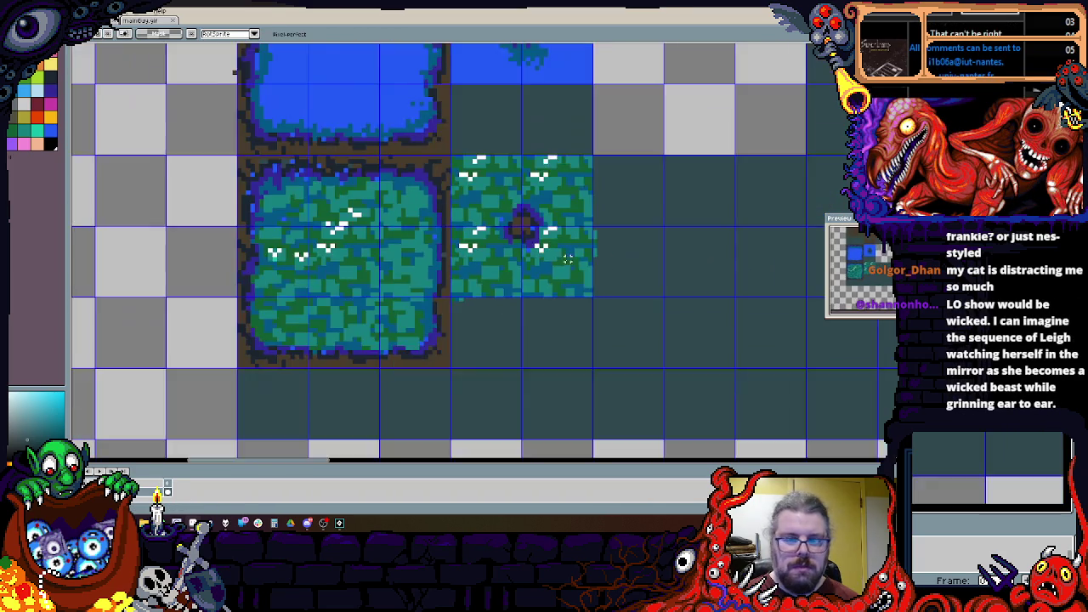
Step: Center the tileset view and marquee-select one plain grass tile
scroll(577, 292, "up", 1)
scroll(577, 292, "up", 4)
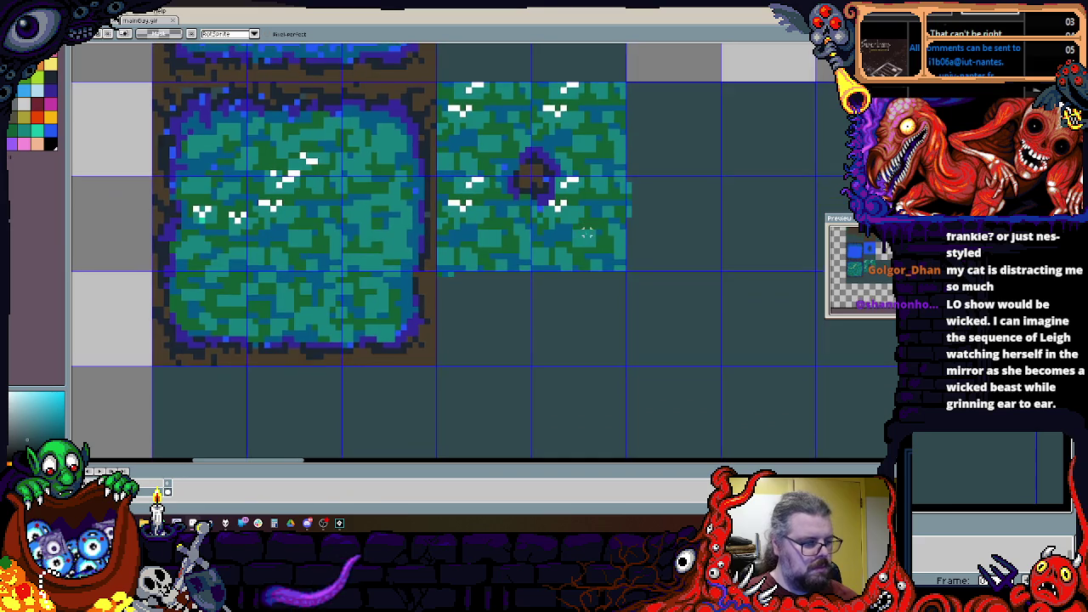
scroll(620, 243, "down", 1)
scroll(603, 281, "up", 1)
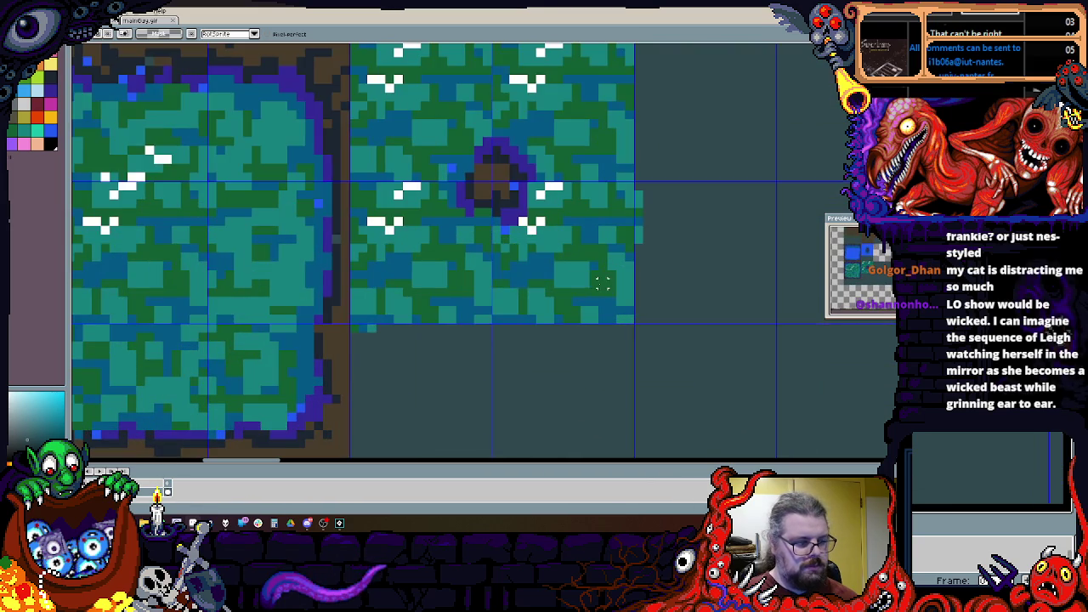
key("space")
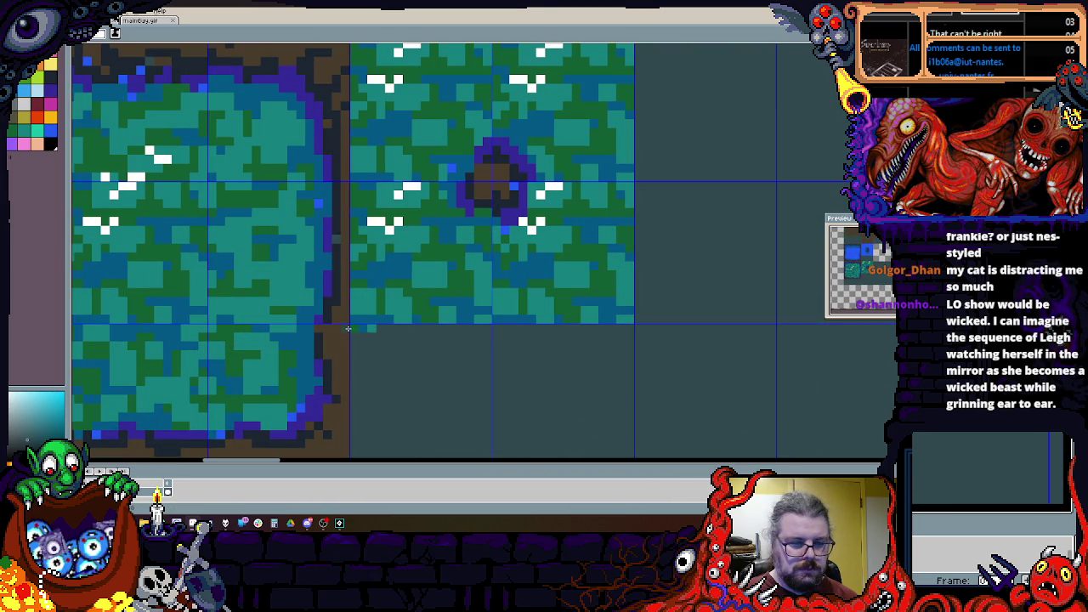
scroll(399, 328, "down", 1)
scroll(404, 332, "down", 2)
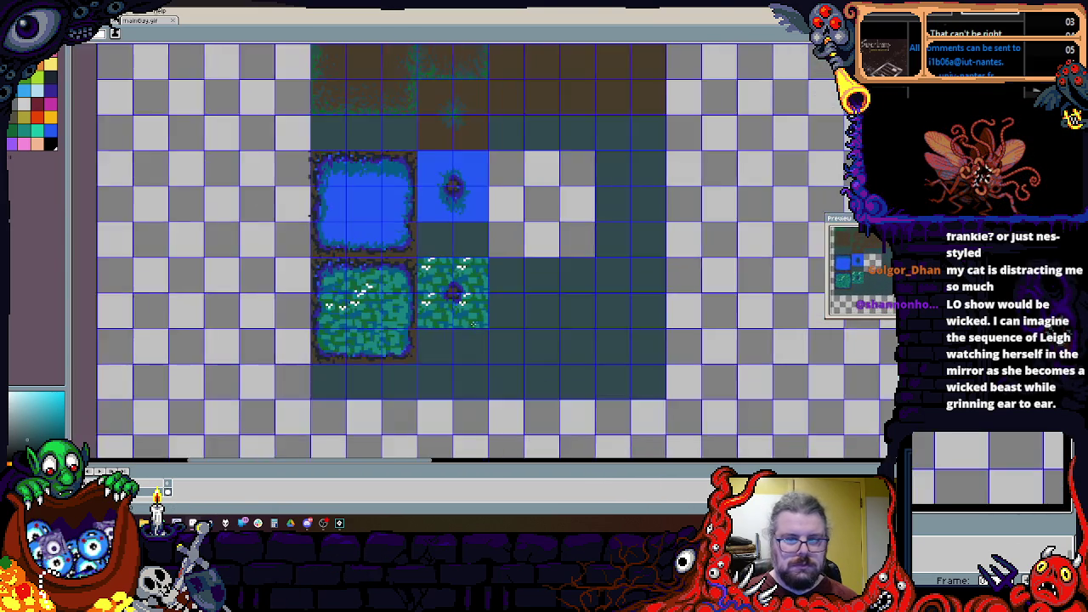
scroll(493, 309, "up", 1)
scroll(498, 302, "down", 1)
scroll(514, 268, "up", 1)
left_click_drag(514, 268, 532, 220)
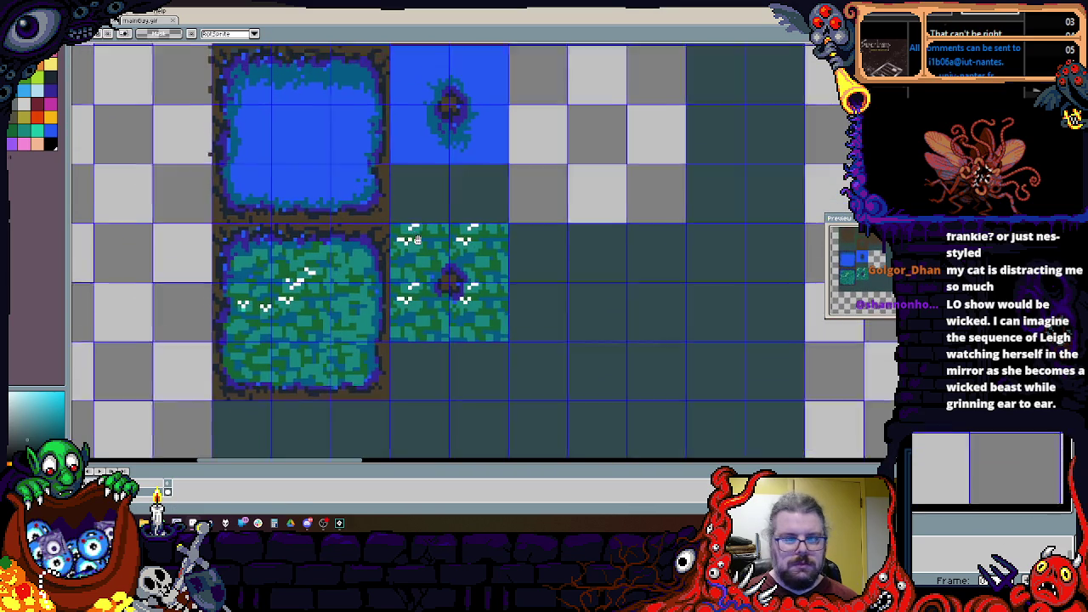
scroll(331, 353, "up", 1)
mouse_move(338, 360)
left_mouse_down()
mouse_move(248, 275)
mouse_move(274, 298)
mouse_move(264, 290)
mouse_move(557, 313)
mouse_move(535, 242)
mouse_move(543, 251)
left_mouse_up()
Step: Ctrl-drag copies of the grass tile into empty cells right of and below the hole tile
left_click_drag(264, 310, 614, 241)
left_click(614, 340)
mouse_move(255, 323)
left_mouse_down()
mouse_move(553, 340)
mouse_move(539, 320)
mouse_move(536, 330)
left_mouse_up()
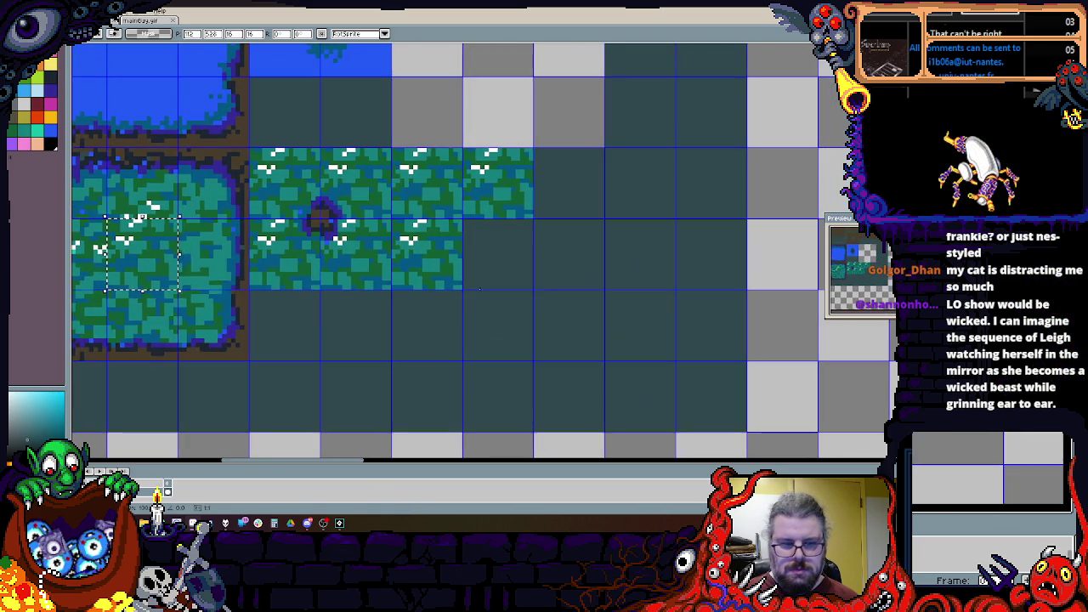
left_click_drag(145, 255, 502, 338)
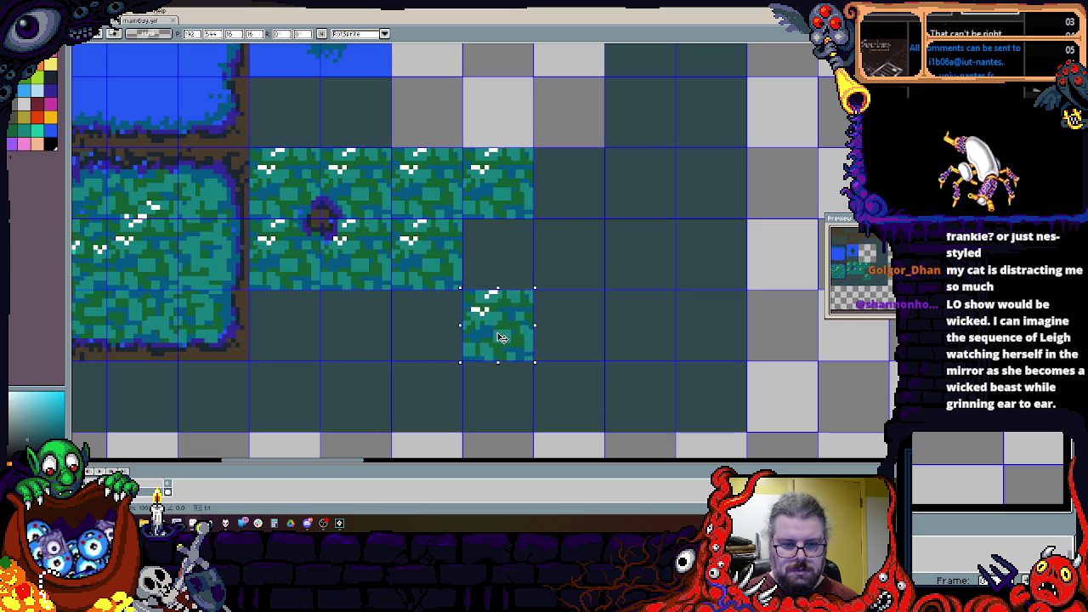
left_click_drag(179, 251, 510, 254)
left_click_drag(101, 249, 388, 319)
left_click_drag(142, 263, 557, 196)
mouse_move(172, 249)
left_mouse_down()
mouse_move(612, 261)
mouse_move(577, 257)
left_mouse_up()
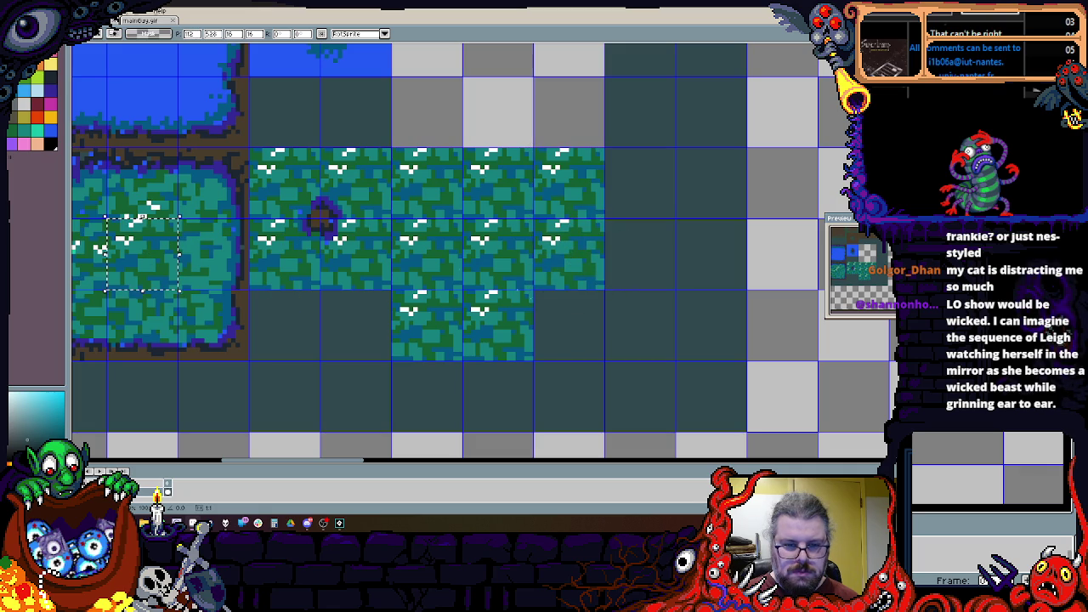
mouse_move(158, 264)
left_mouse_down()
mouse_move(587, 331)
mouse_move(593, 308)
mouse_move(729, 427)
left_mouse_up()
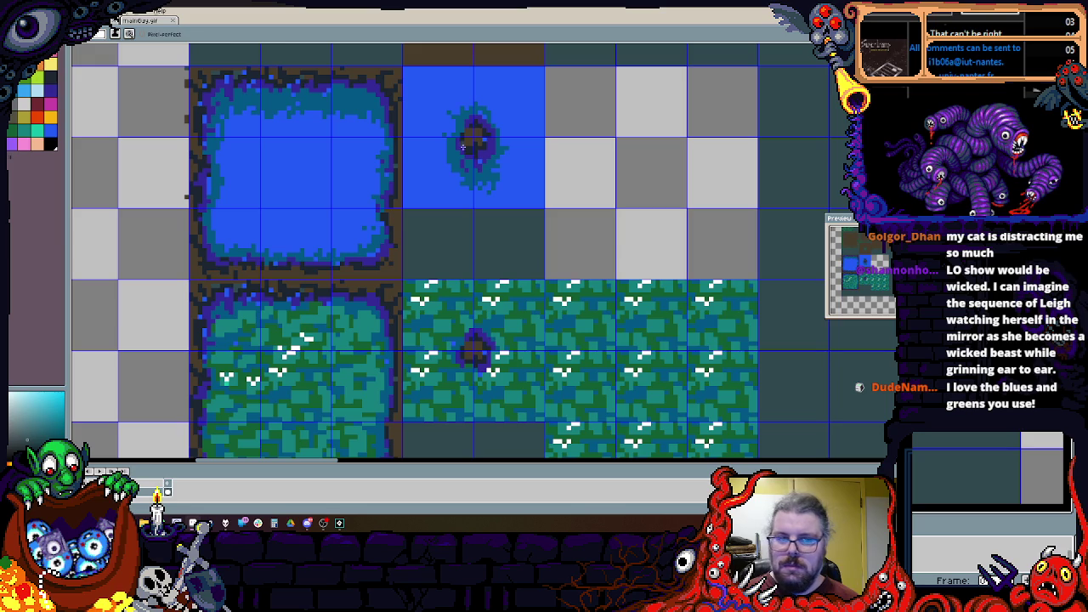
Step: Paint blue water across the grass tiles to form the lake, covering the green island
scroll(510, 182, "down", 3)
scroll(510, 183, "right", 2)
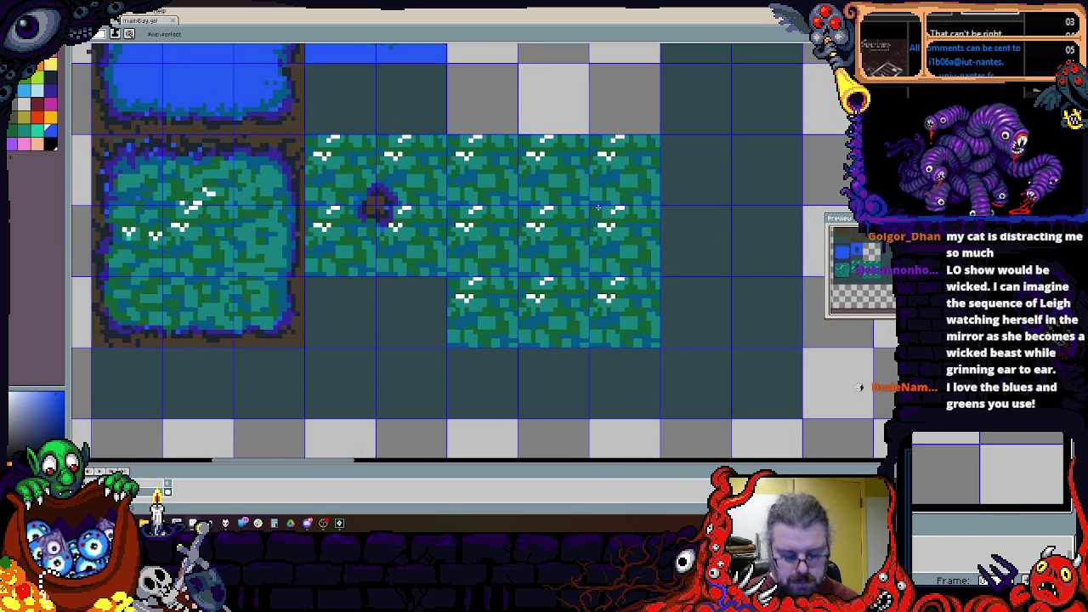
scroll(550, 256, "up", 1)
mouse_move(540, 340)
left_mouse_down()
mouse_move(510, 342)
mouse_move(489, 301)
left_mouse_up()
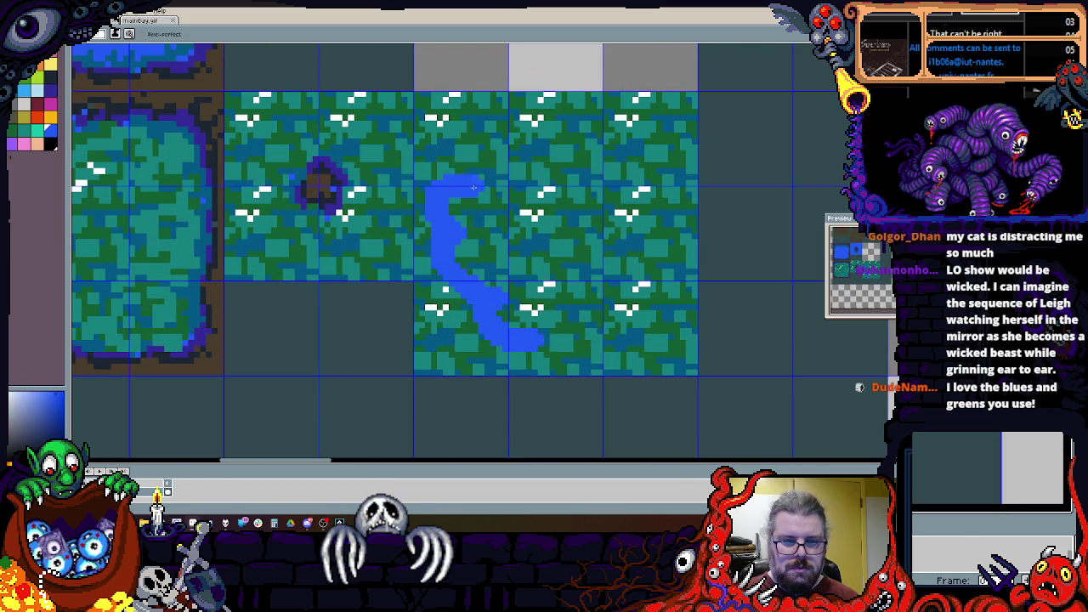
key("ctrl+z")
left_click(514, 353)
mouse_move(474, 342)
left_mouse_down()
mouse_move(451, 310)
mouse_move(449, 151)
left_mouse_up()
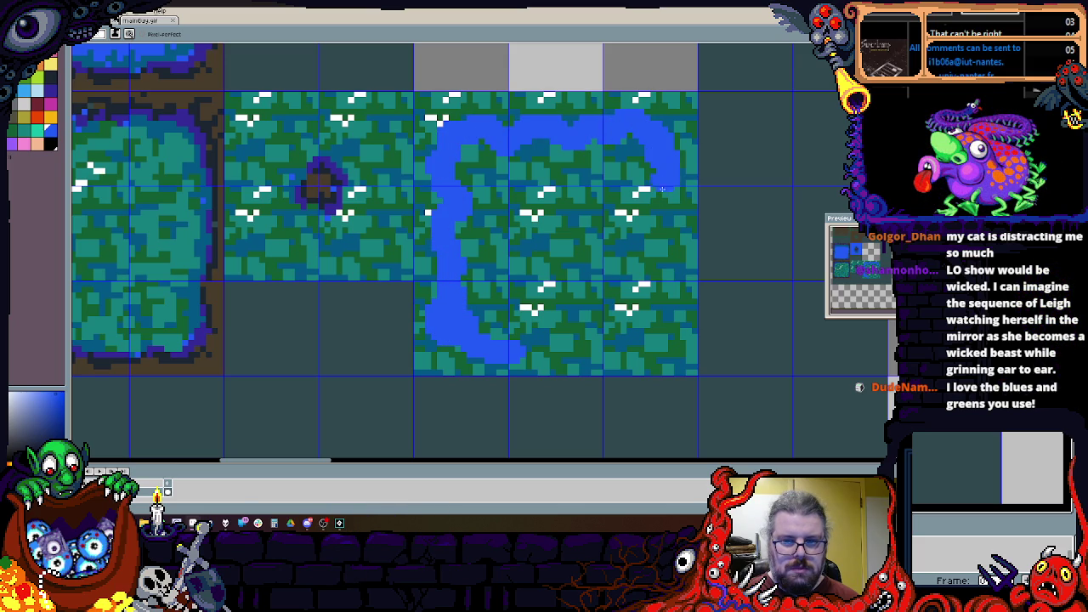
mouse_move(529, 342)
left_mouse_down()
mouse_move(501, 293)
mouse_move(500, 183)
mouse_move(521, 260)
mouse_move(563, 231)
mouse_move(526, 319)
left_mouse_up()
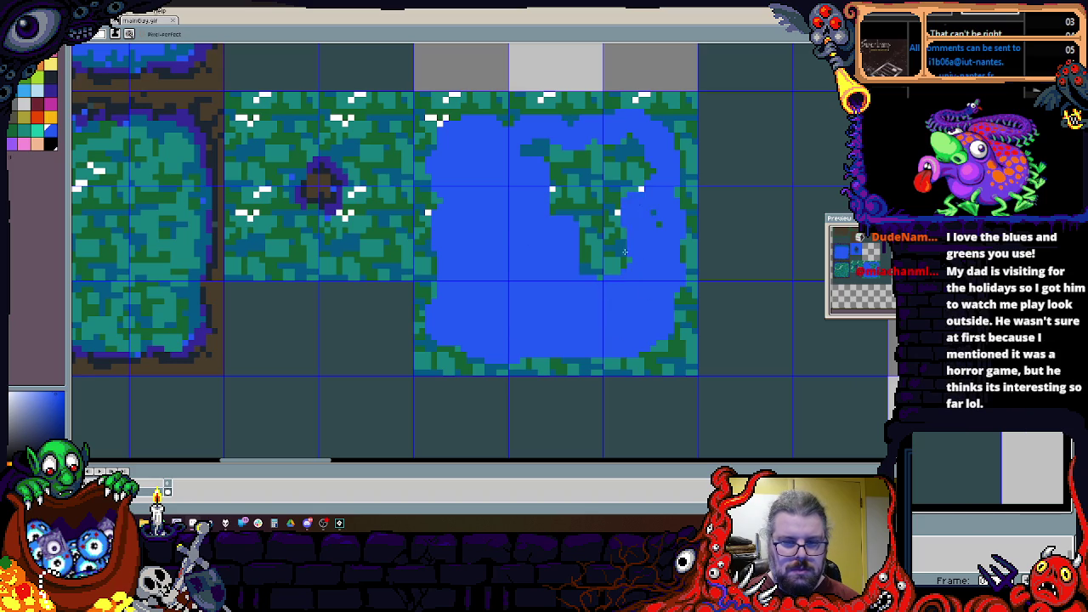
mouse_move(629, 183)
left_mouse_down()
mouse_move(587, 178)
mouse_move(531, 146)
left_mouse_up()
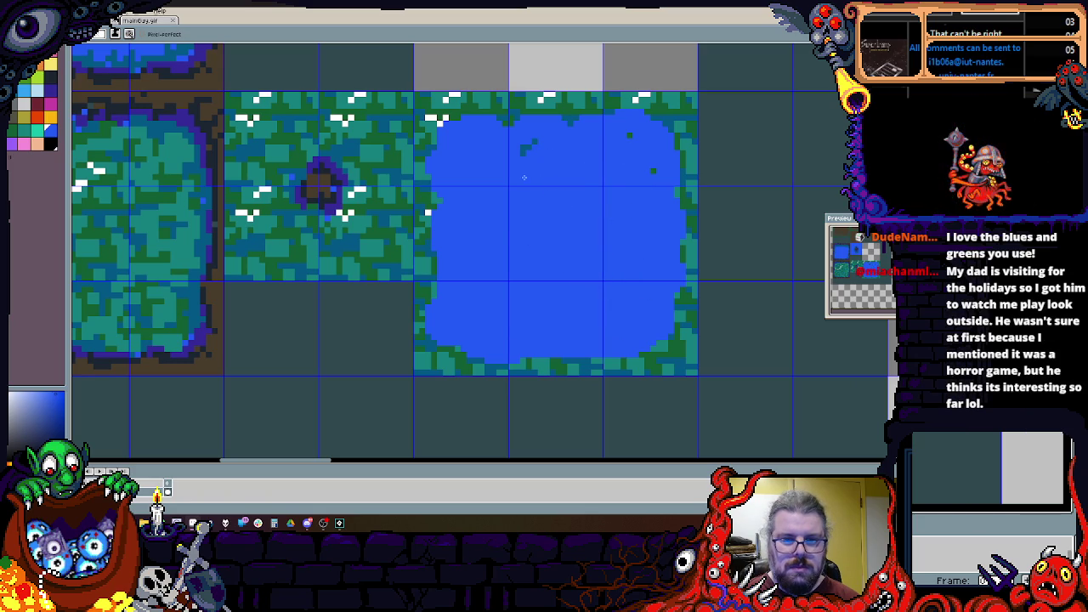
scroll(473, 118, "up", 2)
mouse_move(419, 86)
left_mouse_down()
mouse_move(421, 140)
mouse_move(438, 112)
left_mouse_up()
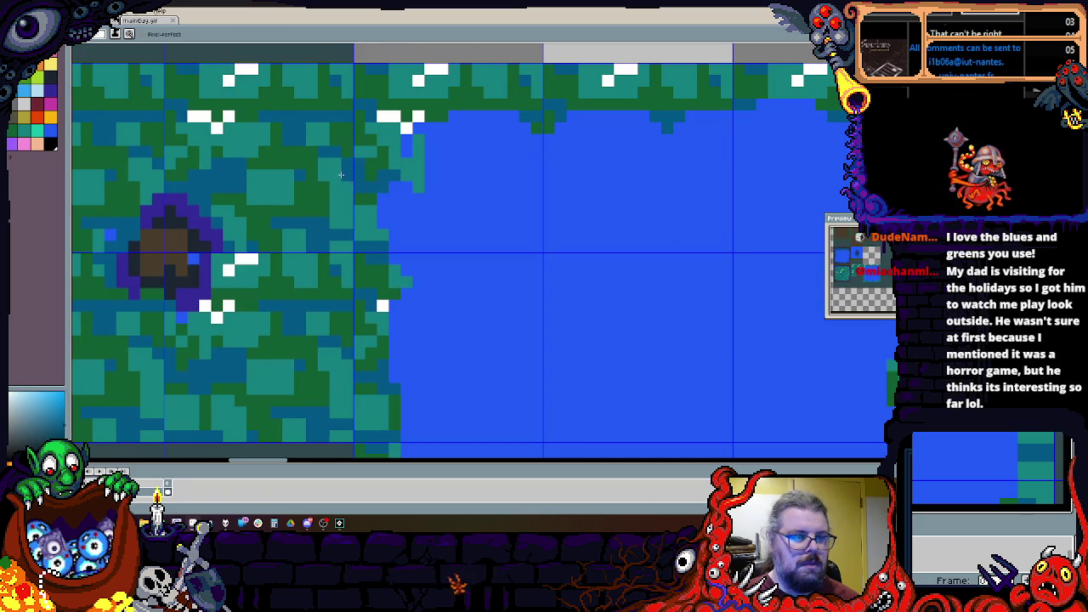
scroll(383, 154, "up", 1)
Step: Paint a gray shoreline around the lake's edge and fill the gap at the top
mouse_move(435, 169)
left_mouse_down()
mouse_move(424, 280)
mouse_move(447, 366)
left_mouse_up()
mouse_move(447, 366)
left_mouse_down()
mouse_move(408, 255)
mouse_move(374, 213)
left_mouse_up()
mouse_move(375, 213)
left_mouse_down()
mouse_move(369, 318)
mouse_move(425, 369)
left_mouse_up()
mouse_move(425, 369)
left_mouse_down()
mouse_move(413, 256)
mouse_move(441, 381)
mouse_move(409, 217)
left_mouse_up()
mouse_move(408, 217)
left_mouse_down()
mouse_move(417, 298)
mouse_move(596, 425)
mouse_move(476, 399)
mouse_move(609, 363)
left_mouse_up()
mouse_move(609, 364)
left_mouse_down()
mouse_move(482, 364)
mouse_move(769, 366)
mouse_move(748, 255)
mouse_move(723, 204)
mouse_move(705, 195)
mouse_move(697, 315)
mouse_move(668, 136)
mouse_move(535, 153)
mouse_move(561, 175)
mouse_move(406, 171)
mouse_move(204, 201)
left_mouse_up()
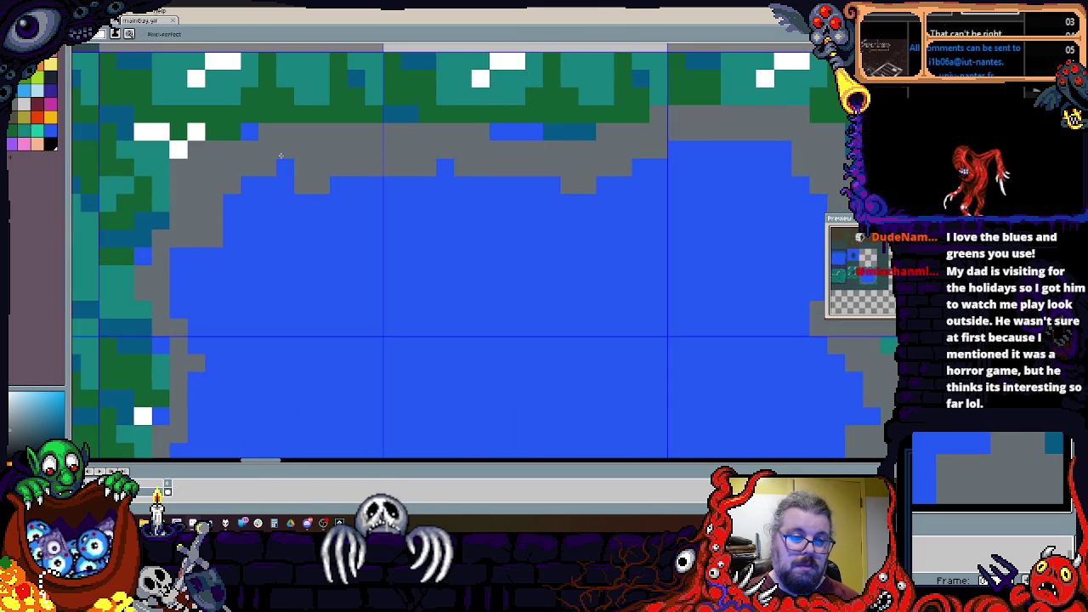
left_click(249, 131)
Step: Dot teal patches and specks across the lake water
left_click(277, 87, "alt")
left_click_drag(241, 247, 311, 195)
left_click(348, 247)
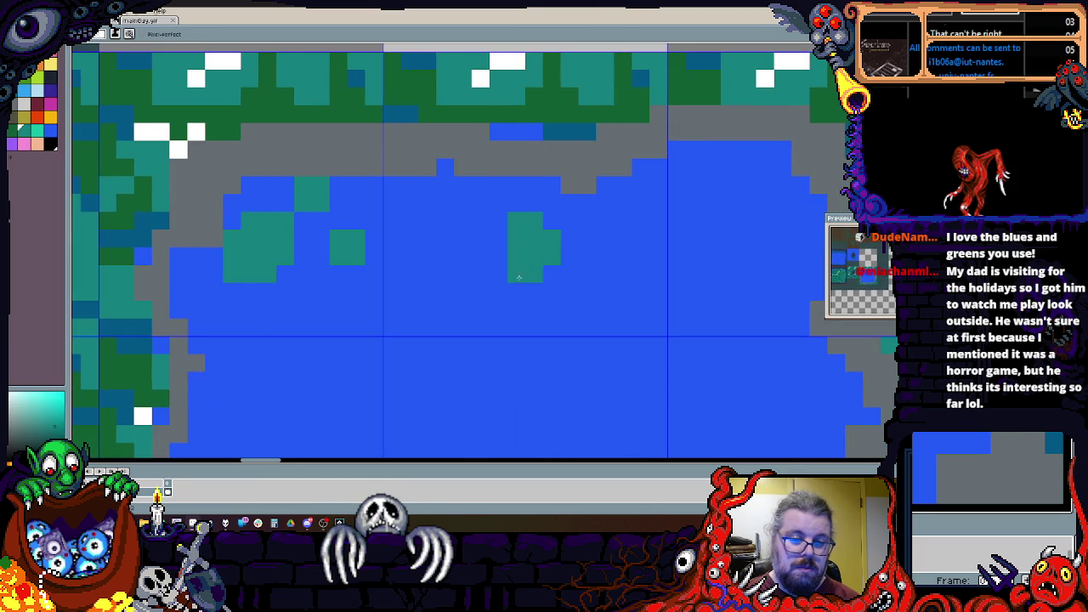
left_click_drag(472, 265, 472, 301)
left_click(437, 176)
Step: Paint dark-green patches, specks and a diagonal streak across the lake and near the right shore
left_click(596, 123, "alt")
left_click_drag(544, 176, 586, 176)
left_click(632, 238)
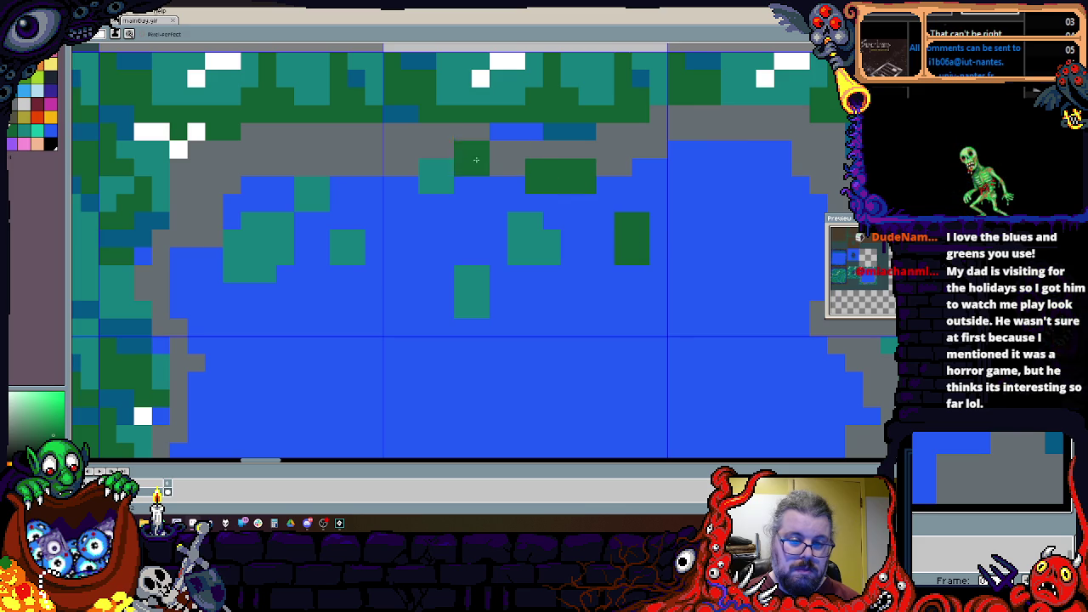
scroll(603, 252, "right", 3)
mouse_move(520, 168)
left_mouse_down()
mouse_move(580, 141)
mouse_move(590, 150)
left_mouse_up()
mouse_move(732, 283)
left_mouse_down()
mouse_move(679, 301)
mouse_move(580, 271)
left_mouse_up()
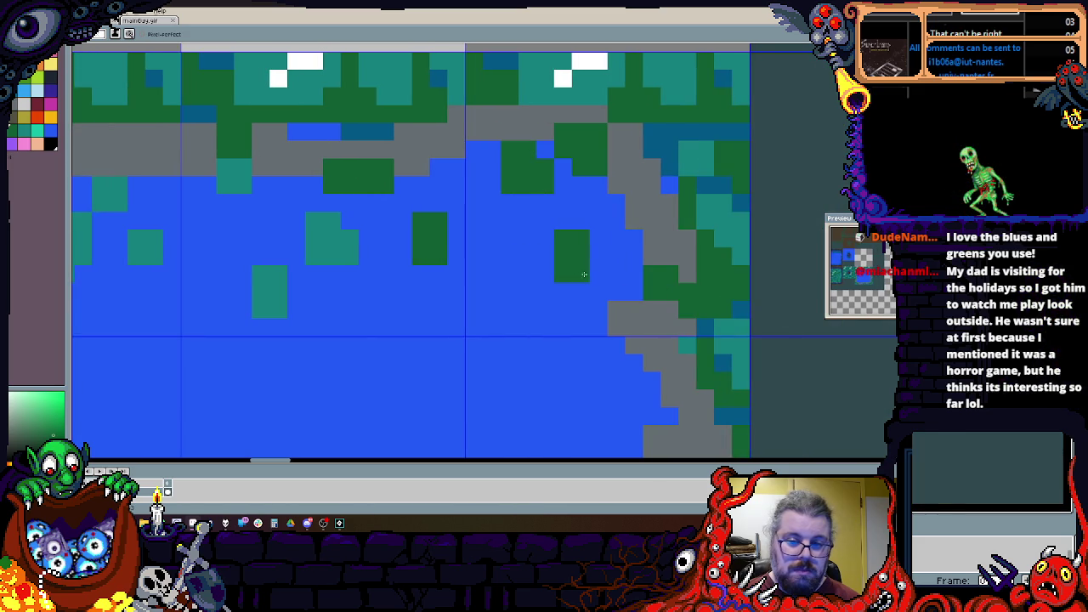
left_click_drag(625, 202, 661, 230)
left_click(518, 132)
scroll(544, 170, "down", 2)
left_click_drag(523, 220, 557, 251)
left_click_drag(578, 202, 600, 235)
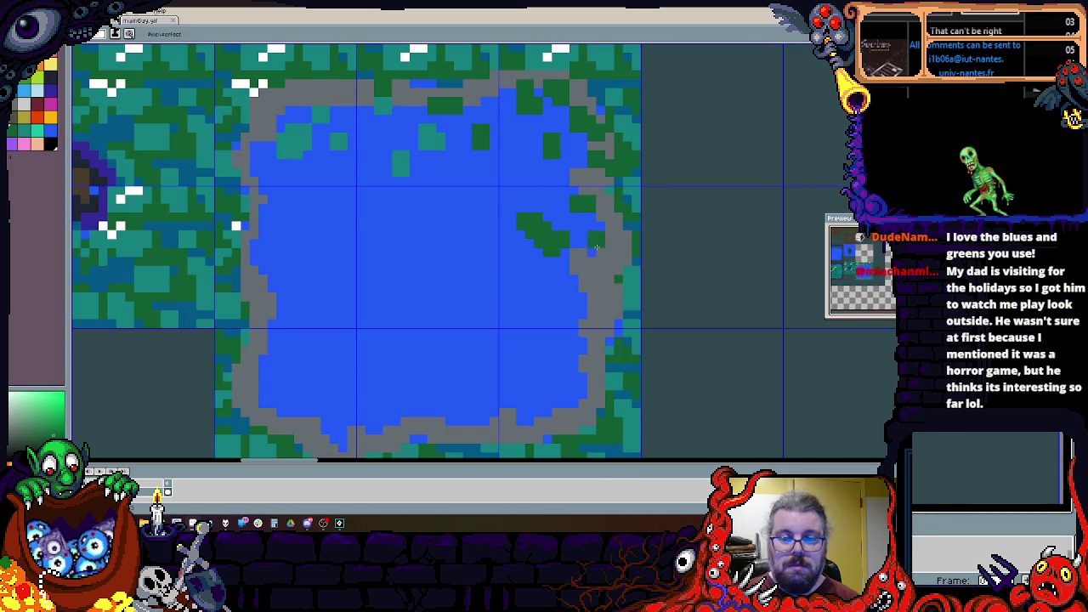
left_click(587, 247)
left_click(570, 310)
left_click(524, 310)
left_click_drag(574, 395, 520, 353)
left_click(518, 411)
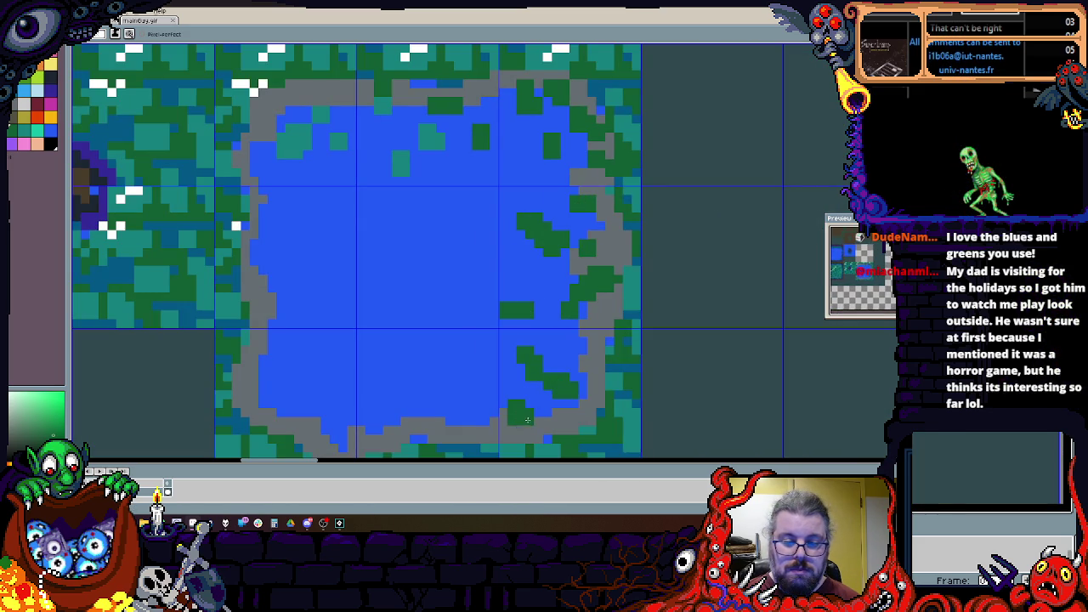
Step: Add dark-green clusters along the lower-left shore and a blob in the lake's middle
scroll(596, 366, "down", 1)
scroll(561, 387, "left", 3)
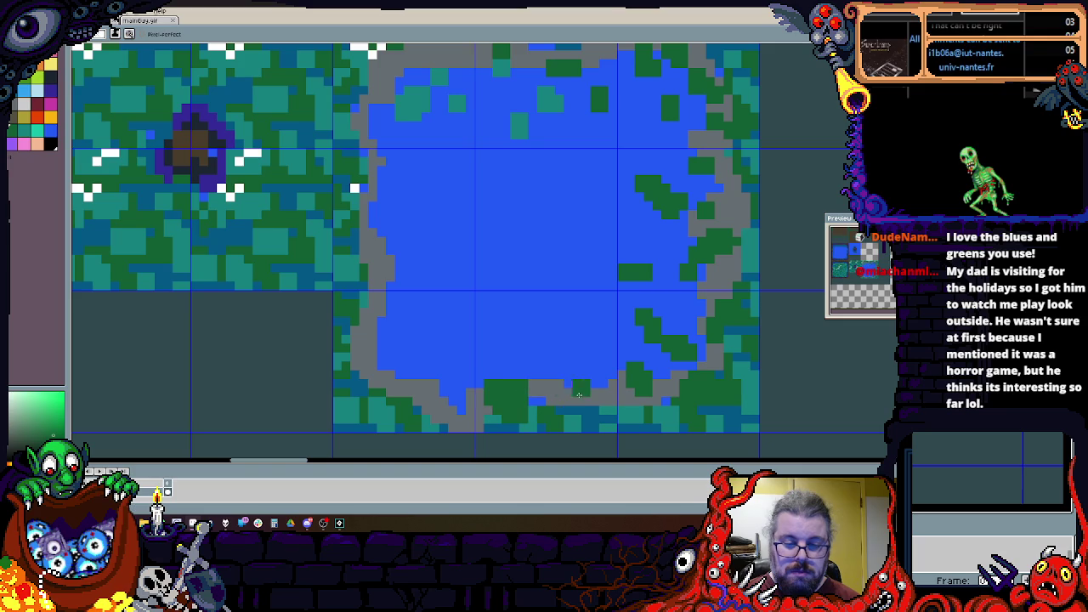
left_click(408, 367)
left_click(377, 348)
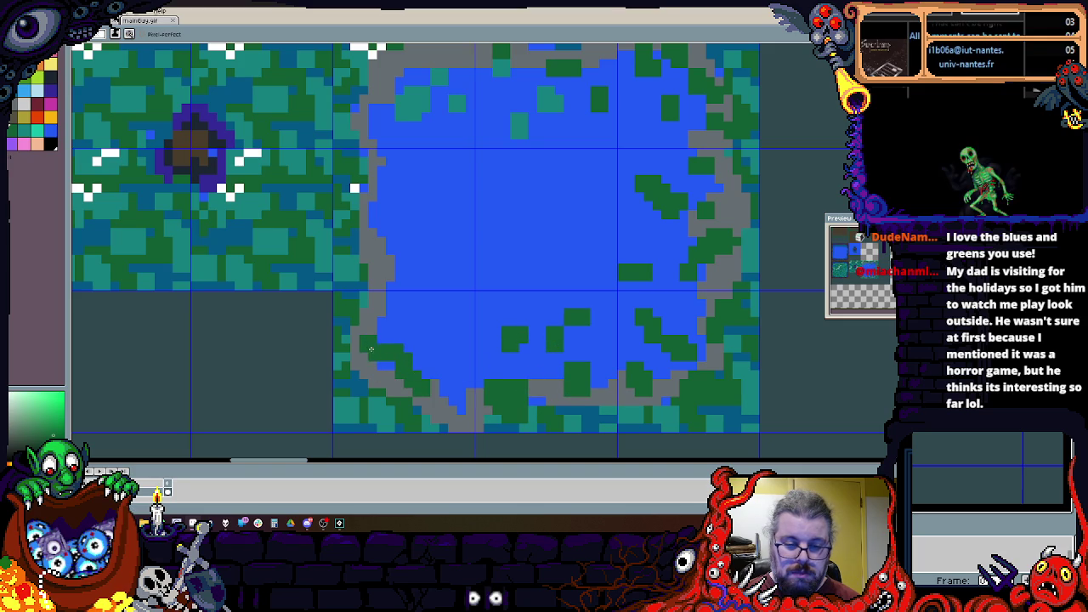
left_click(373, 370)
left_click(360, 357)
left_click(425, 334)
left_click(458, 380)
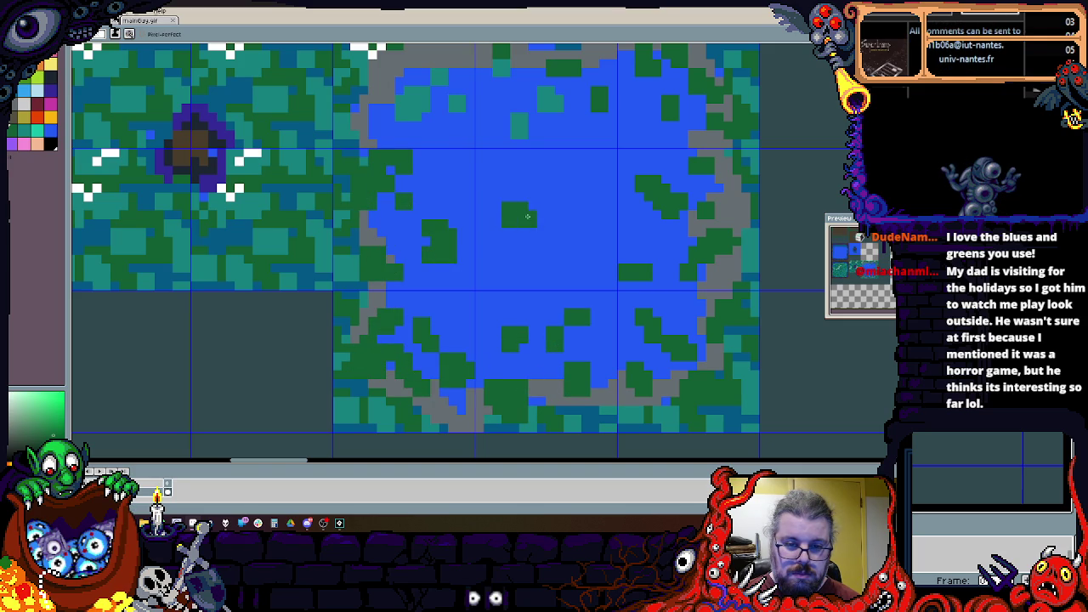
left_click_drag(557, 255, 582, 270)
Step: Recolour the lake's upper-left patches to teal
scroll(576, 218, "down", 2)
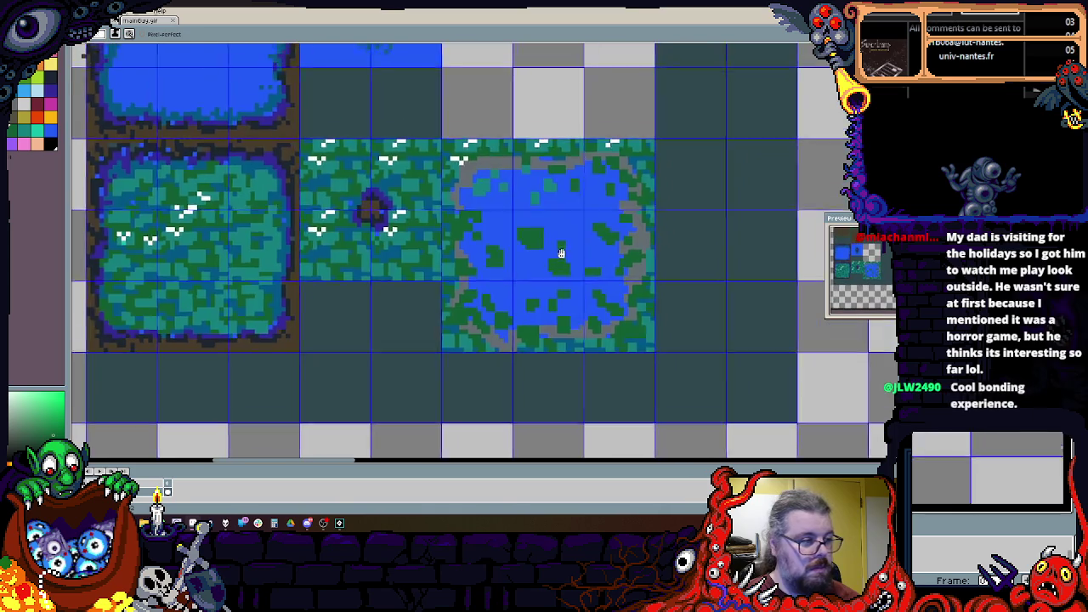
scroll(565, 243, "up", 3)
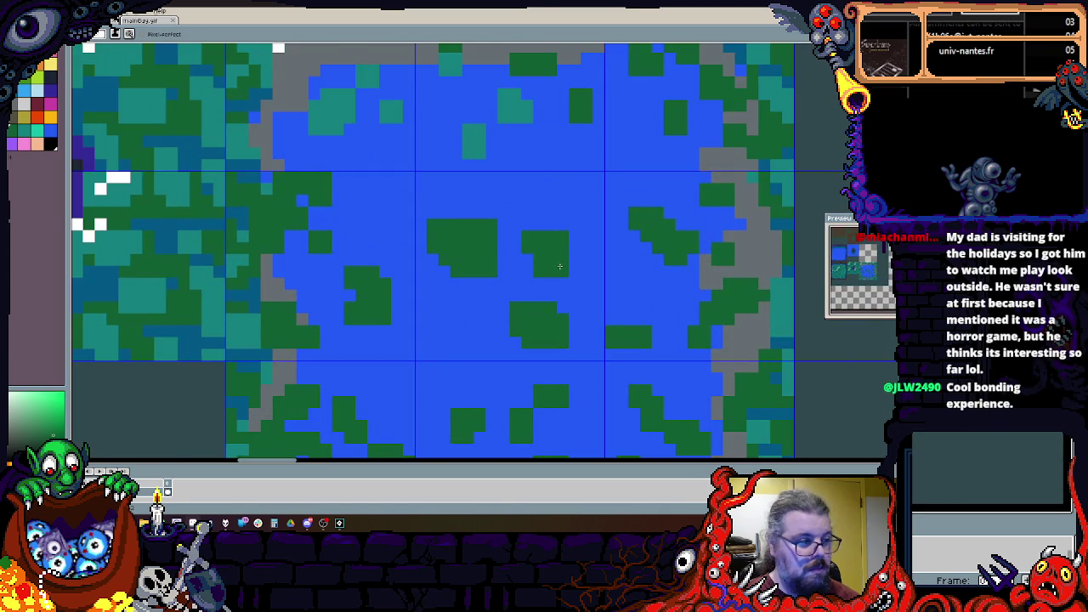
scroll(528, 297, "down", 3)
scroll(377, 194, "up", 2)
left_click_drag(386, 235, 346, 217)
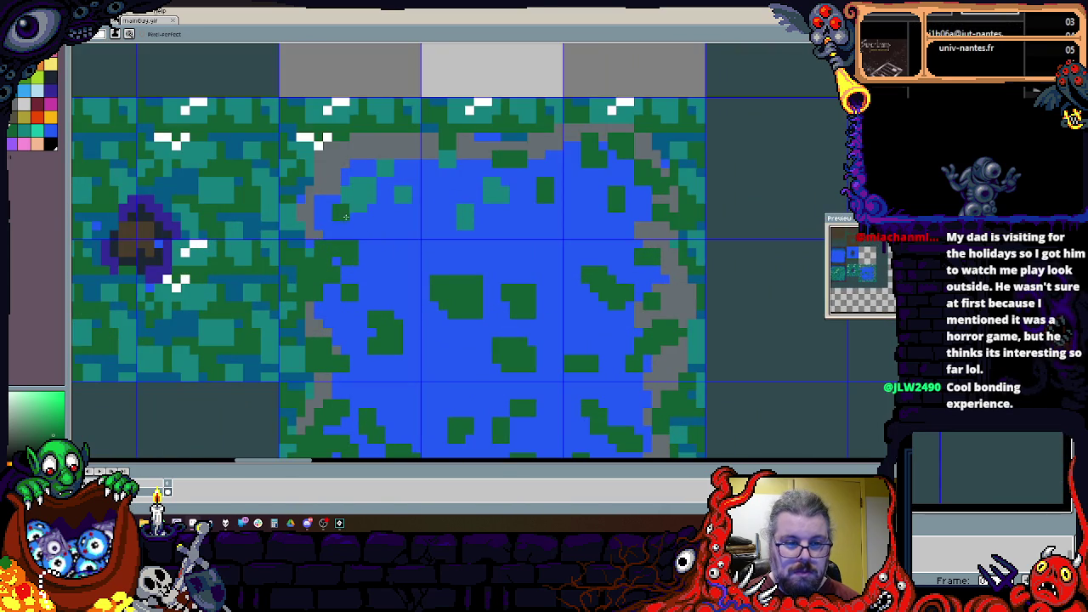
scroll(559, 264, "down", 3)
scroll(558, 265, "up", 1)
scroll(559, 264, "up", 1)
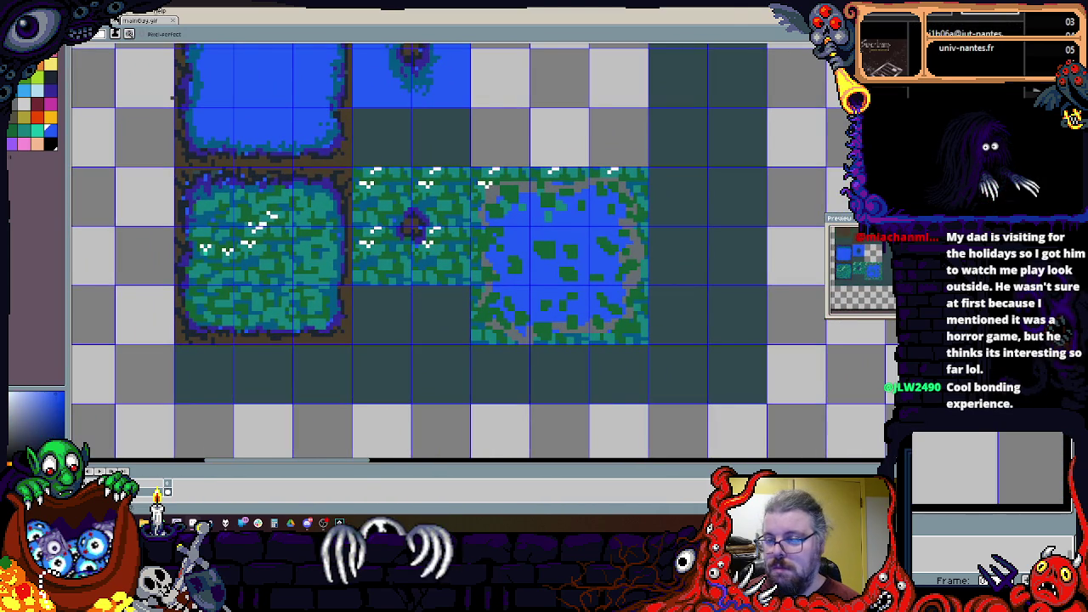
Step: Sample the green colour from the artwork and enlarge the brush by one pixel
scroll(557, 299, "up", 1)
left_click(542, 215, "alt")
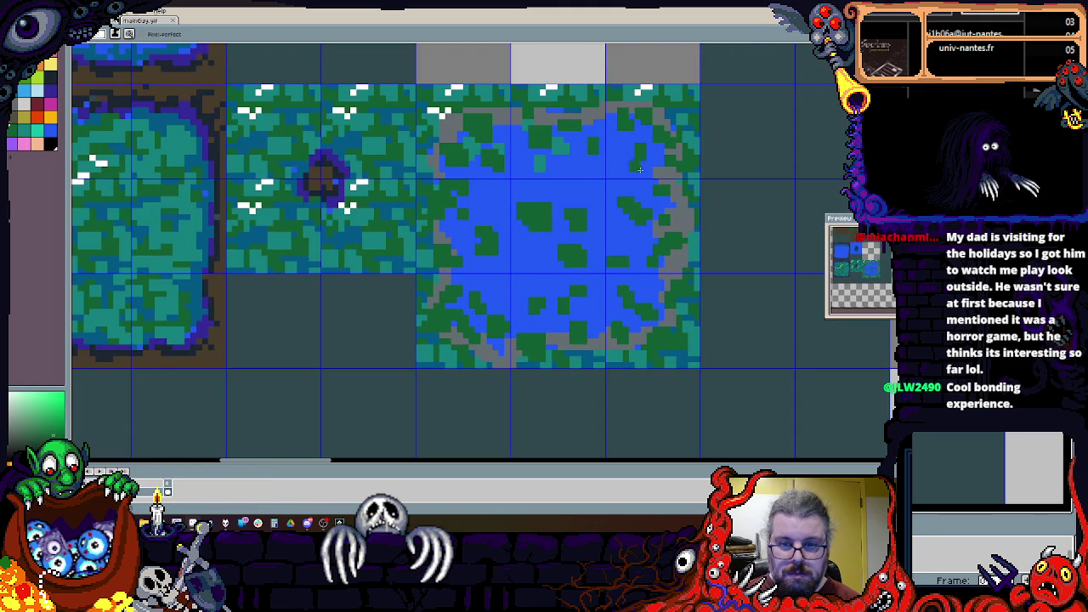
scroll(577, 204, "down", 1)
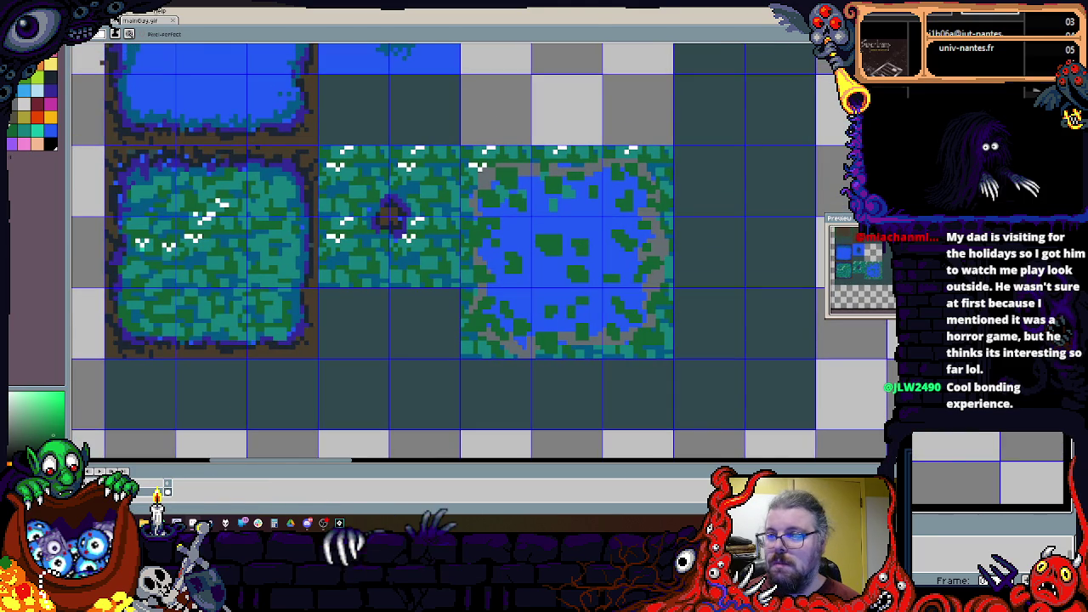
key("g")
key("b")
key("plus")
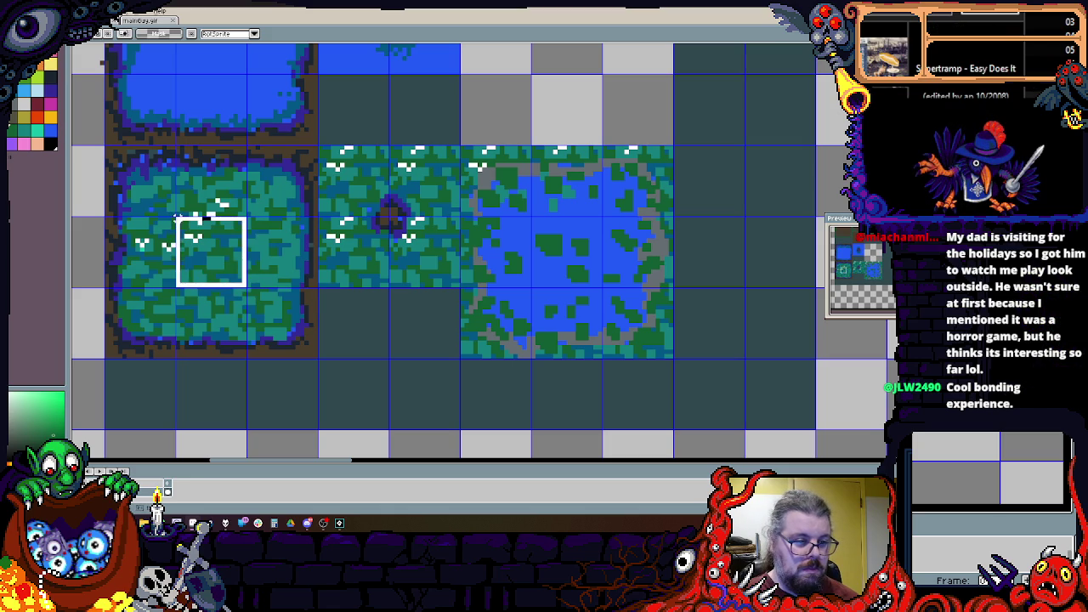
Step: Paste copies of the grass block into the empty cells to the right
left_click_drag(207, 262, 733, 227)
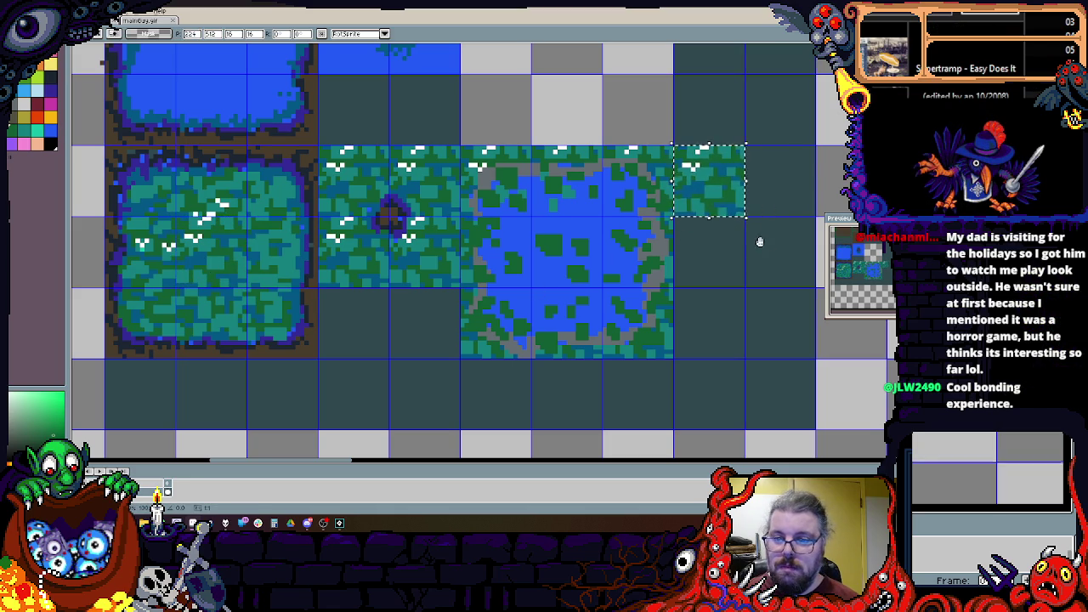
scroll(592, 210, "up", 3)
left_click_drag(592, 210, 593, 170)
scroll(556, 250, "down", 3)
key("ctrl+v")
left_click_drag(433, 262, 352, 258)
key("ctrl+v")
mouse_move(570, 260)
left_mouse_down()
mouse_move(694, 270)
mouse_move(673, 269)
left_mouse_up()
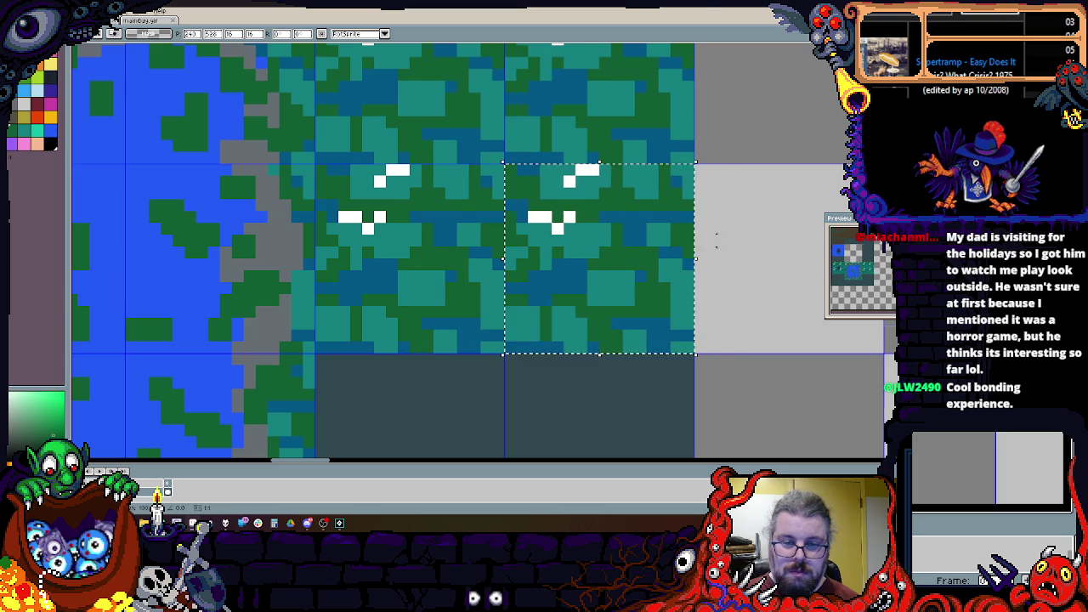
Step: Copy the lake's open-water centre and place the first copy in an empty cell
scroll(688, 333, "down", 3)
scroll(663, 332, "up", 2)
scroll(293, 178, "down", 1)
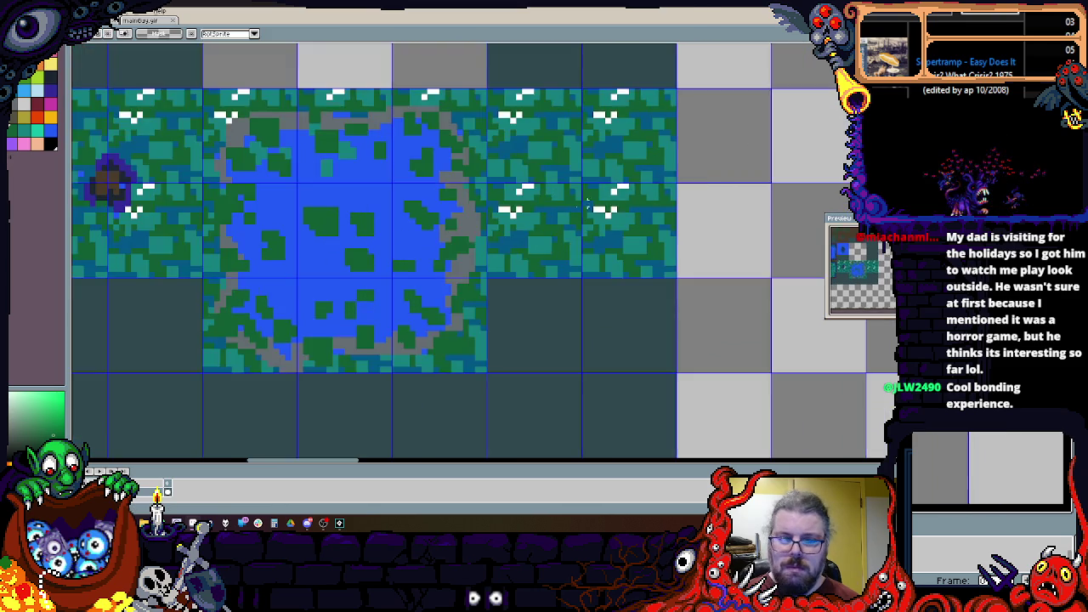
scroll(292, 178, "up", 1)
left_click_drag(240, 162, 379, 299)
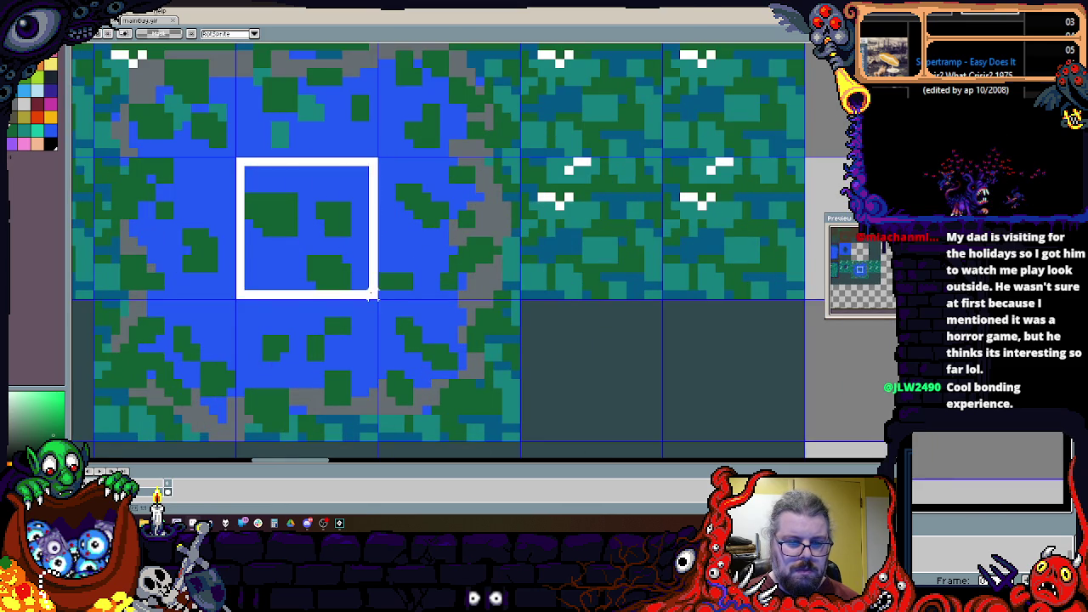
key("ctrl+c")
key("ctrl+v")
left_click_drag(342, 267, 619, 272)
Step: Paste more water tile copies into the next empty cells right of the pond
scroll(619, 272, "up", 1)
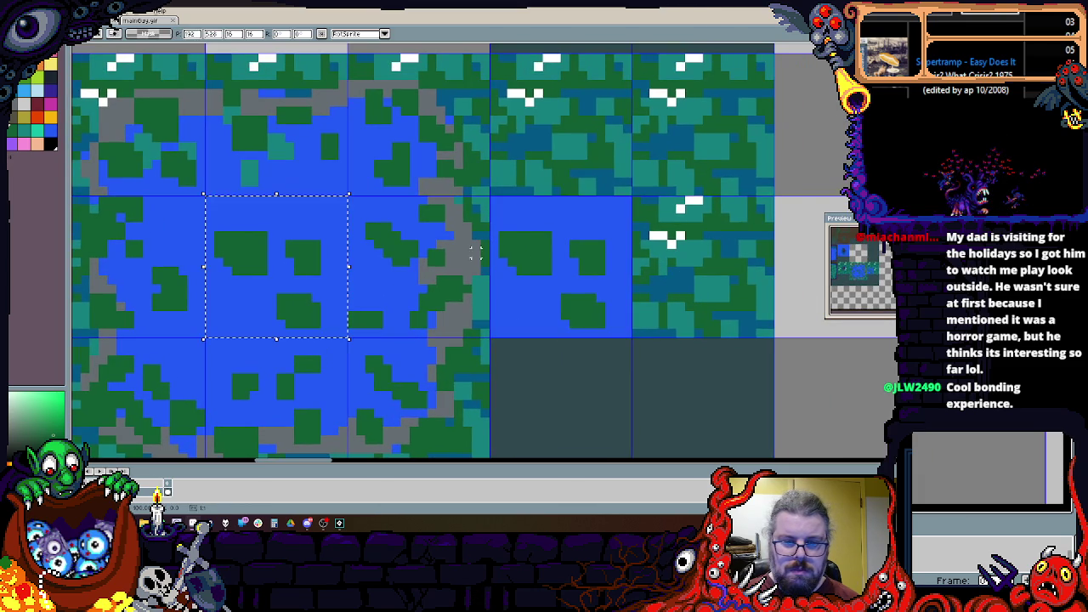
key("ctrl+v")
left_click_drag(291, 260, 719, 258)
scroll(715, 257, "up", 1)
key("ctrl+v")
mouse_move(284, 298)
left_mouse_down()
mouse_move(549, 197)
mouse_move(580, 173)
left_mouse_up()
key("ctrl+v")
mouse_move(347, 306)
left_mouse_down()
mouse_move(733, 216)
mouse_move(768, 190)
left_mouse_up()
scroll(768, 189, "down", 3)
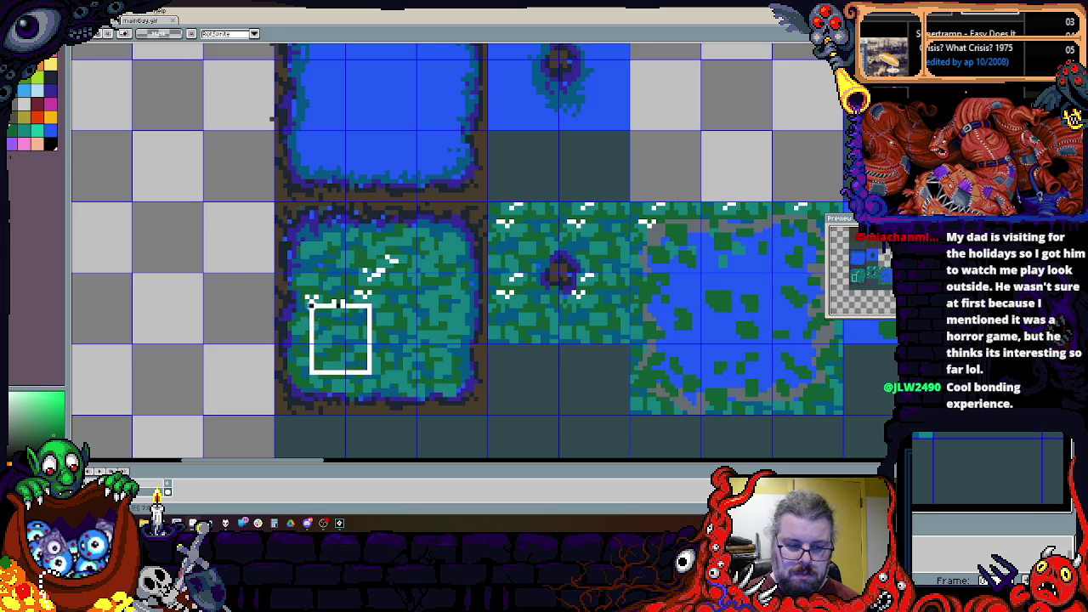
Step: Paste a copied grass patch into the middle of the rightmost blue water tile
scroll(585, 328, "right", 5)
scroll(585, 327, "down", 2)
key("ctrl+v")
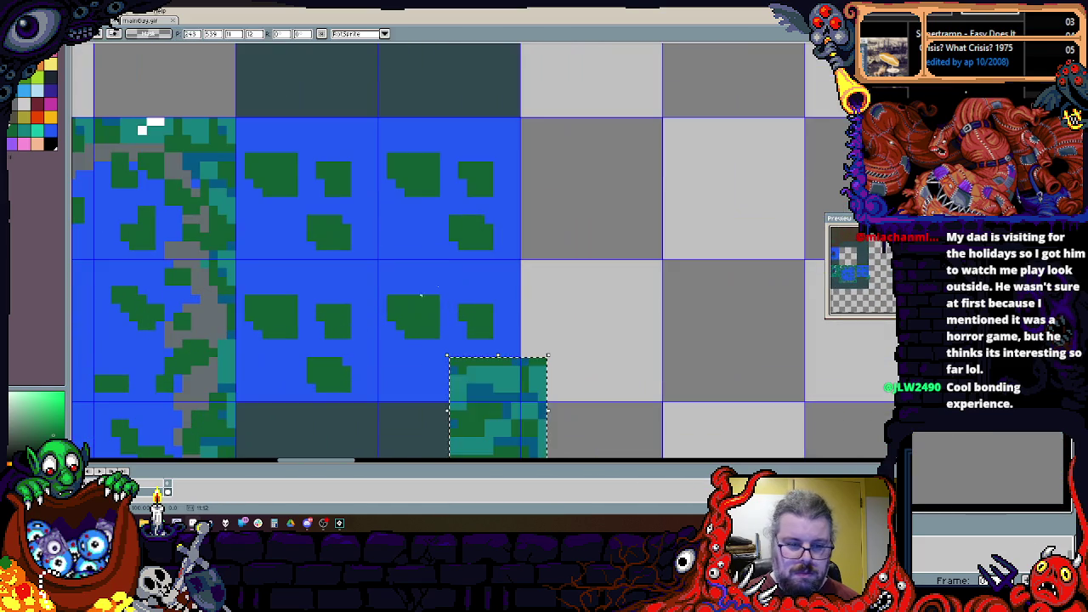
left_click_drag(488, 410, 370, 261)
key("Return")
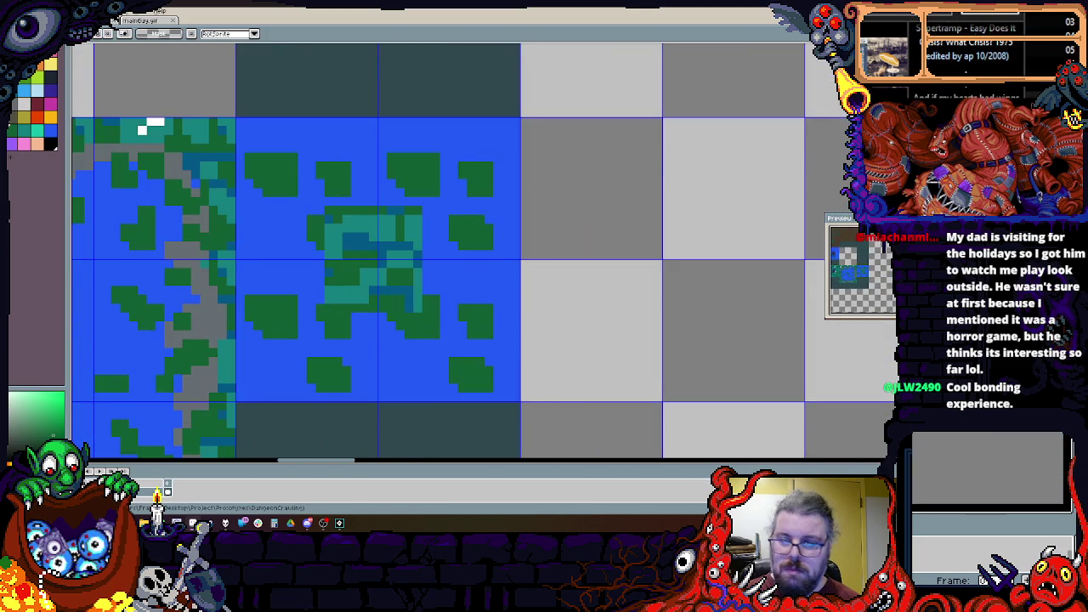
Step: Shape the patch into a rounded green island with a blue bottom edge and teal highlights
scroll(464, 252, "up", 1)
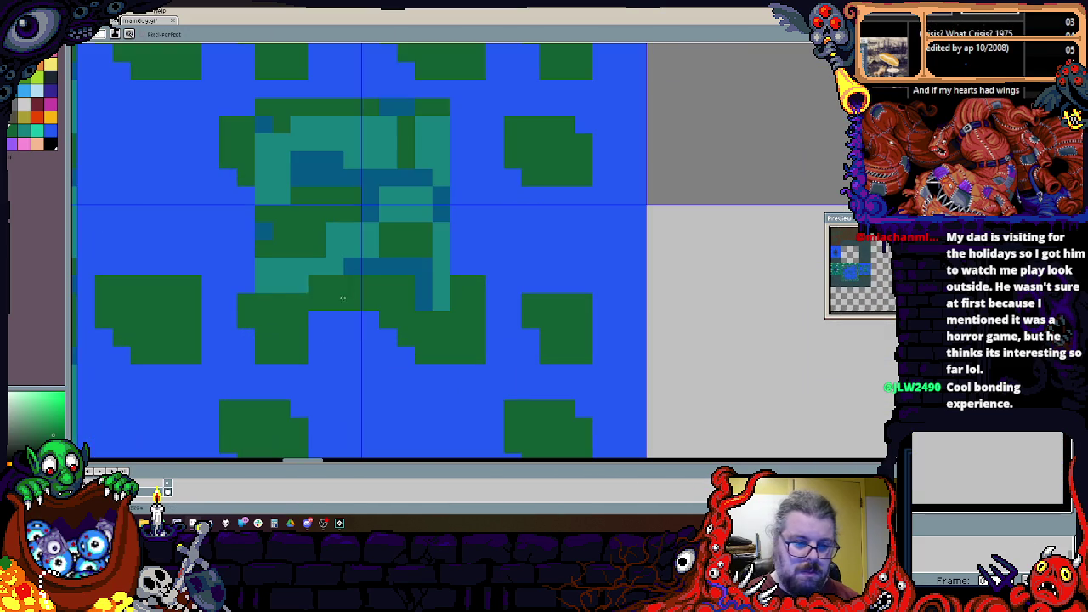
left_click_drag(340, 284, 230, 196)
left_click_drag(323, 320, 408, 357)
mouse_move(409, 289)
left_mouse_down()
mouse_move(451, 213)
mouse_move(489, 199)
left_mouse_up()
key("x")
left_click_drag(374, 340, 459, 349)
key("x")
mouse_move(444, 264)
left_mouse_down()
mouse_move(527, 383)
mouse_move(563, 310)
mouse_move(617, 354)
left_mouse_up()
left_click_drag(625, 302, 625, 262)
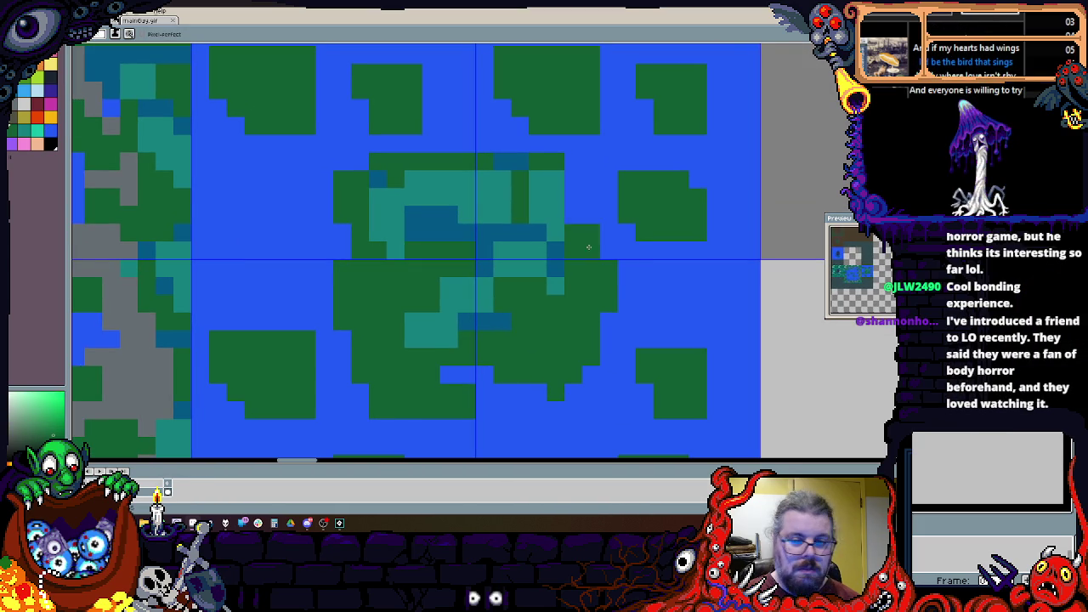
mouse_move(480, 182)
left_mouse_down()
mouse_move(387, 281)
mouse_move(505, 323)
mouse_move(402, 372)
left_mouse_up()
Step: Zoom out to view the whole tileset sheet
scroll(574, 318, "down", 3)
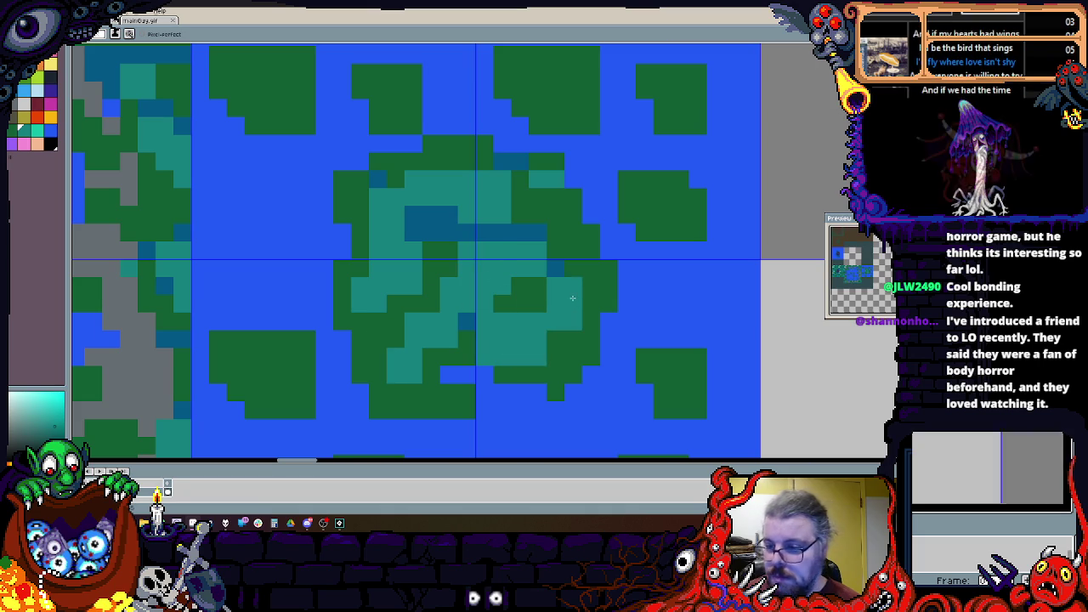
scroll(598, 362, "up", 2)
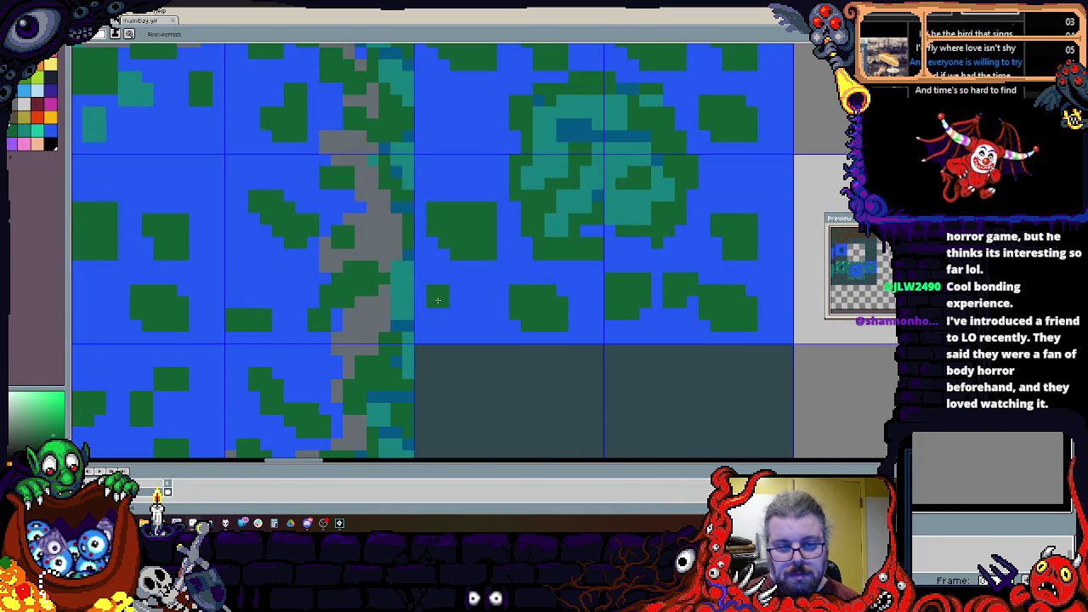
left_click_drag(465, 239, 445, 368)
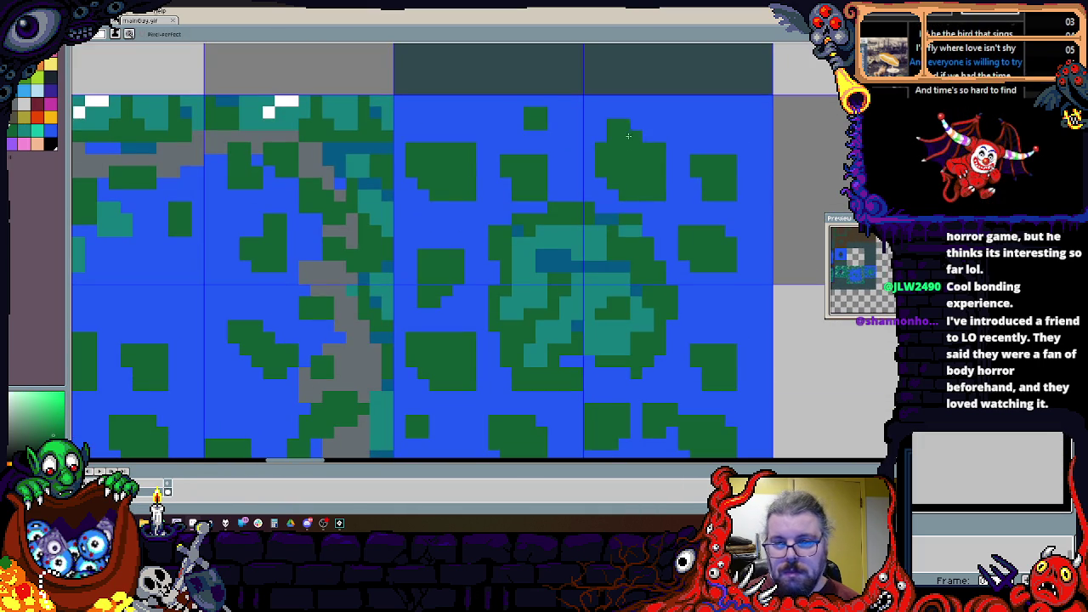
scroll(660, 255, "down", 2)
scroll(660, 255, "down", 2)
scroll(615, 247, "up", 2)
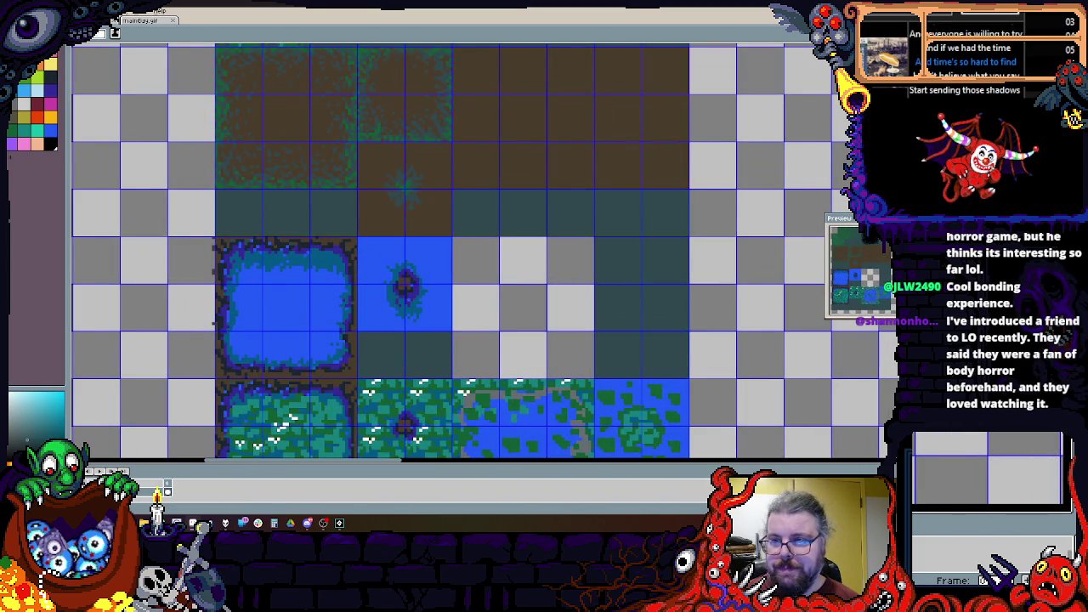
Step: Paint-bucket the empty 3x3 tile block with dark teal
left_click(455, 375)
scroll(455, 375, "down", 3)
scroll(489, 231, "up", 3)
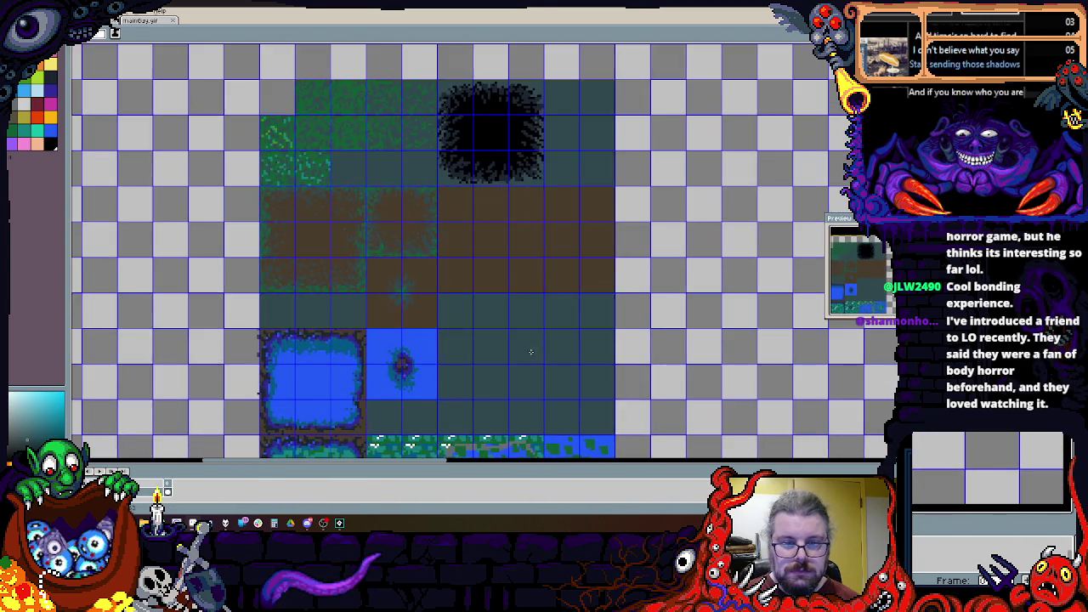
scroll(448, 215, "up", 1)
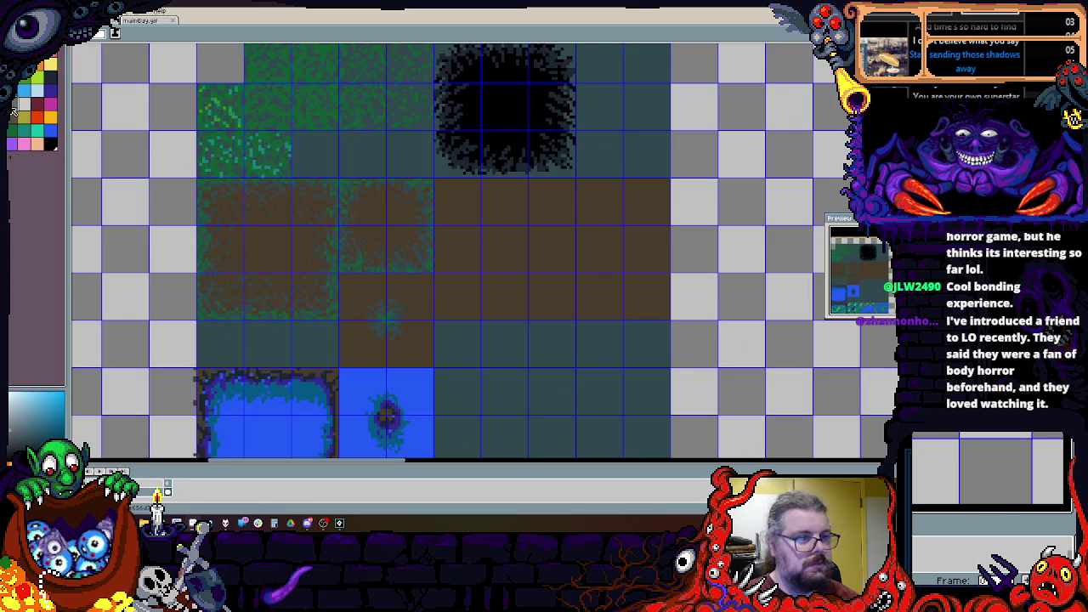
scroll(493, 213, "up", 1)
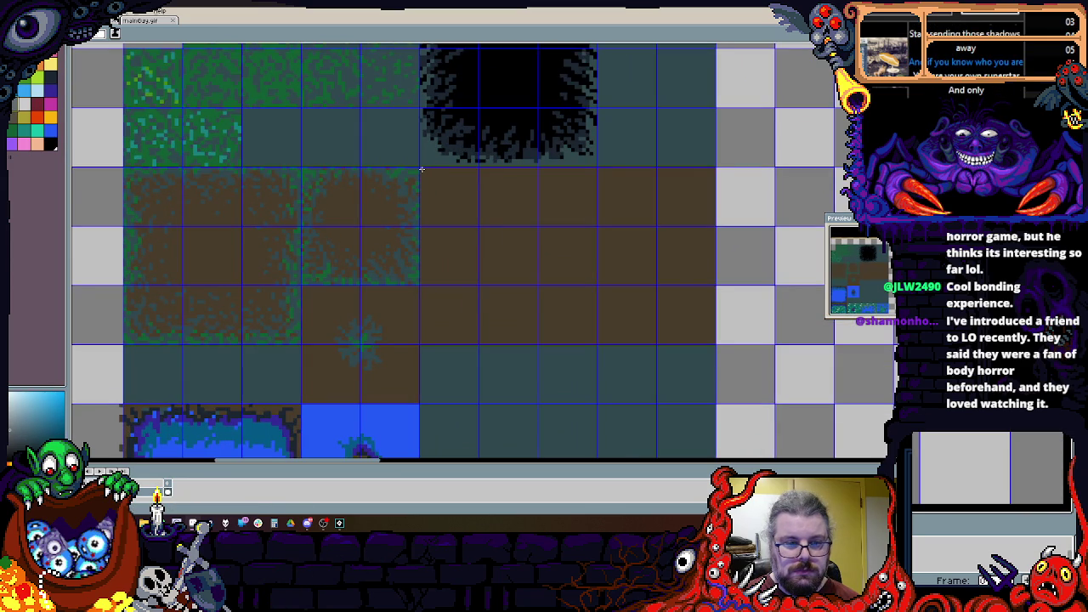
scroll(420, 169, "down", 2)
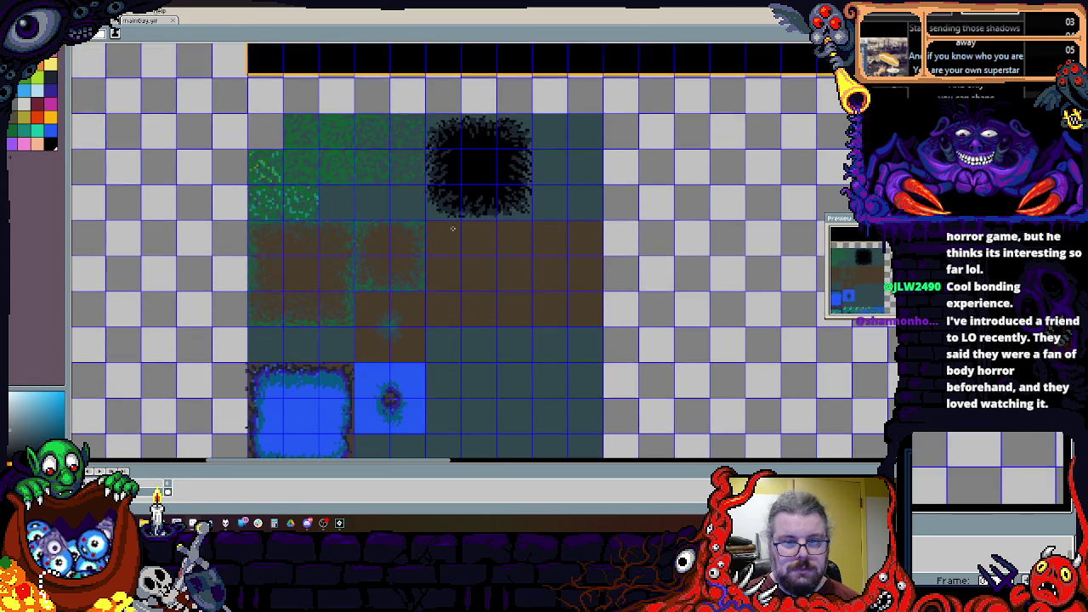
scroll(502, 128, "up", 2)
Step: Marquee the two tiles beside the dark pit and fill them black
left_click_drag(545, 88, 658, 205)
key("Delete")
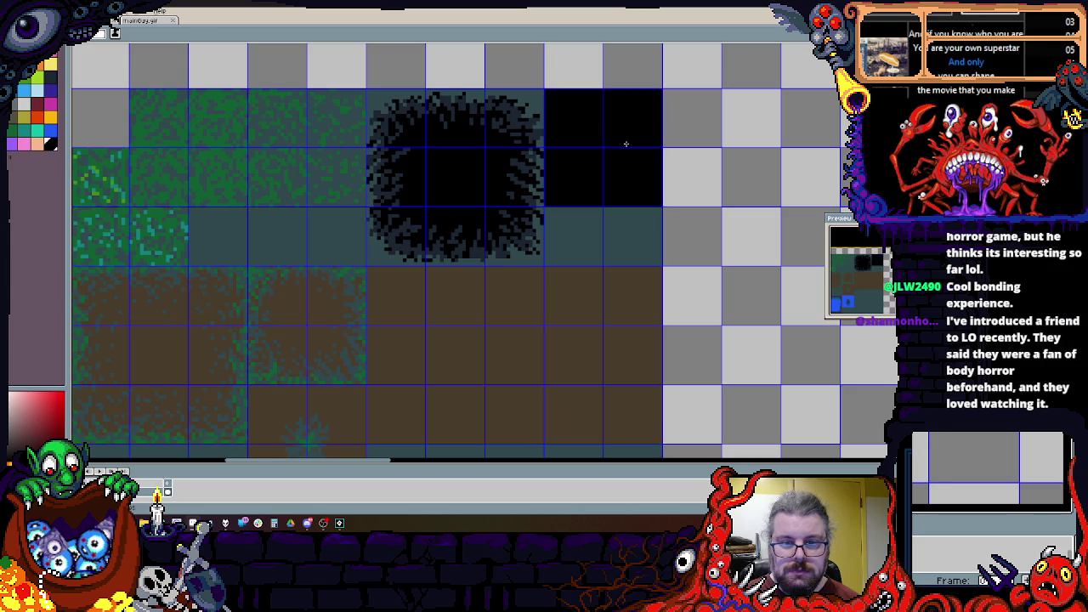
scroll(614, 127, "up", 2)
scroll(624, 168, "up", 1)
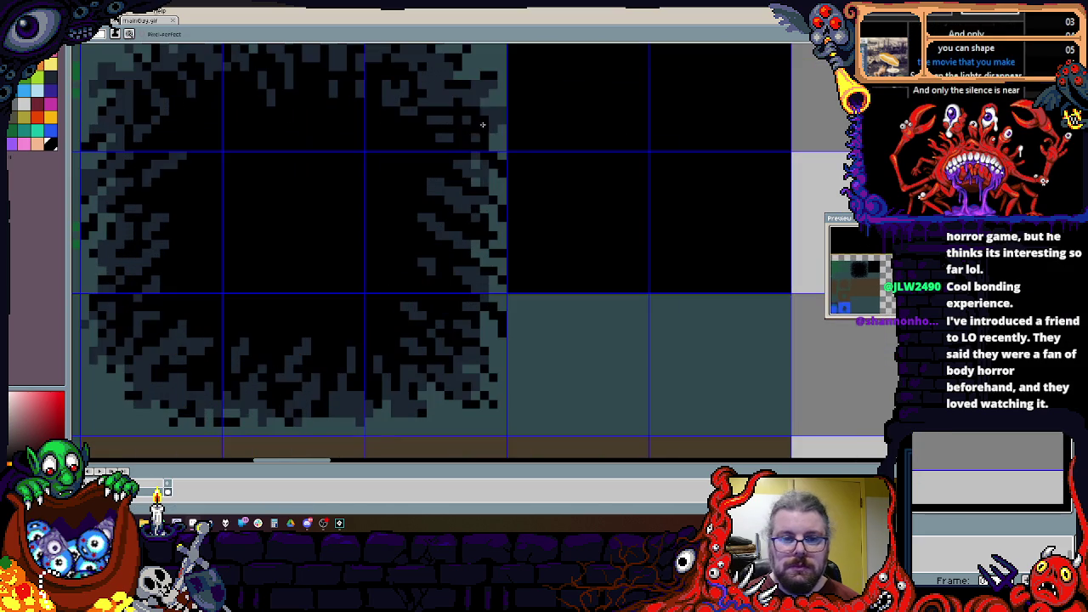
Step: Pencil a small grey splat onto the black tile
mouse_move(648, 136)
left_mouse_down()
mouse_move(687, 127)
mouse_move(705, 175)
mouse_move(659, 126)
mouse_move(655, 155)
left_mouse_up()
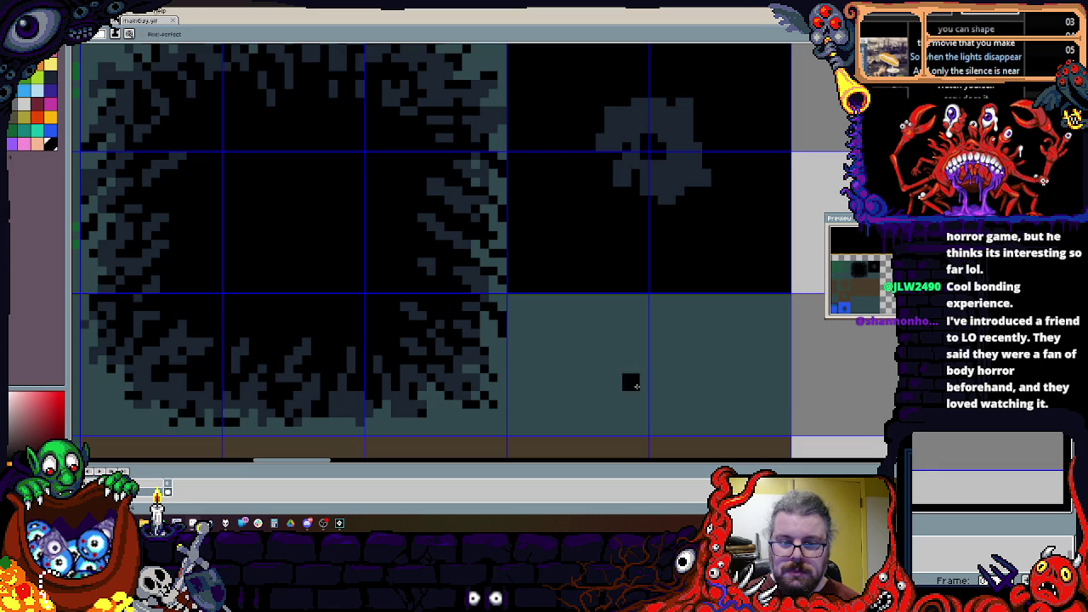
scroll(644, 162, "down", 2)
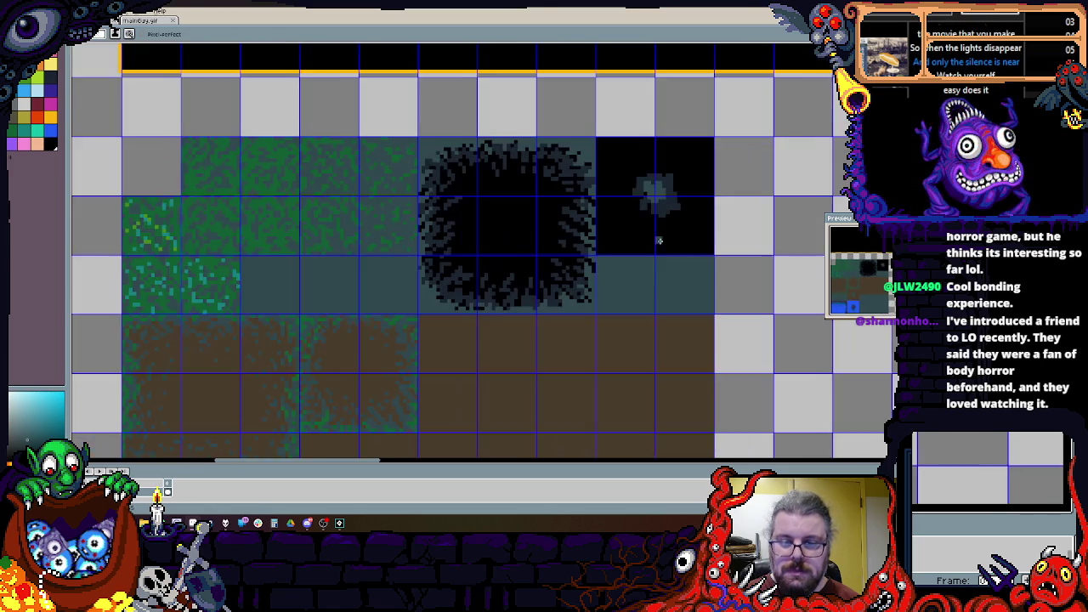
scroll(649, 274, "down", 1)
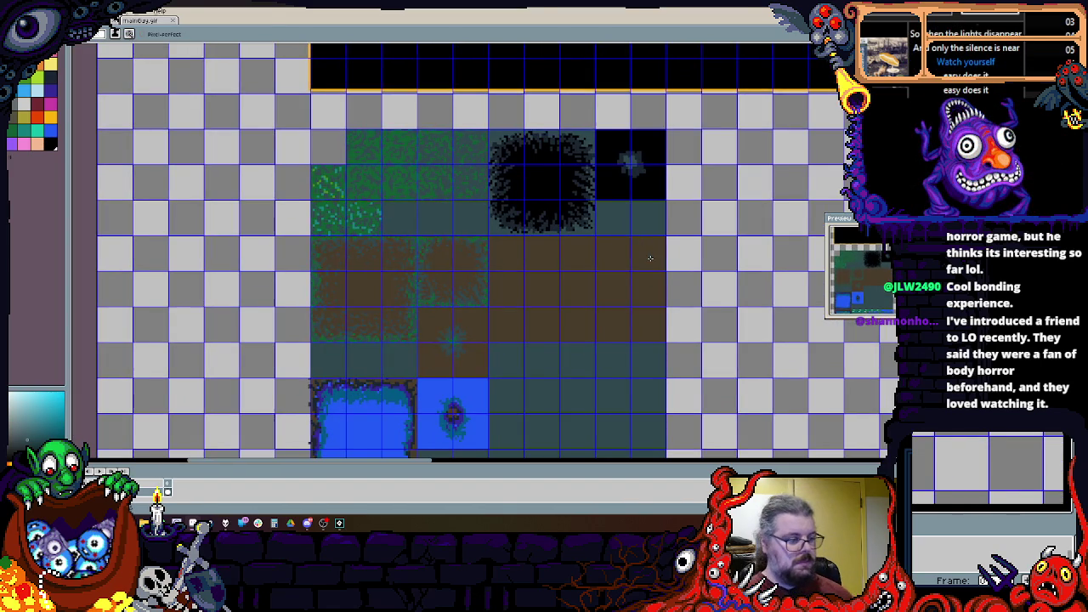
scroll(651, 257, "down", 1)
scroll(672, 238, "up", 2)
scroll(657, 282, "down", 1)
scroll(657, 283, "down", 3)
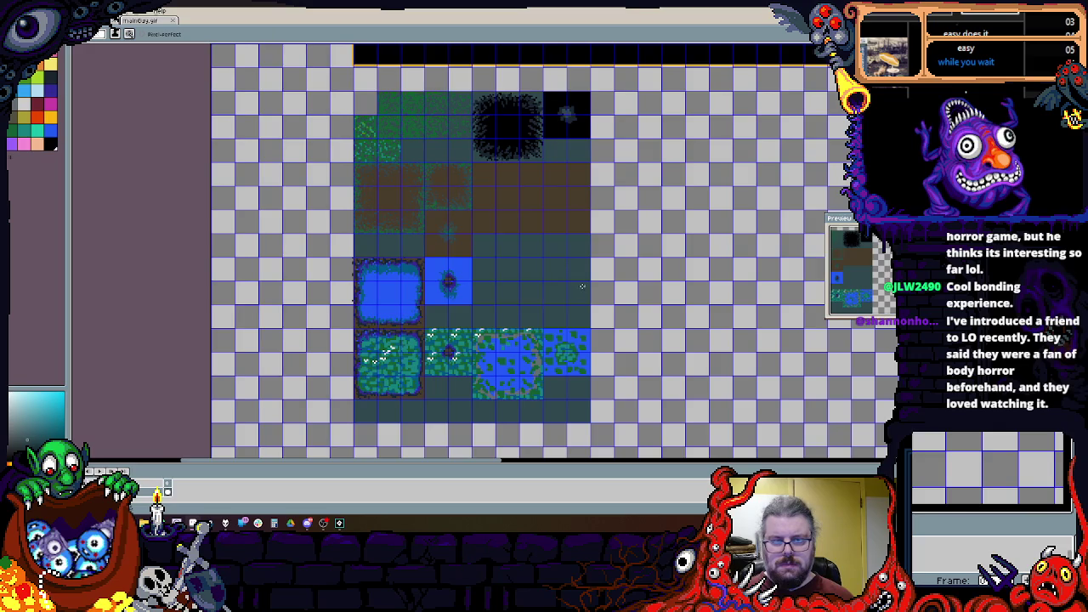
Step: Move the lower water and grass tile blocks down to open two rows of space
scroll(583, 286, "up", 1)
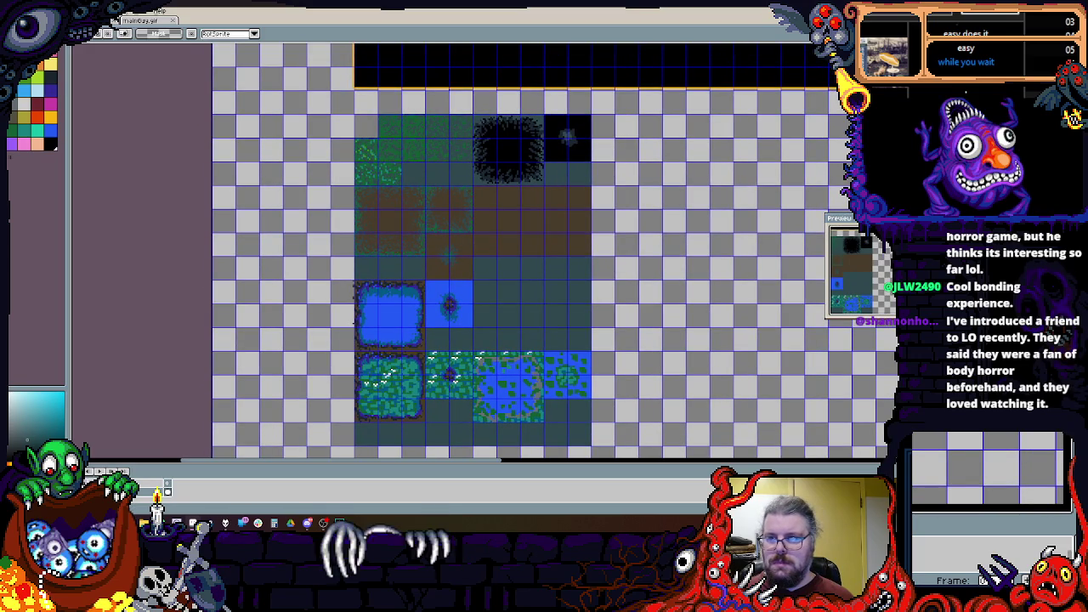
scroll(344, 423, "up", 2)
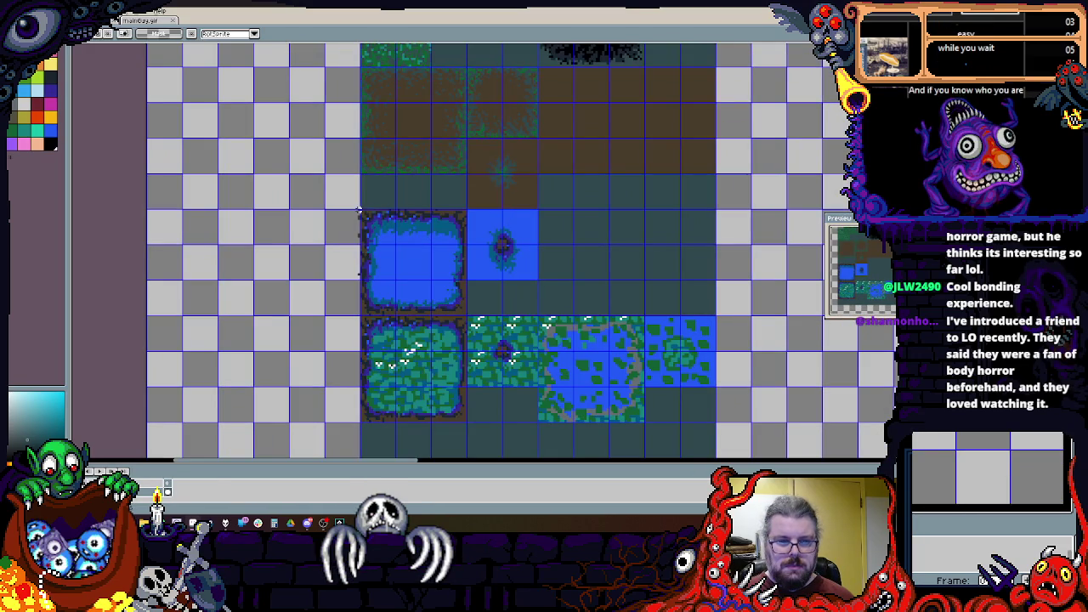
mouse_move(363, 213)
left_mouse_down()
mouse_move(462, 352)
mouse_move(683, 364)
mouse_move(680, 328)
mouse_move(642, 353)
left_mouse_up()
scroll(680, 329, "down", 1)
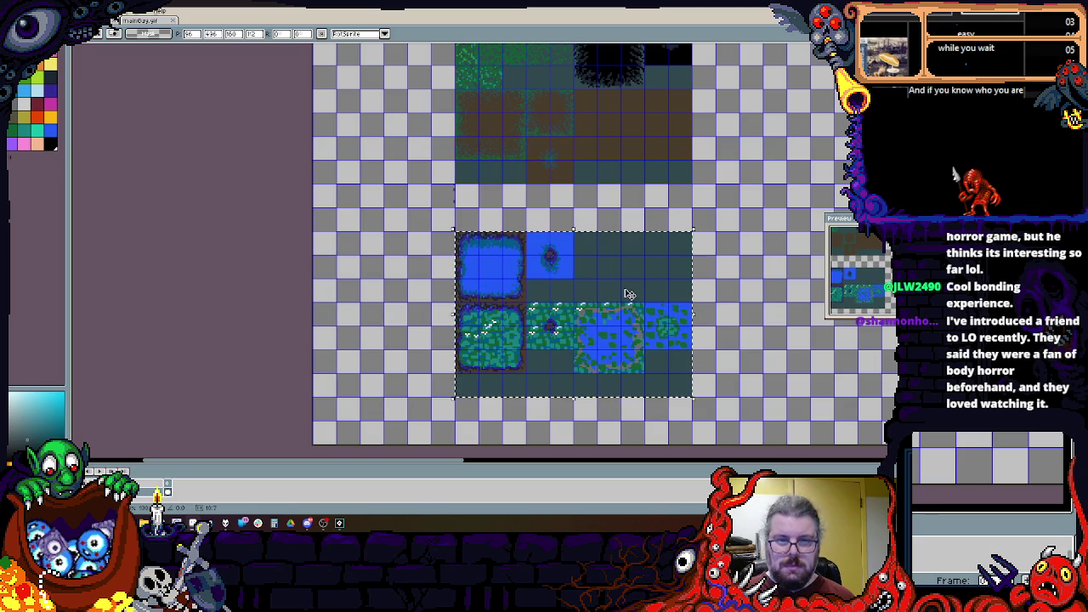
scroll(562, 234, "up", 3)
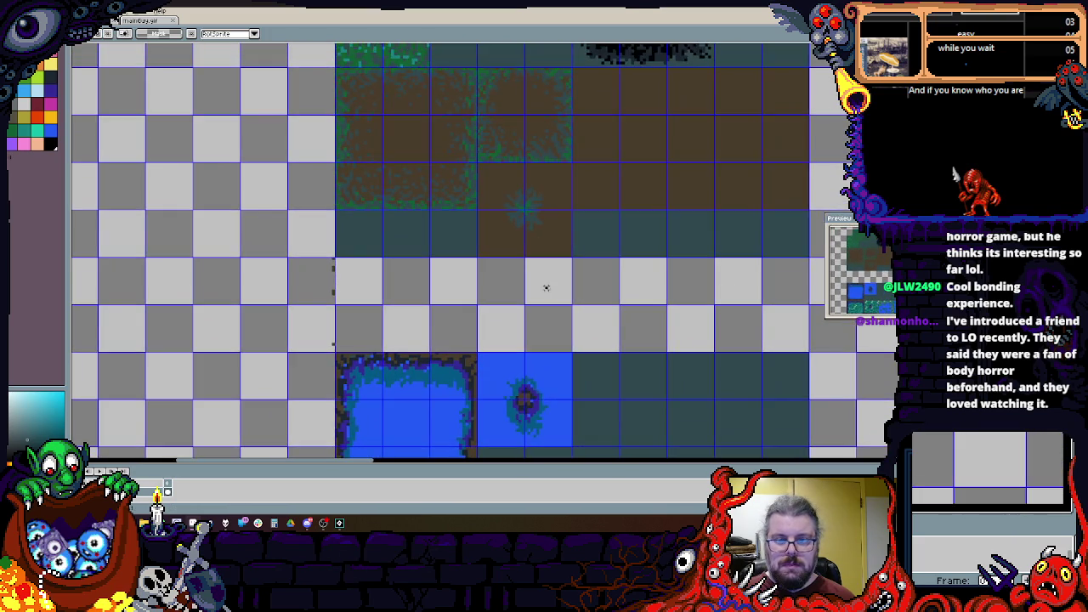
scroll(462, 332, "up", 1)
key("Escape")
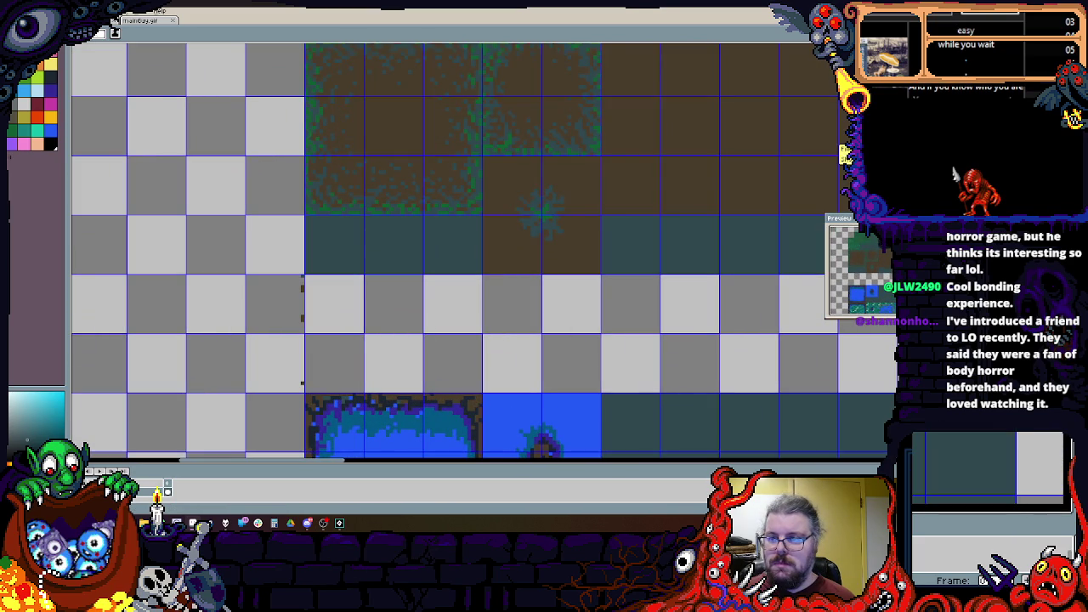
Step: Fill the two empty rows with teal
scroll(653, 229, "right", 2)
left_click_drag(189, 277, 780, 388)
key("ctrl+z")
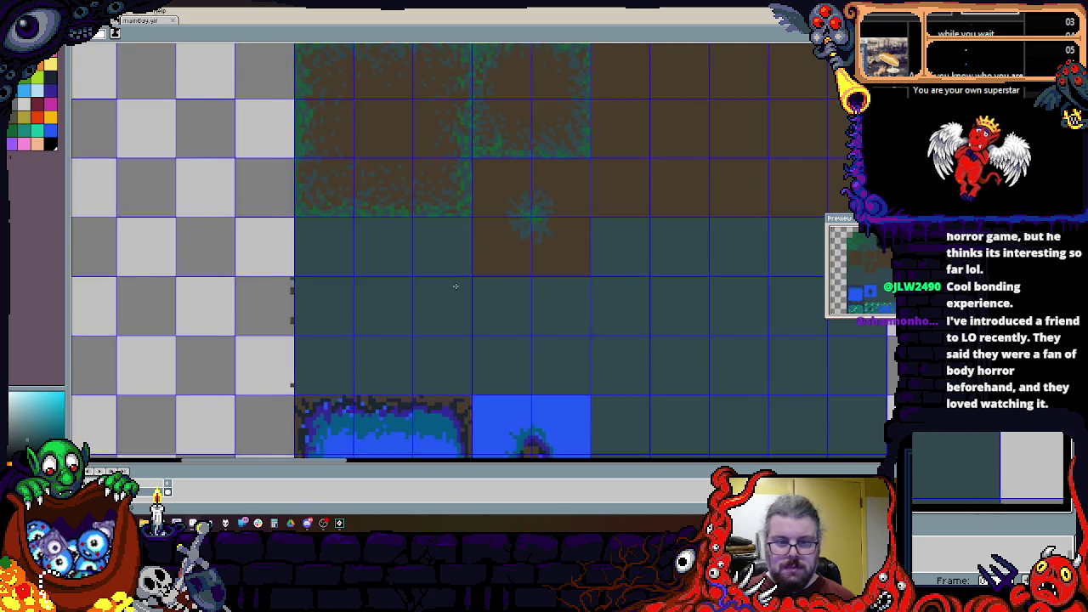
scroll(411, 241, "up", 1)
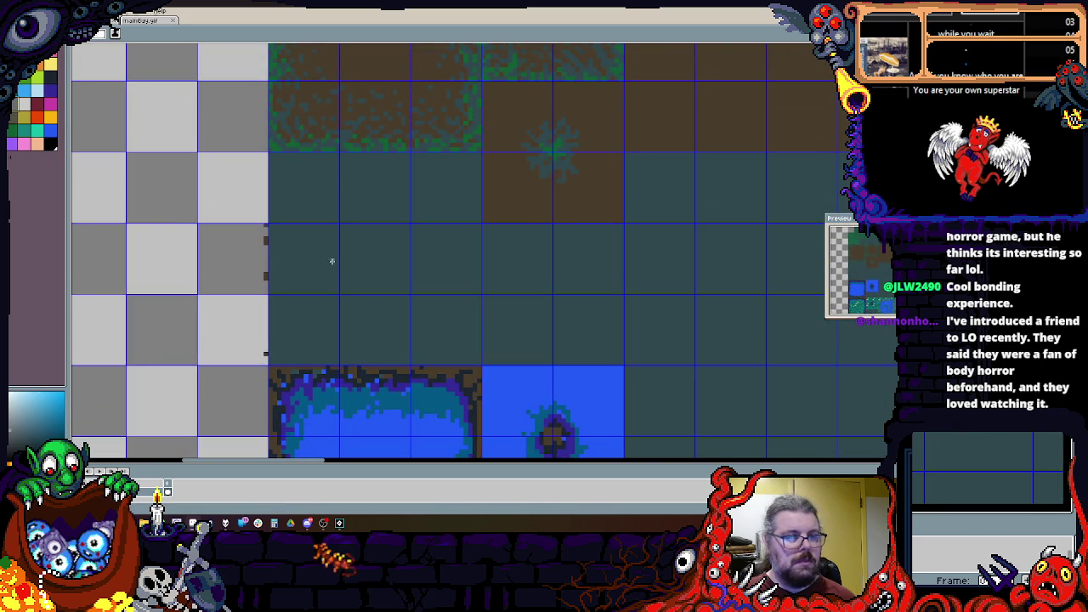
scroll(332, 262, "up", 2)
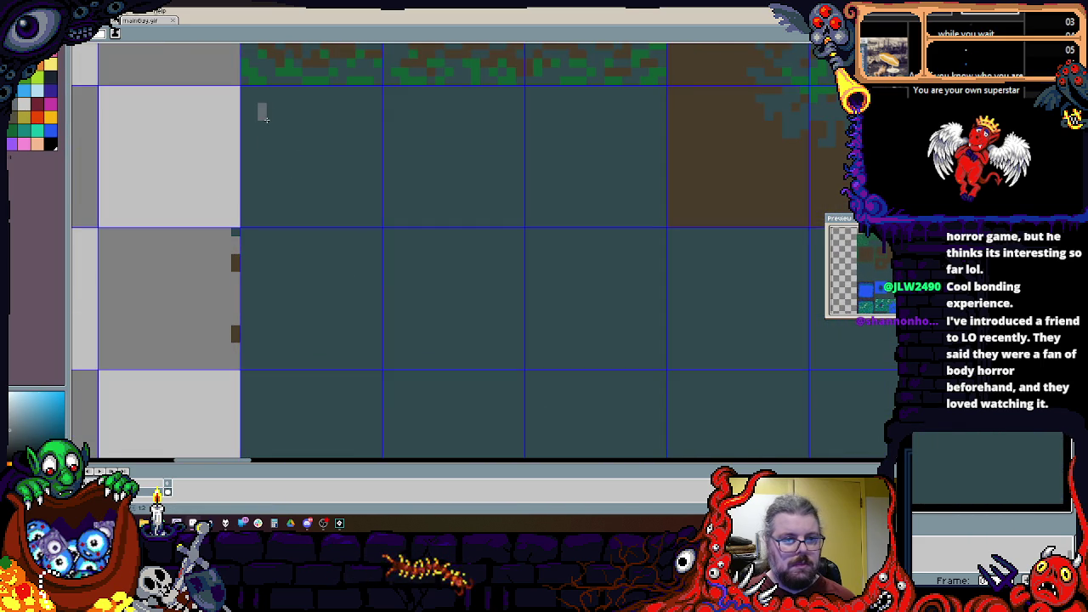
Step: Draw a grey floor rectangle and edge it with dark teal walls on every side
mouse_move(245, 86)
left_mouse_down()
mouse_move(481, 379)
mouse_move(651, 449)
mouse_move(709, 292)
mouse_move(627, 315)
left_mouse_up()
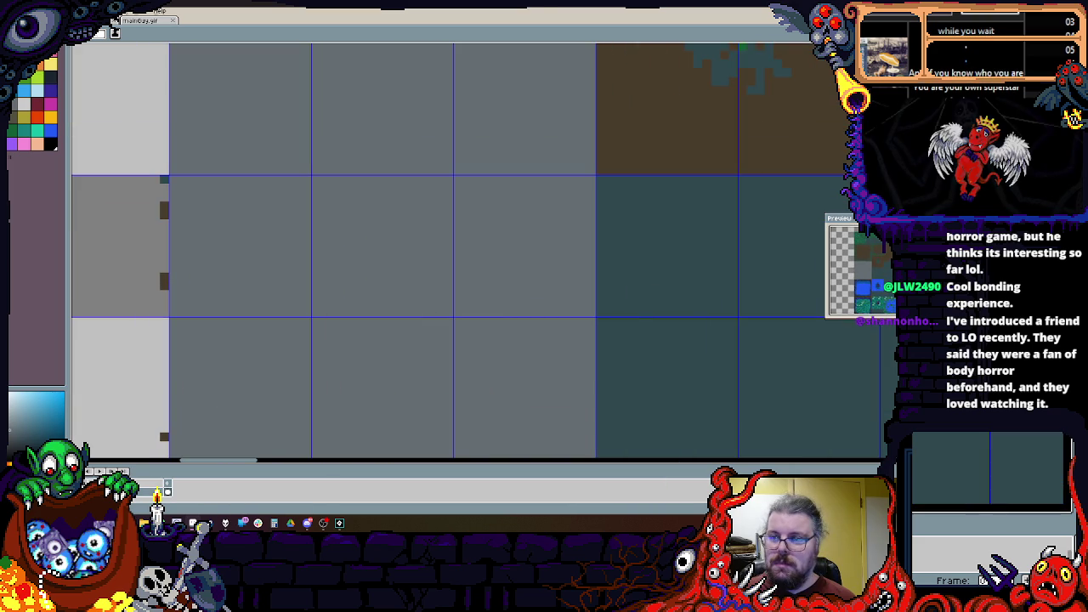
left_click_drag(612, 253, 684, 343)
left_click(665, 228)
left_click(659, 328)
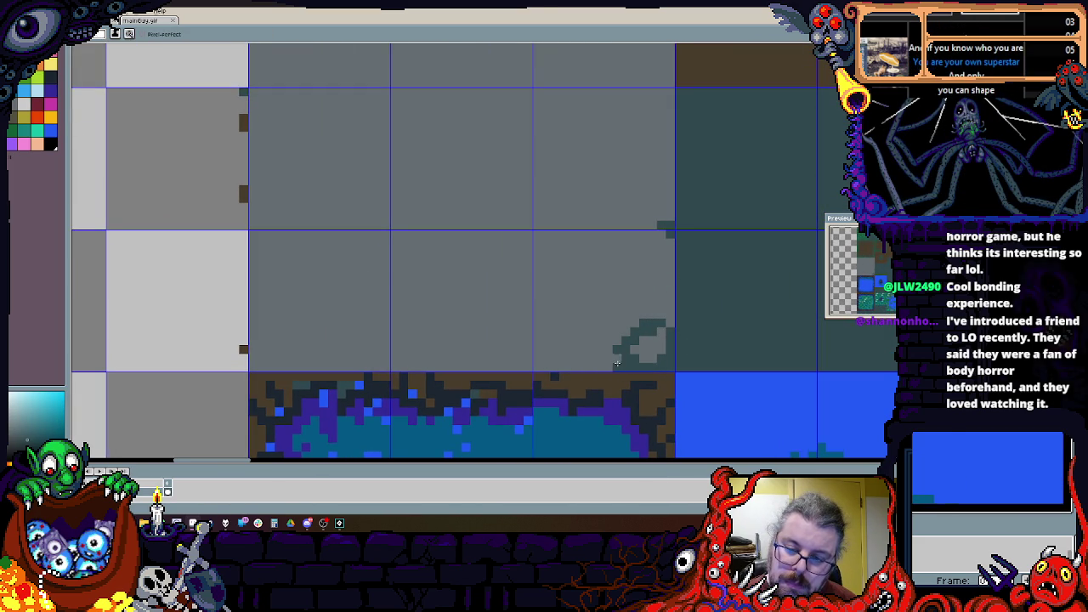
mouse_move(519, 360)
left_mouse_down()
mouse_move(278, 363)
mouse_move(263, 346)
left_mouse_up()
mouse_move(261, 248)
left_mouse_down()
mouse_move(277, 318)
mouse_move(289, 233)
mouse_move(304, 331)
left_mouse_up()
mouse_move(303, 330)
left_mouse_down()
mouse_move(296, 183)
mouse_move(306, 128)
mouse_move(421, 149)
mouse_move(456, 135)
left_mouse_up()
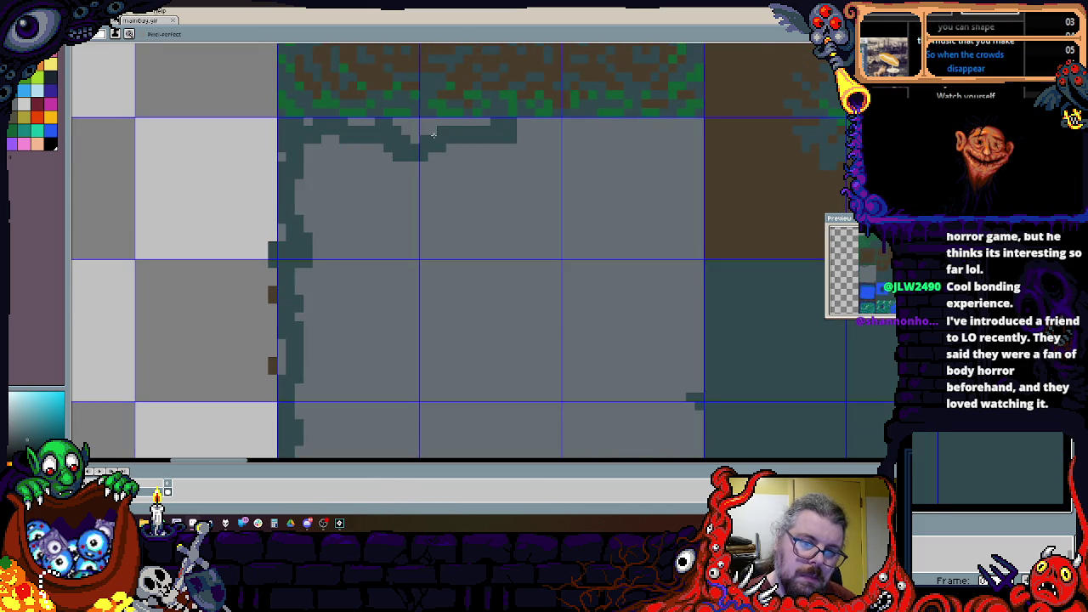
left_click_drag(575, 148, 667, 133)
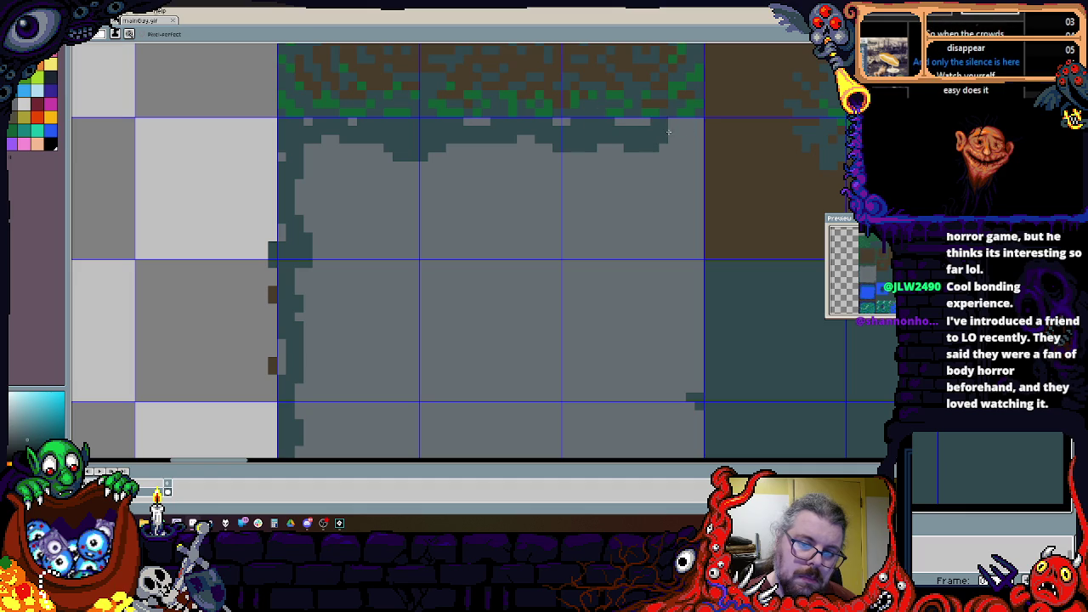
left_click_drag(677, 367, 680, 260)
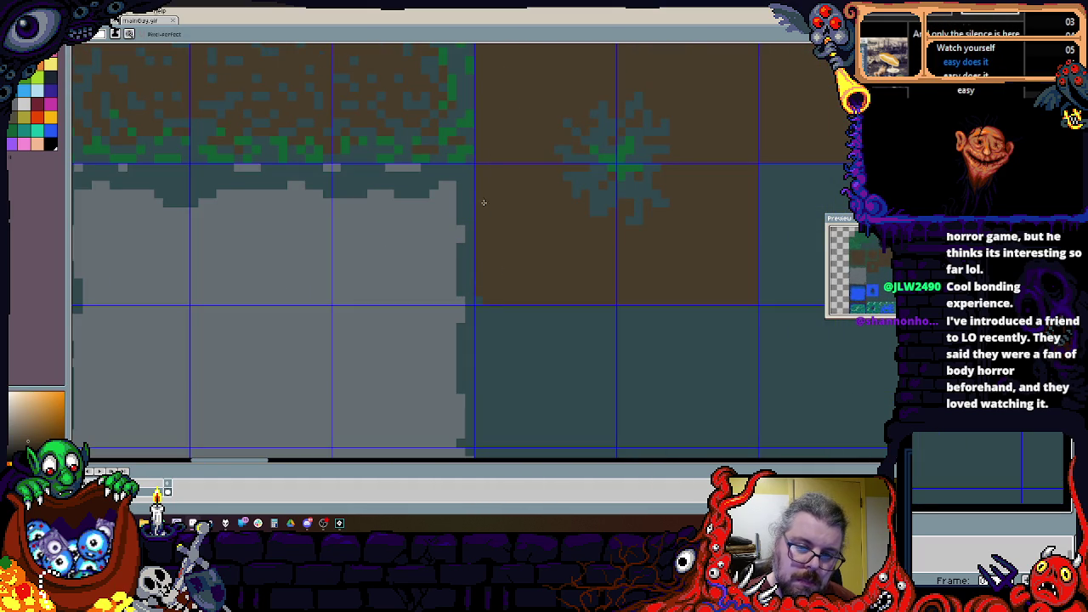
Step: Switch to a single-pixel brush and eyedrop the teal colour from the canvas
scroll(447, 311, "down", 2)
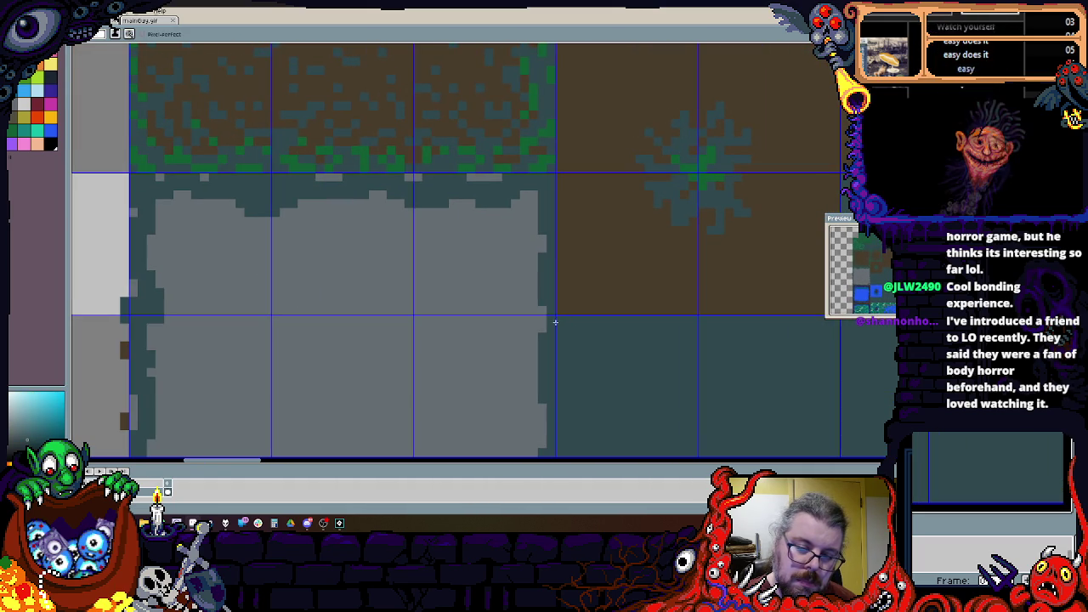
key("Escape")
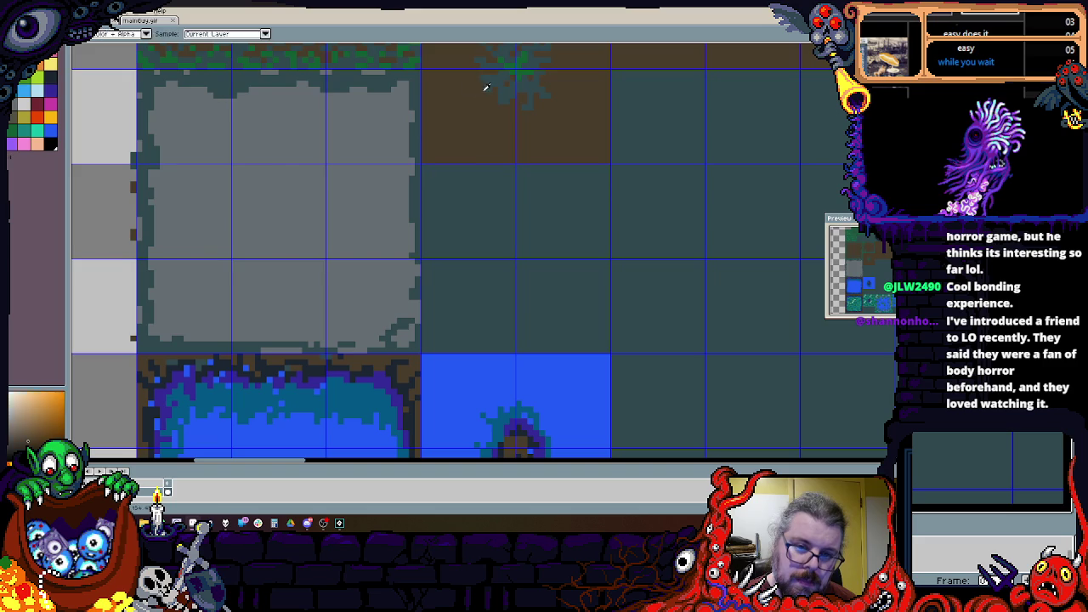
left_click(453, 195, "alt")
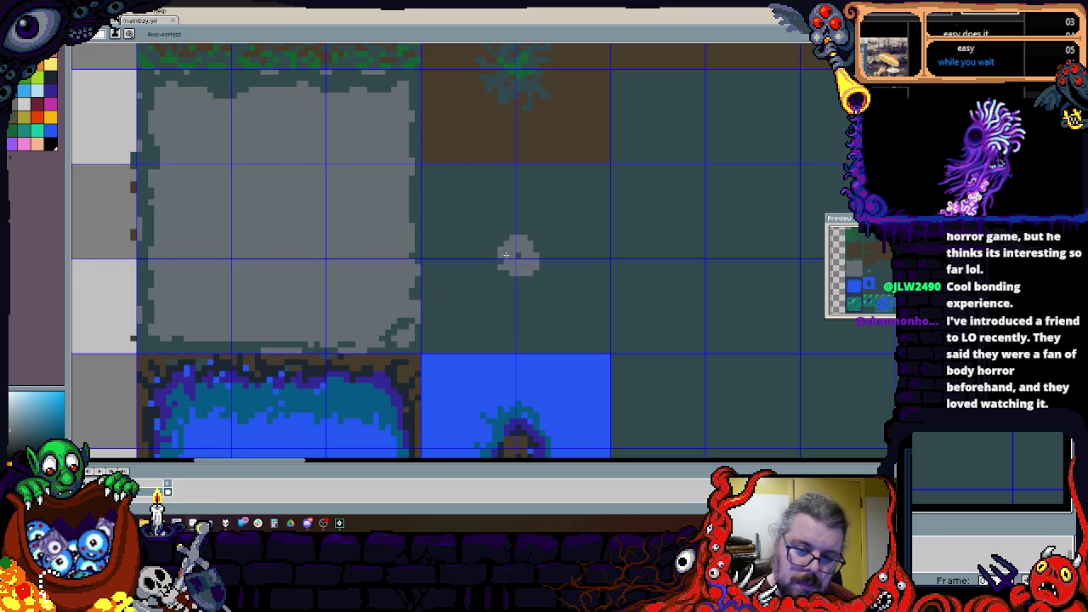
scroll(523, 262, "down", 3)
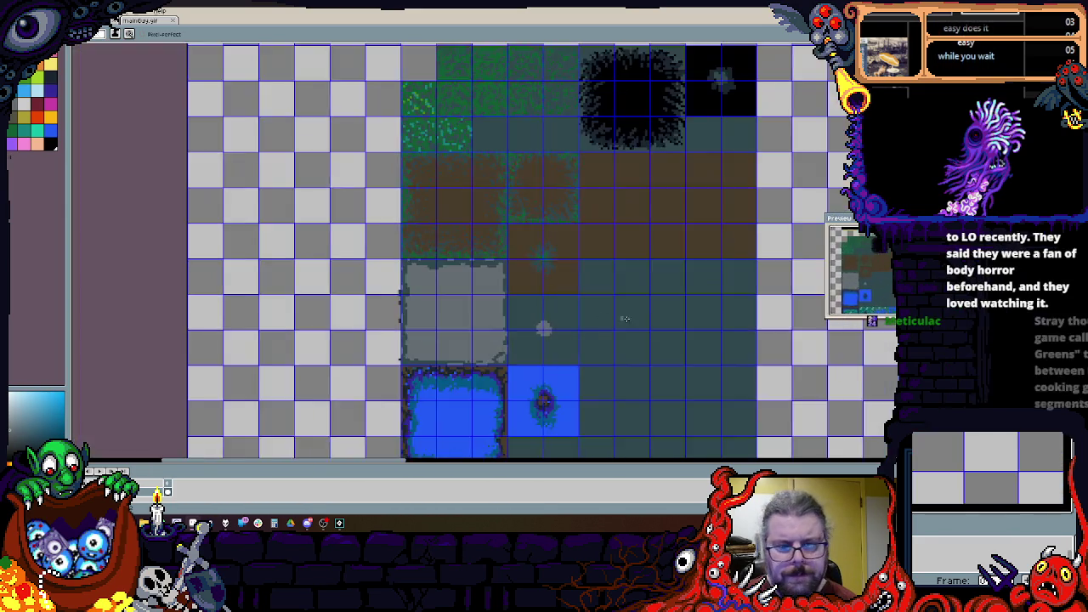
Step: Drag a rectangular marquee down from the top edge of the dungeon tile block
scroll(392, 310, "up", 3)
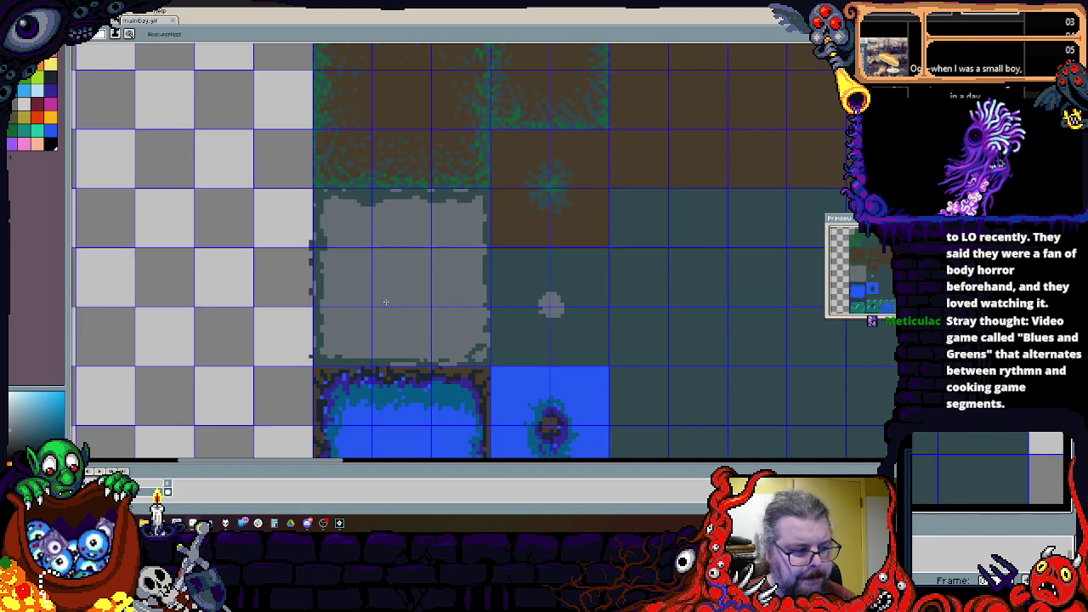
scroll(392, 300, "down", 2)
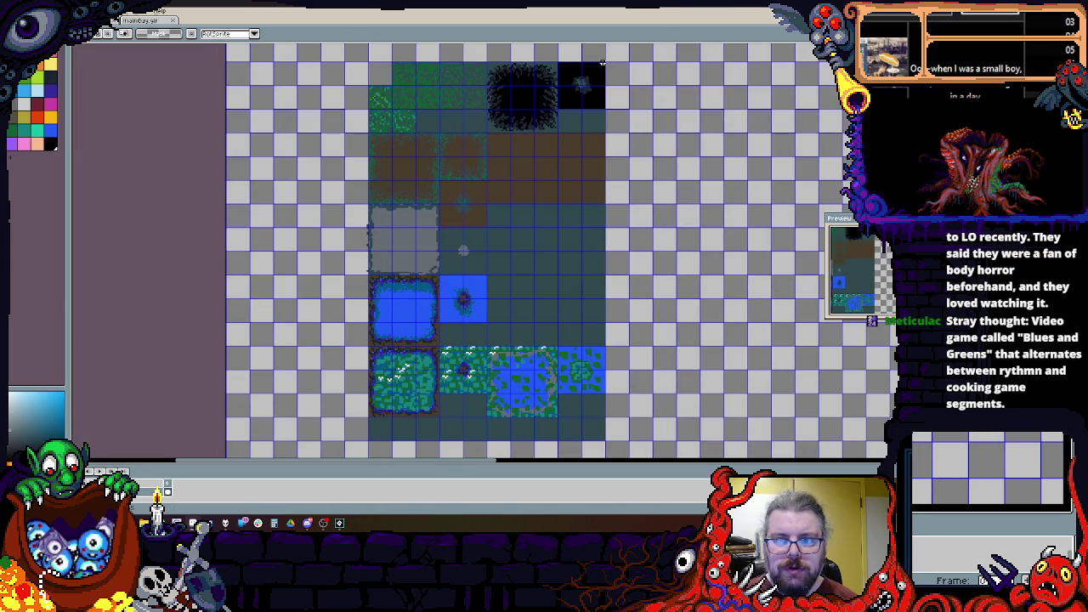
mouse_move(603, 62)
left_mouse_down()
mouse_move(536, 296)
mouse_move(371, 391)
mouse_move(373, 342)
mouse_move(368, 369)
left_mouse_up()
scroll(430, 305, "up", 3)
scroll(430, 305, "down", 1)
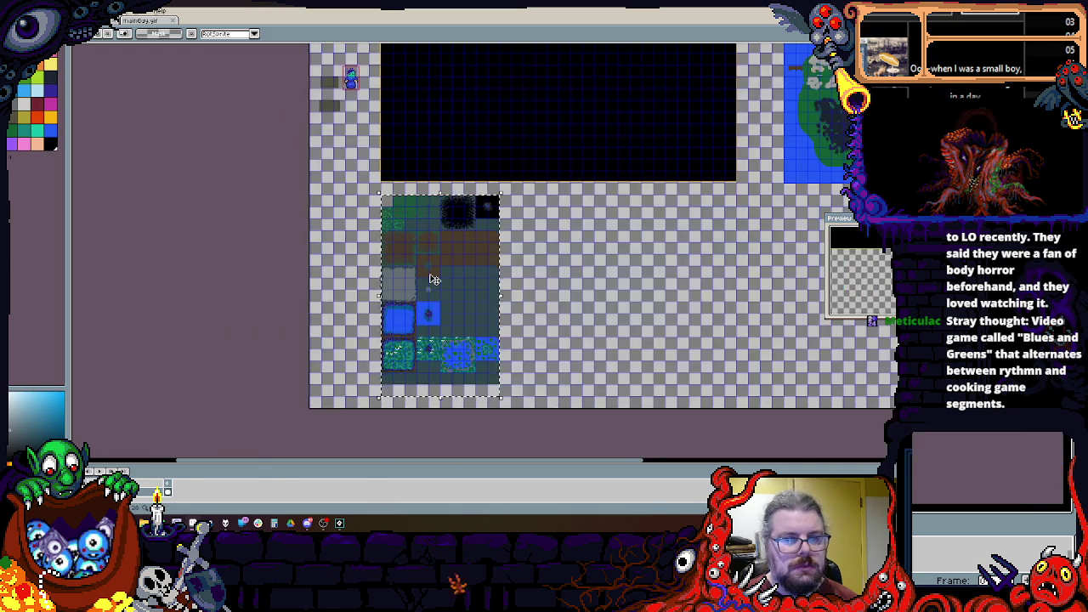
scroll(430, 305, "up", 1)
mouse_move(430, 304)
left_mouse_down()
mouse_move(444, 352)
mouse_move(454, 349)
left_mouse_up()
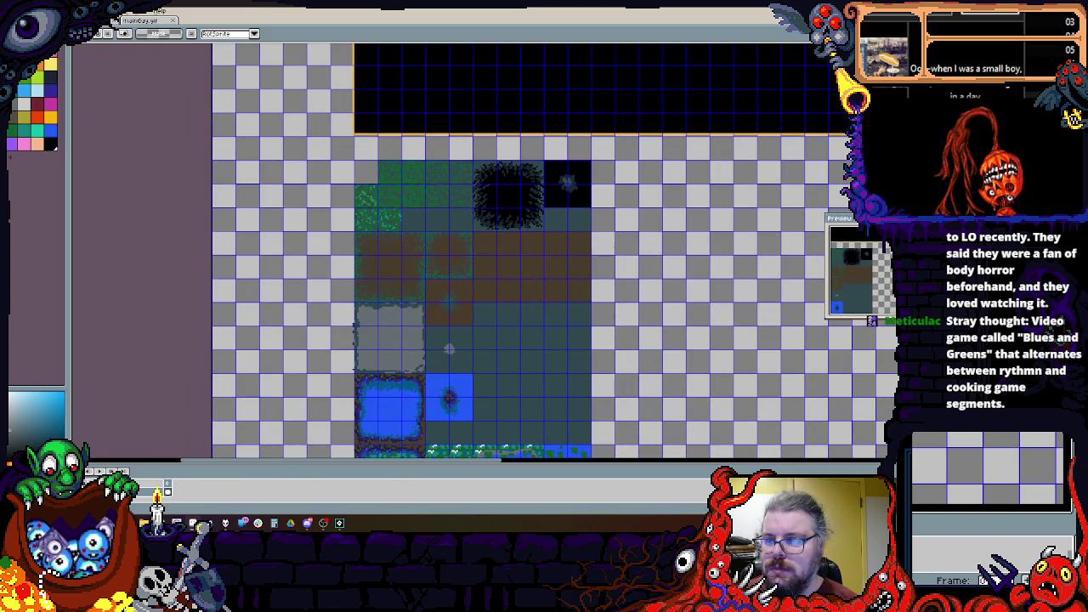
Step: Stretch the marquee corner to the block's bottom-right tiles, then press Ctrl+A
scroll(321, 133, "up", 1)
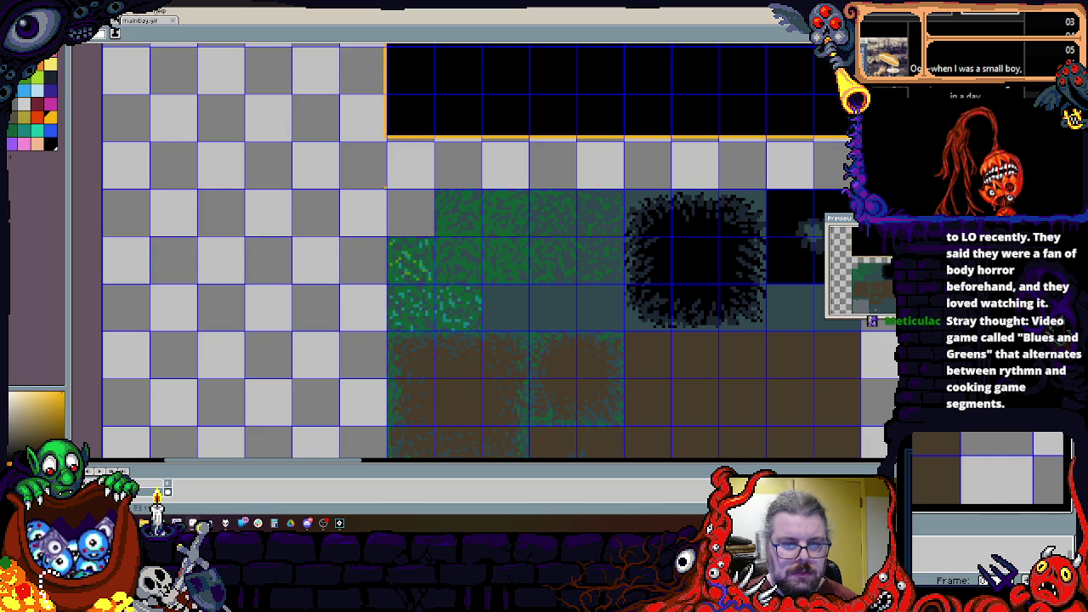
scroll(385, 183, "down", 2)
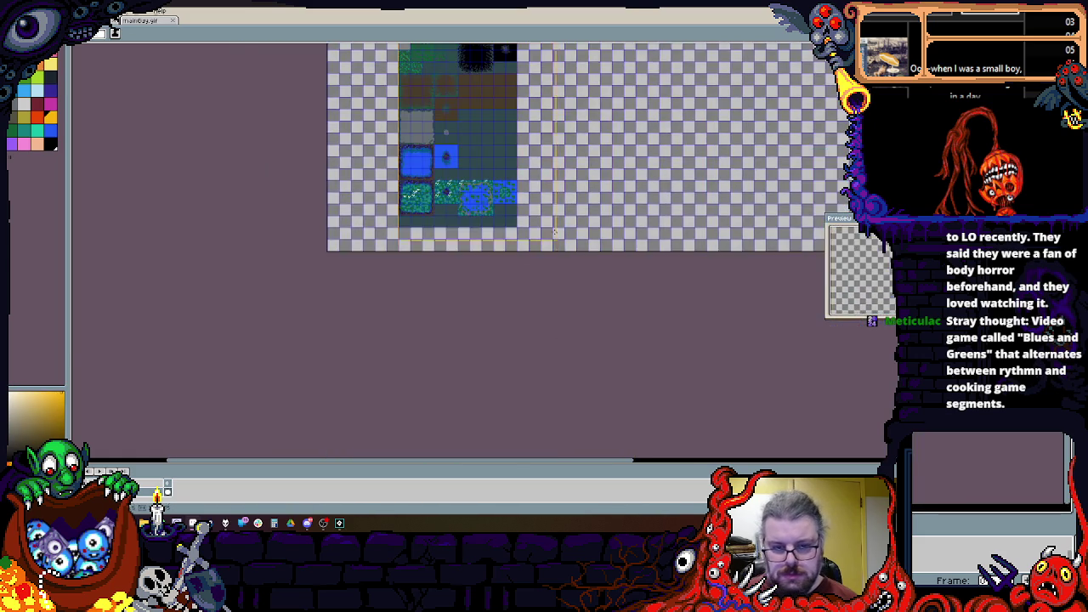
scroll(494, 247, "up", 2)
mouse_move(494, 246)
left_mouse_down()
mouse_move(469, 265)
mouse_move(461, 336)
left_mouse_up()
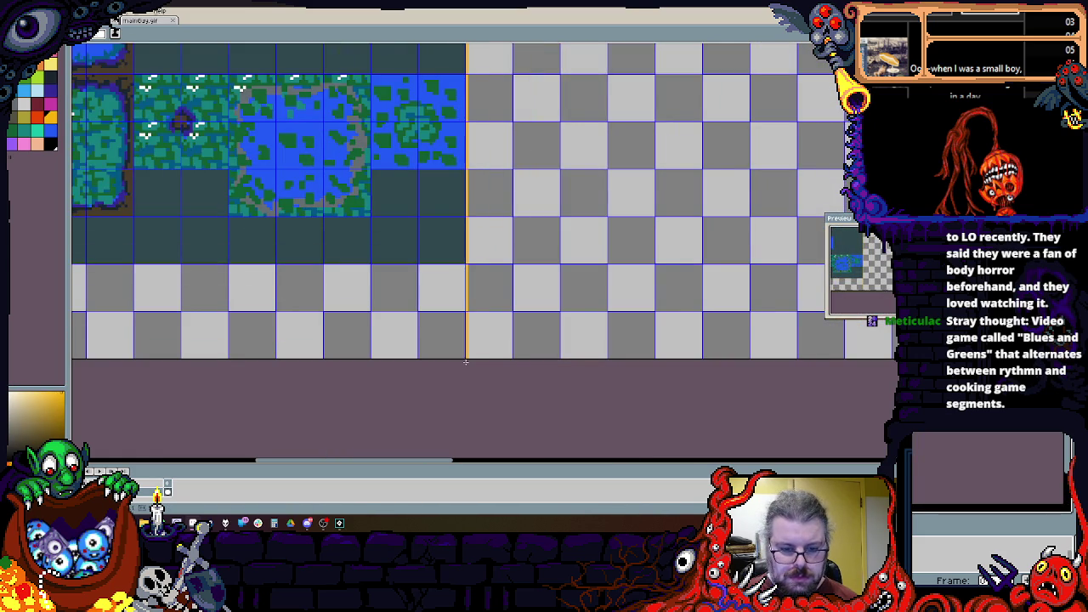
scroll(466, 362, "down", 2)
scroll(466, 362, "up", 2)
scroll(529, 329, "down", 2)
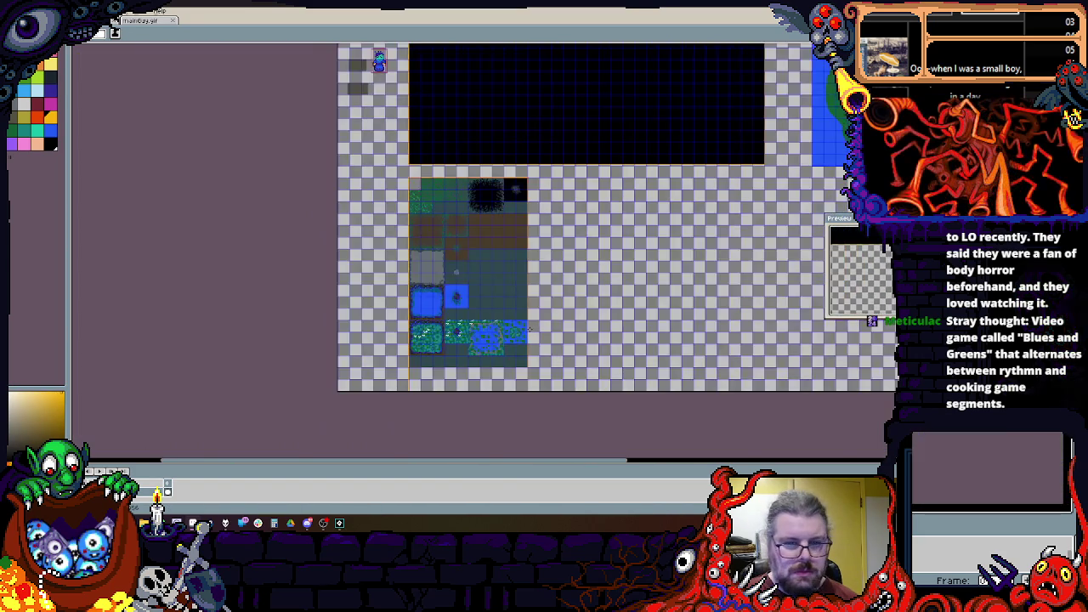
scroll(529, 330, "up", 2)
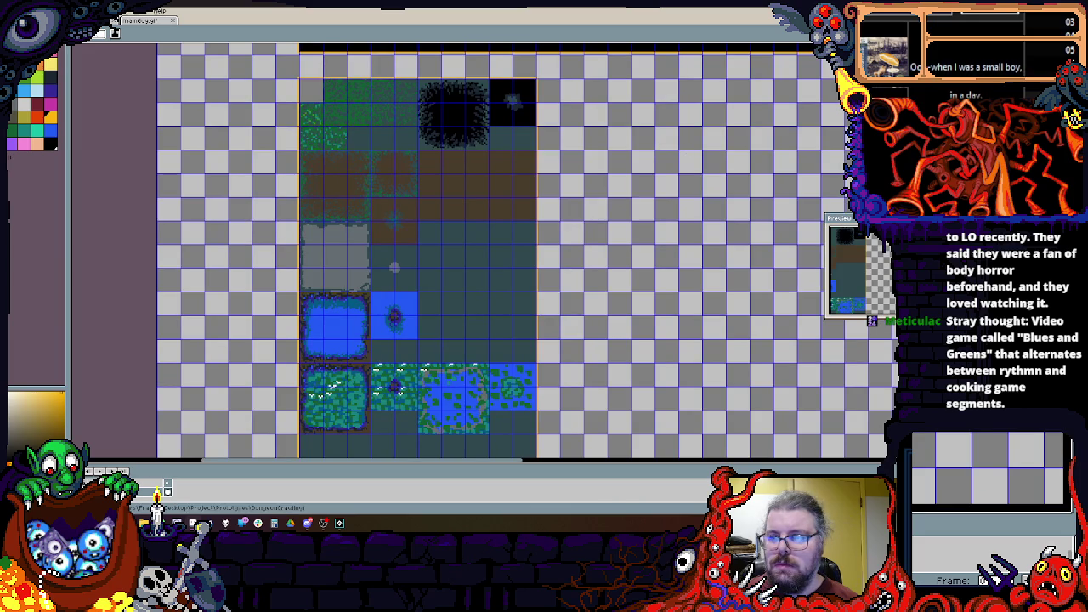
scroll(316, 98, "up", 1)
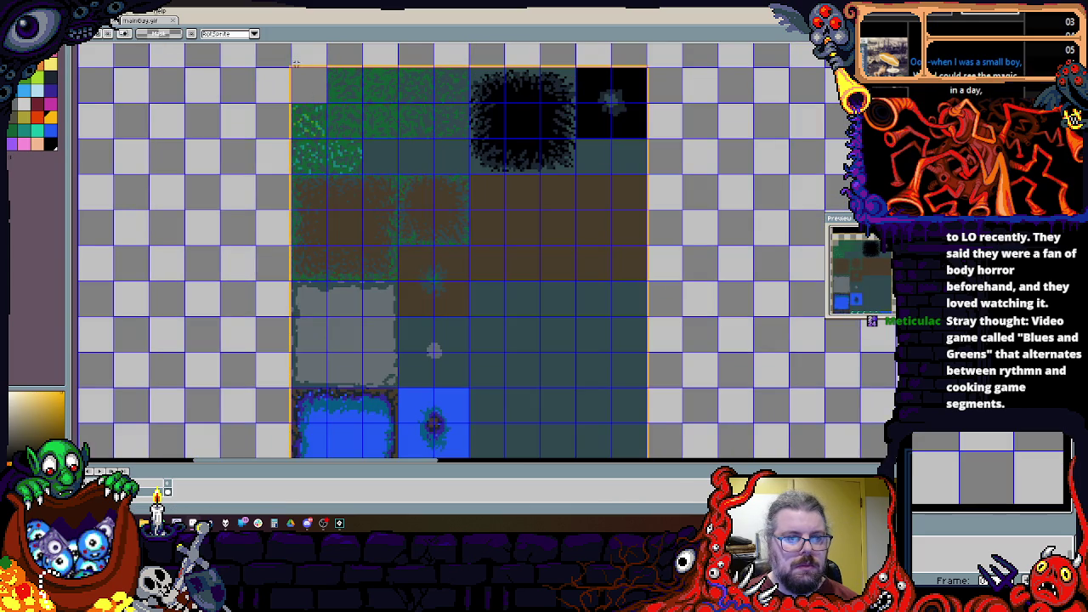
scroll(468, 255, "down", 3)
scroll(655, 386, "up", 1)
key("ctrl+a")
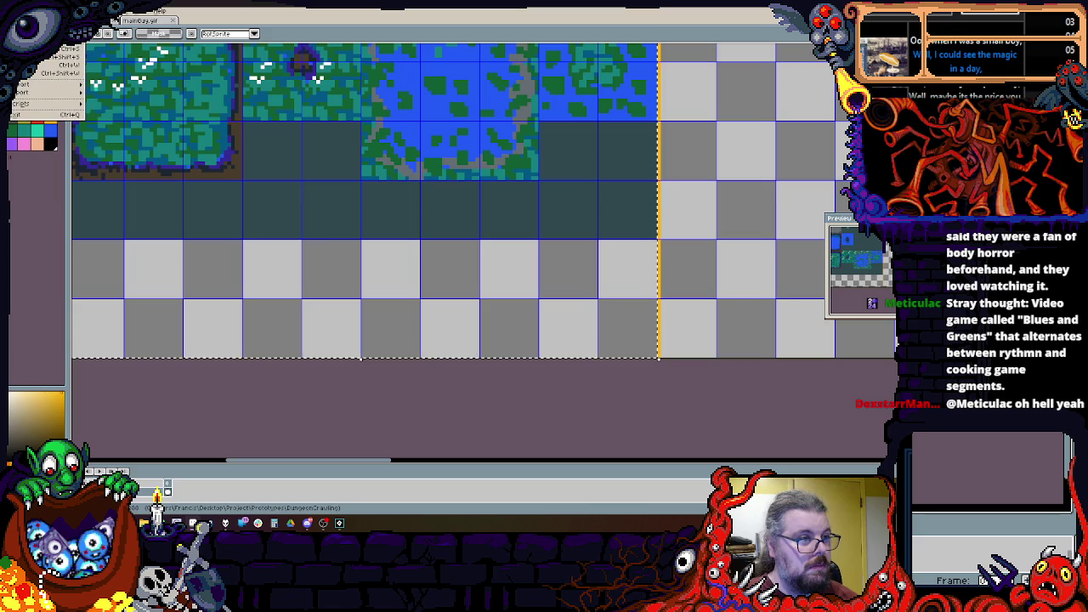
Step: Save the map, then paste the copied tiles into a new sprite sized to fit them
key("ctrl+s")
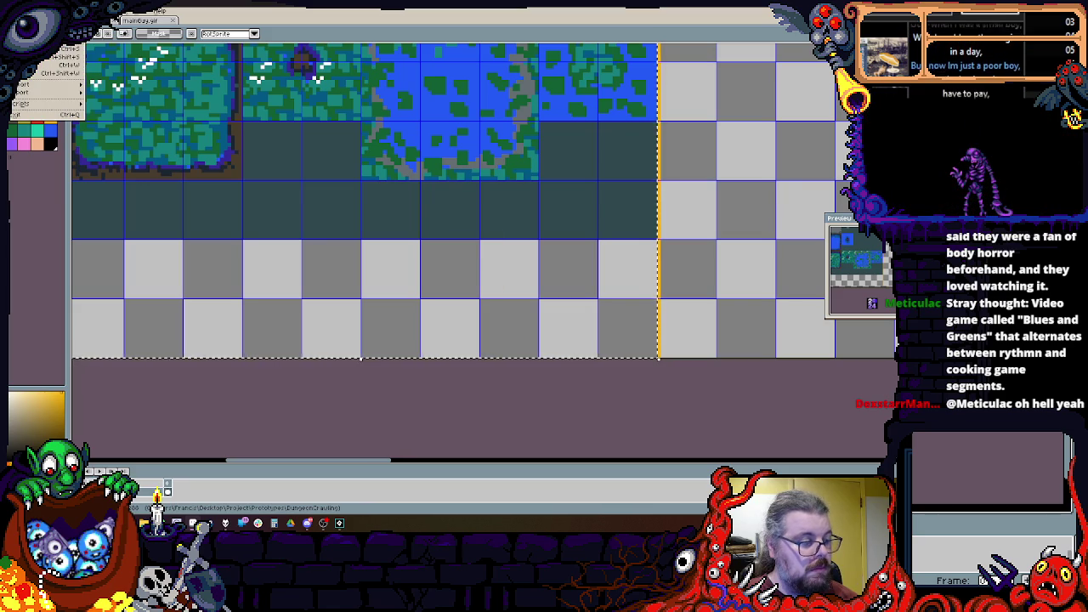
key("ctrl+n")
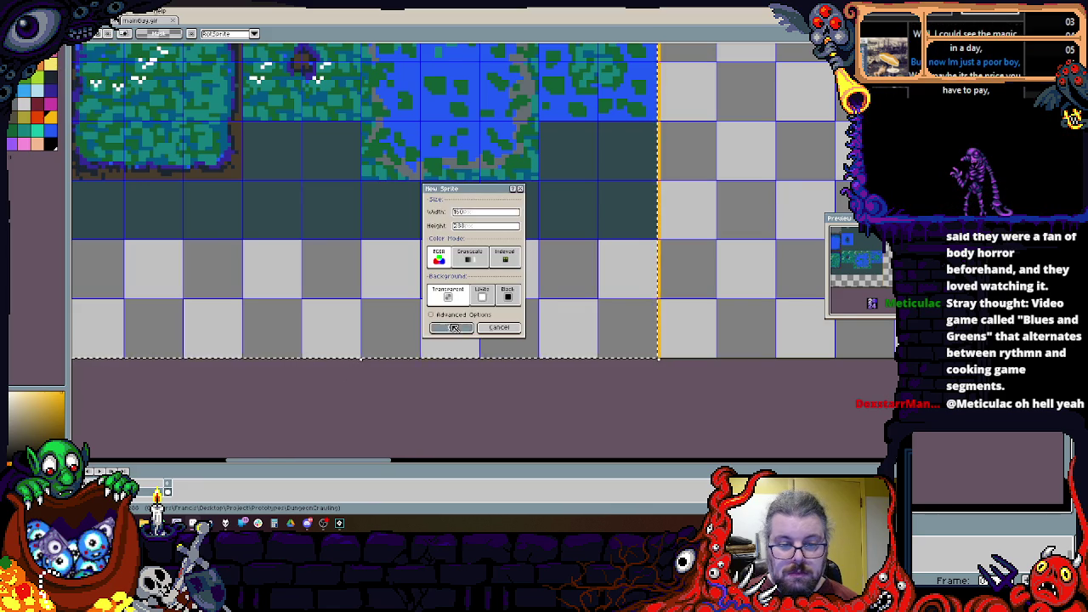
key("Return")
key("ctrl+v")
key("plus")
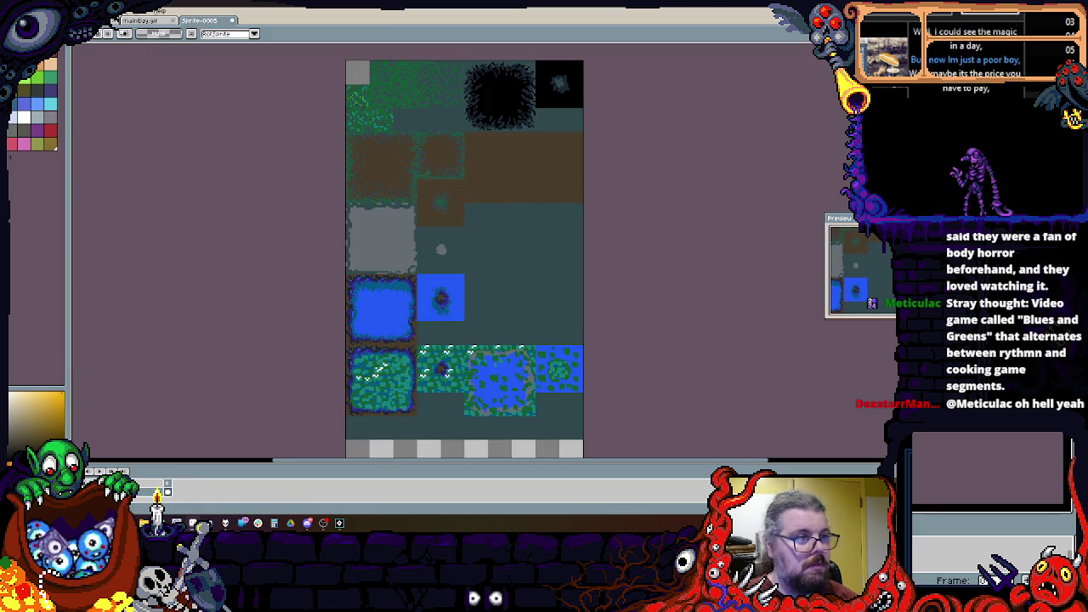
Step: Save the new tile image as a PNG named tileIsland.png
key("ctrl+s")
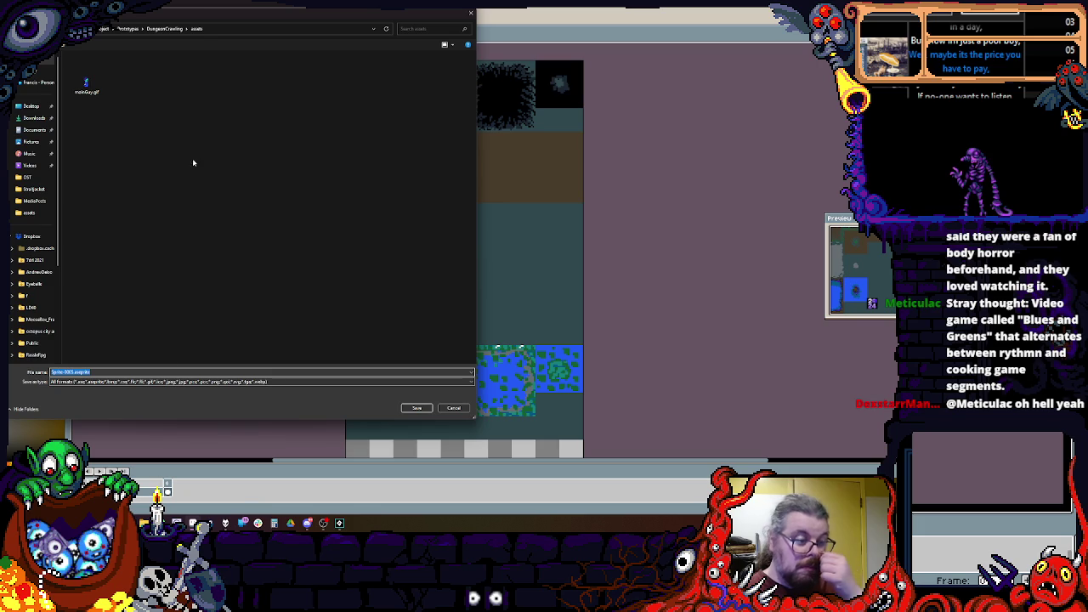
left_click(89, 383)
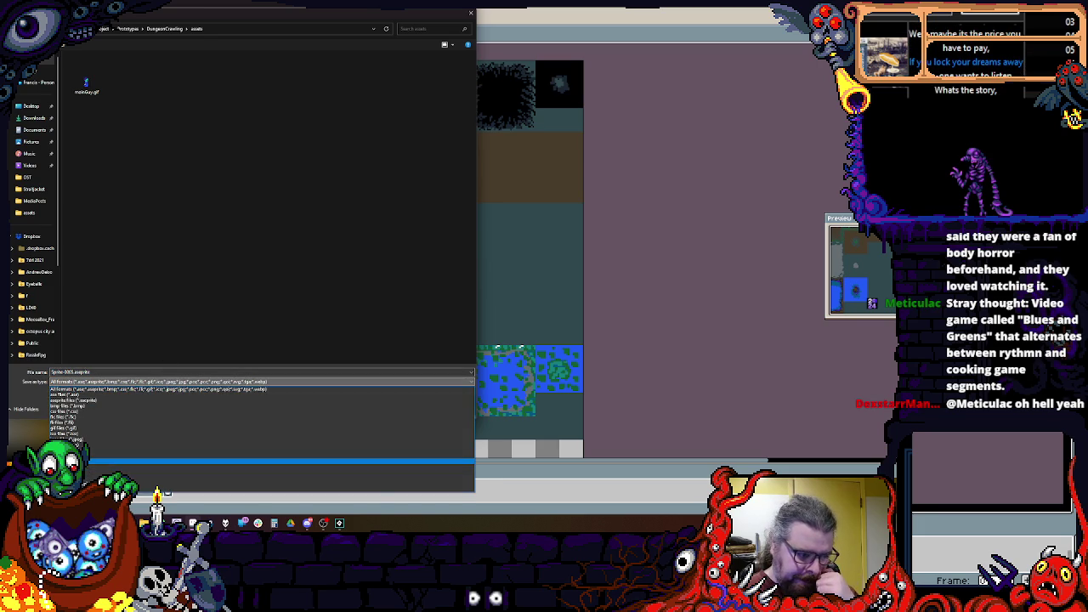
left_click(89, 462)
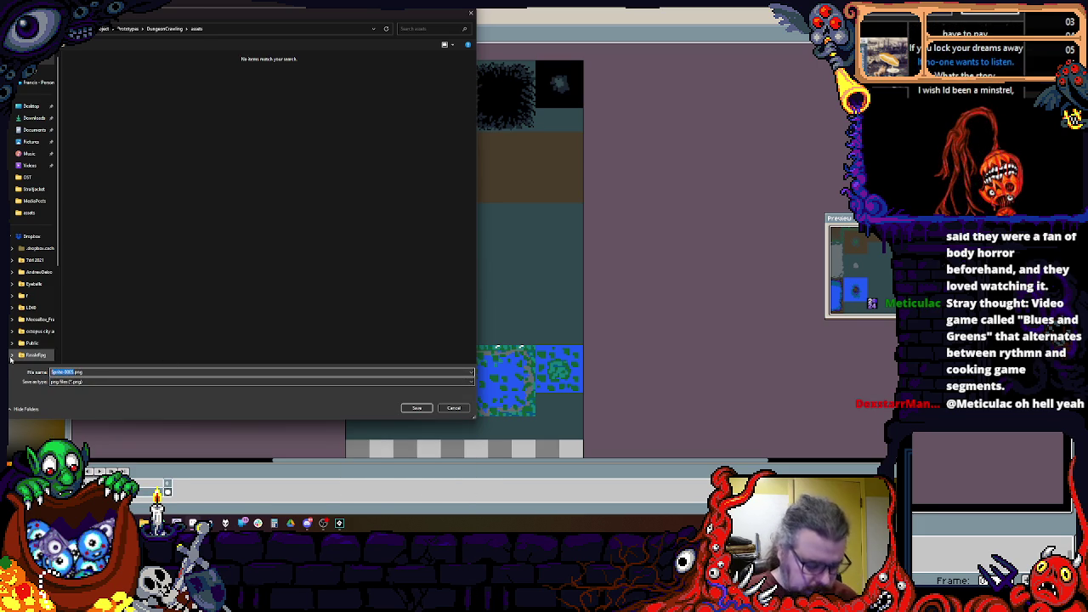
key("BackSpace")
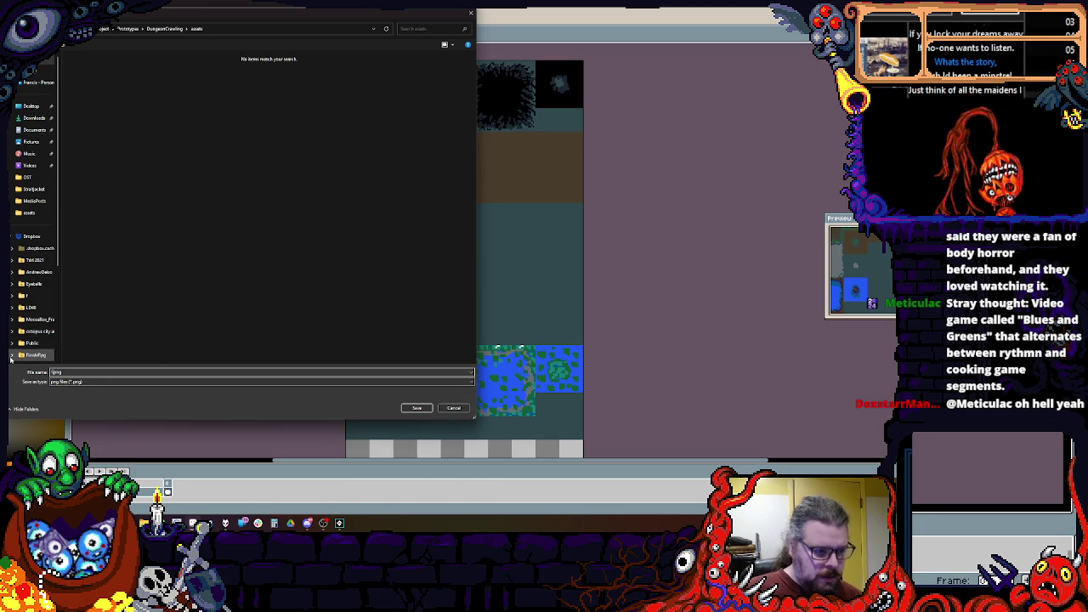
type("diles")
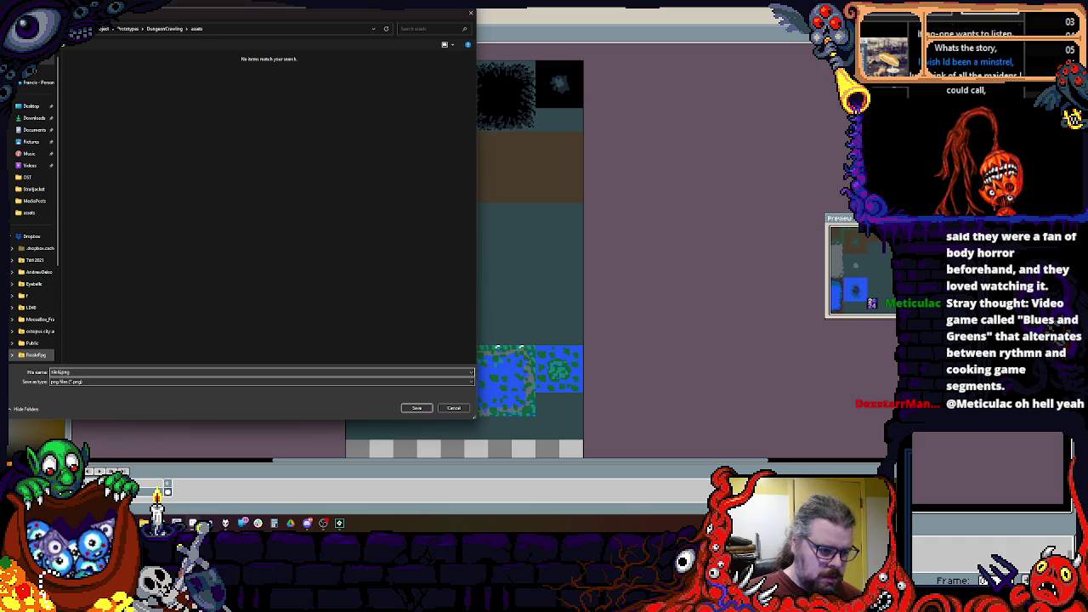
key("BackSpace")
key("BackSpace")
key("BackSpace")
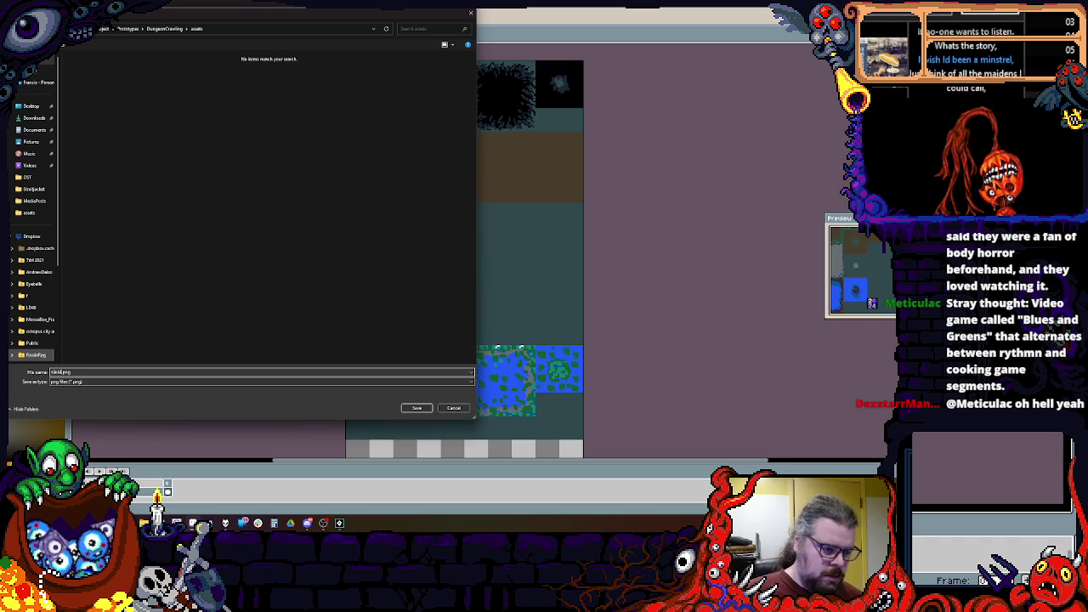
type("Set")
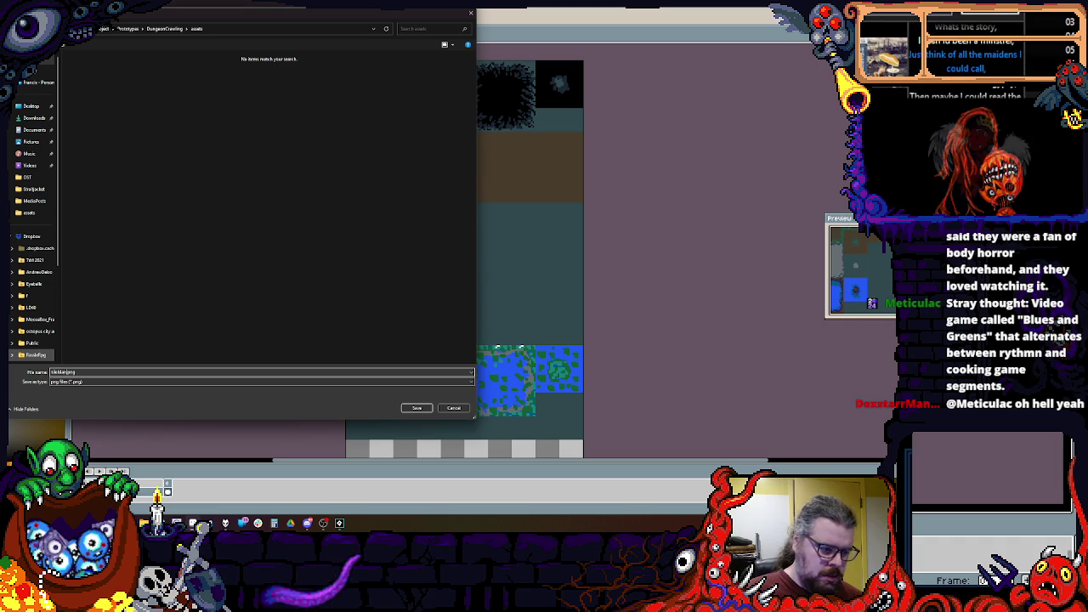
left_click(427, 411)
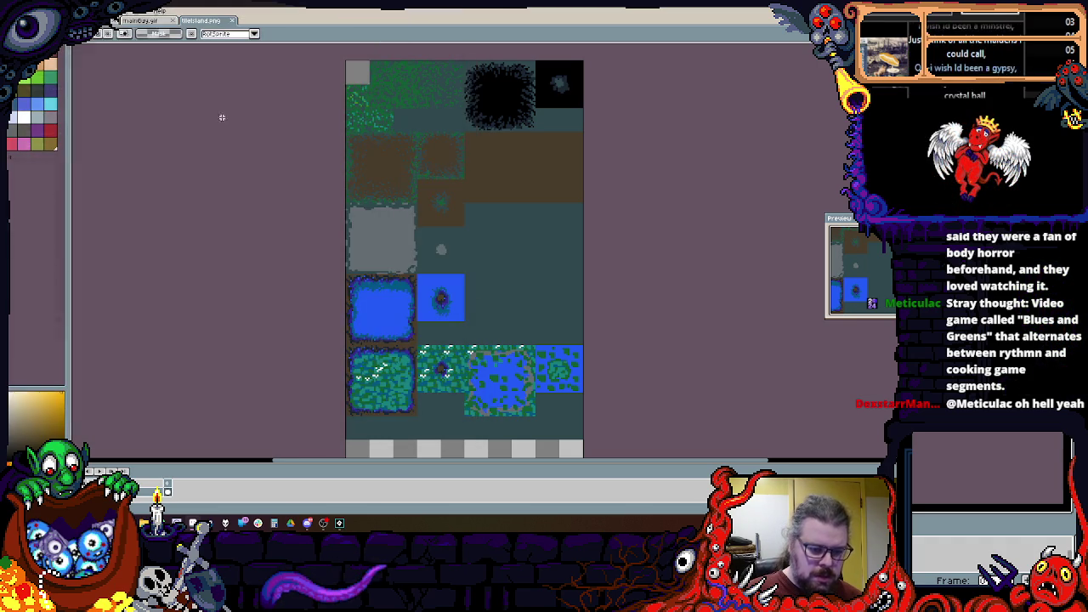
Step: Return to the tileset image, switch to GameMaker, and create a new sprite
left_click(136, 19)
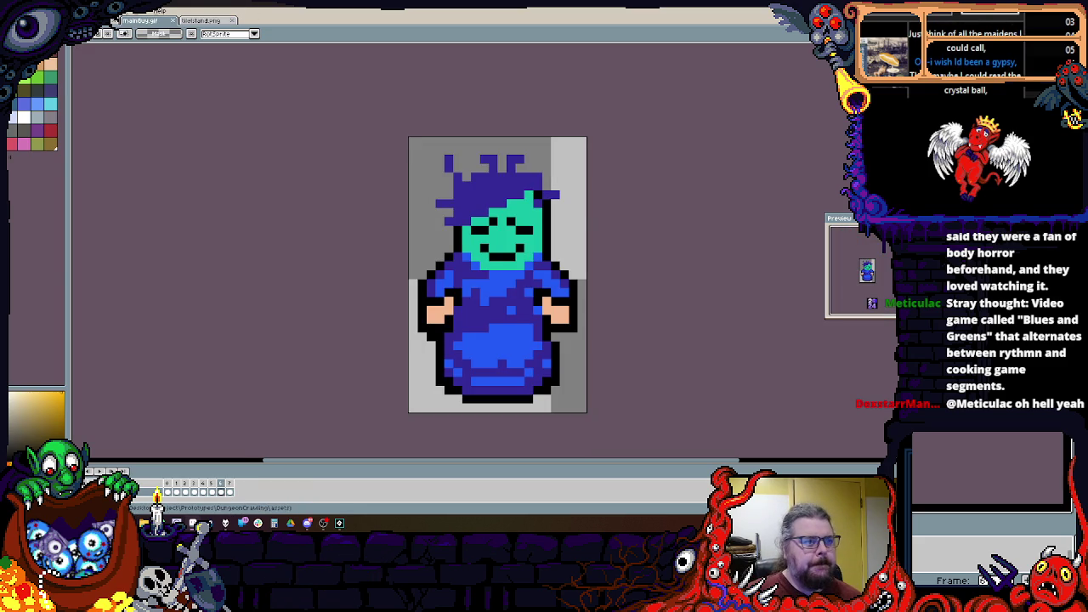
key("ctrl+Tab")
key("ctrl+Tab")
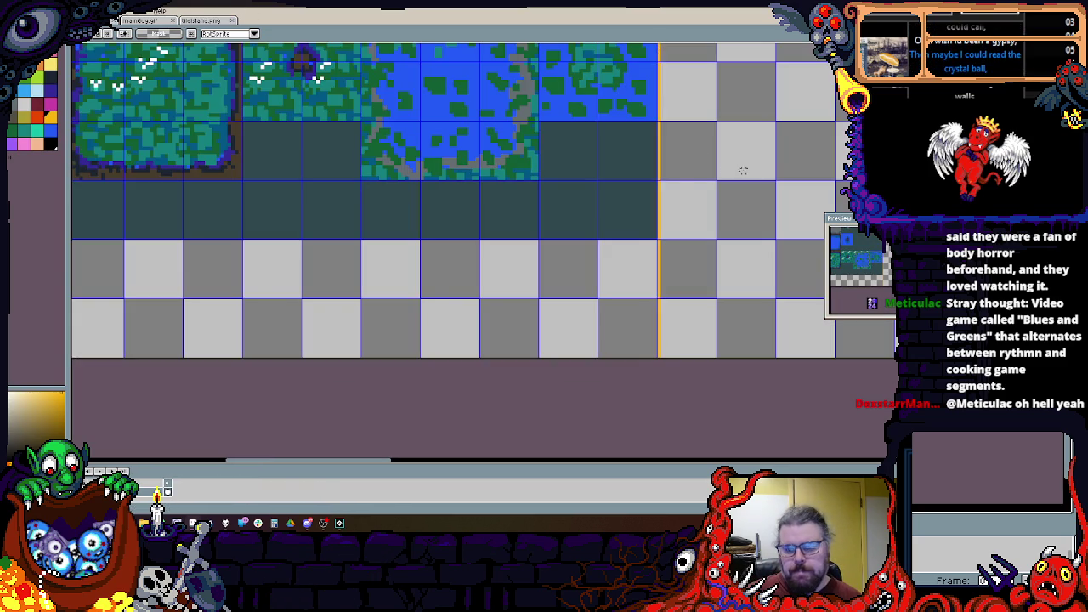
key("super+Down")
key("super+Down")
key("alt+s")
Step: Import the saved tile sheet PNG into the new sprite and name it sprTileIsland
left_click(323, 145)
left_click(128, 73)
left_click(252, 297)
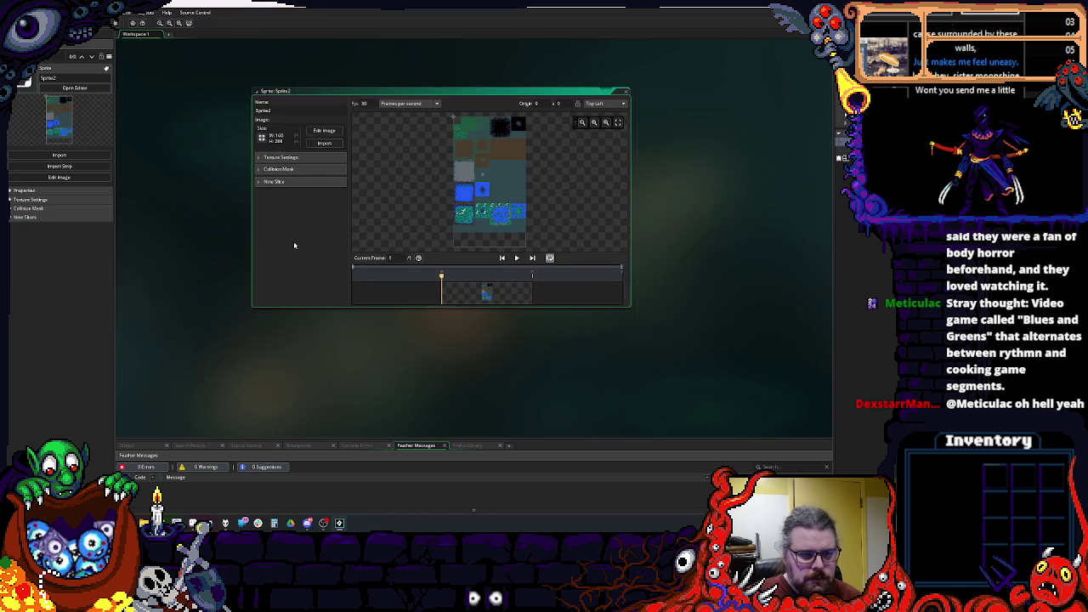
left_click(259, 158)
type("sprTil")
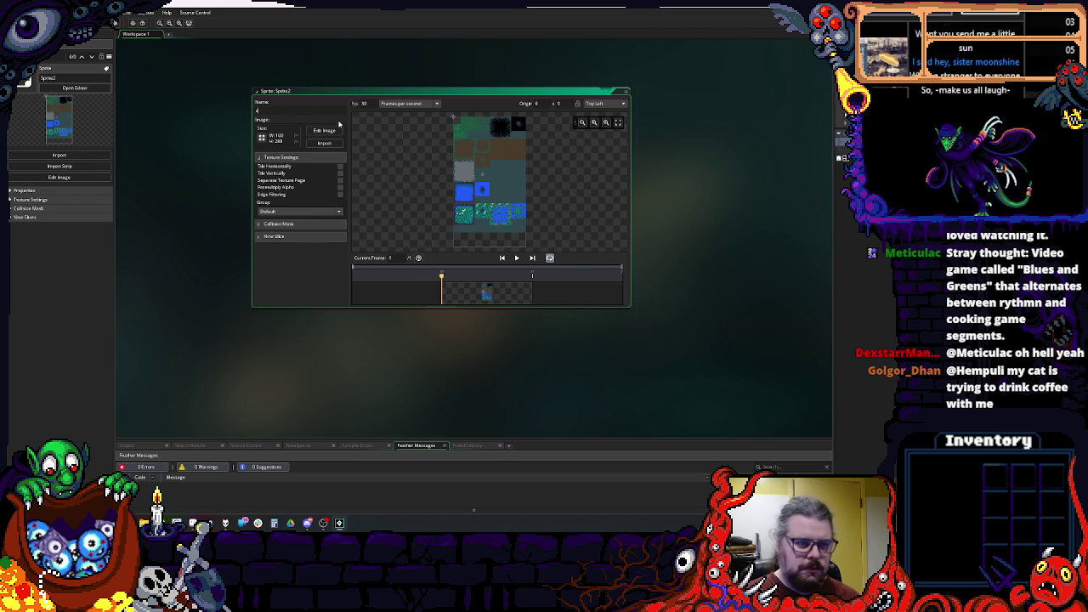
type("et")
key("Return")
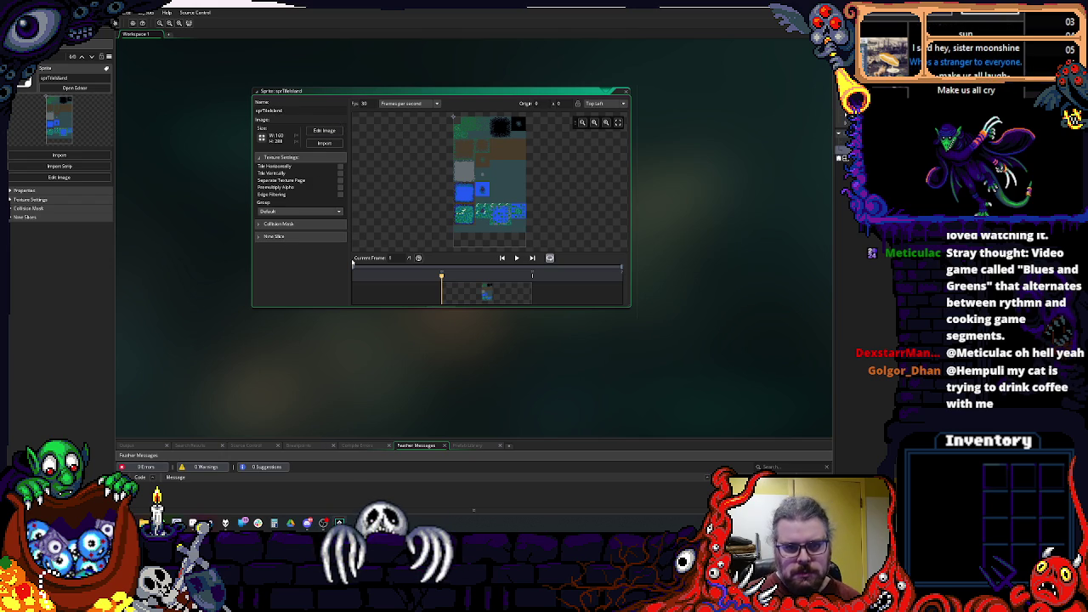
left_click(627, 91)
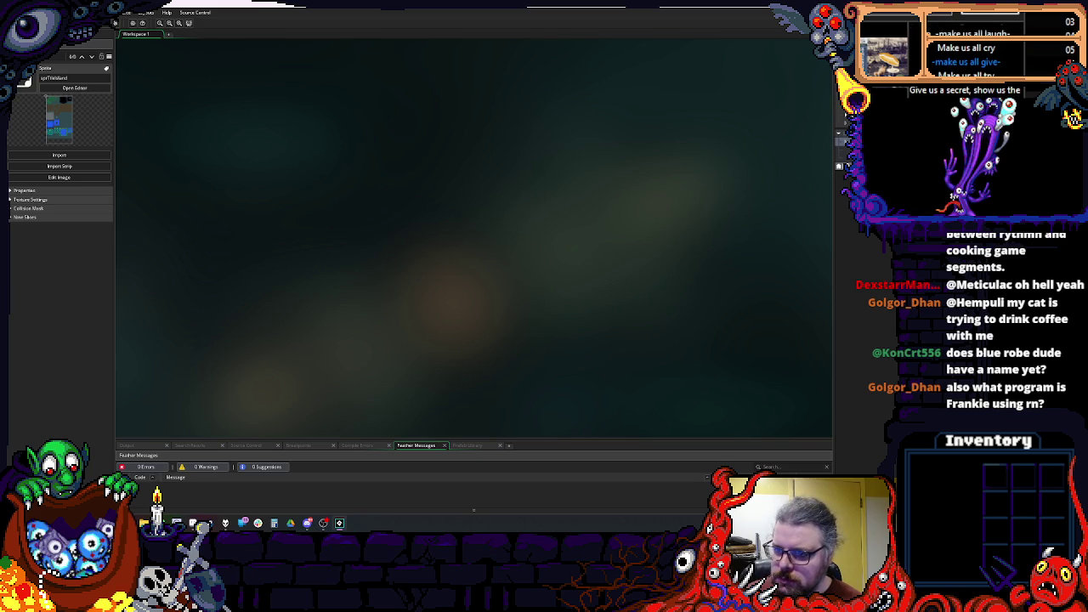
Step: Create a new tile set using the sprTileIsland sprite and enlarge its preview
right_click(862, 238)
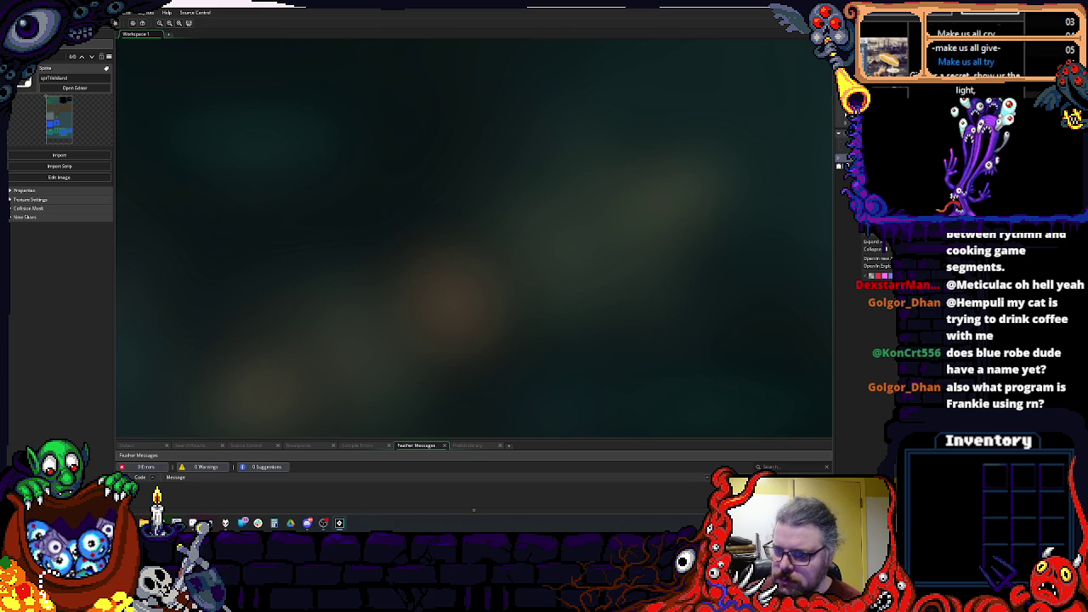
mouse_move(872, 235)
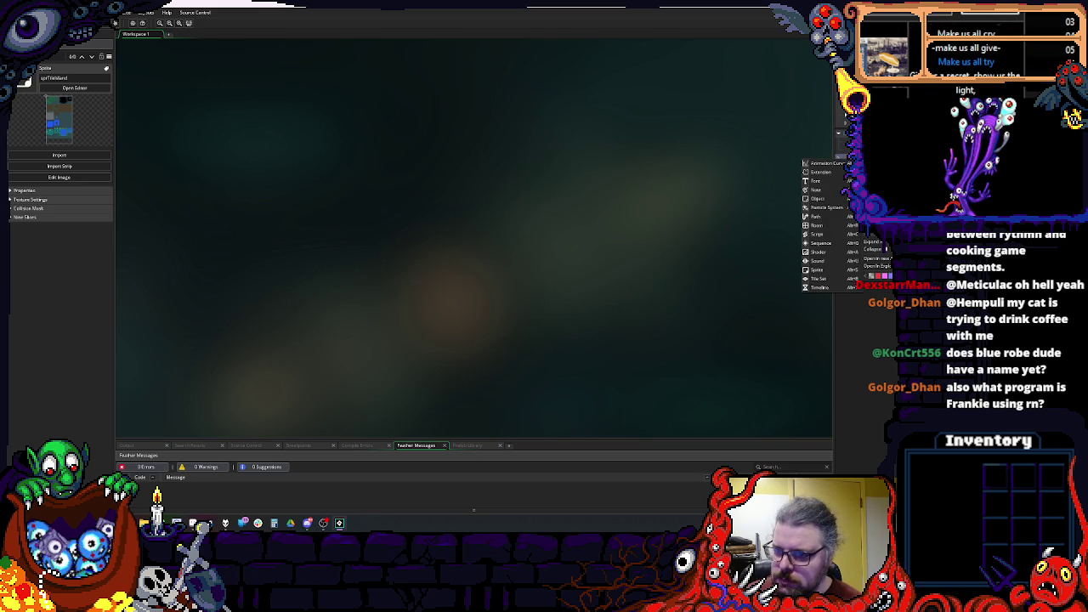
left_click(819, 280)
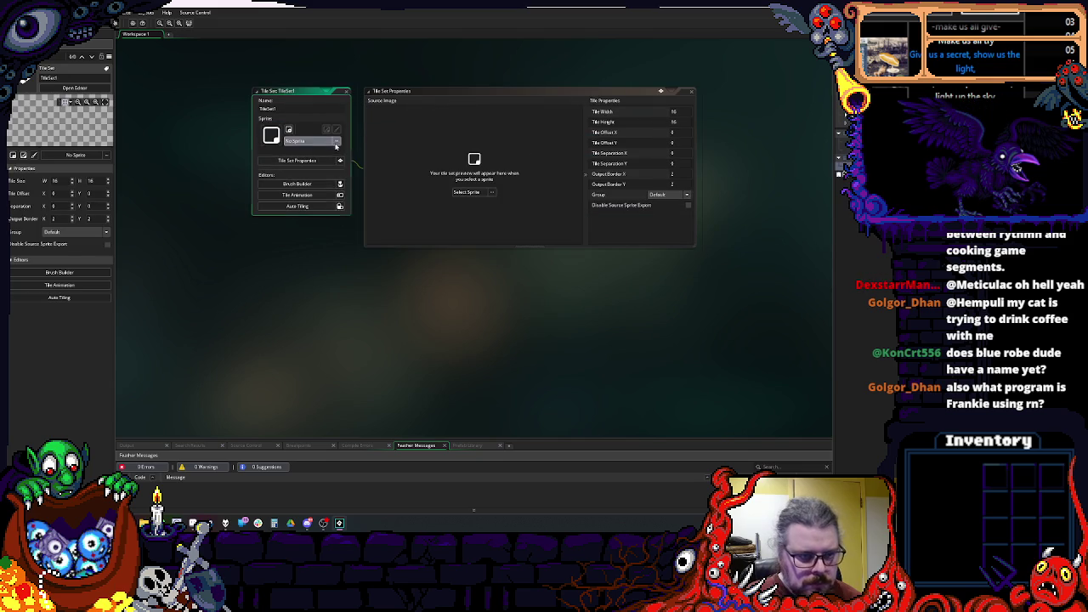
left_click(306, 140)
double_click(423, 165)
double_click(398, 165)
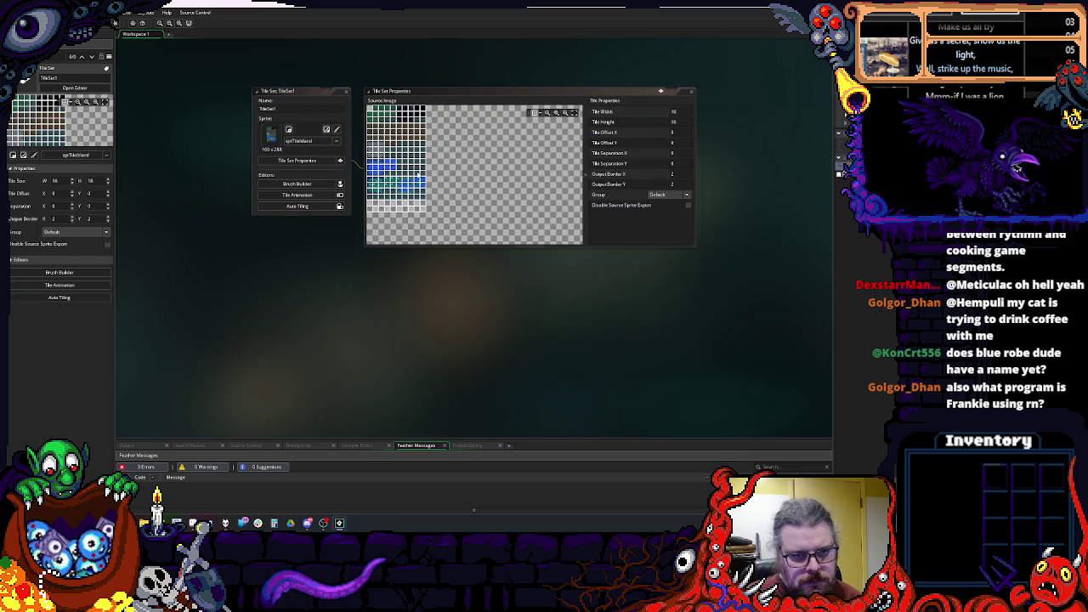
scroll(409, 173, "up", 5)
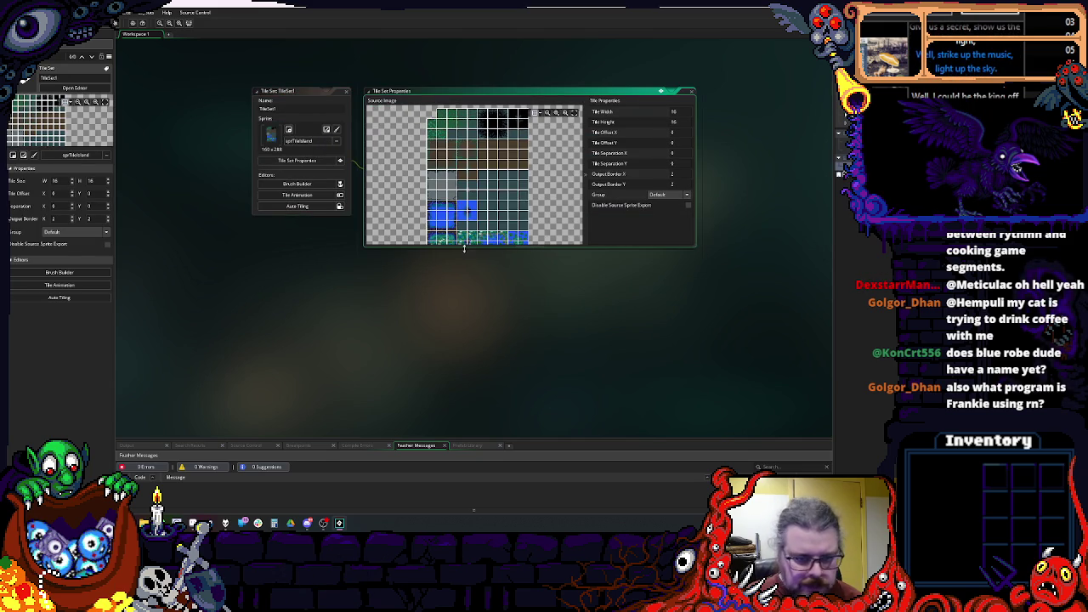
left_click_drag(462, 244, 479, 356)
Step: Rename the tile set, close its editor, and open Room1 from the room list
left_click(292, 107)
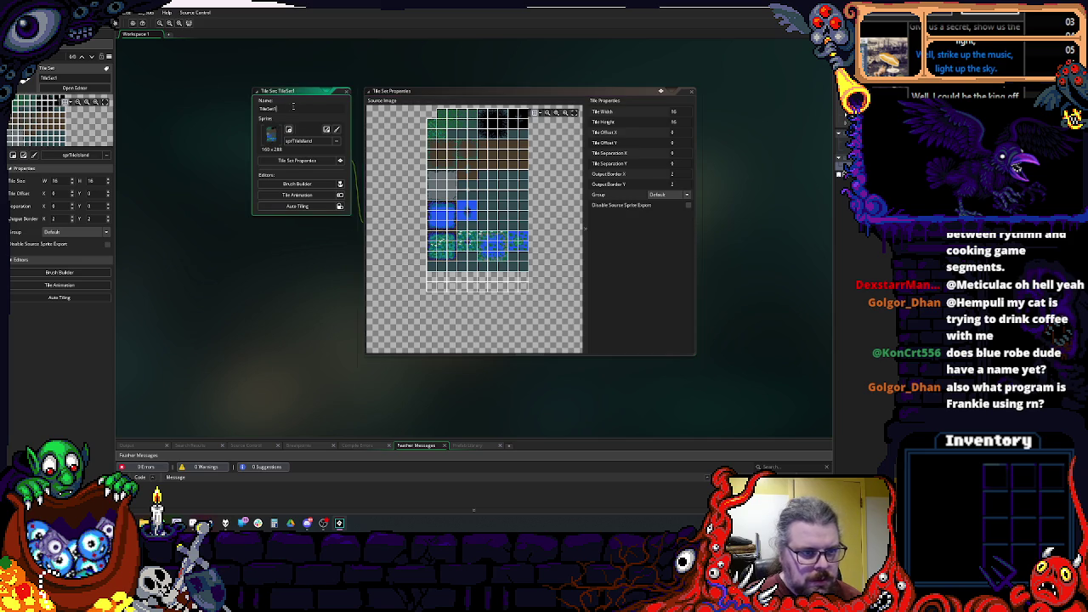
type("m")
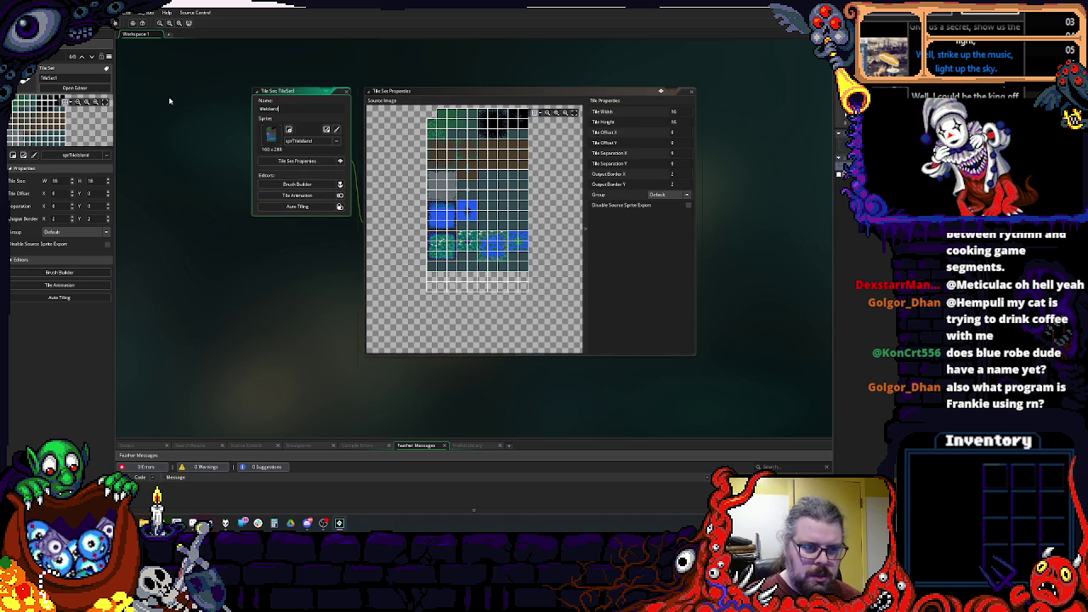
left_click(346, 93)
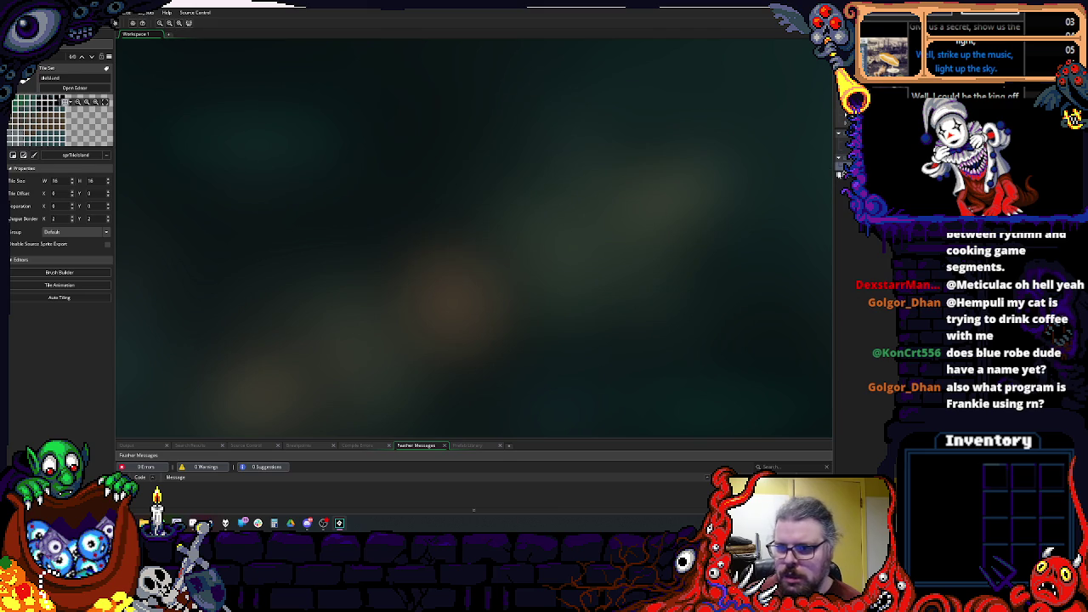
left_click(840, 173)
double_click(753, 179)
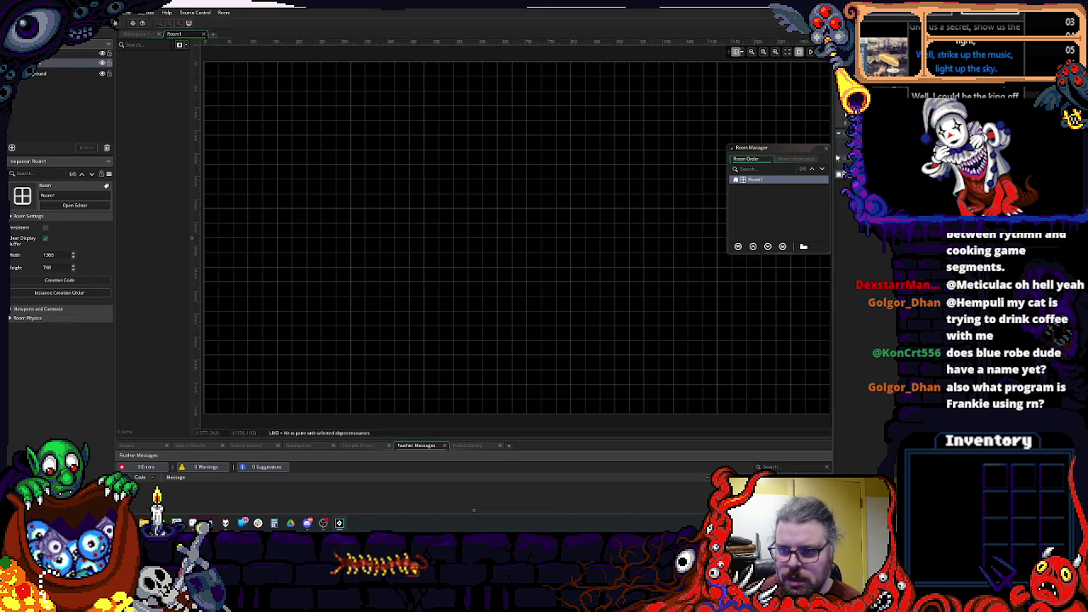
scroll(532, 224, "down", 3)
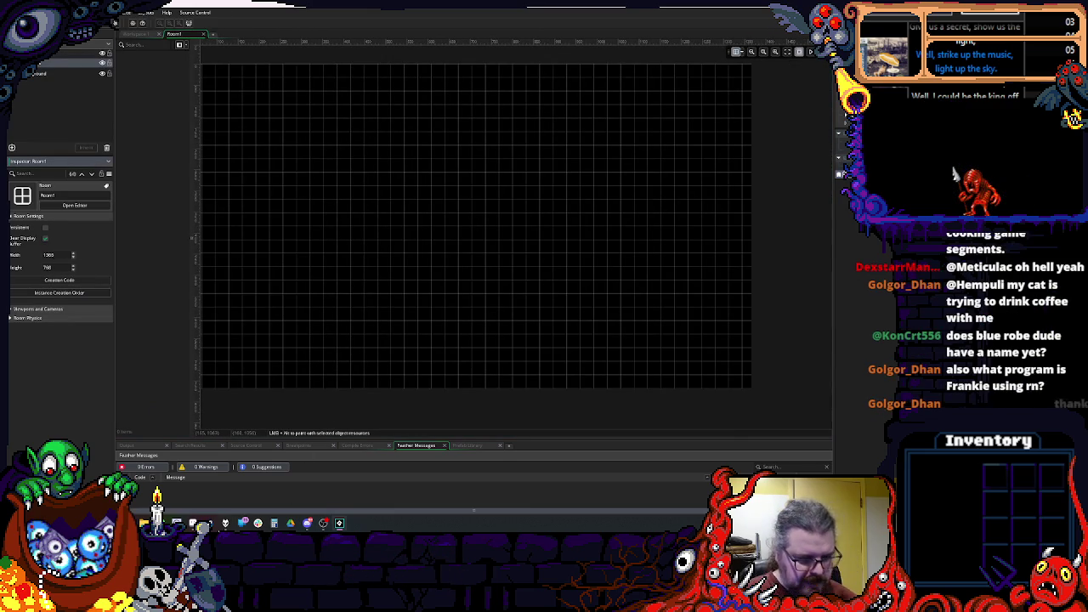
left_click(193, 523)
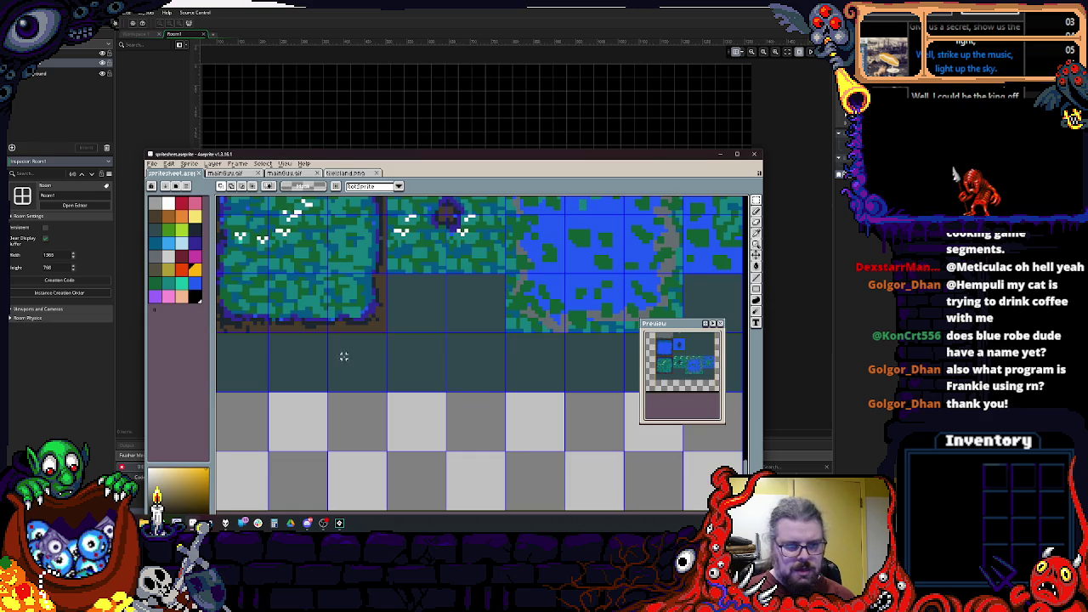
scroll(336, 360, "down", 5)
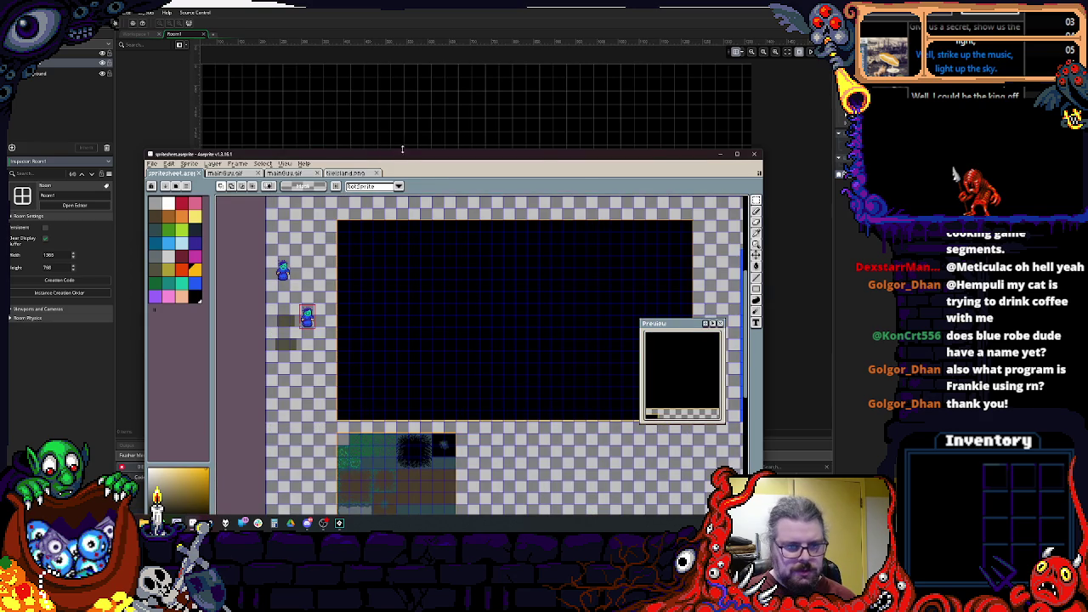
scroll(344, 144, "up", 3)
scroll(345, 145, "up", 1)
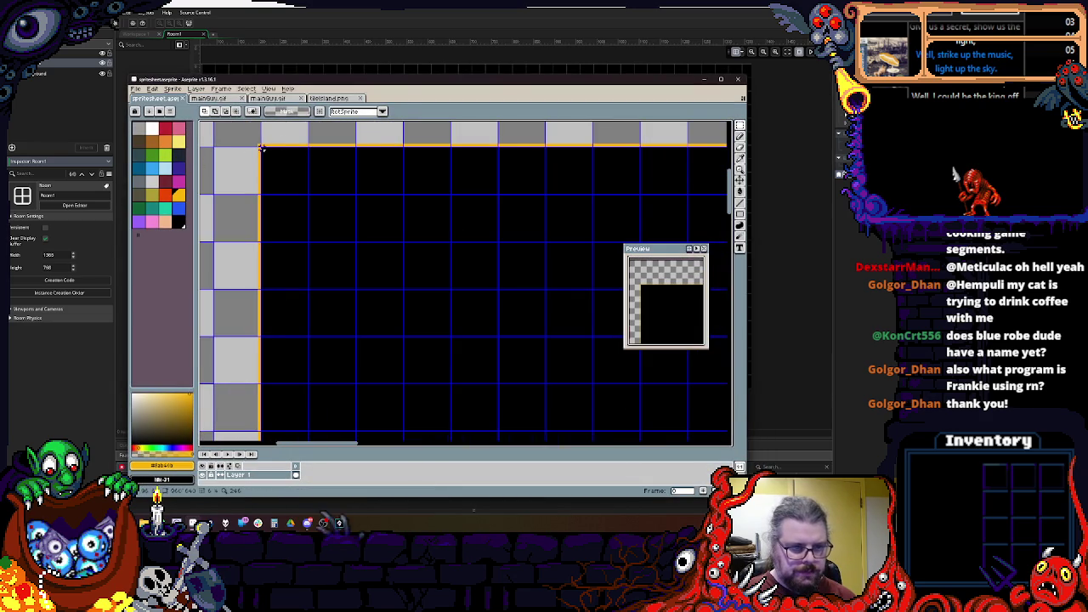
scroll(481, 309, "down", 3)
scroll(527, 385, "up", 3)
scroll(527, 385, "down", 3)
scroll(422, 349, "up", 6)
left_click_drag(422, 350, 423, 383)
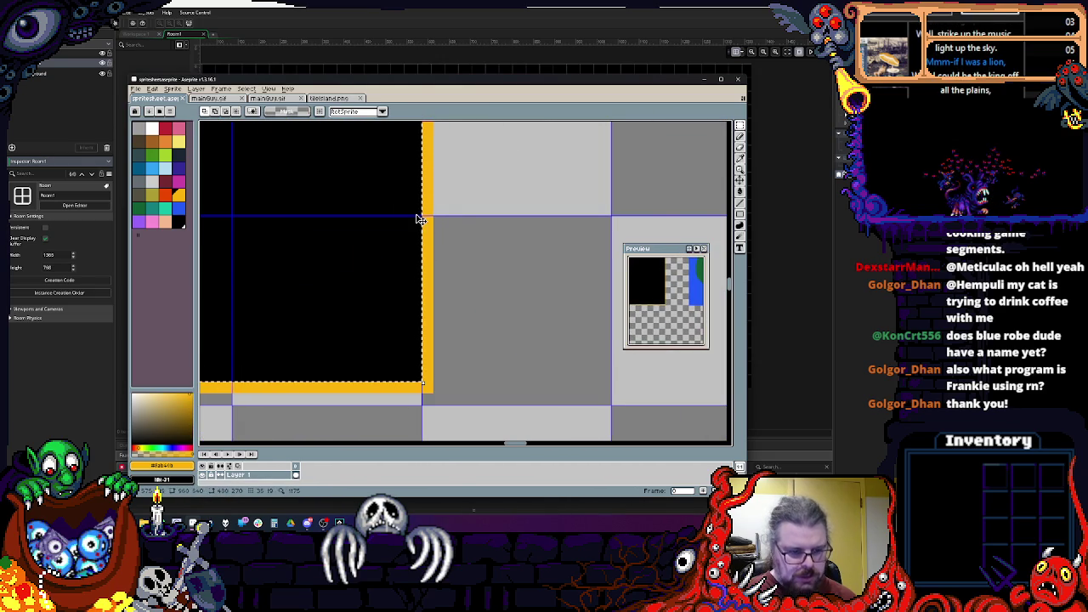
key("alt+Tab")
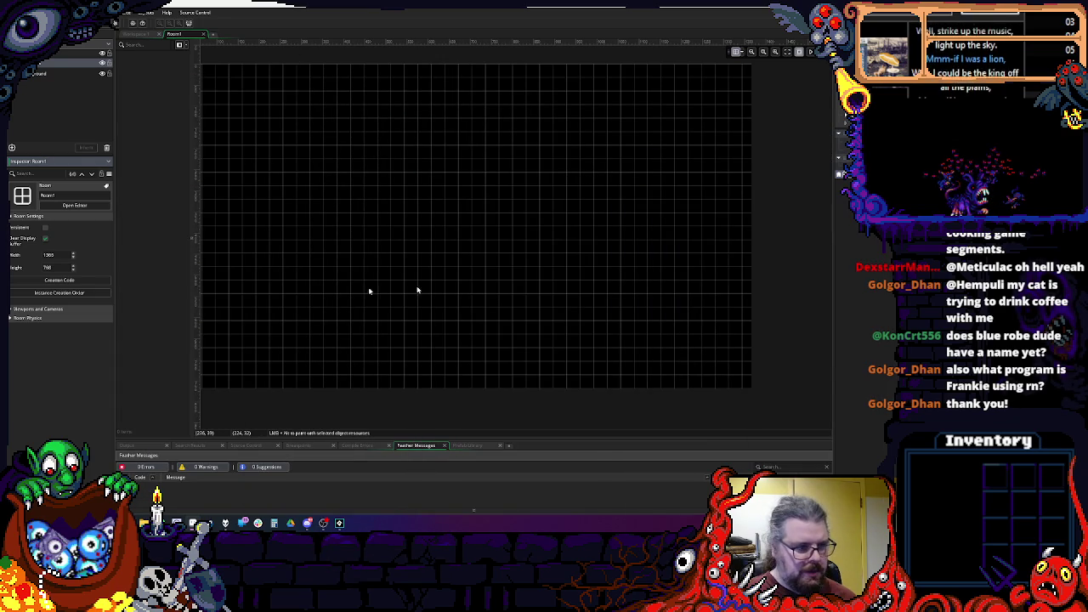
Step: Enable viewports, make Viewport 0 visible, and size its camera 480×270
left_click(10, 311)
left_click(12, 353)
left_click(44, 322)
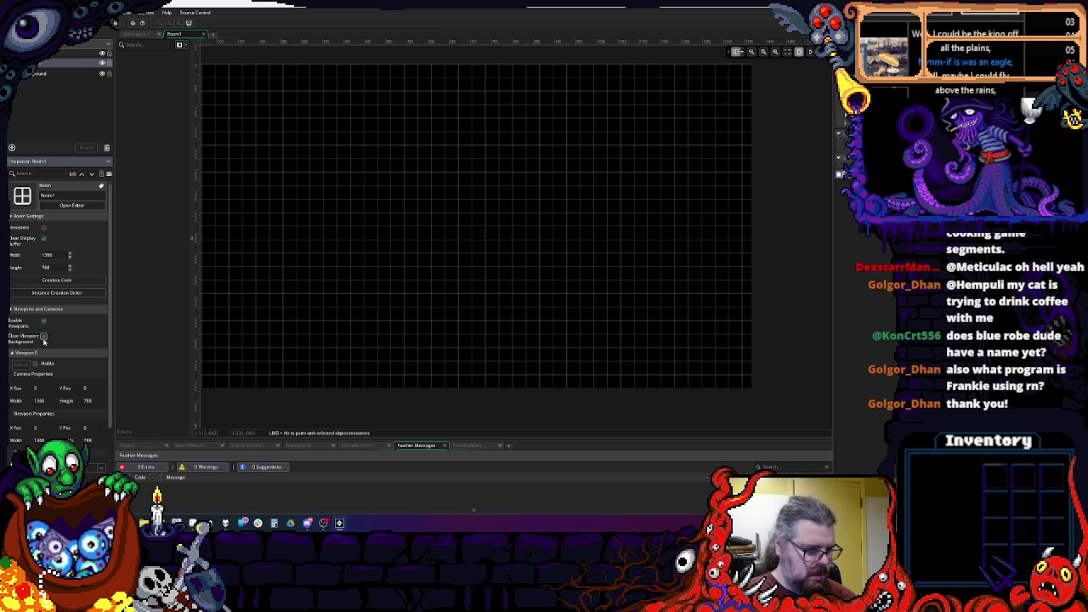
left_click(36, 364)
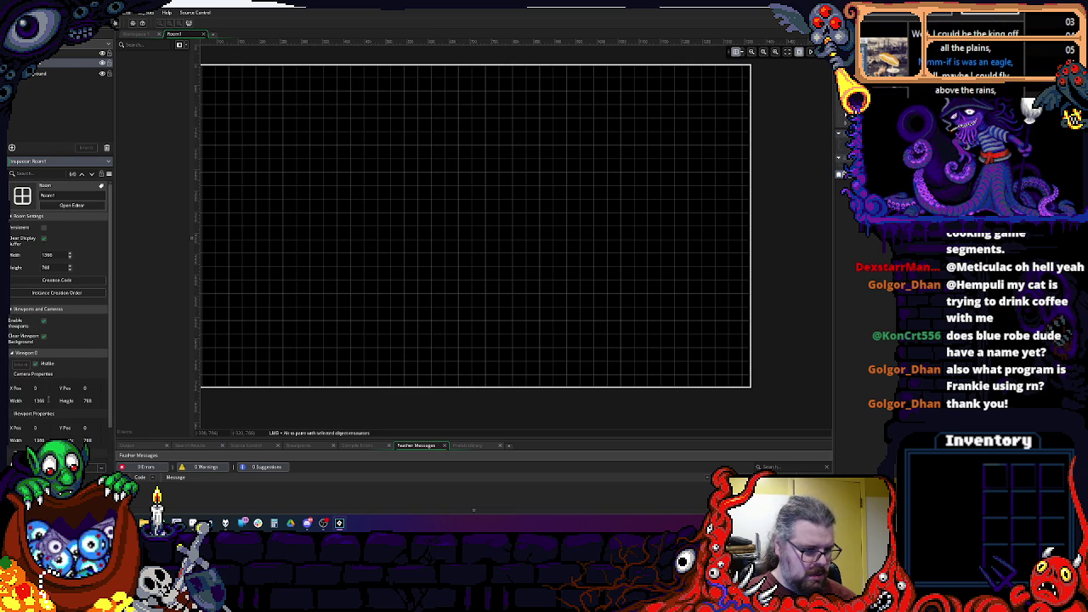
type("2")
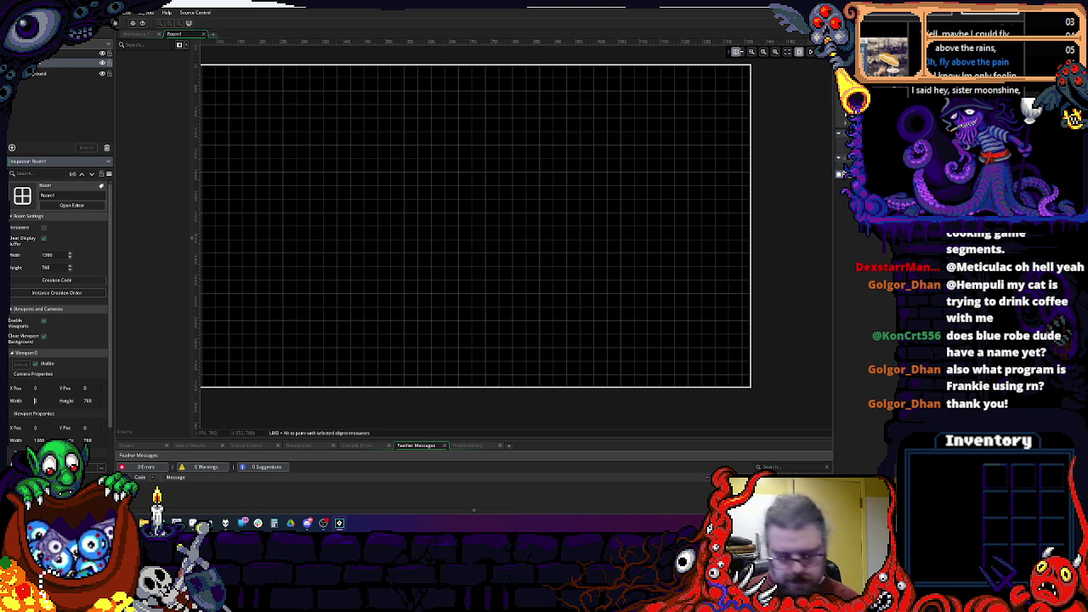
type("40")
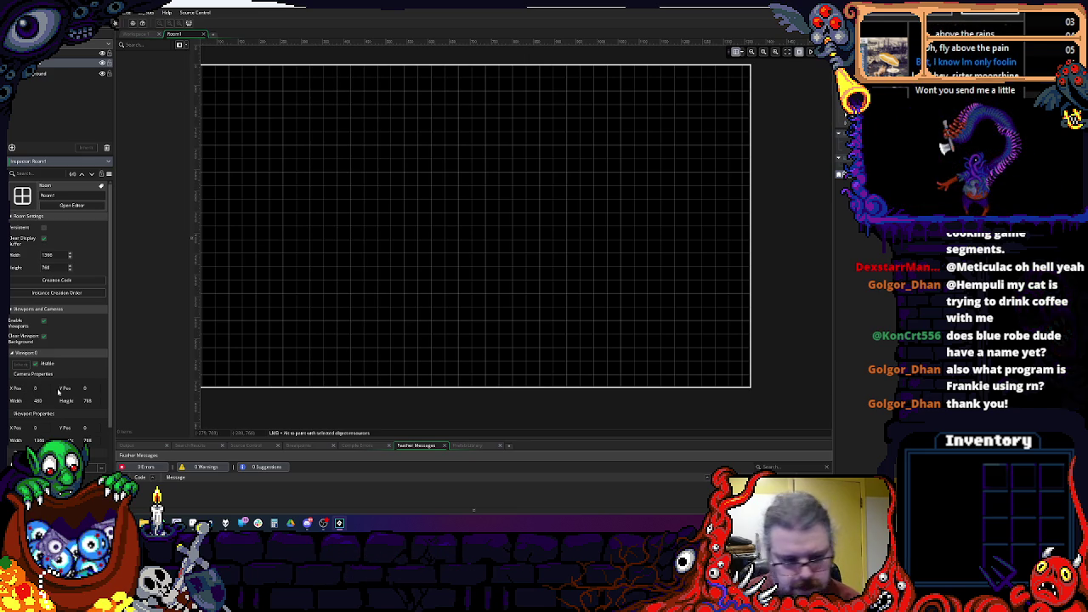
key("Tab")
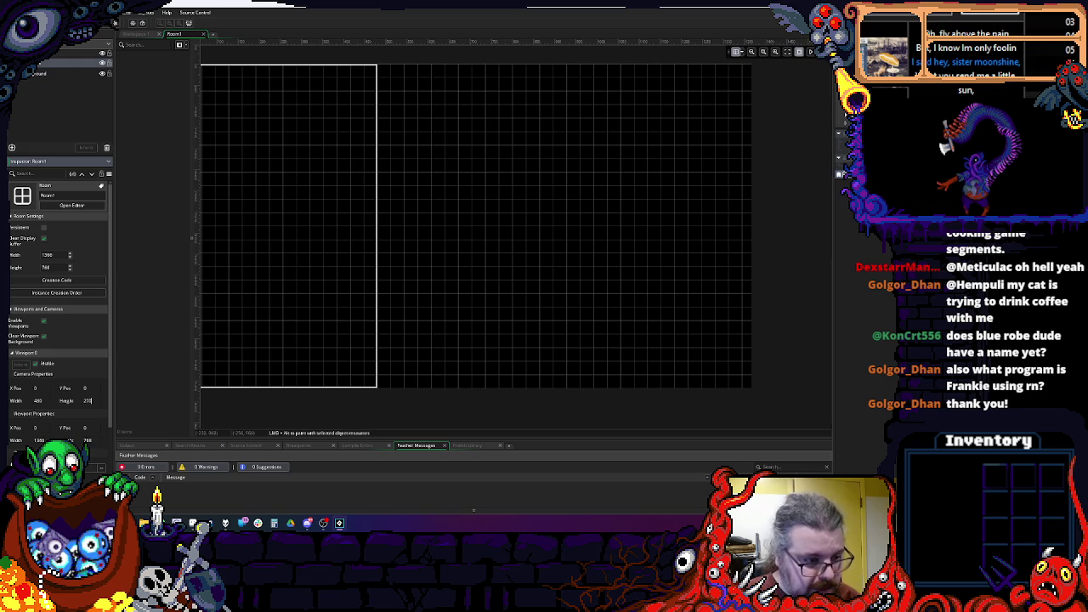
key("Return")
Step: Set the room grid to 16 by 16
scroll(441, 267, "up", 1)
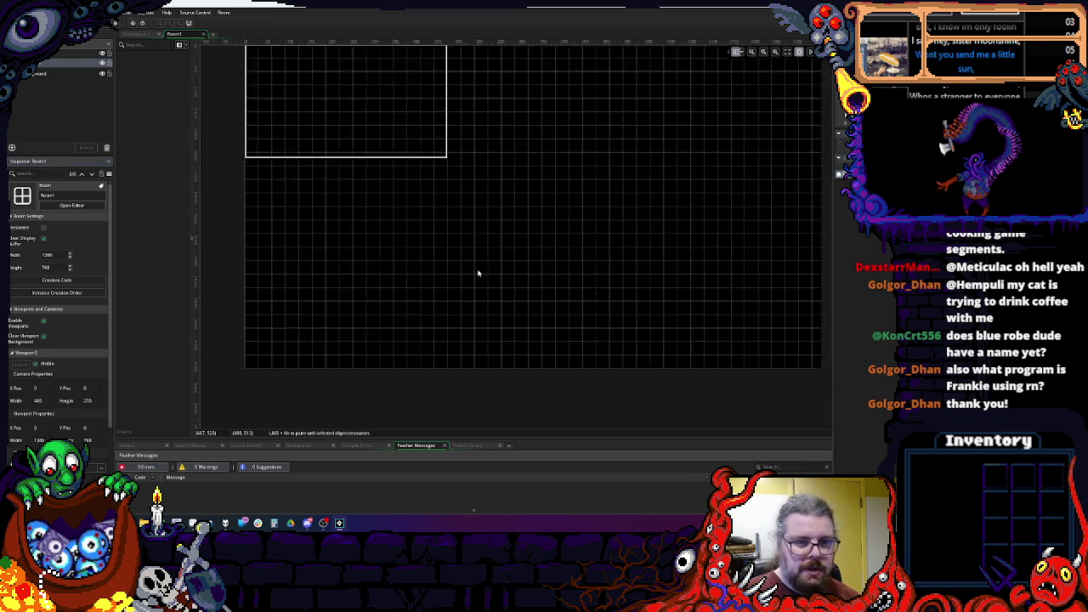
scroll(408, 167, "up", 1)
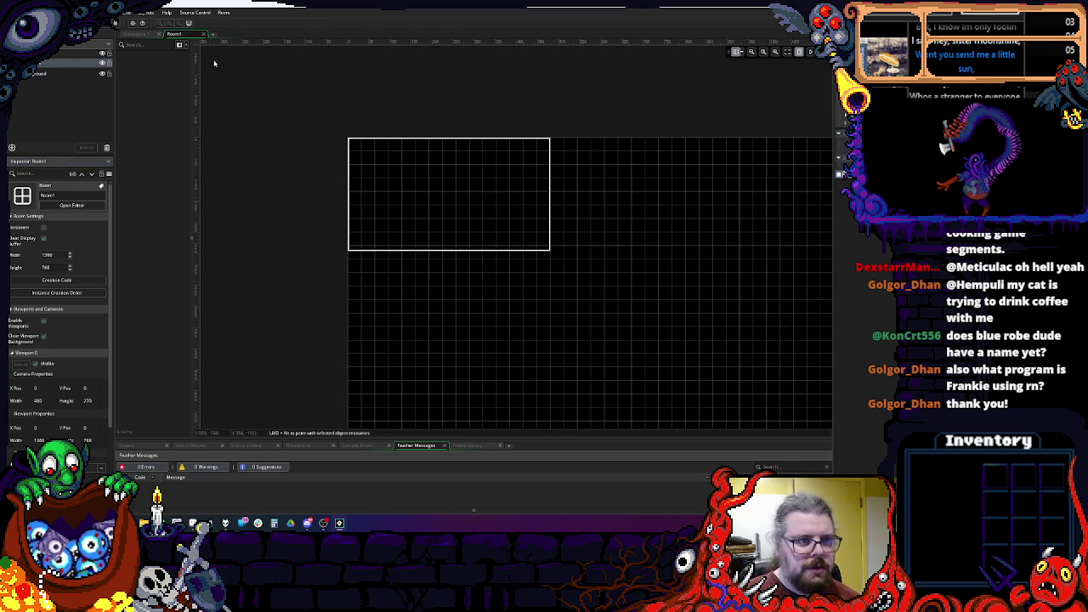
left_click(743, 53)
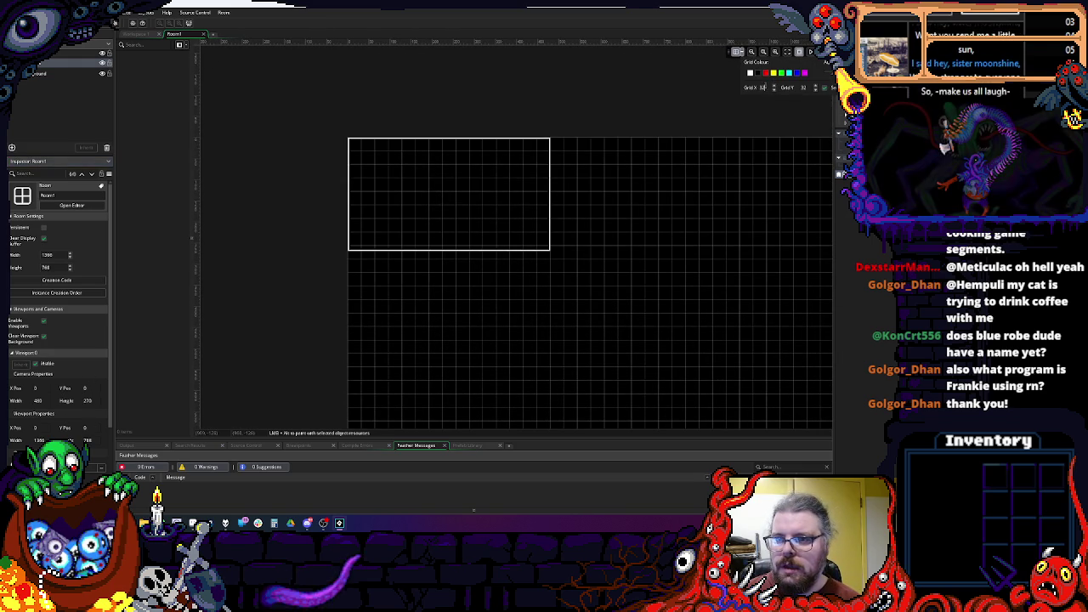
type("6")
key("Tab")
type("16")
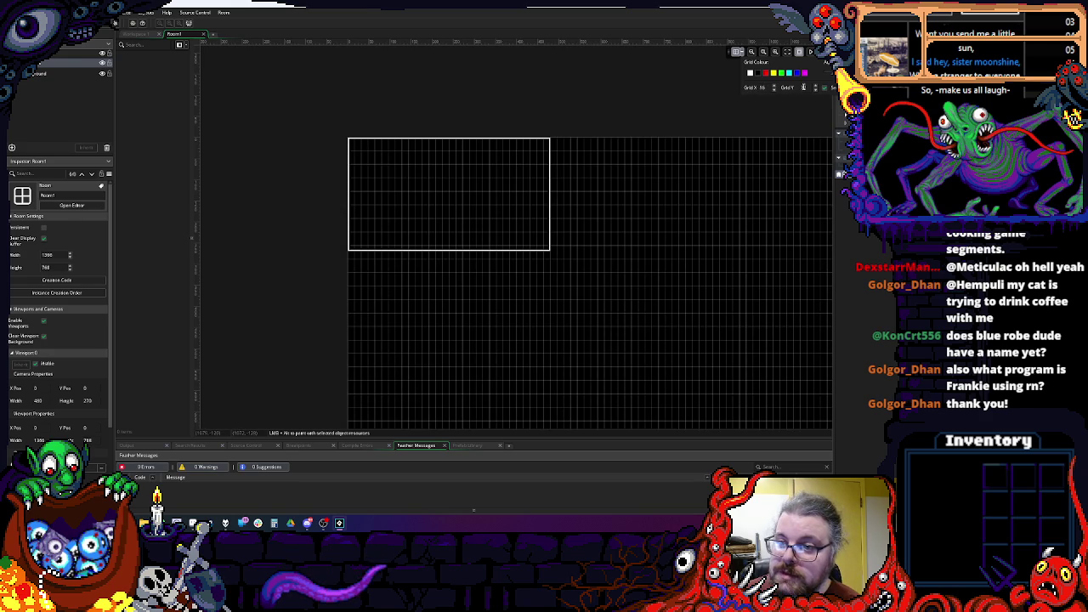
scroll(505, 204, "up", 3)
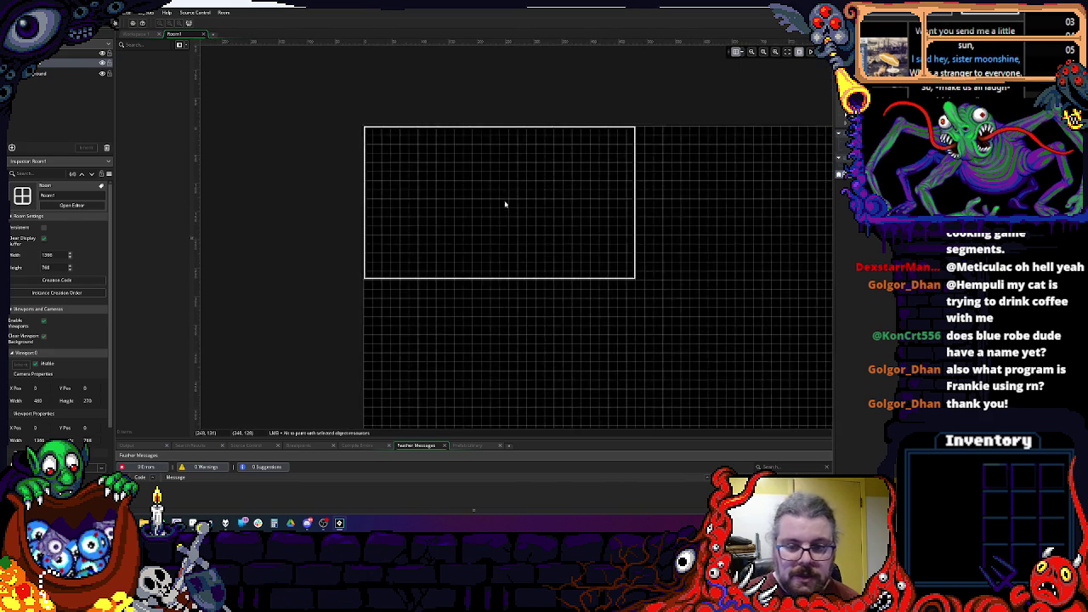
scroll(476, 223, "up", 3)
scroll(445, 238, "down", 4)
scroll(394, 197, "up", 1)
scroll(398, 197, "down", 4)
Step: Make Viewport 0 output 1920 by 1080, then bring up the Game Options
scroll(376, 170, "up", 3)
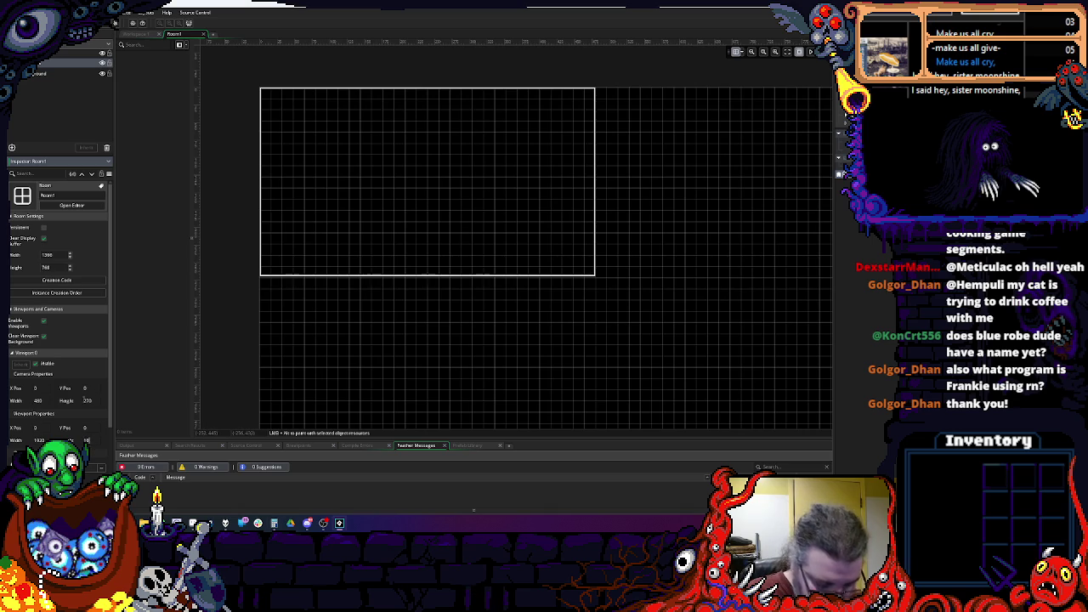
scroll(516, 292, "down", 2)
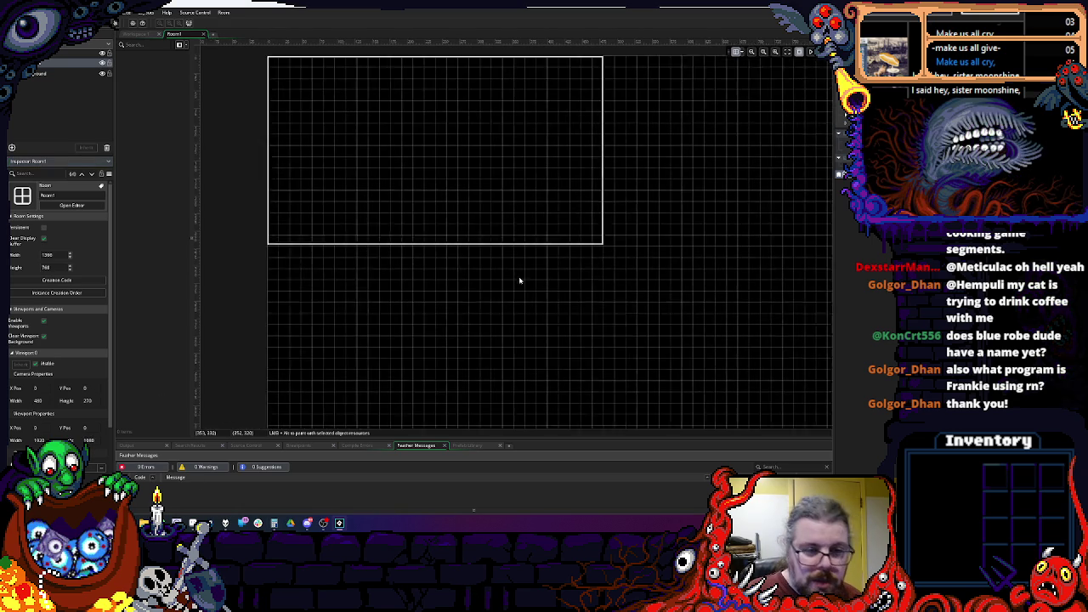
left_click(132, 23)
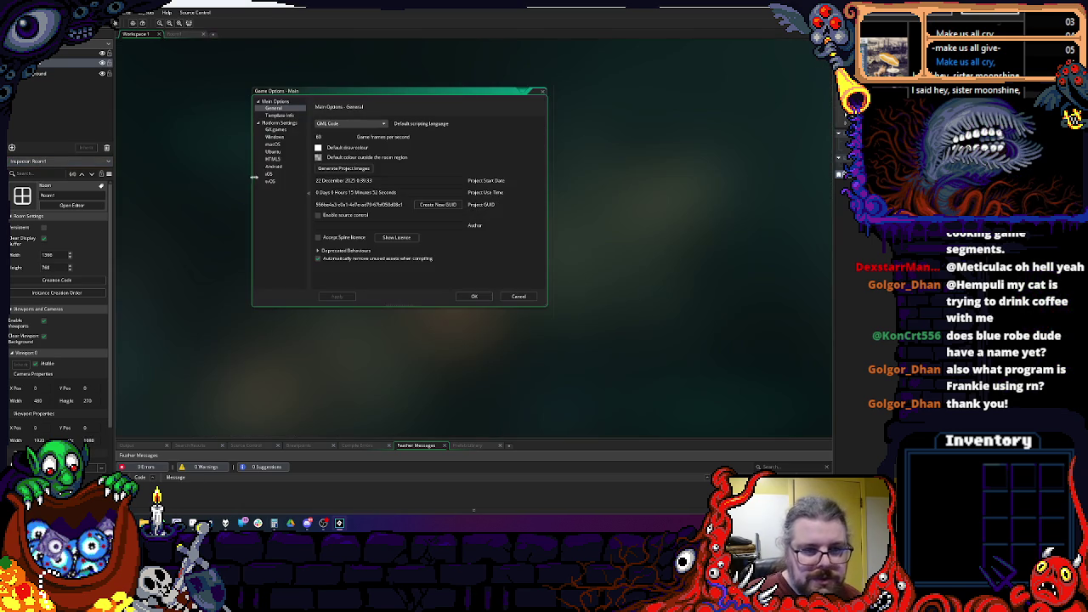
Step: Allow the game window to be resized in the Windows graphics settings
double_click(274, 137)
left_click(279, 153)
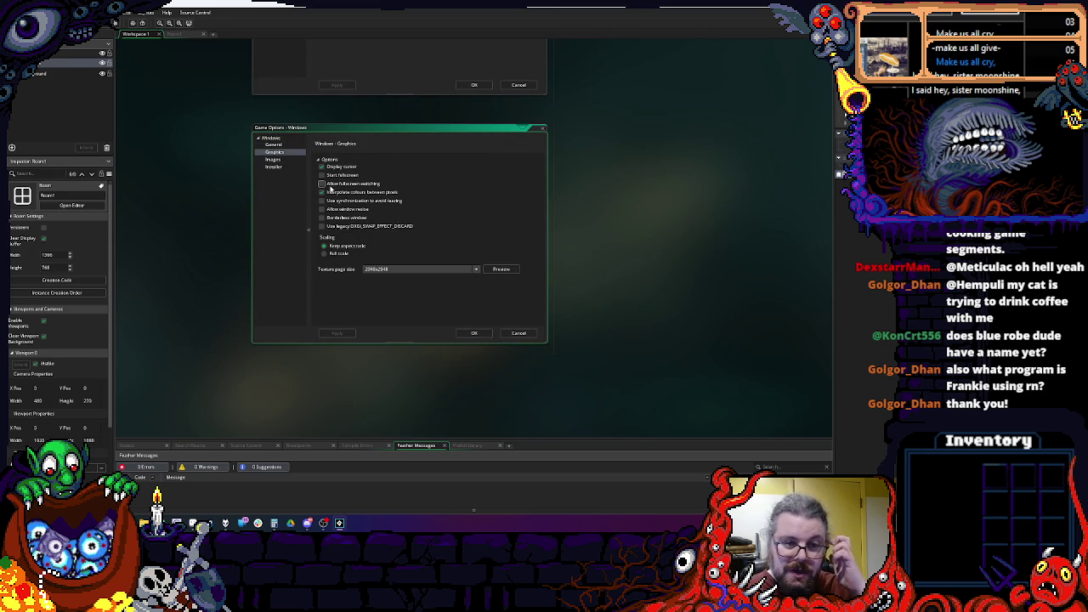
left_click(321, 209)
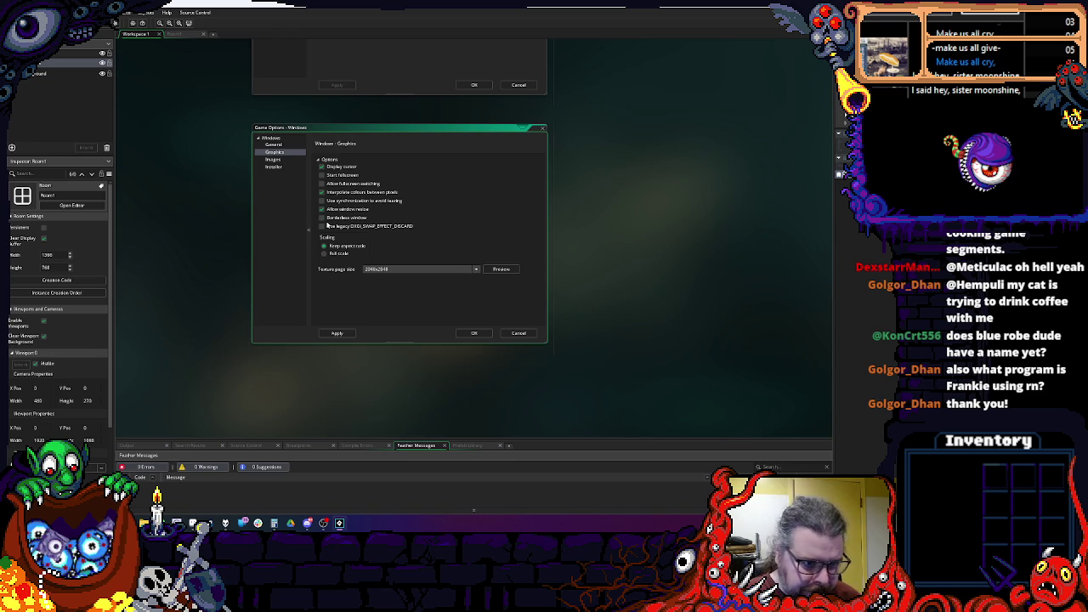
left_click(272, 160)
Step: Change the Windows display name to 'Shipwreck Explorer'
left_click(275, 146)
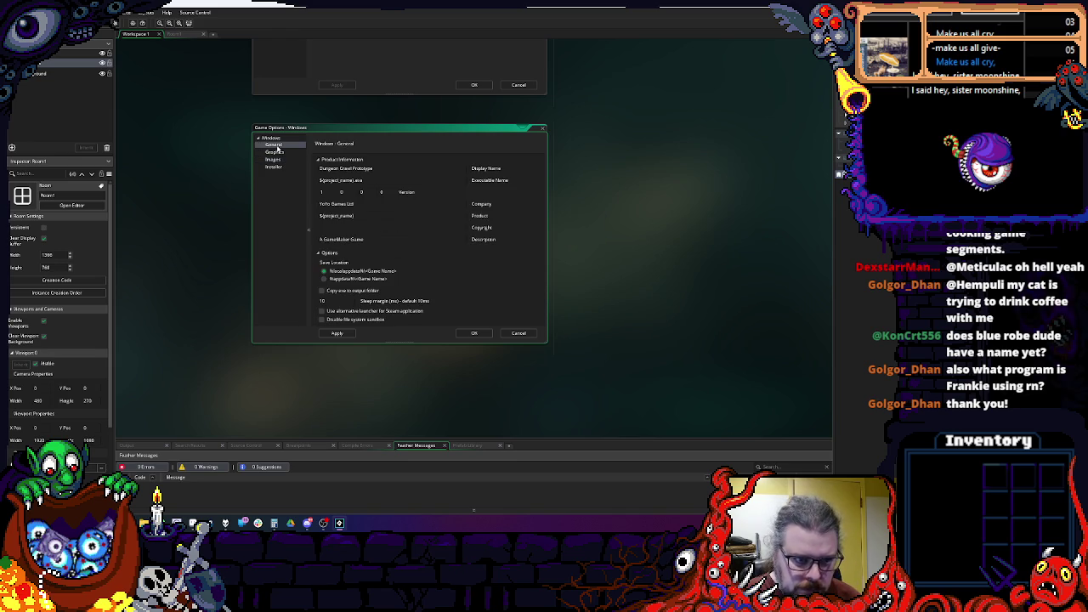
key("Tab")
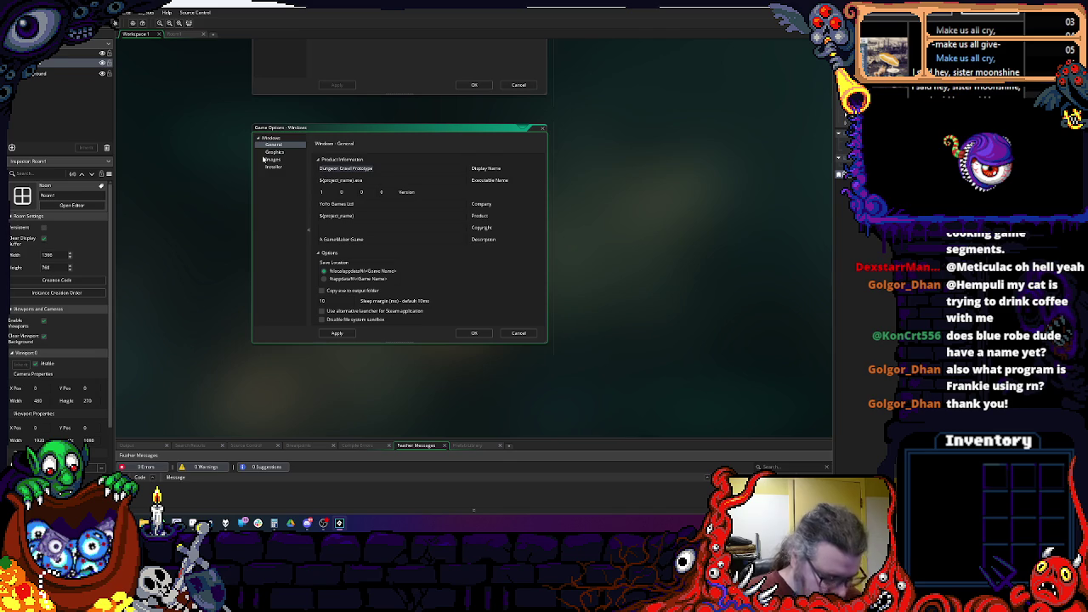
type("Ship")
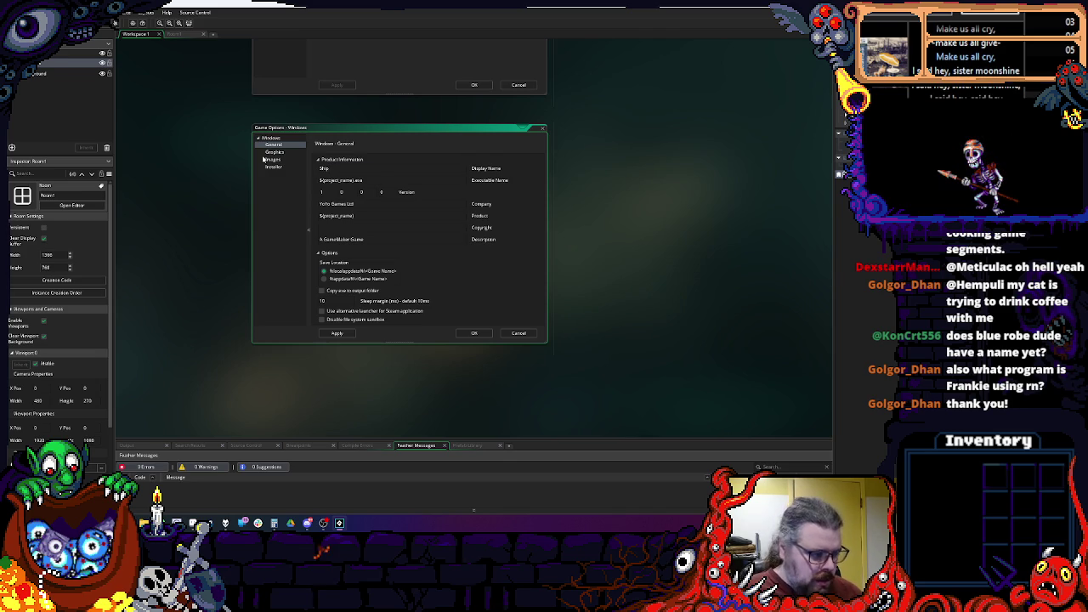
type("wreck")
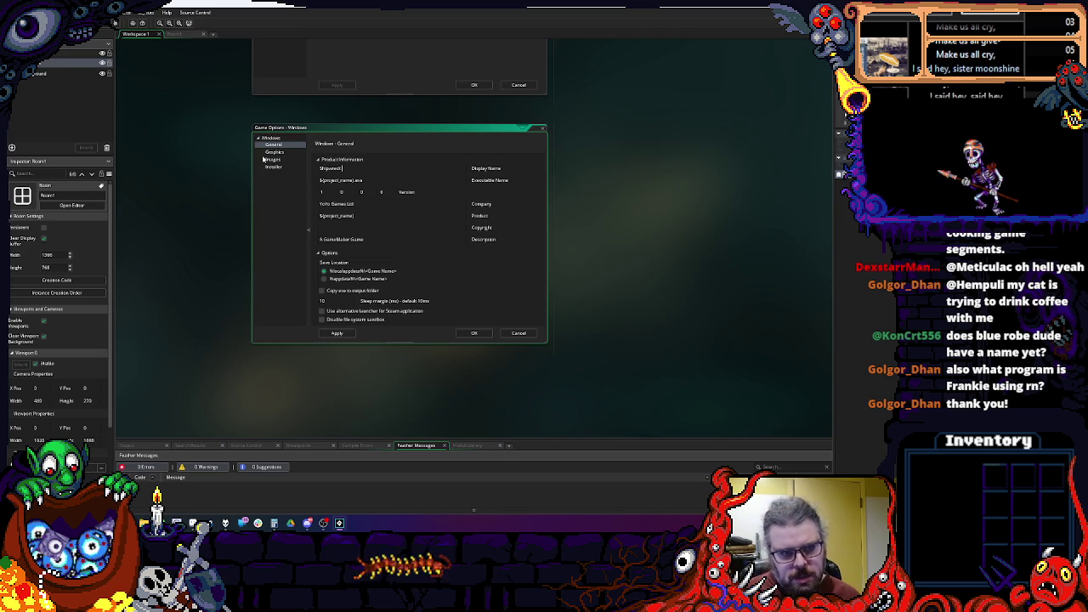
type(" Explorer")
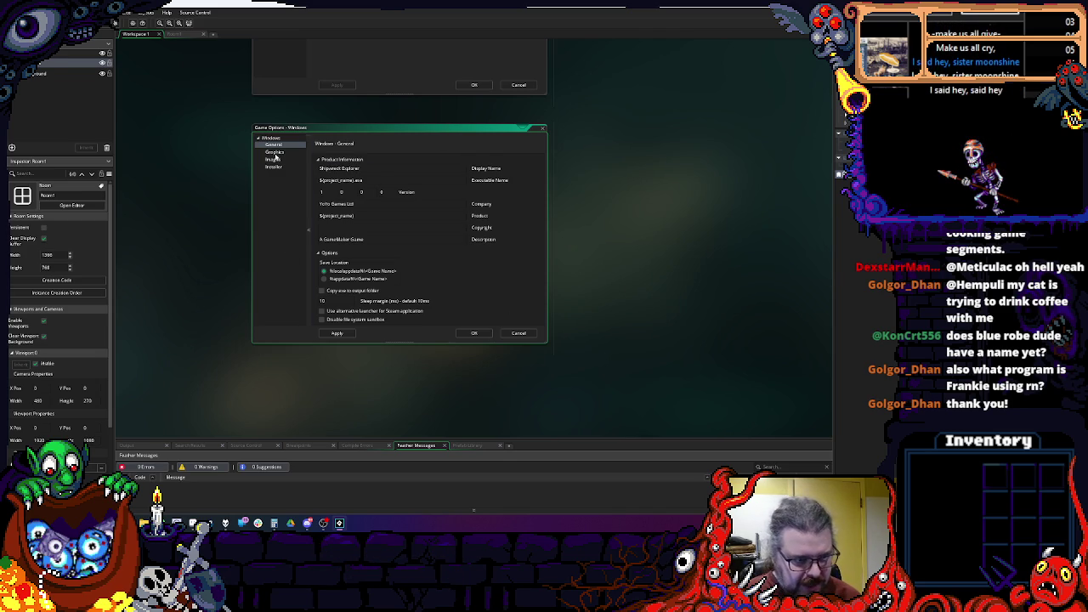
Step: Review the Graphics and Icons pages, then accept the game options with OK
left_click(275, 152)
left_click(279, 160)
left_click(275, 153)
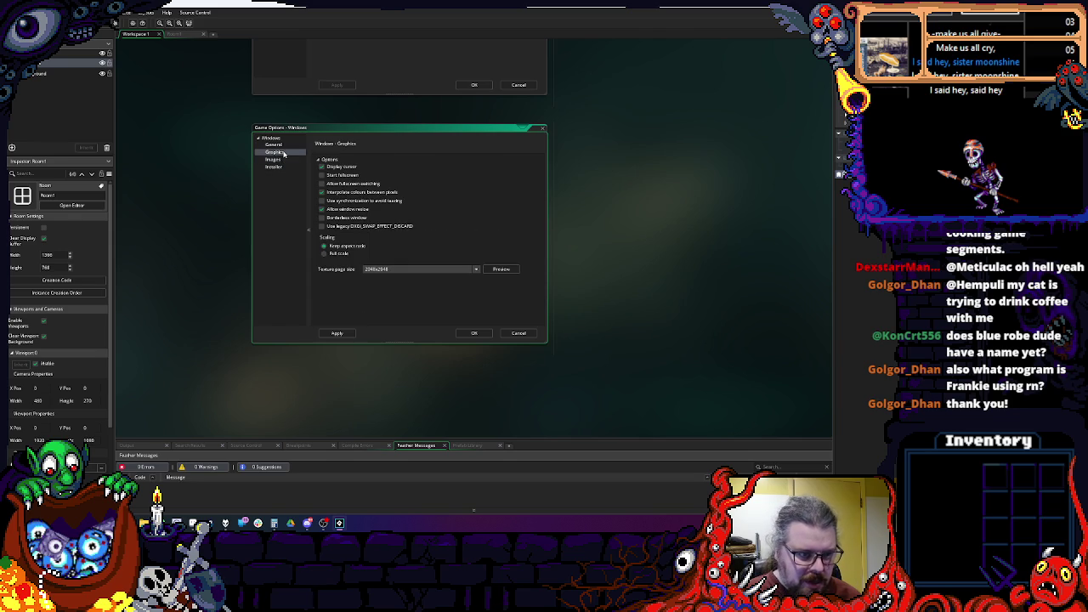
left_click(474, 332)
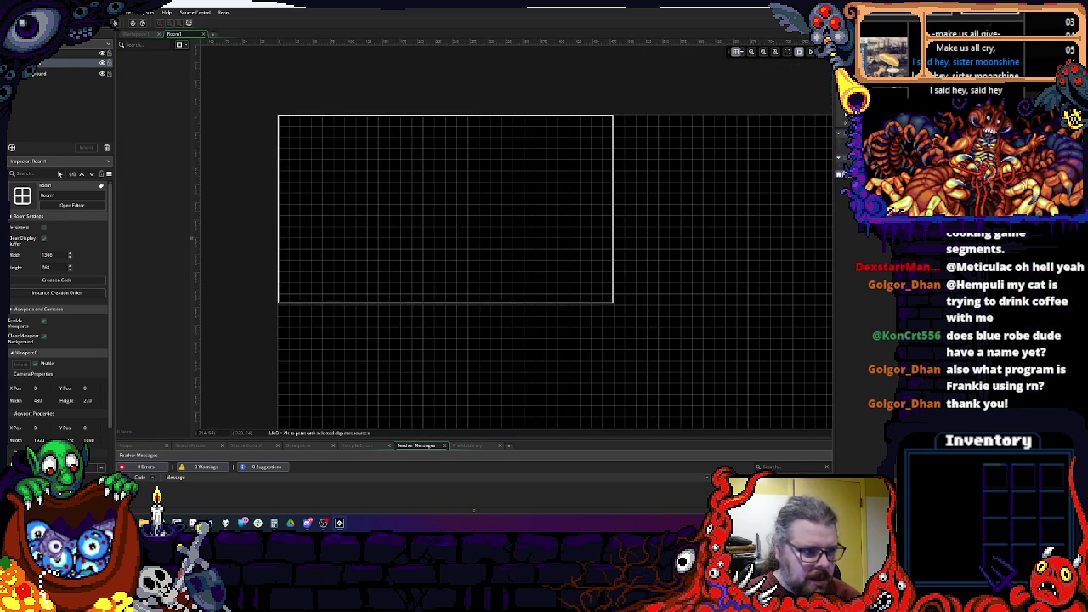
Step: Add a new tile layer to Room1 named GroundTiles
left_click(40, 73)
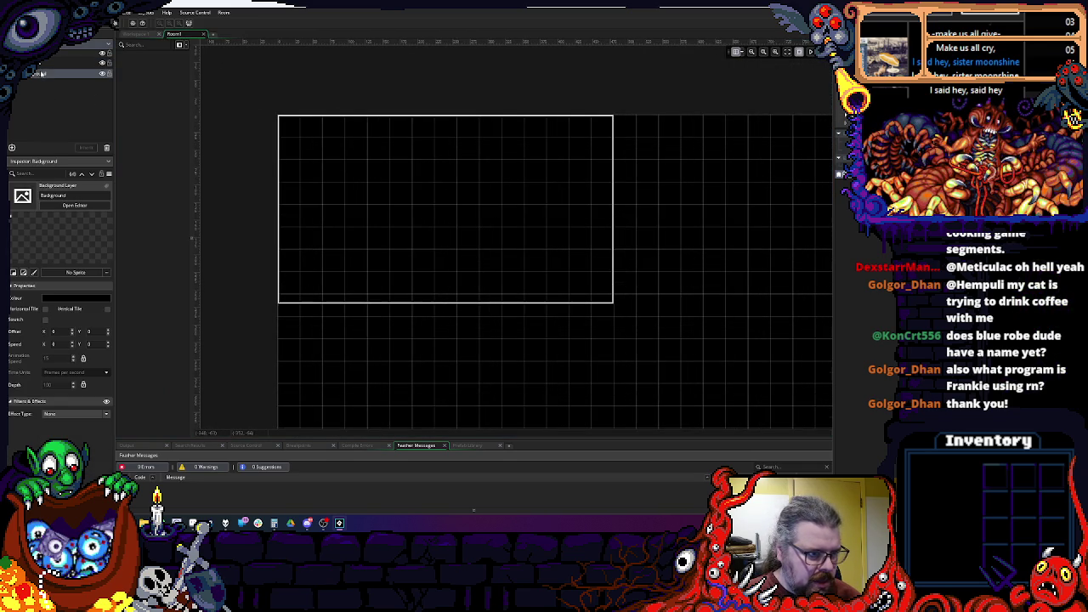
left_click(13, 147)
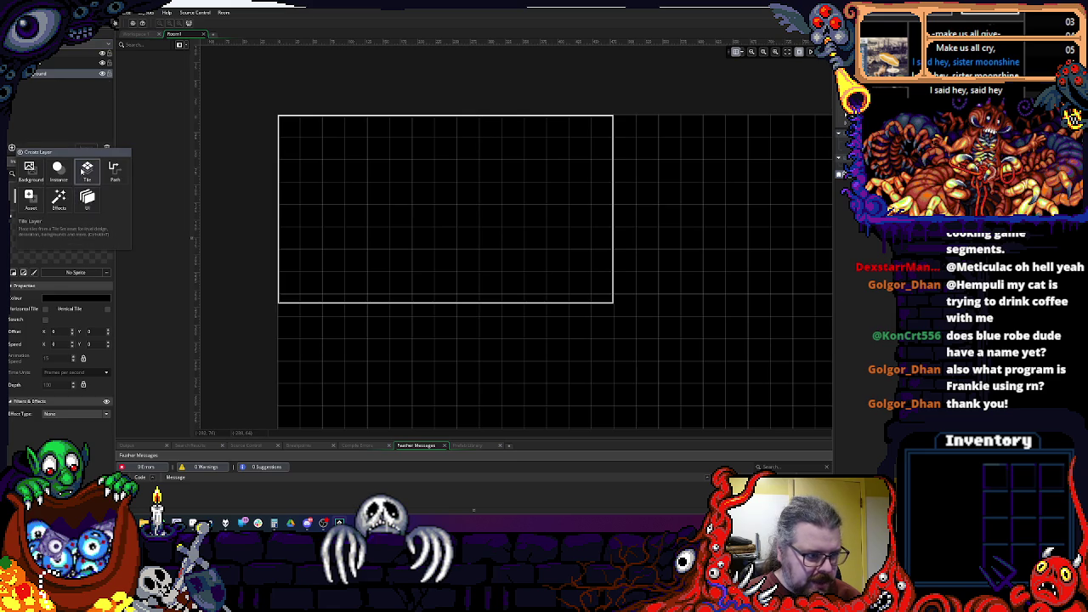
left_click(87, 172)
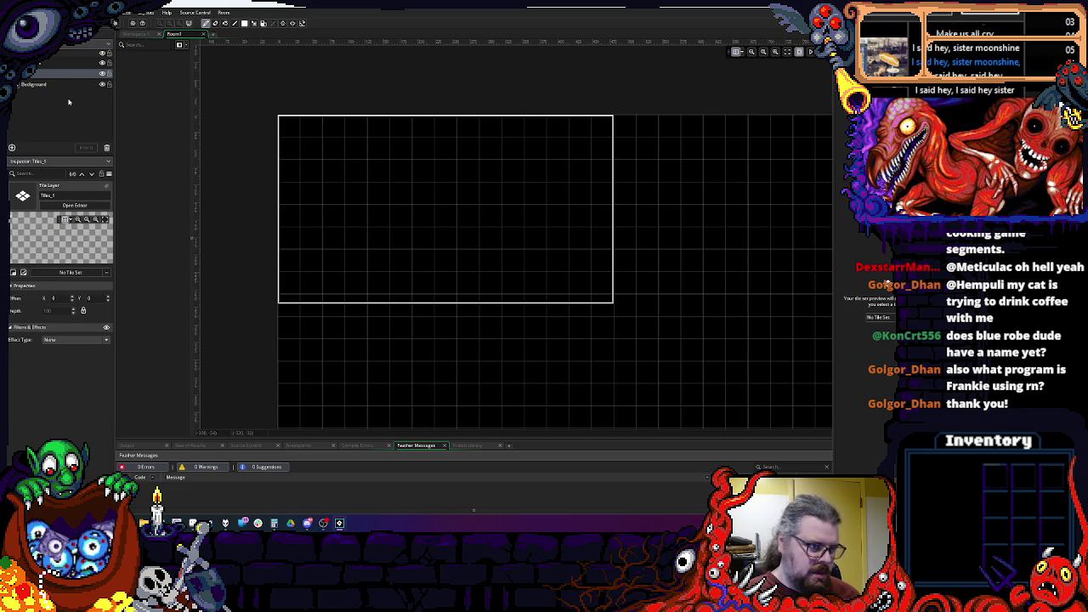
key("Return")
Step: Widen the layers panel and assign the tileBand tileset to the GroundTiles layer
mouse_move(115, 242)
left_mouse_down()
mouse_move(167, 241)
mouse_move(150, 241)
left_mouse_up()
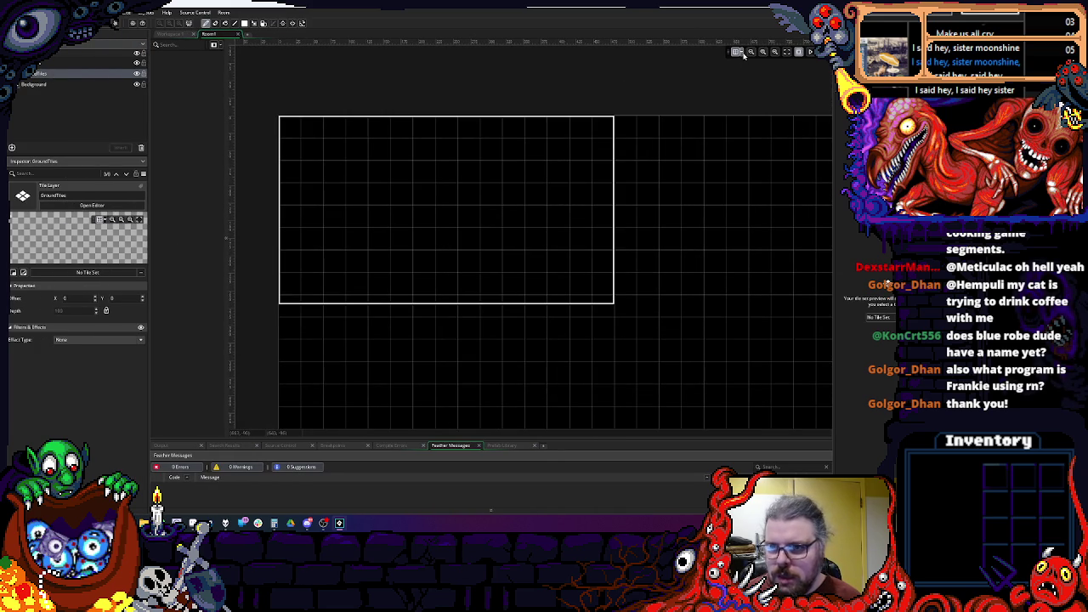
left_click(743, 53)
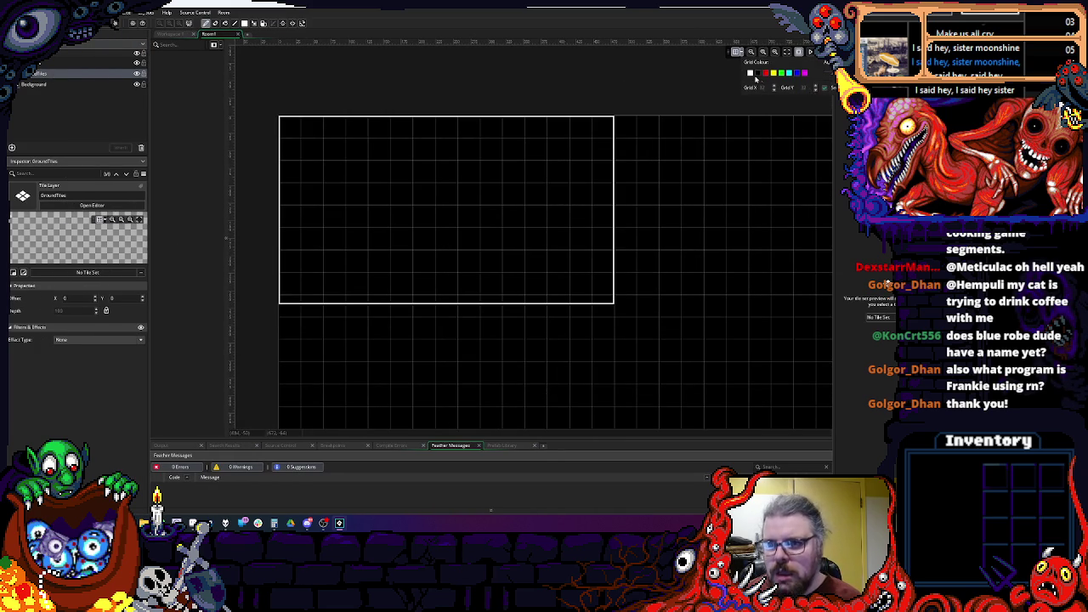
left_click(97, 272)
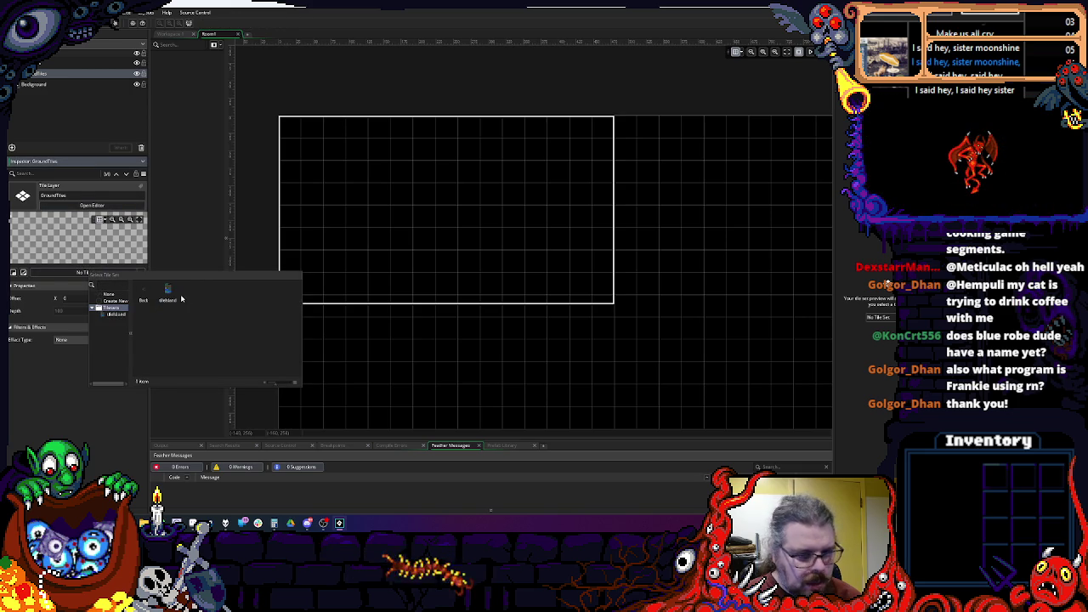
double_click(167, 292)
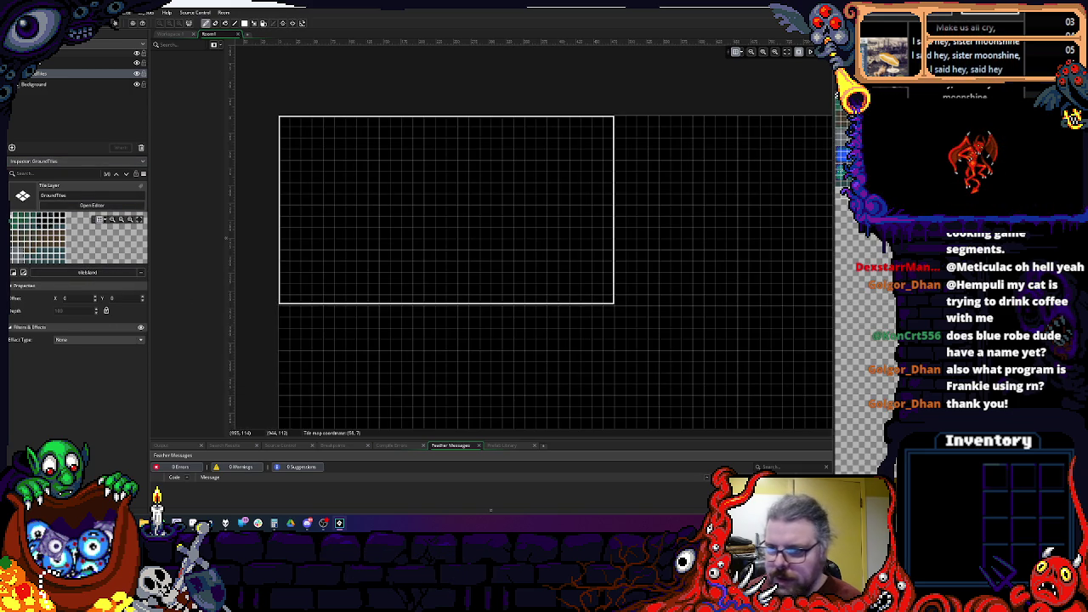
Step: Flood-fill the whole room with green tiles from the tileset palette
left_click(833, 265)
scroll(837, 175, "up", 2)
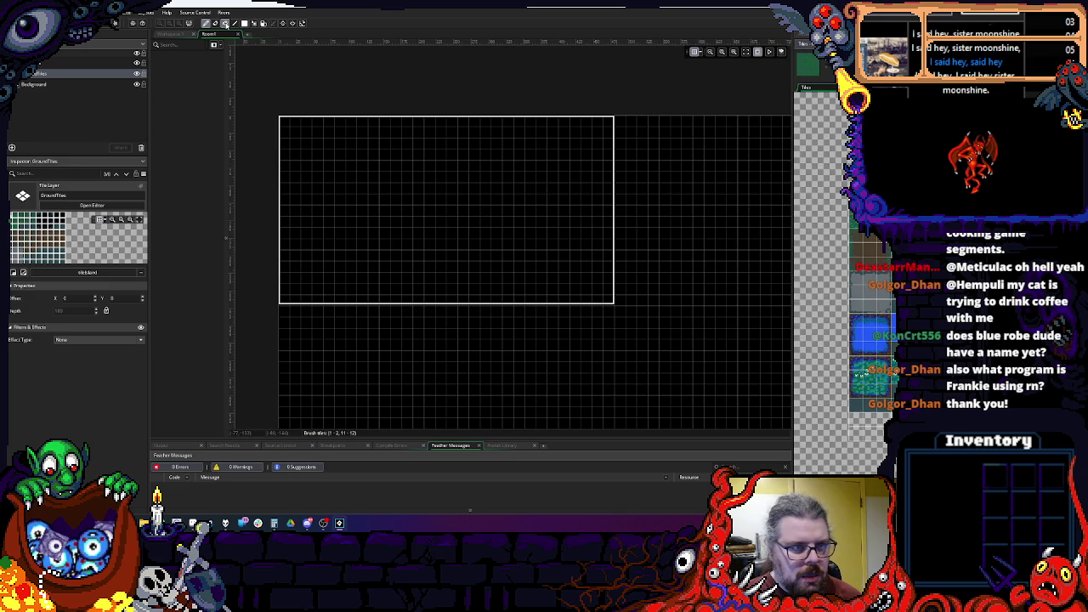
left_click(383, 171)
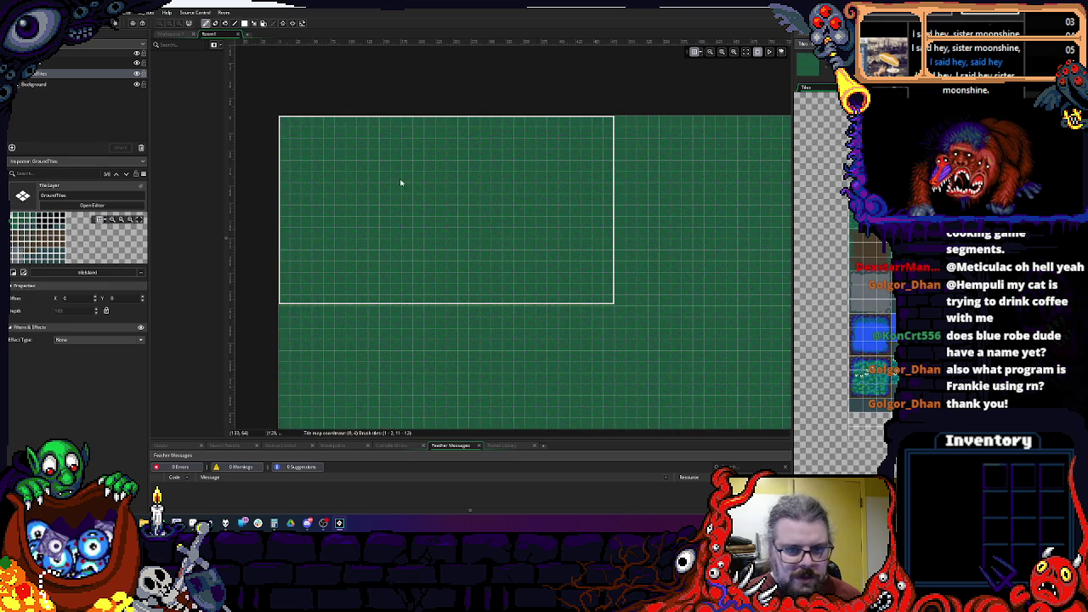
Step: Paint a column of blue water tiles down the room's left edge
scroll(490, 233, "down", 4)
scroll(499, 281, "up", 1)
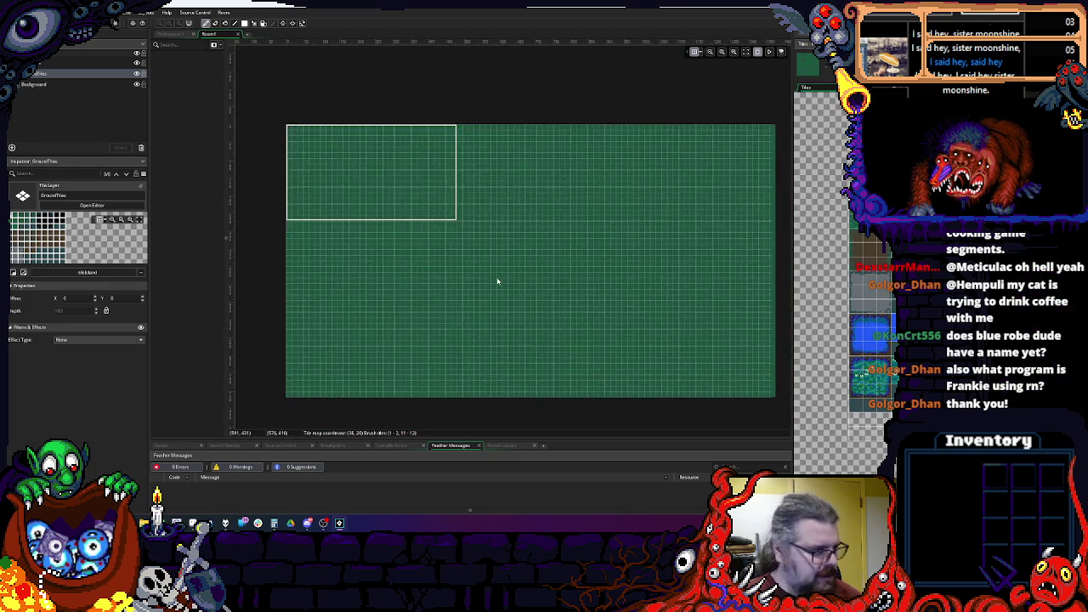
left_click_drag(499, 281, 542, 261)
scroll(426, 197, "up", 1)
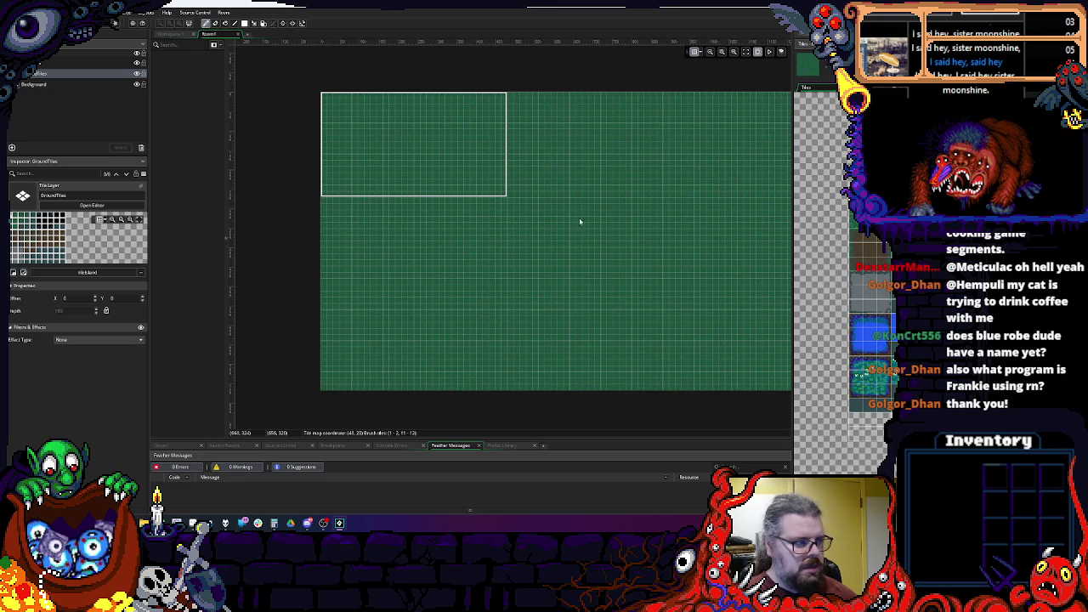
left_click(866, 337)
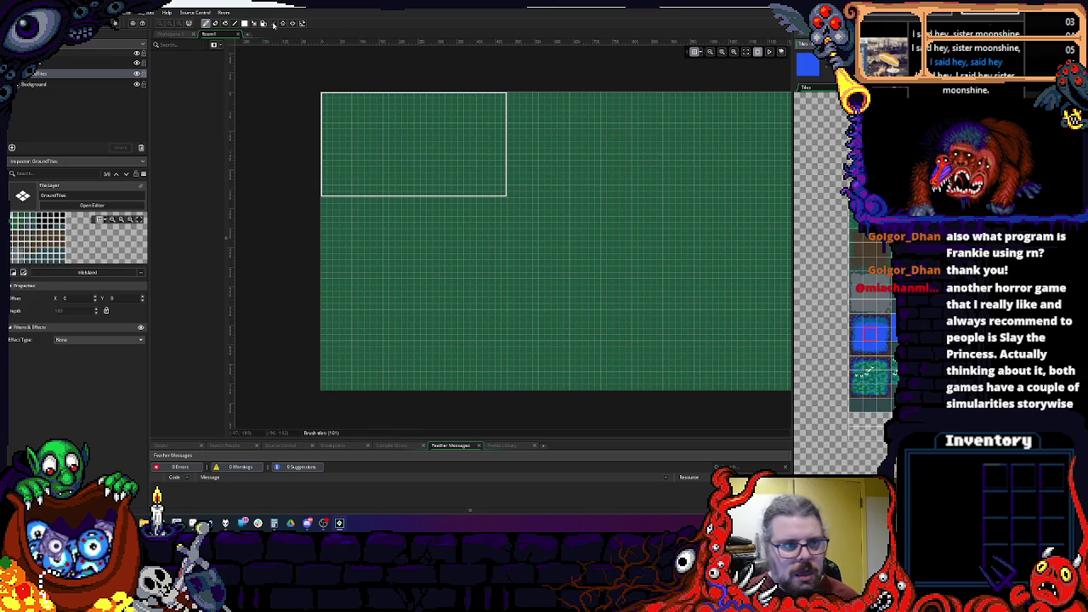
mouse_move(331, 104)
left_mouse_down()
mouse_move(292, 303)
mouse_move(287, 405)
left_mouse_up()
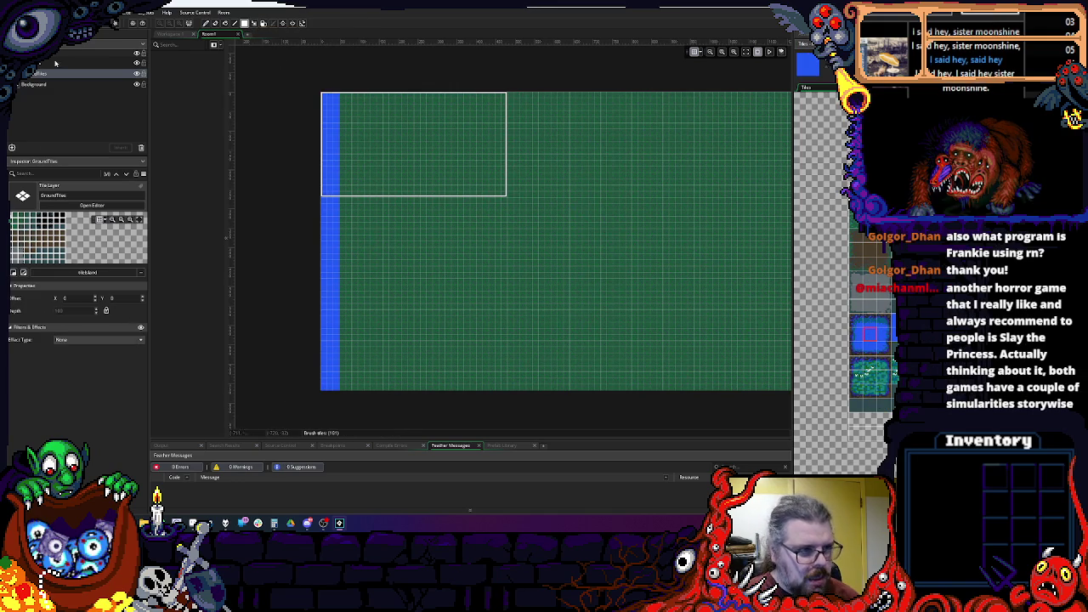
left_click(239, 34)
key("Escape")
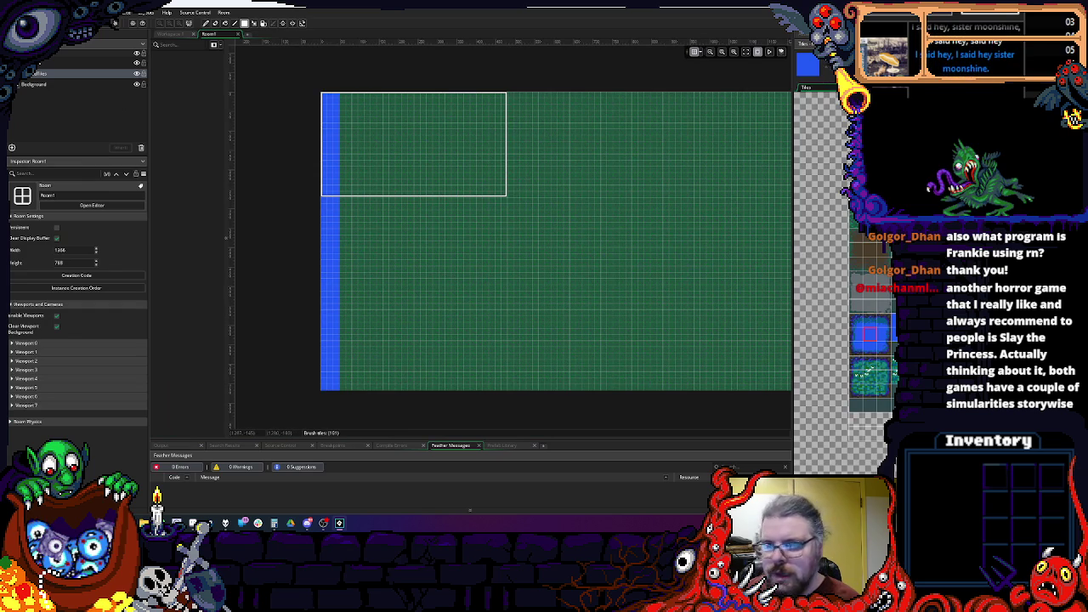
Step: Resize Room1 to 2000 by 2000 in the Inspector
left_click(81, 265)
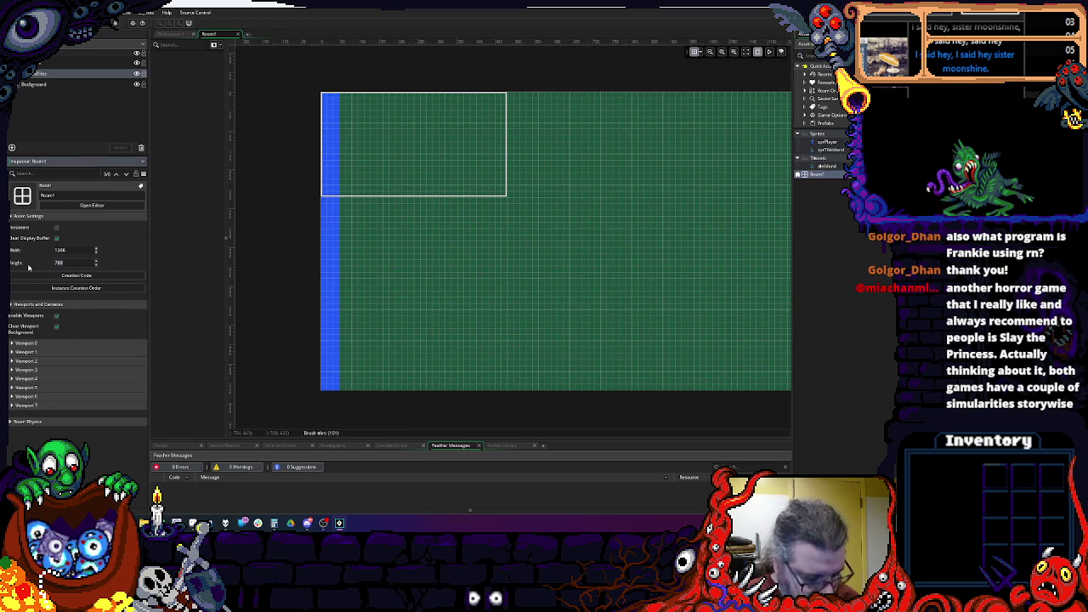
type("48")
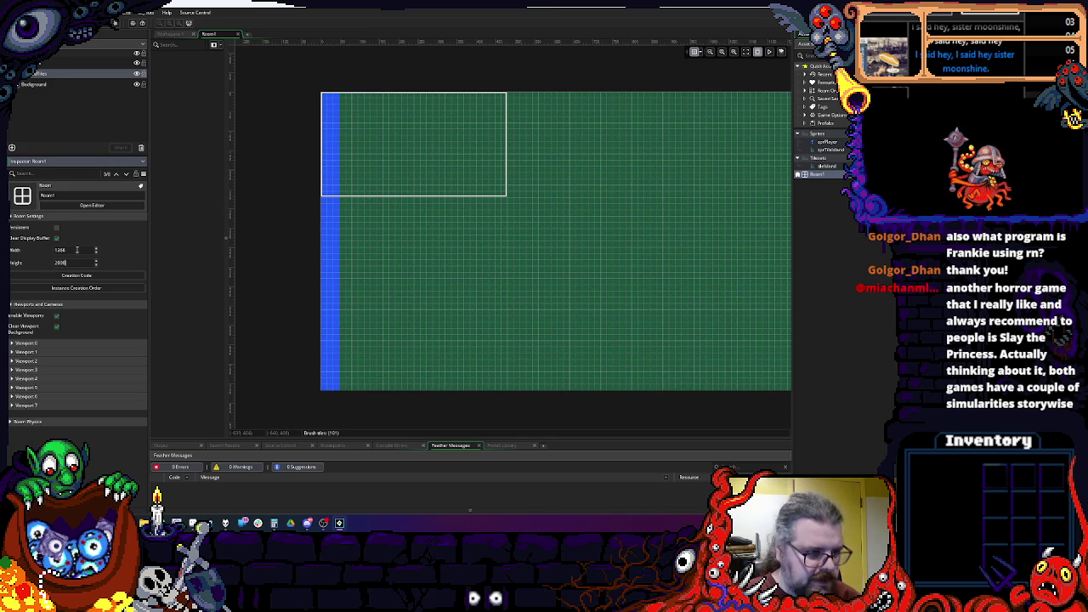
left_click(74, 250)
type("2000")
key("Return")
Step: Flood the new empty area blue and paint blue rectangles over most green tiles
scroll(384, 207, "down", 5)
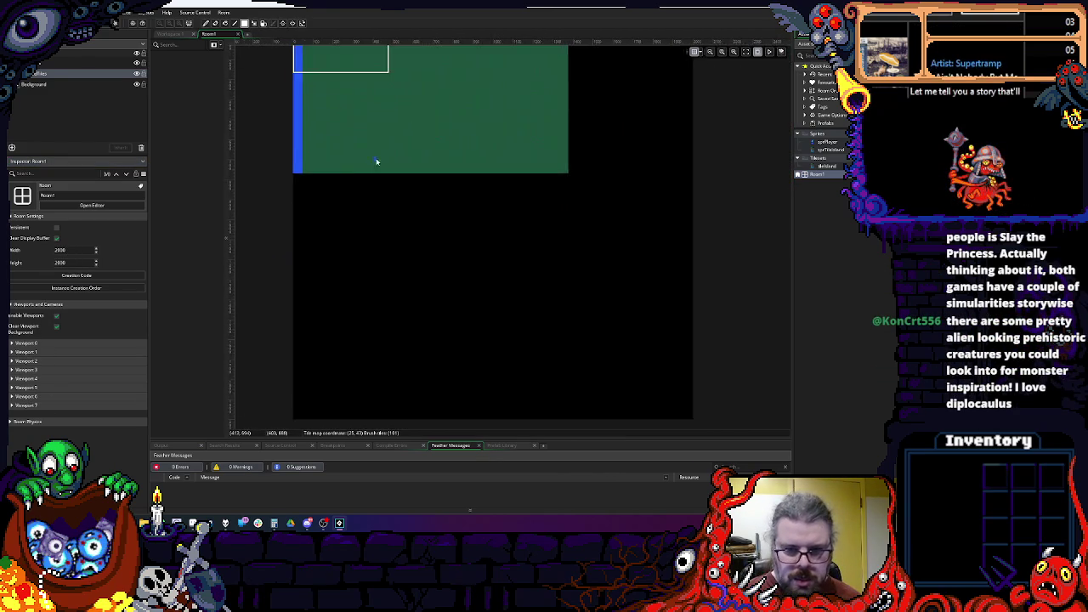
scroll(408, 226, "down", 1)
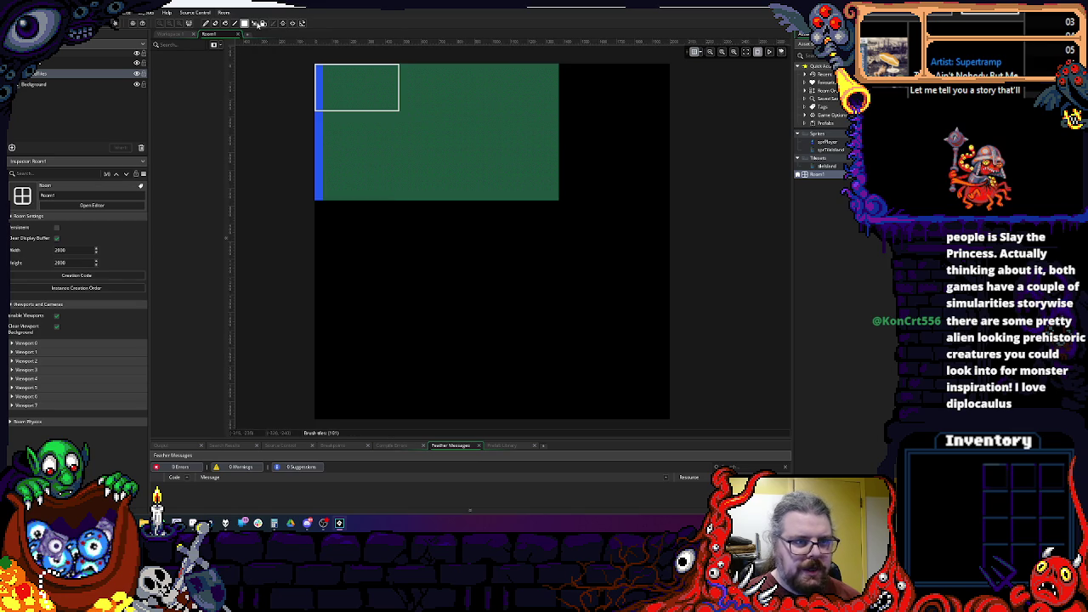
left_click(342, 263)
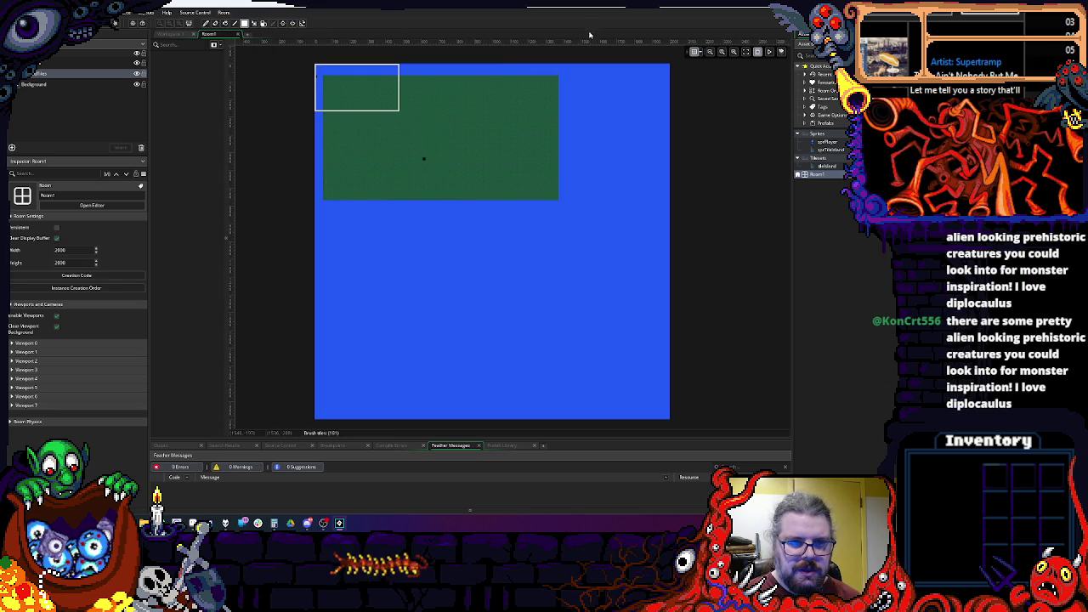
left_click_drag(327, 79, 428, 184)
left_click_drag(475, 231, 533, 246)
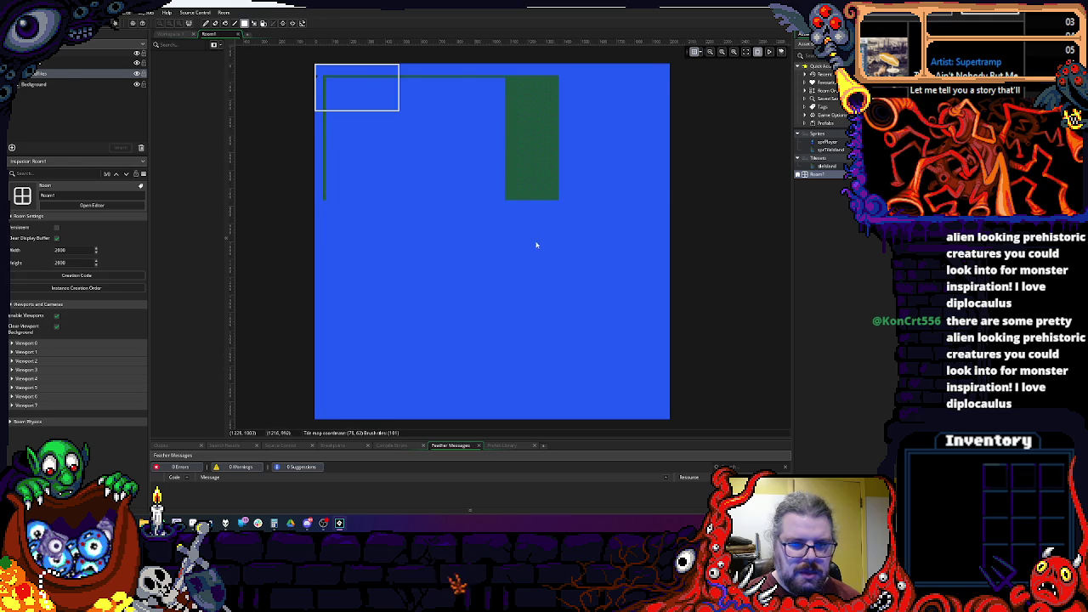
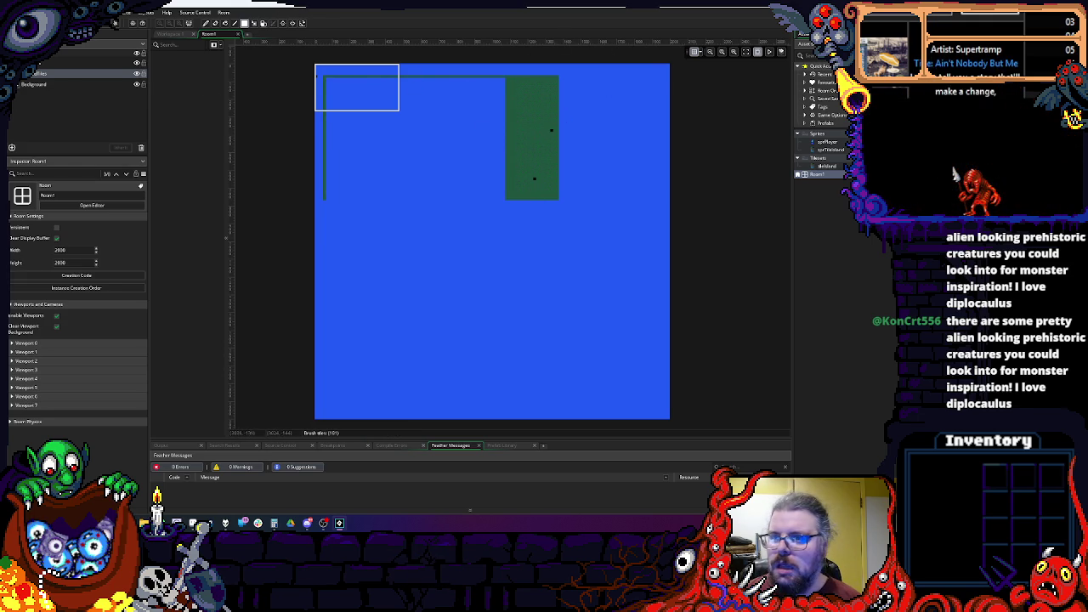
Step: Fill Room1 with green land tiles, then paint a blue water border and a right-side inlet
left_click(954, 174)
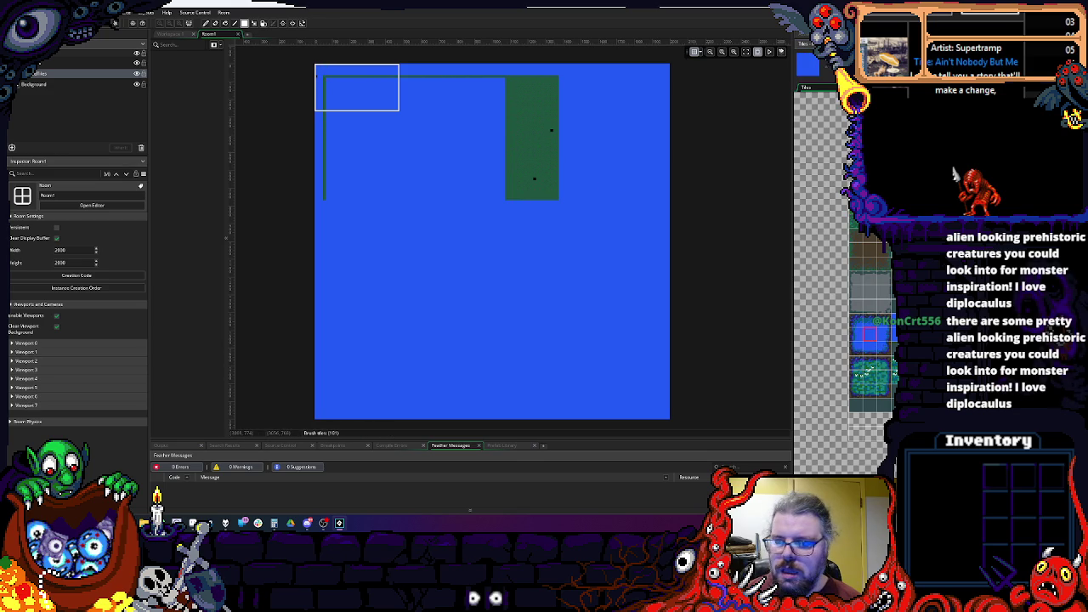
mouse_move(329, 82)
left_mouse_down()
mouse_move(593, 318)
mouse_move(656, 407)
left_mouse_up()
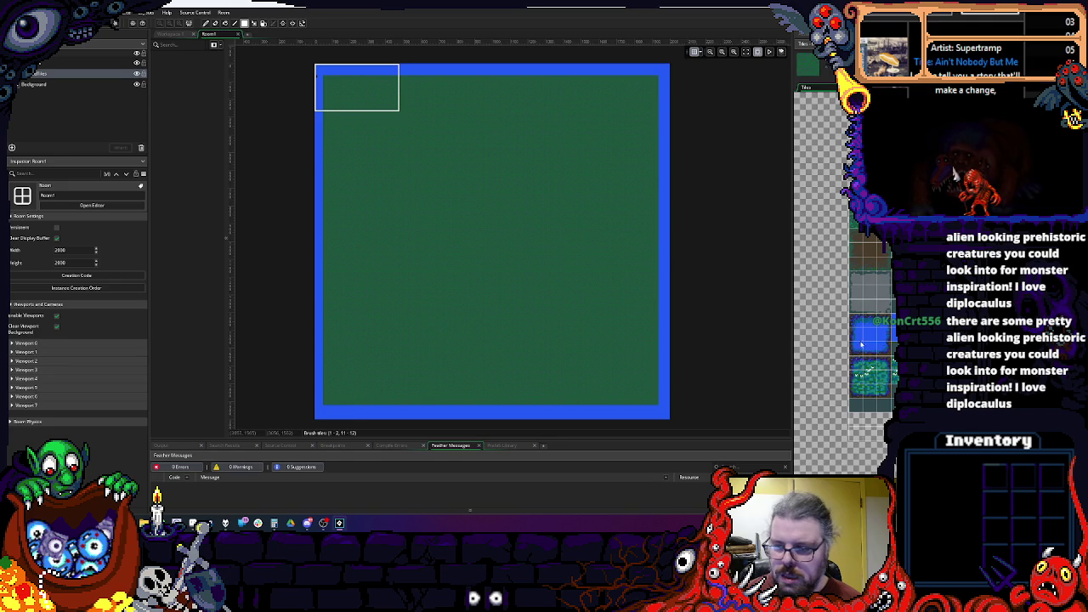
left_click(660, 405, "ctrl")
mouse_move(664, 396)
left_mouse_down()
mouse_move(651, 80)
mouse_move(317, 82)
mouse_move(342, 404)
left_mouse_up()
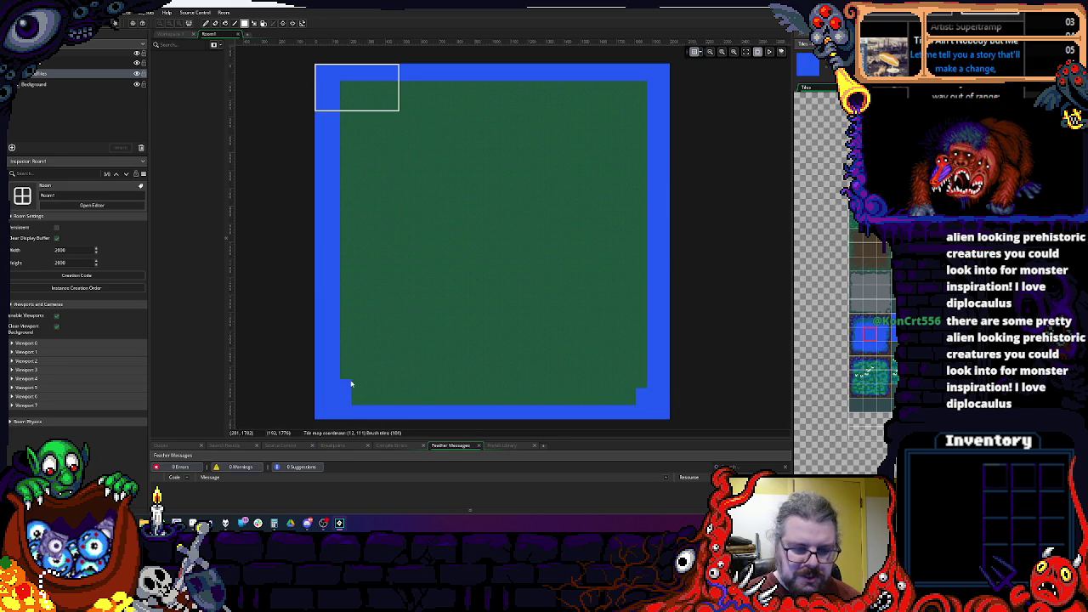
left_click(355, 397)
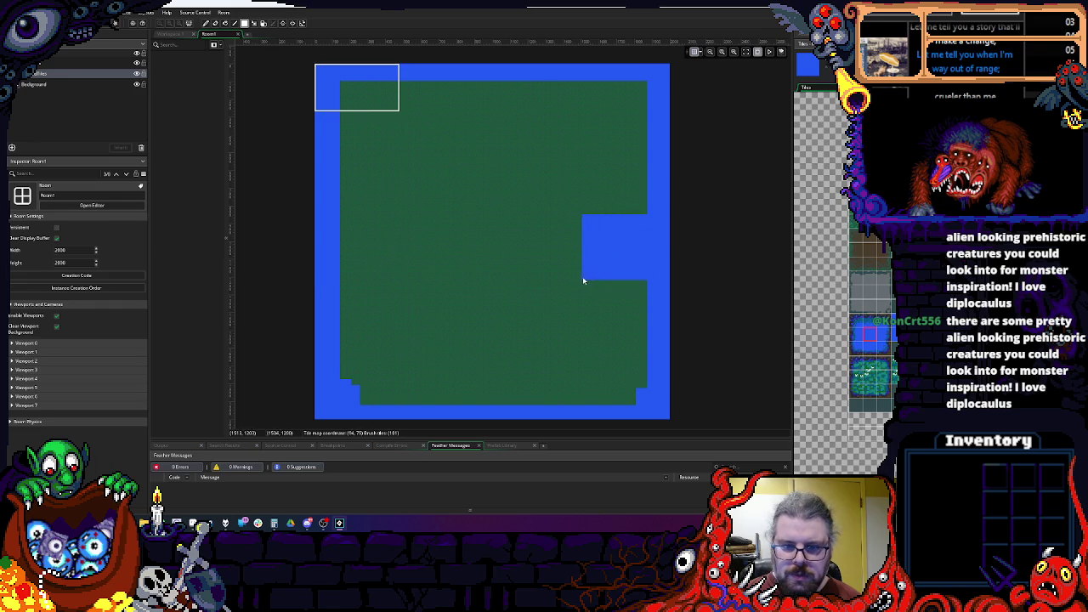
left_click_drag(634, 296, 586, 315)
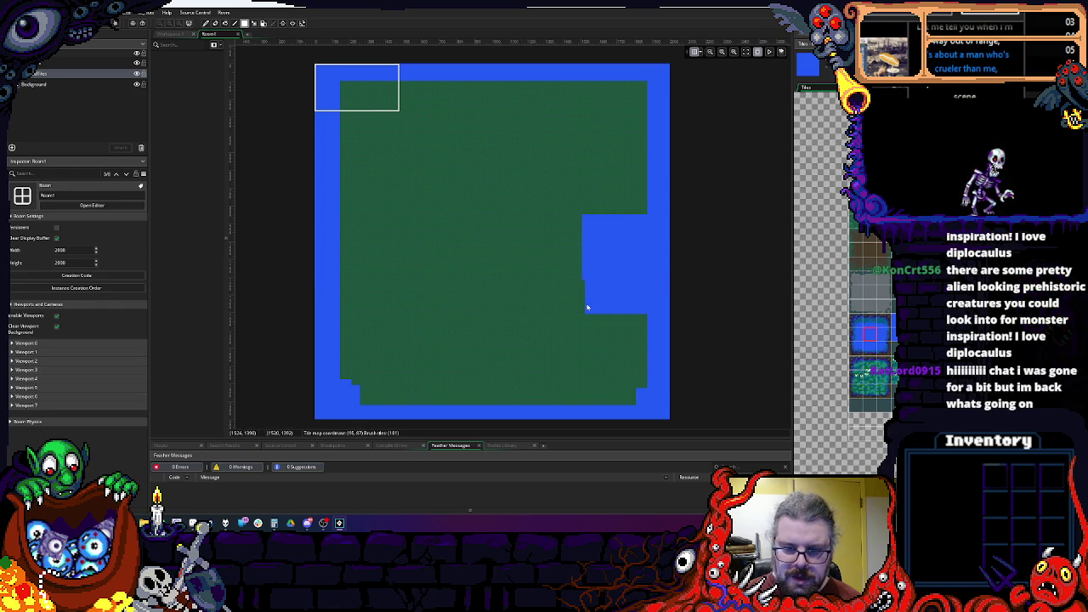
mouse_move(584, 208)
left_mouse_down()
mouse_move(641, 226)
mouse_move(612, 224)
mouse_move(569, 244)
left_mouse_up()
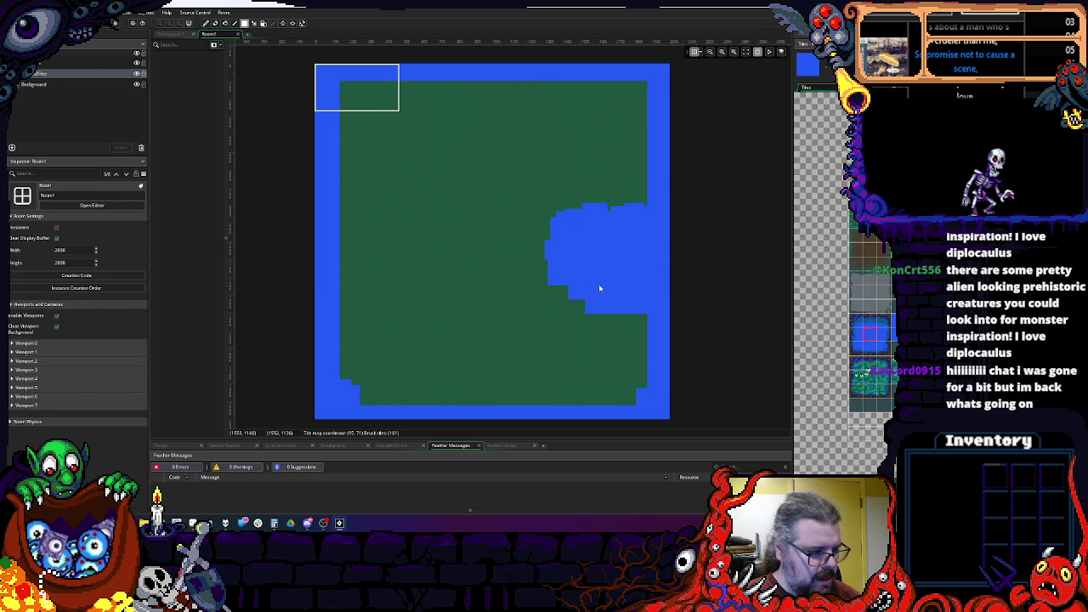
scroll(554, 267, "down", 2)
Step: Smooth the inlet's stepped edges and lower-right coast with blue tiles, then switch to Aseprite
scroll(553, 267, "up", 4)
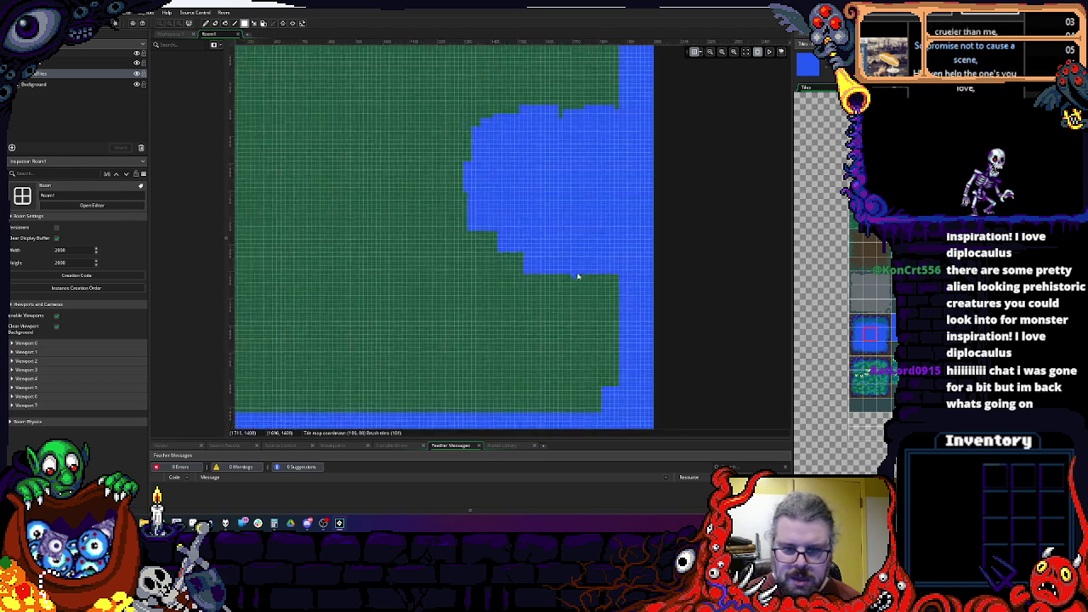
left_click_drag(421, 194, 486, 248)
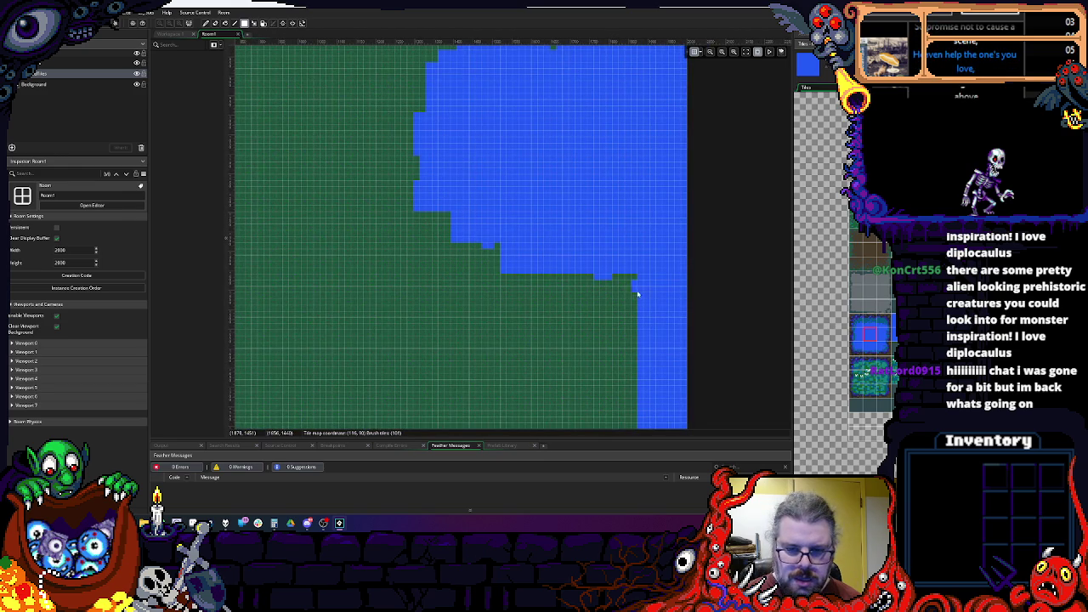
mouse_move(625, 275)
left_mouse_down()
mouse_move(627, 304)
mouse_move(655, 329)
left_mouse_up()
scroll(626, 304, "down", 3)
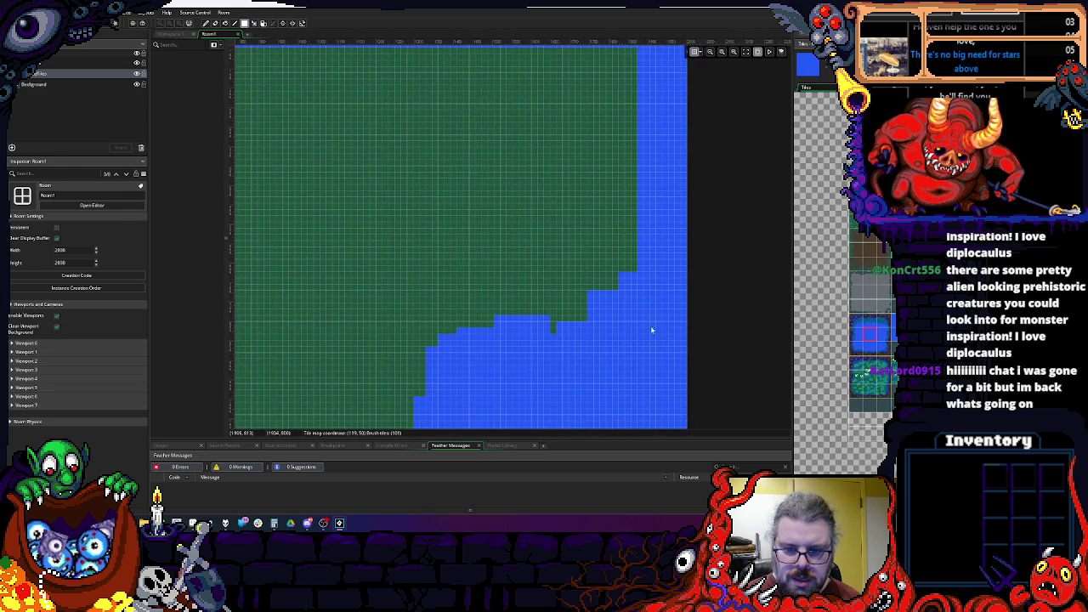
scroll(651, 326, "up", 5)
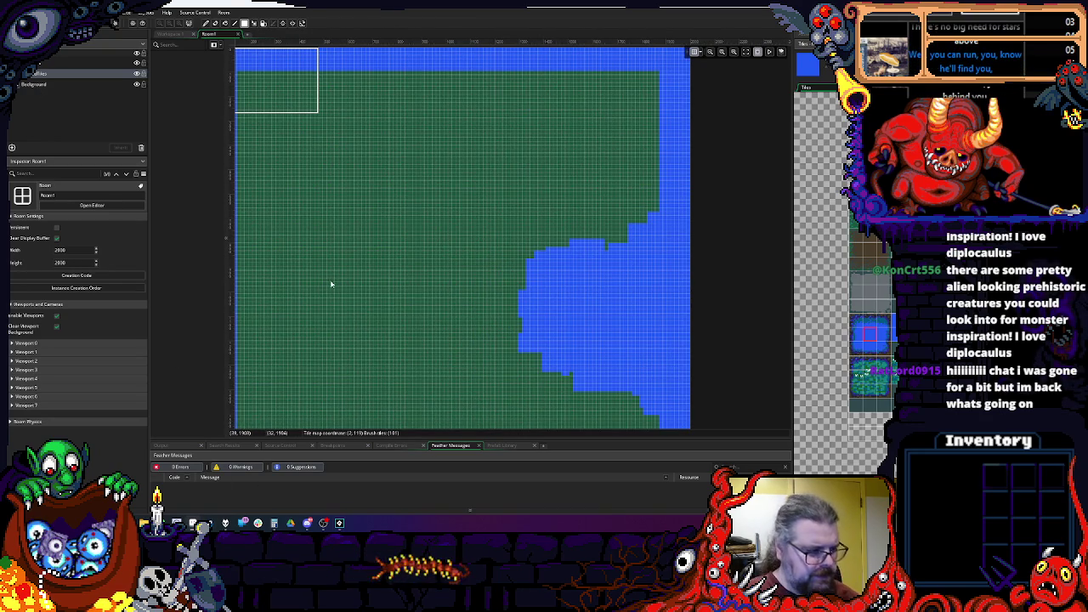
key("alt+Tab")
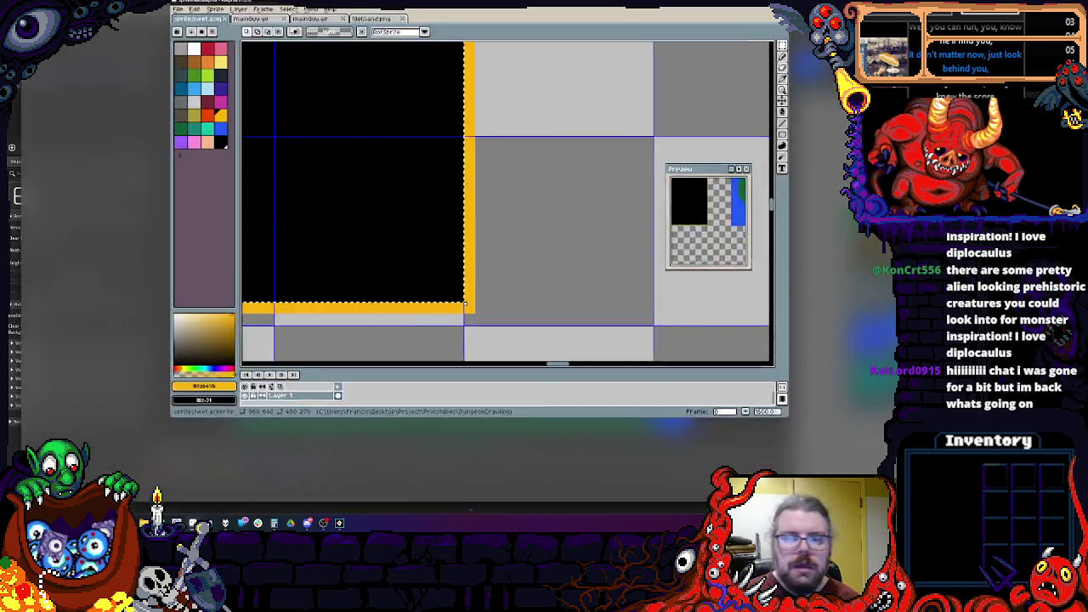
scroll(395, 269, "down", 5)
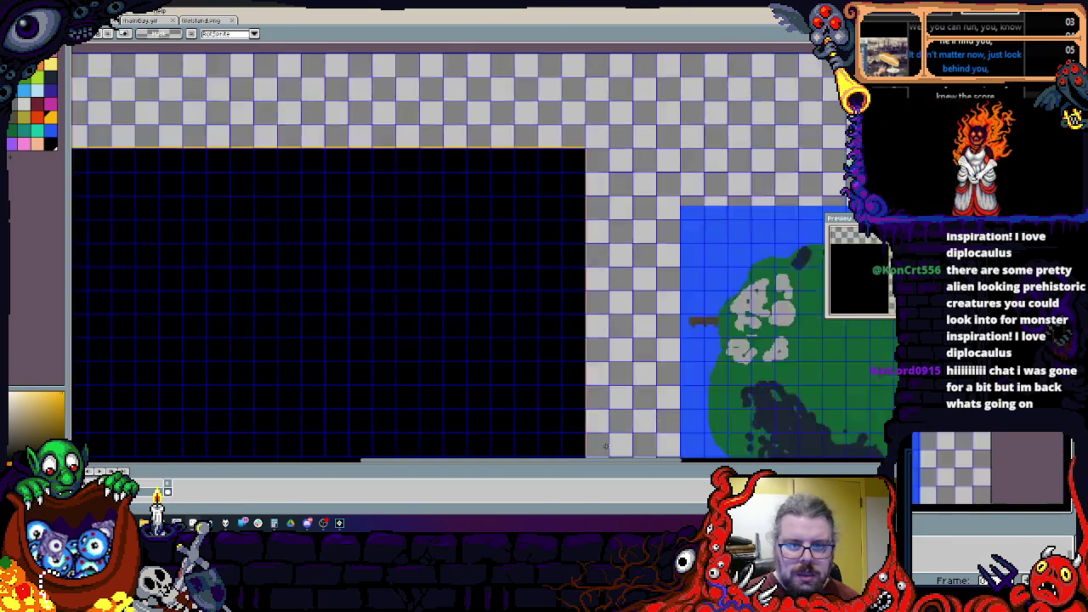
scroll(591, 308, "up", 5)
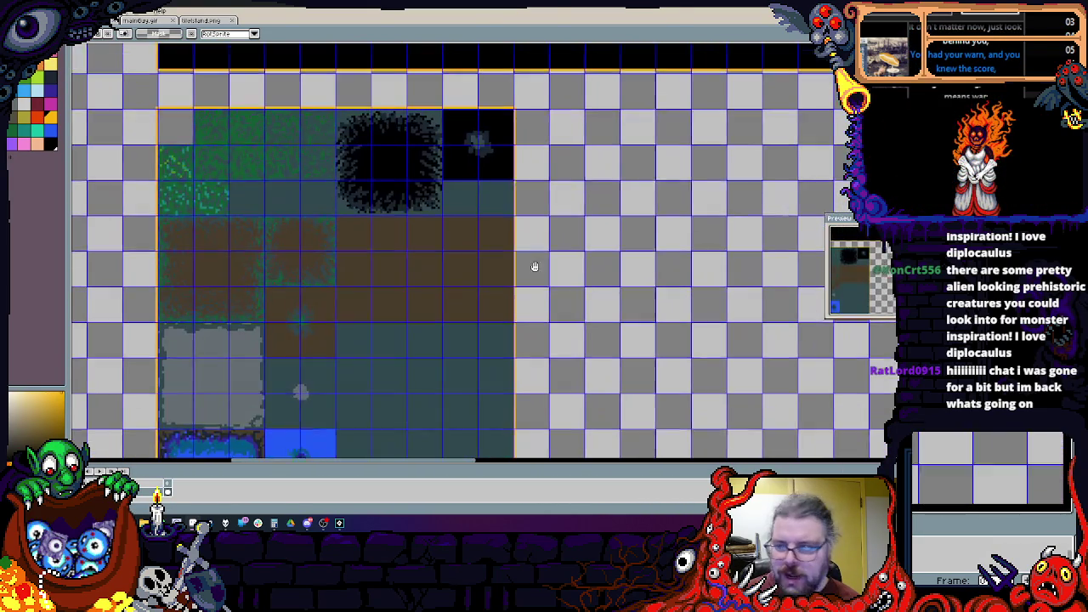
mouse_move(535, 267)
left_mouse_down()
mouse_move(535, 281)
mouse_move(583, 270)
left_mouse_up()
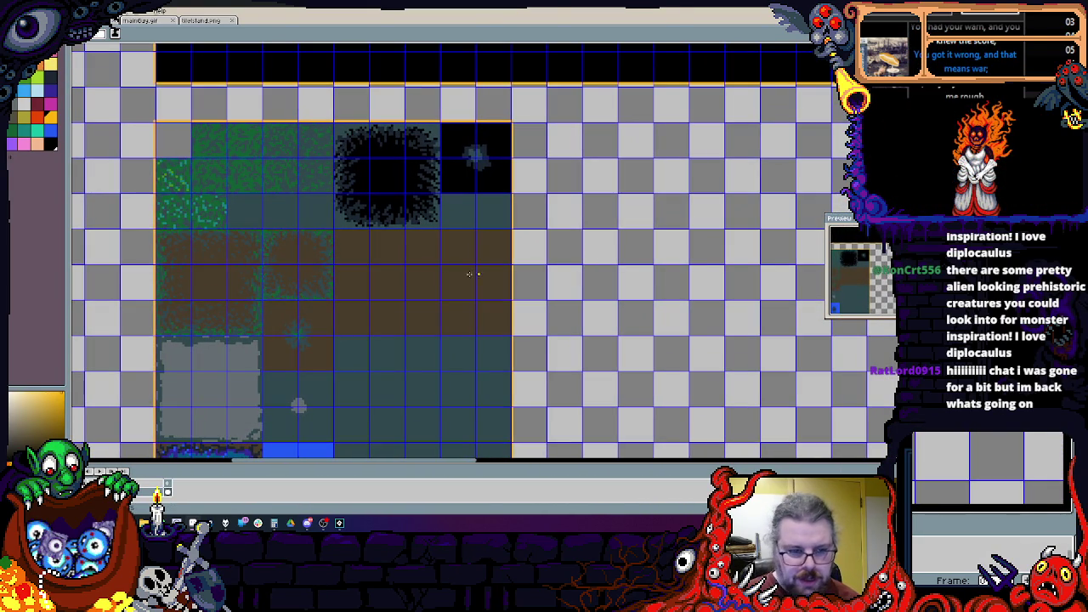
scroll(417, 277, "up", 3)
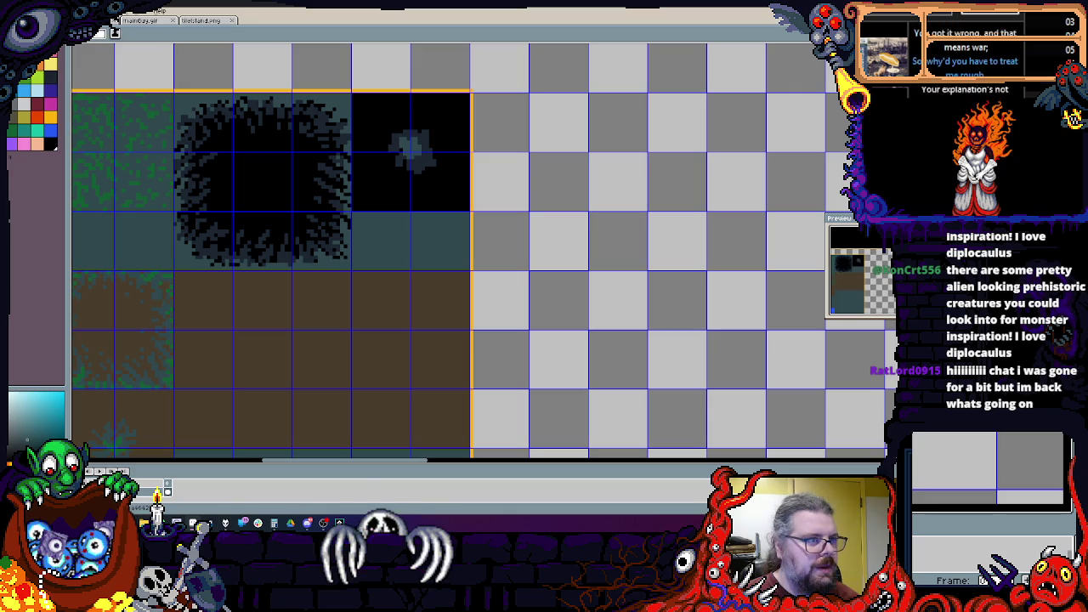
scroll(366, 255, "down", 2)
scroll(390, 108, "up", 2)
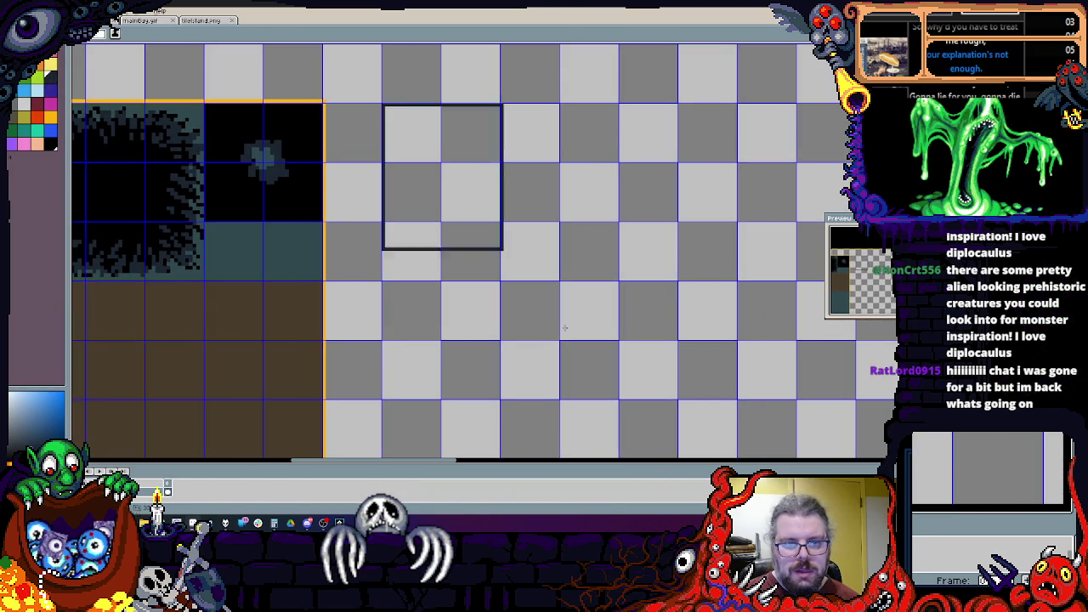
scroll(501, 248, "down", 3)
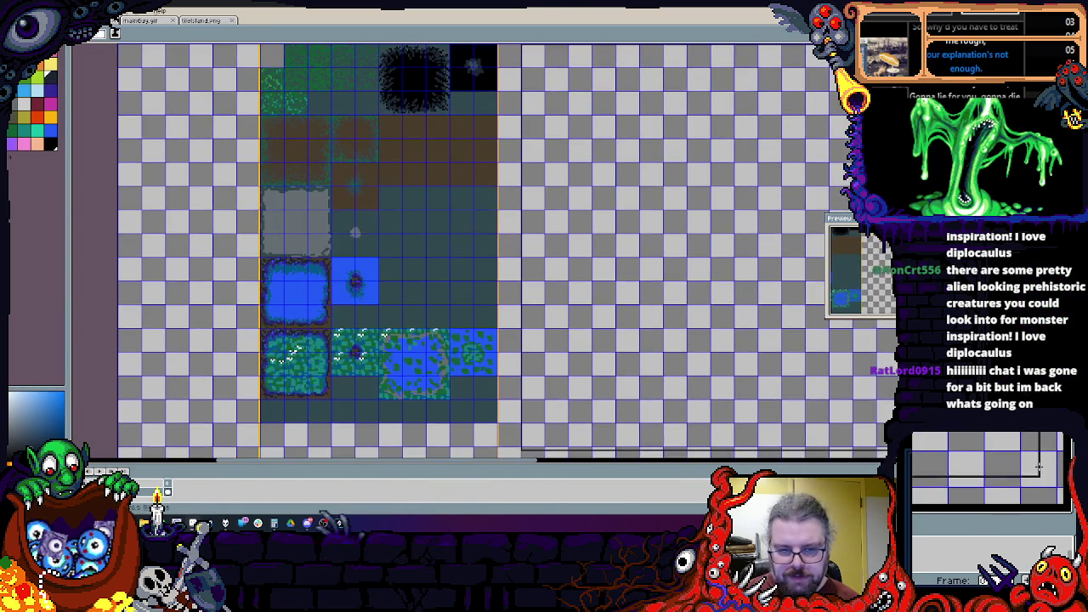
scroll(411, 202, "up", 5)
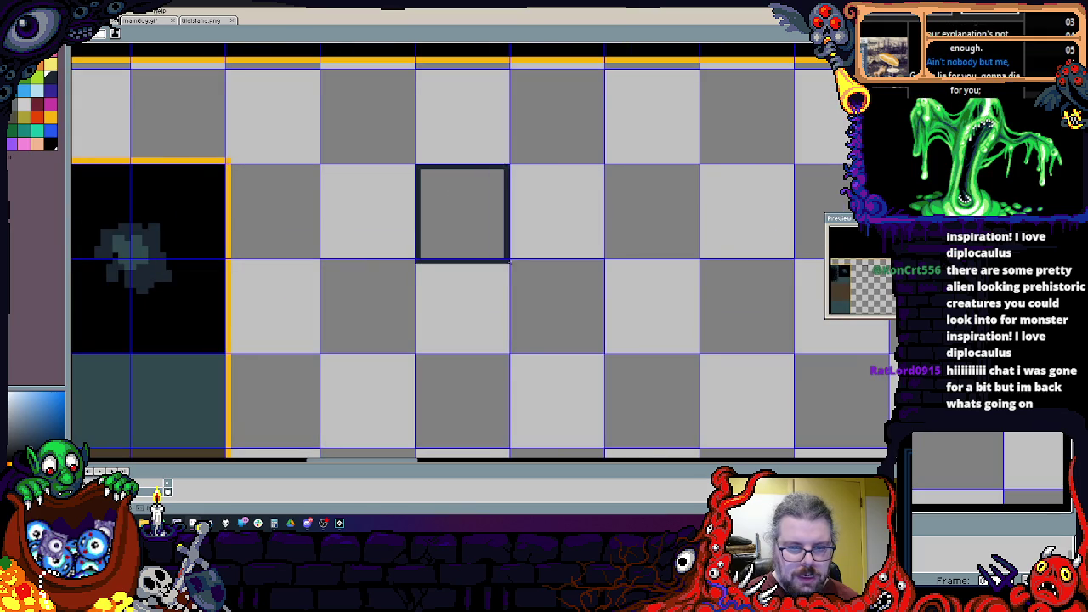
scroll(272, 103, "up", 1)
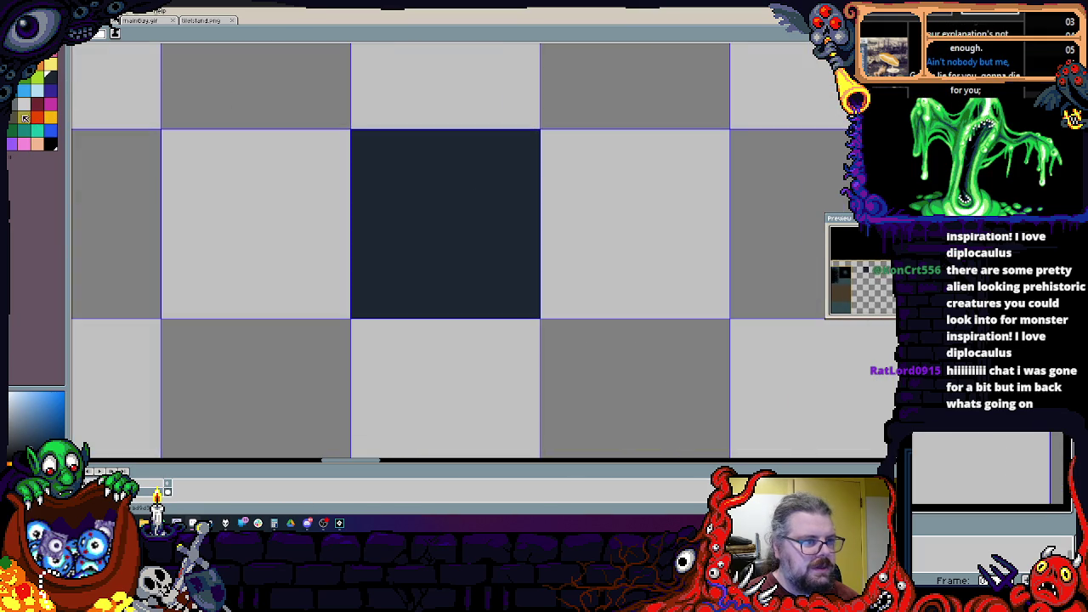
Step: Draw a filled blue rectangle inside the dark tile
left_click_drag(356, 142, 510, 297)
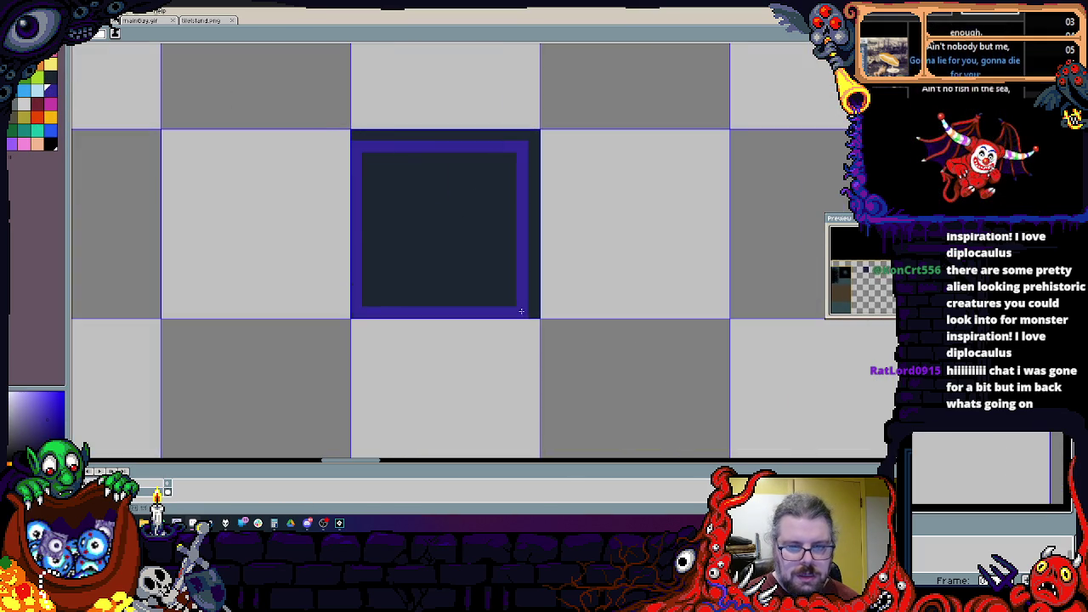
left_click(497, 292)
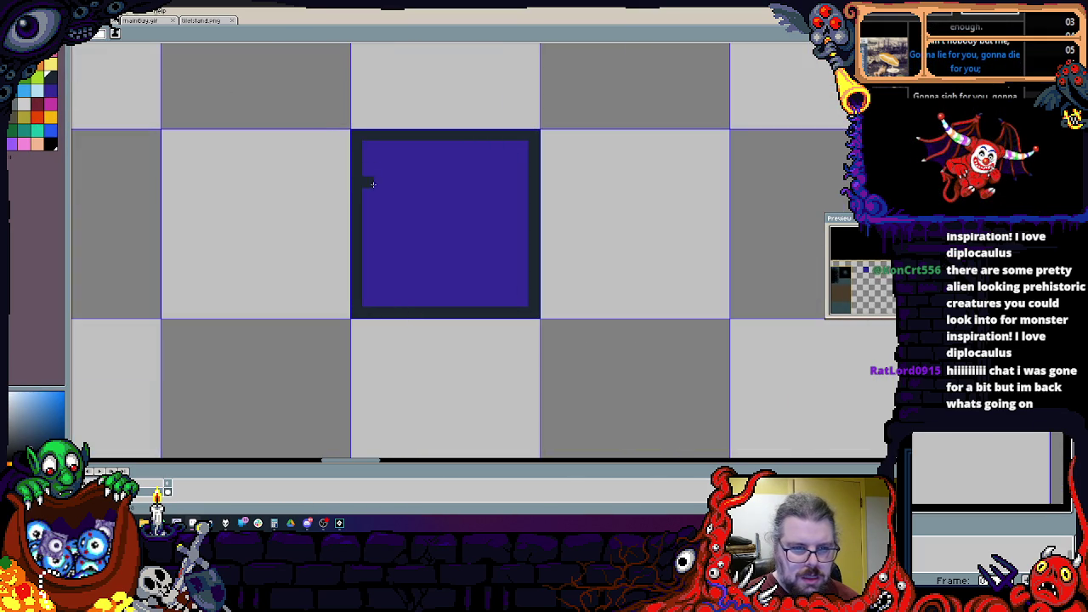
scroll(371, 184, "up", 1)
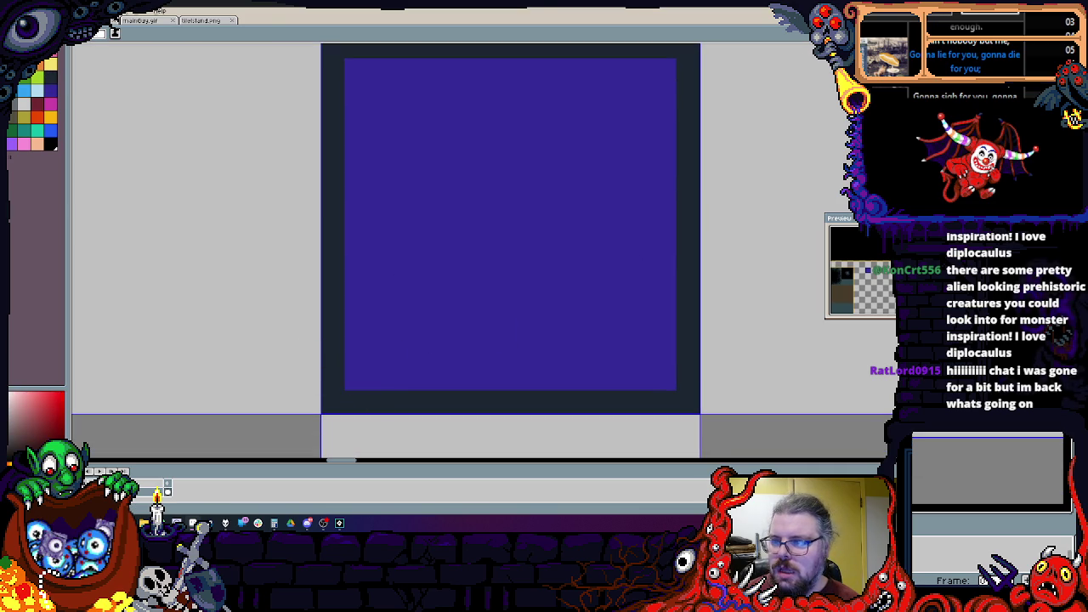
Step: Draw grey diagonal lines across the blue tile to form a checkerboard pattern
left_click_drag(664, 378, 356, 70)
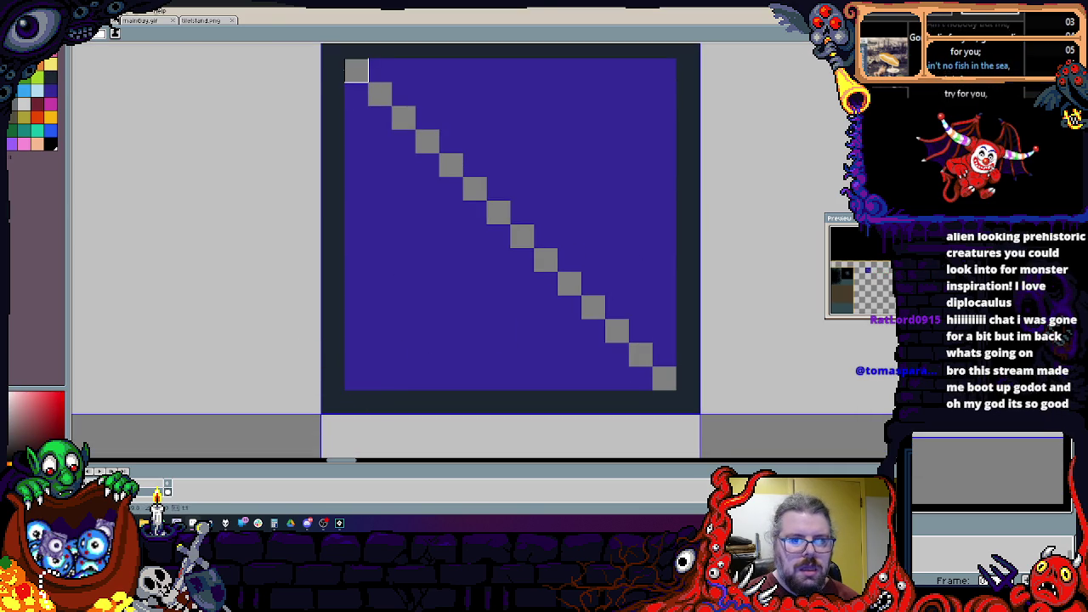
mouse_move(356, 117)
left_mouse_down()
mouse_move(618, 378)
mouse_move(666, 331)
mouse_move(403, 69)
mouse_move(665, 284)
left_mouse_up()
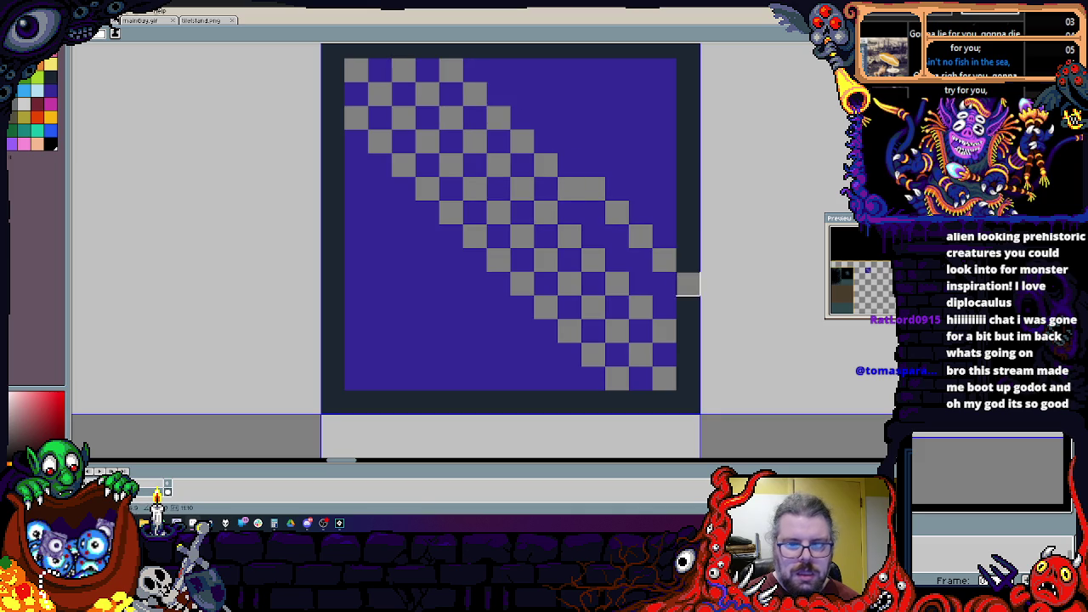
mouse_move(666, 236)
left_mouse_down()
mouse_move(499, 70)
mouse_move(689, 188)
left_mouse_up()
key("ctrl+z")
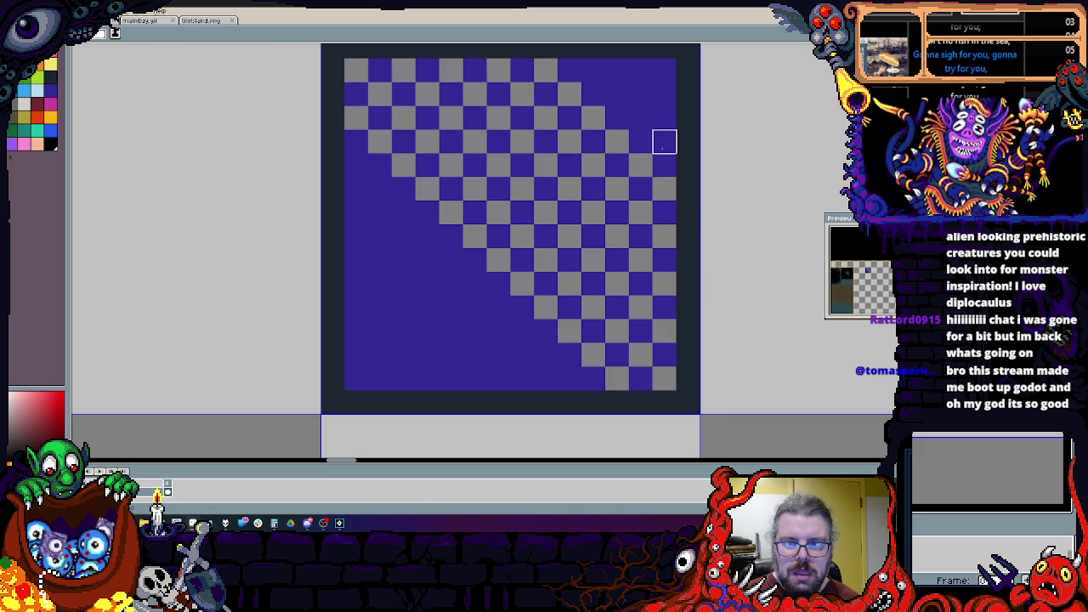
left_click_drag(666, 141, 595, 70)
mouse_move(356, 164)
left_mouse_down()
mouse_move(546, 356)
mouse_move(356, 213)
left_mouse_up()
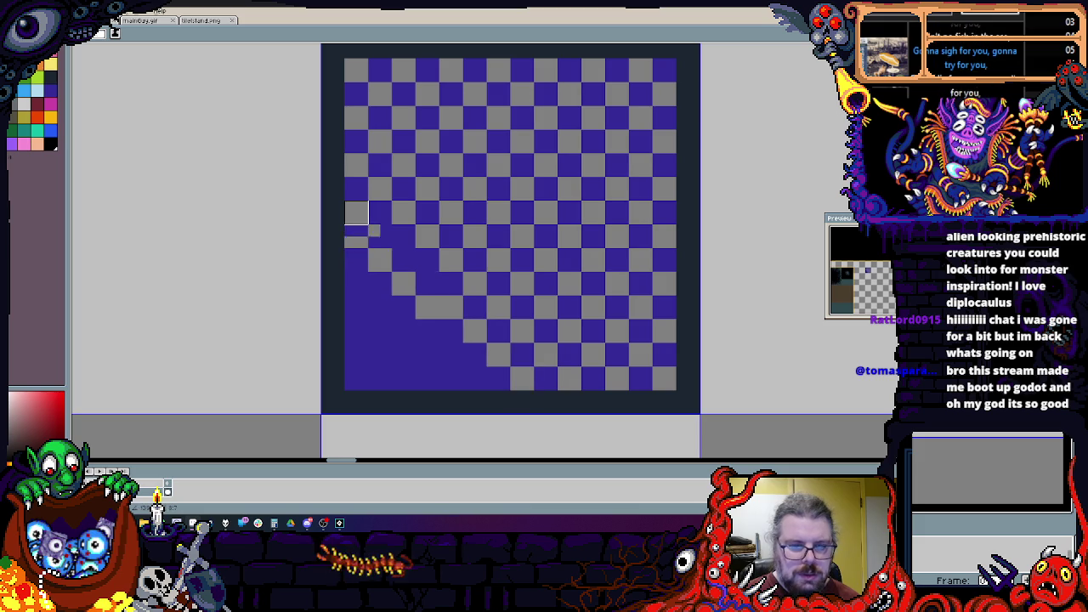
mouse_move(357, 260)
left_mouse_down()
mouse_move(452, 377)
mouse_move(474, 378)
mouse_move(356, 308)
left_mouse_up()
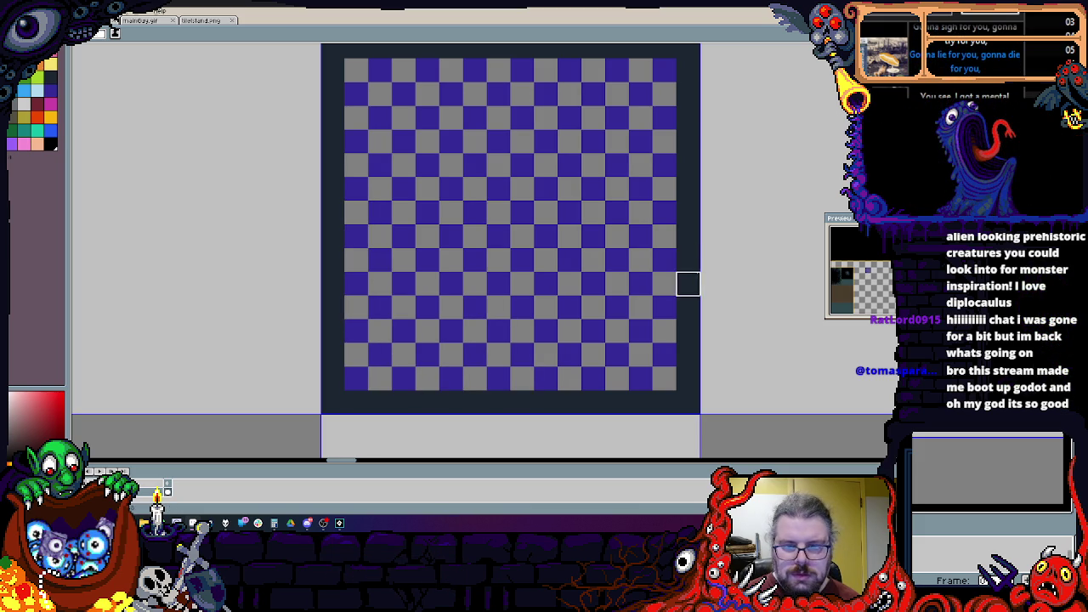
left_click(544, 236, "alt")
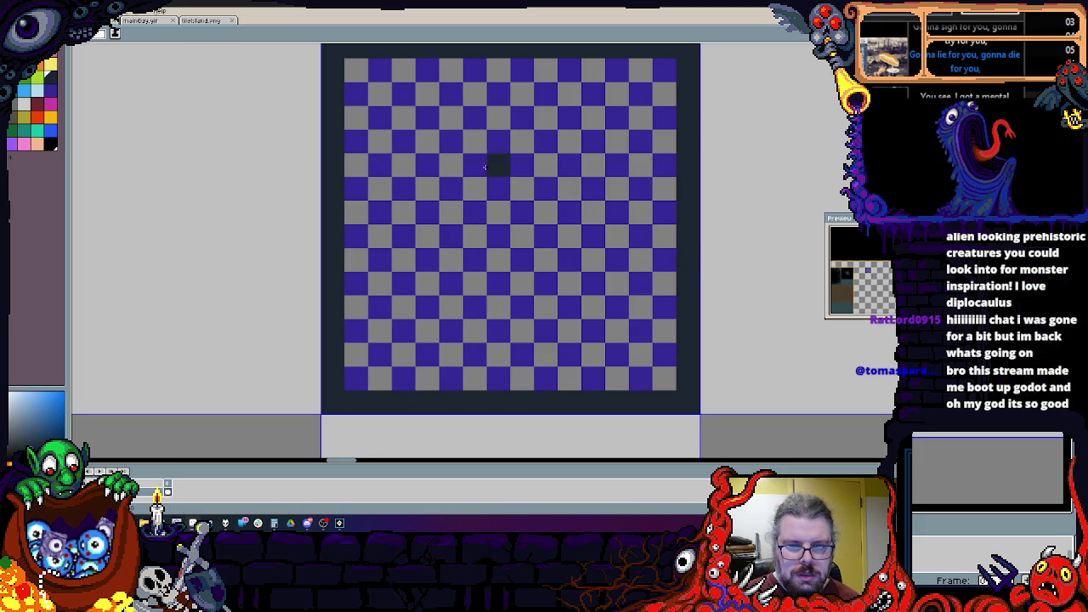
mouse_move(477, 213)
left_mouse_down()
mouse_move(500, 166)
mouse_move(546, 189)
mouse_move(546, 170)
mouse_move(508, 214)
left_mouse_up()
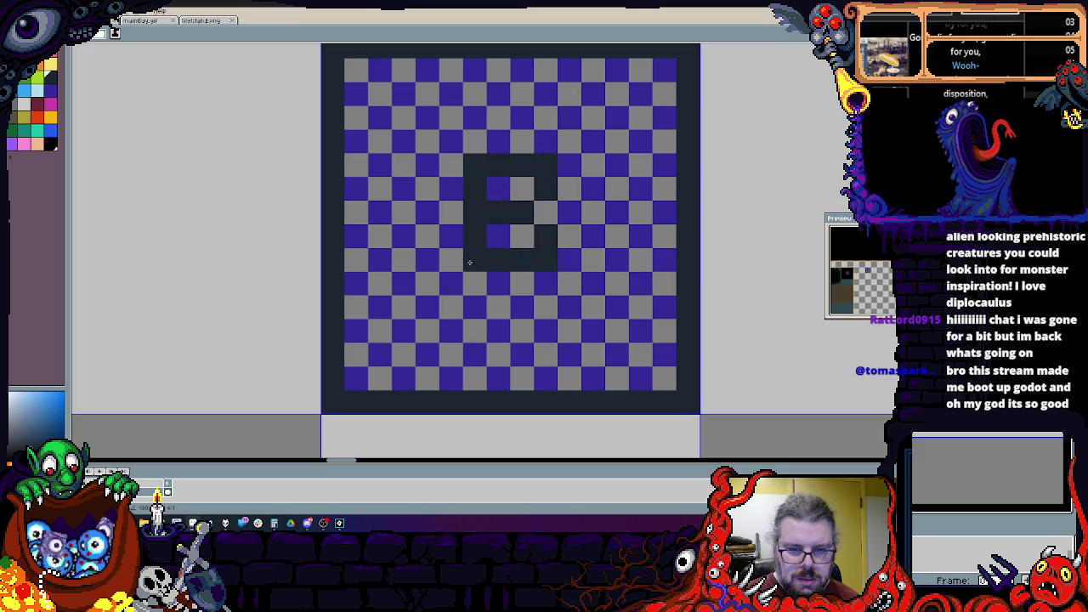
mouse_move(544, 281)
left_mouse_down()
mouse_move(451, 284)
mouse_move(452, 141)
mouse_move(538, 136)
left_mouse_up()
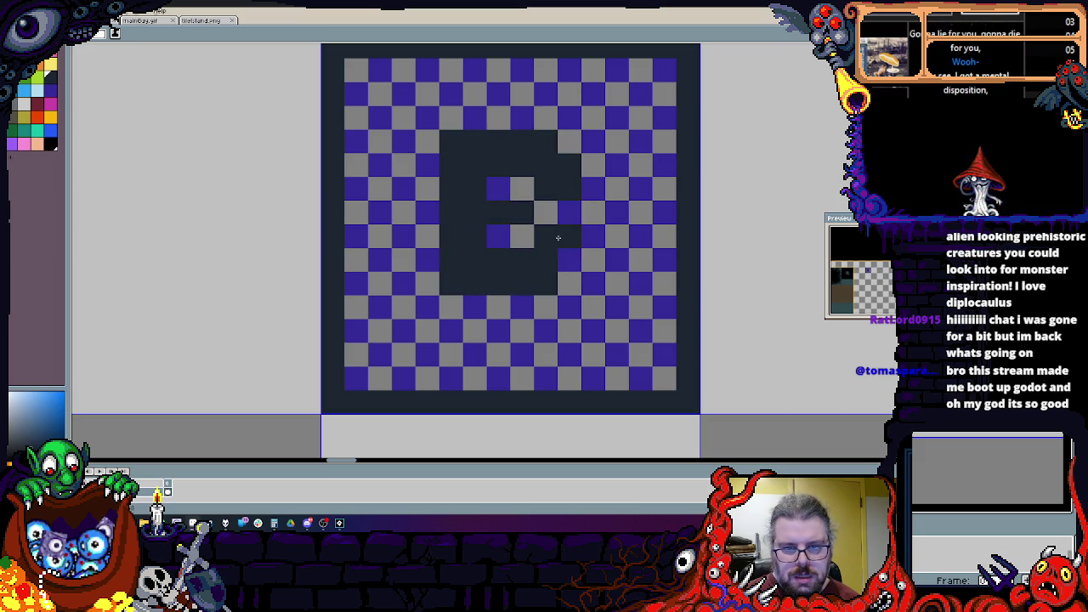
scroll(522, 255, "up", 1)
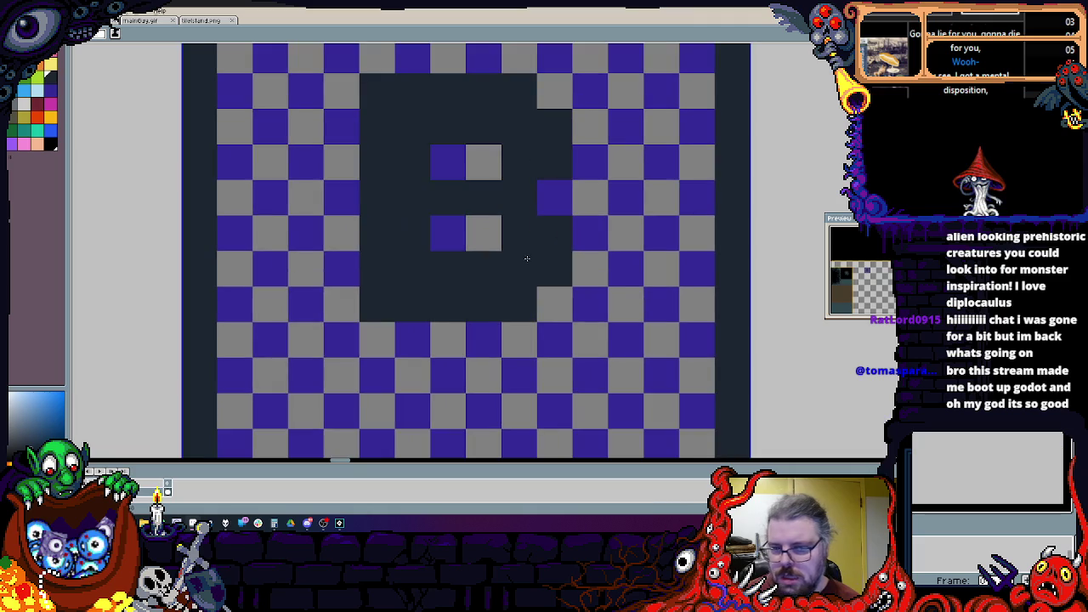
scroll(518, 263, "down", 2)
scroll(514, 272, "up", 2)
scroll(501, 230, "down", 3)
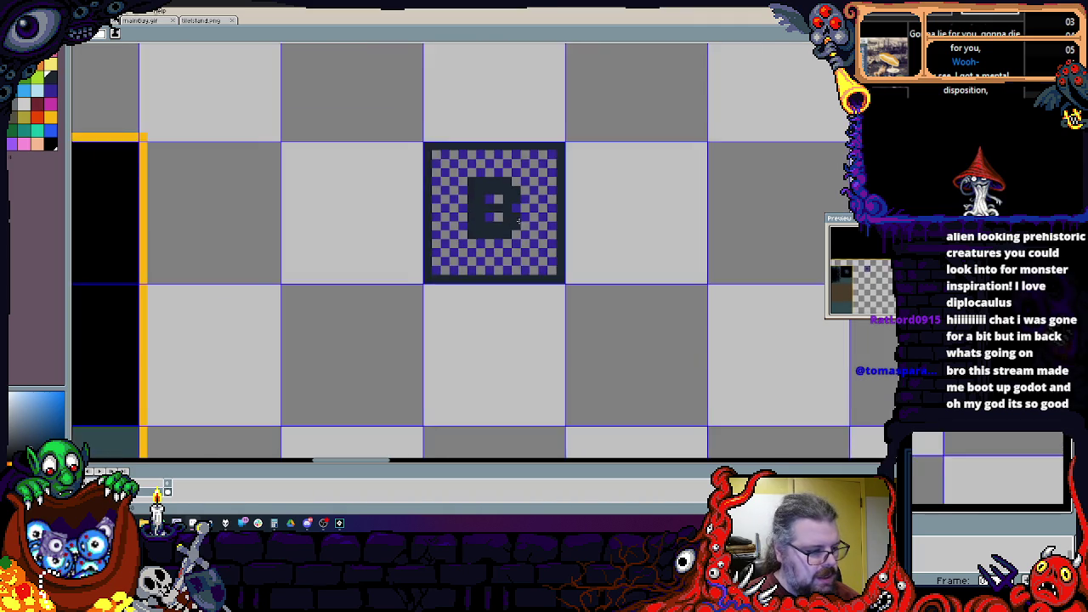
scroll(561, 296, "up", 1)
scroll(553, 298, "down", 3)
scroll(566, 267, "up", 1)
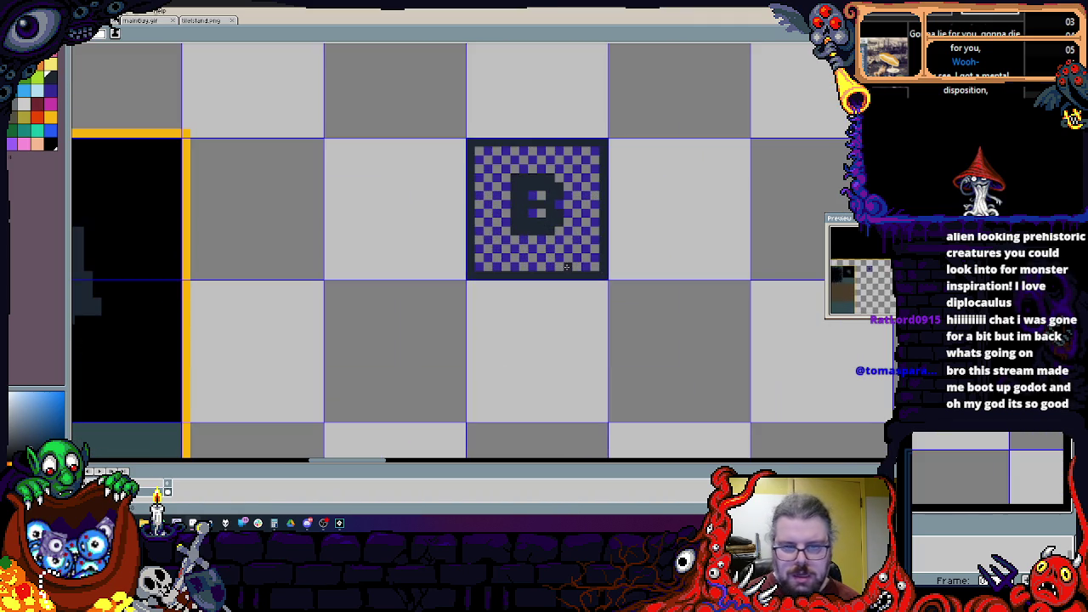
scroll(517, 184, "up", 1)
scroll(485, 132, "up", 1)
scroll(253, 139, "down", 1)
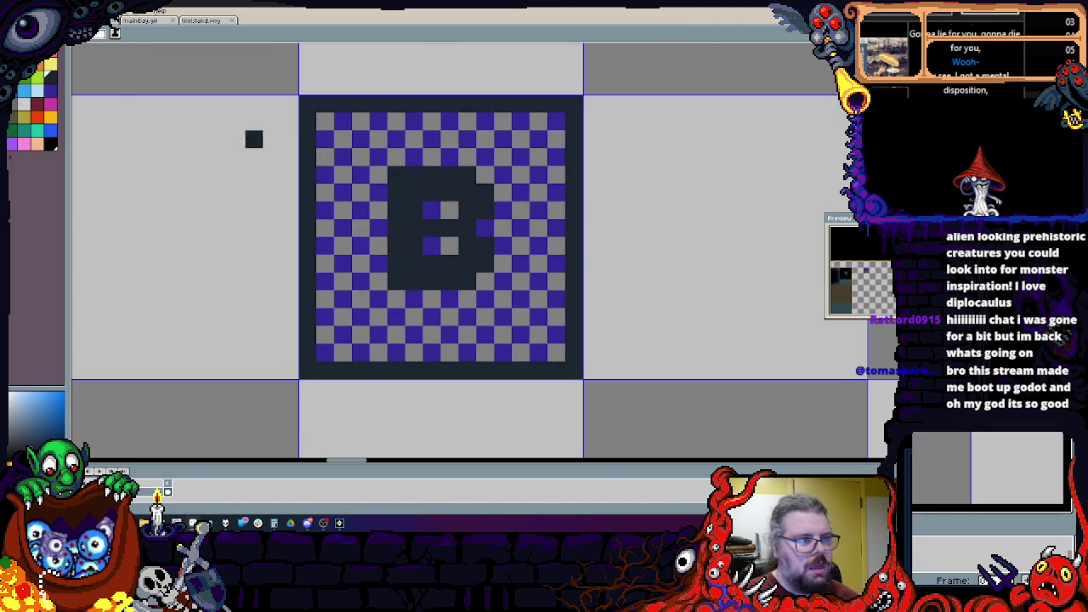
left_click(44, 108)
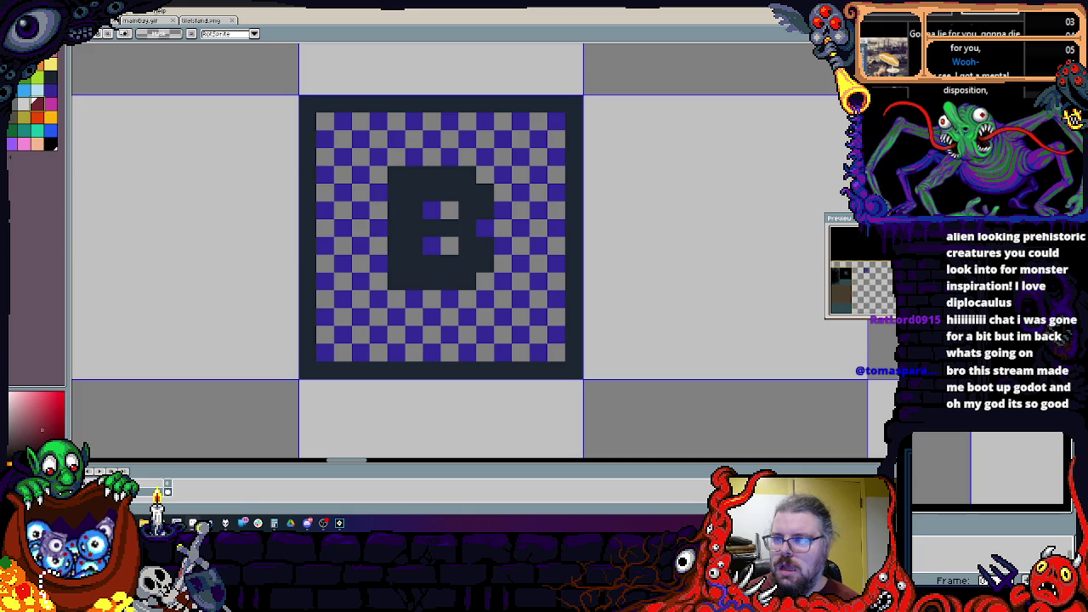
Step: Select the B tile and paste a copy into the cell below-left
scroll(552, 266, "down", 2)
scroll(551, 266, "up", 2)
scroll(551, 266, "down", 1)
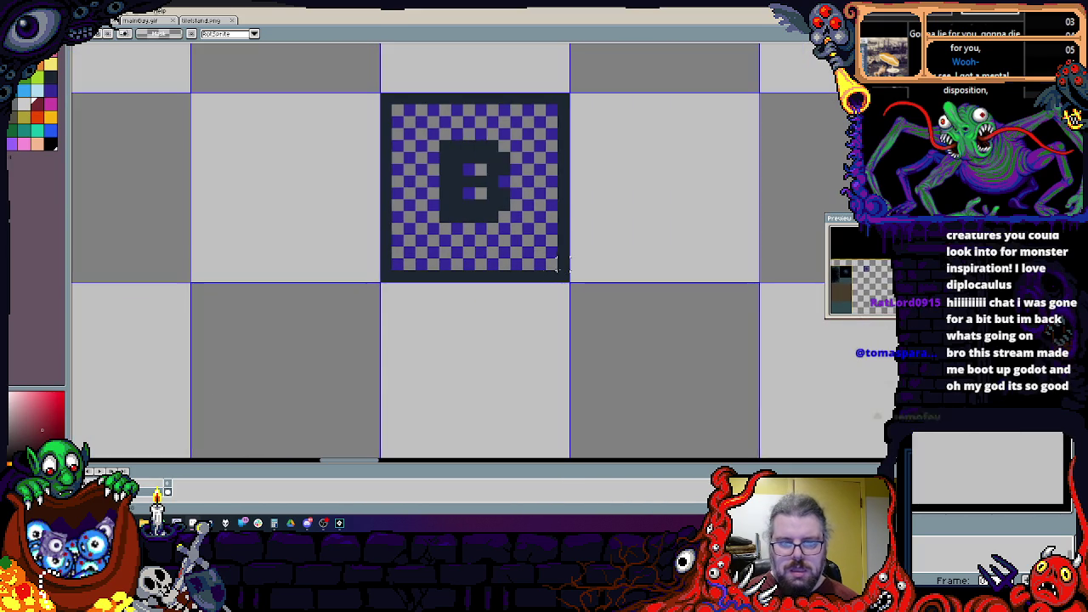
key("ctrl+a")
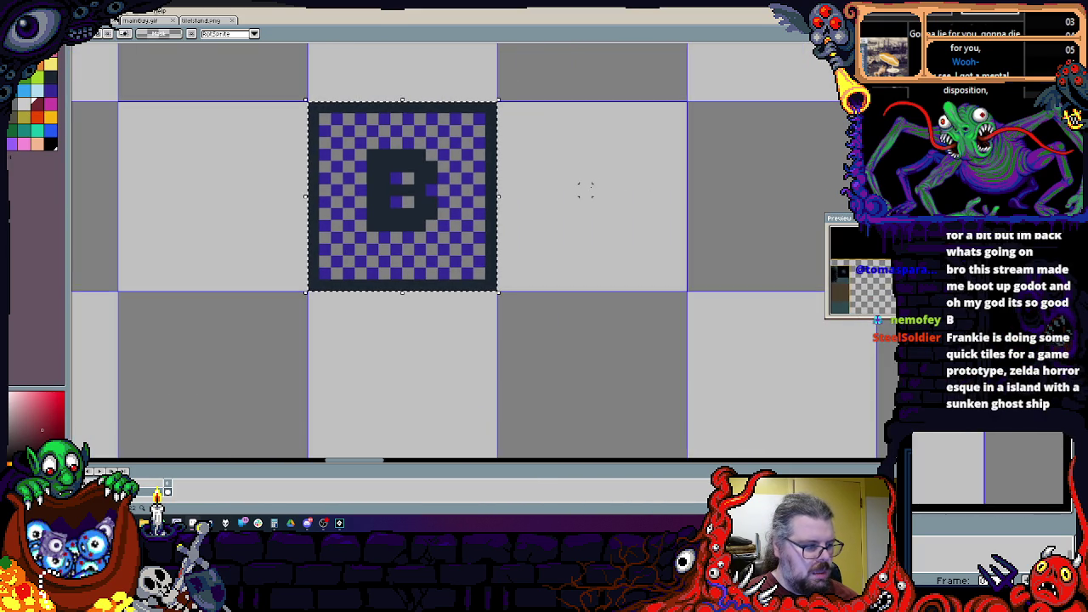
scroll(609, 177, "down", 1)
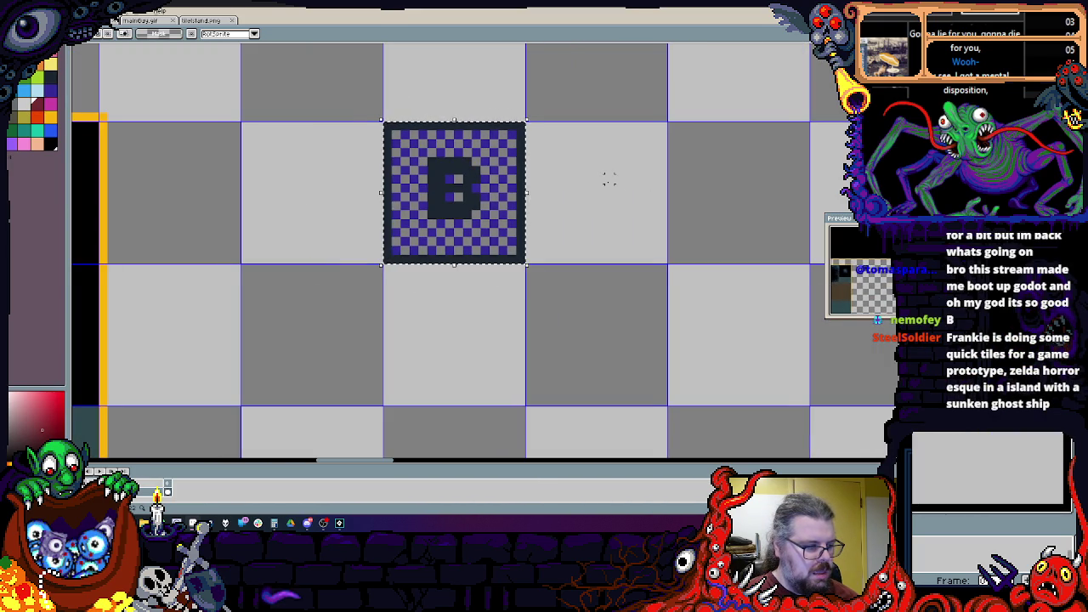
key("ctrl+d")
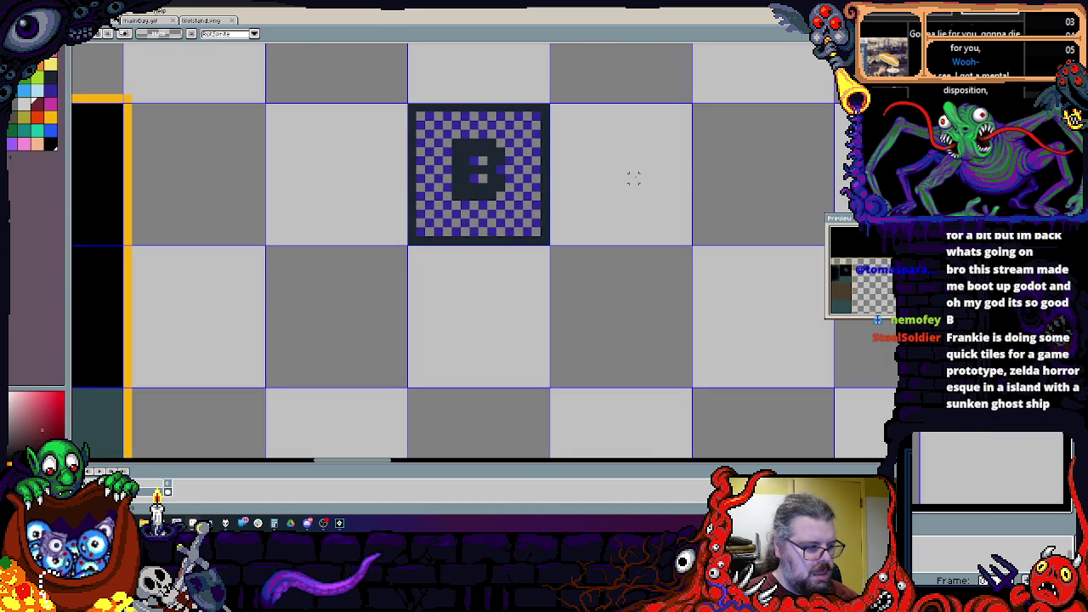
key("ctrl+v")
mouse_move(458, 305)
left_mouse_down()
mouse_move(394, 320)
mouse_move(408, 306)
left_mouse_up()
key("ctrl+d")
Step: Arrange the B copies to fill the 2×2 block of cells below the original
scroll(576, 182, "down", 2)
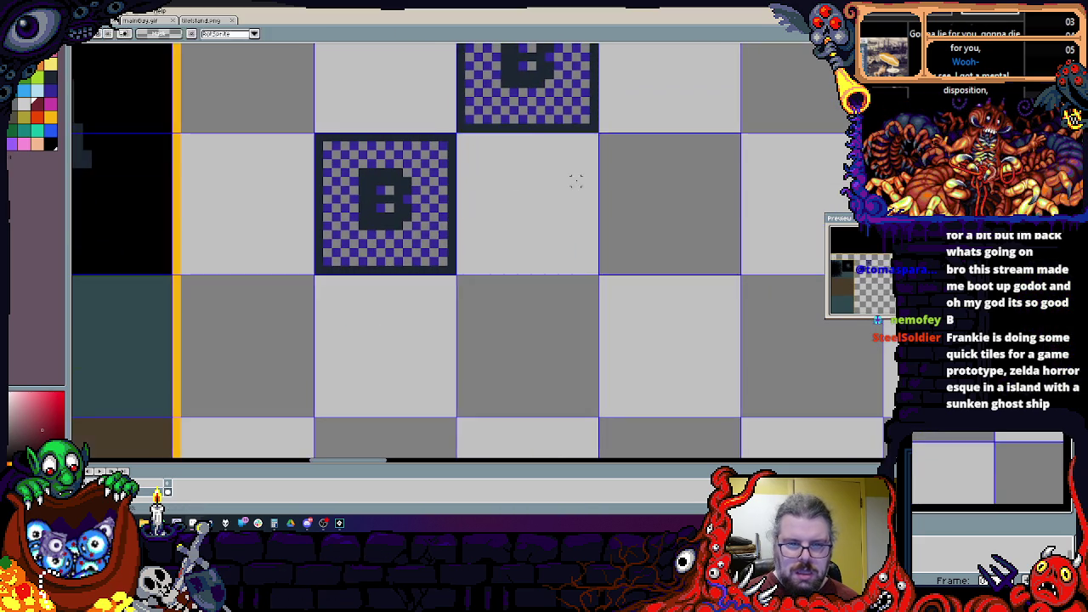
left_click_drag(456, 172, 457, 313)
left_click_drag(457, 48, 599, 197)
left_click_drag(520, 253, 400, 387)
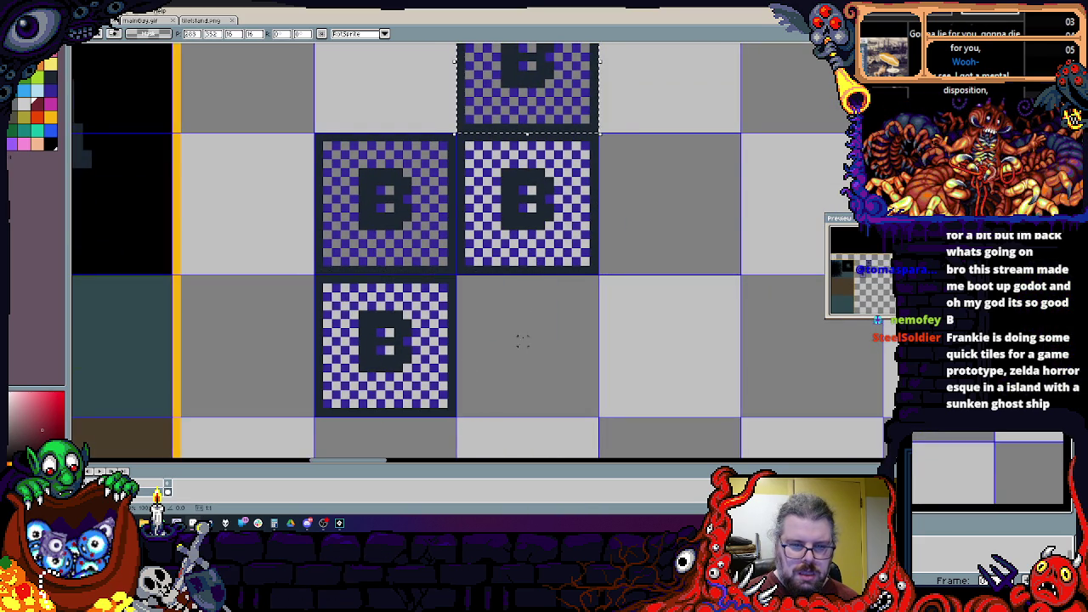
mouse_move(551, 100)
left_mouse_down()
mouse_move(554, 388)
mouse_move(527, 345)
left_mouse_up()
key("ctrl+d")
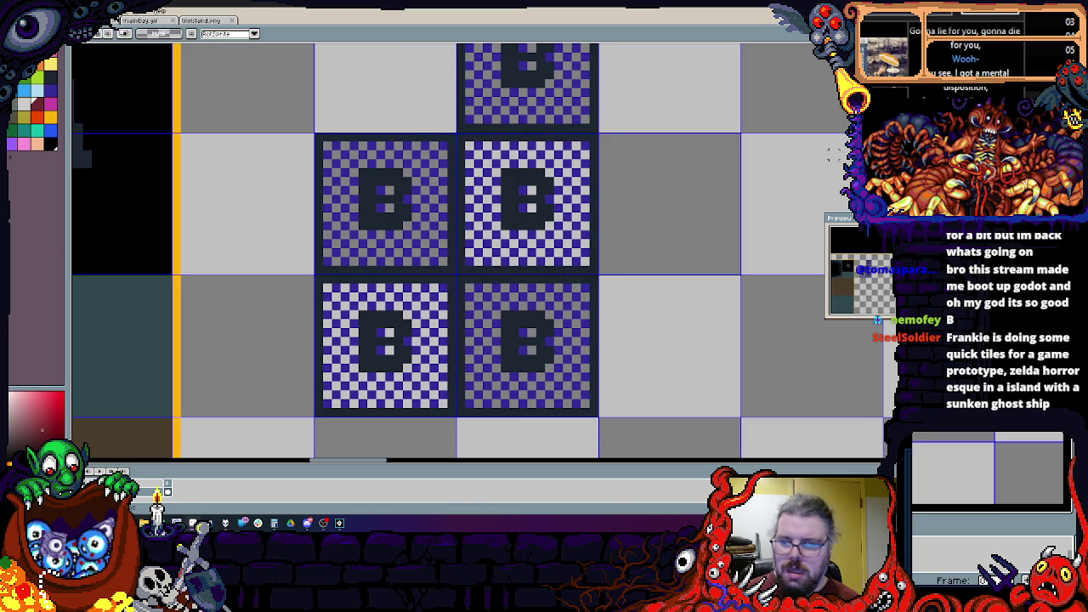
key("m")
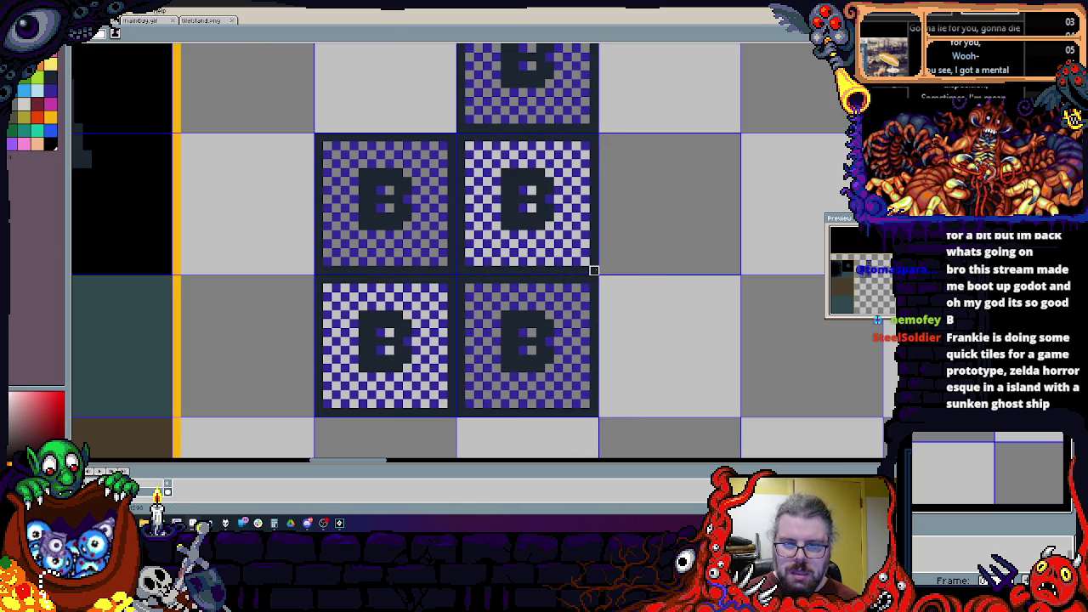
Step: Paint the top-left and top-right corners outside the diamond grey and touch up a blue pixel
key("ctrl+Tab")
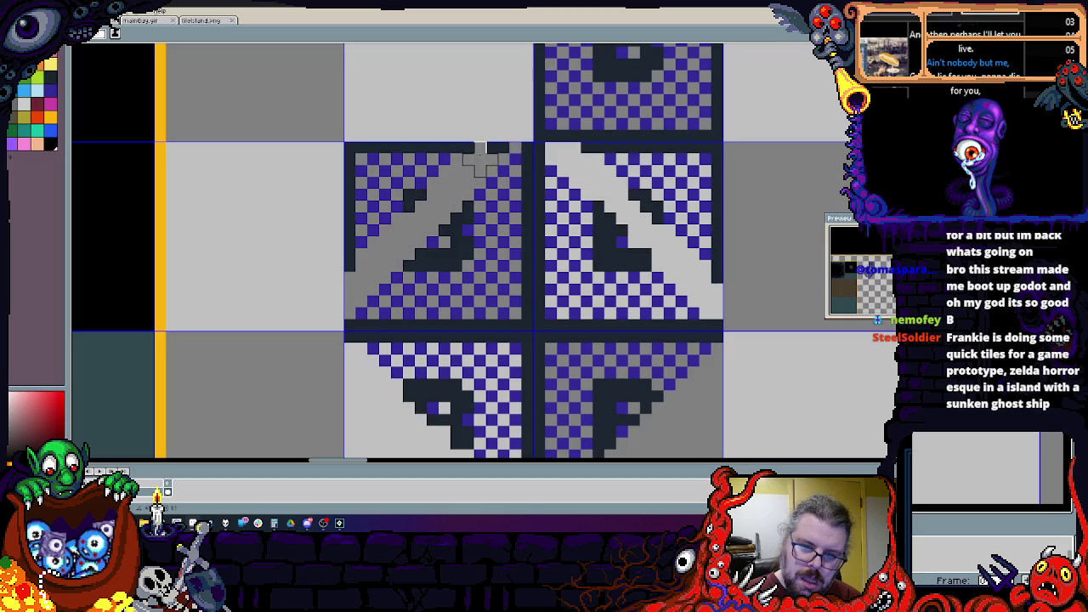
mouse_move(492, 149)
left_mouse_down()
mouse_move(338, 263)
mouse_move(433, 165)
mouse_move(347, 146)
mouse_move(385, 149)
left_mouse_up()
mouse_move(585, 160)
left_mouse_down()
mouse_move(741, 159)
mouse_move(712, 245)
mouse_move(661, 201)
mouse_move(717, 230)
mouse_move(692, 170)
left_mouse_up()
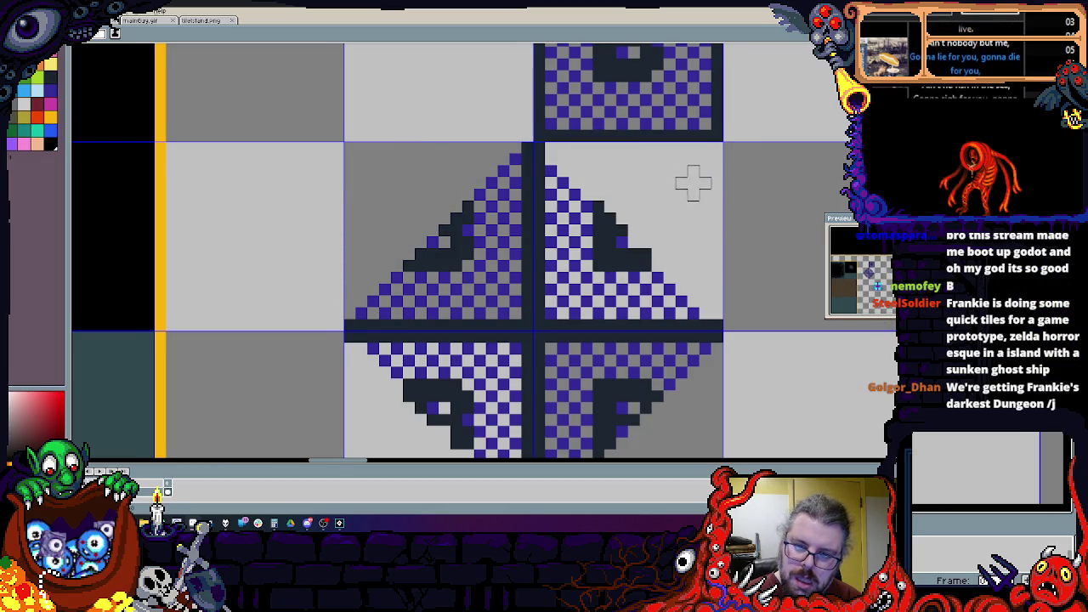
scroll(595, 176, "right", 2)
scroll(517, 182, "up", 1)
left_click(460, 174, "alt")
left_click(477, 138)
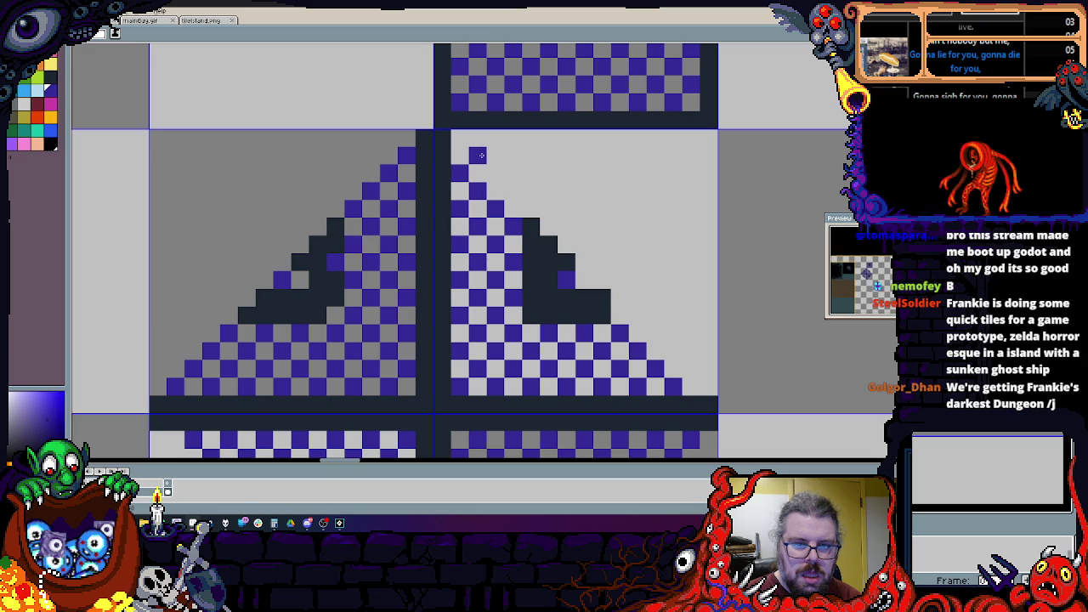
Step: Outline the diamond's edges with dark steps and mirror the lower-right quarter horizontally
mouse_move(465, 140)
left_mouse_down()
mouse_move(664, 156)
mouse_move(604, 161)
mouse_move(614, 121)
mouse_move(337, 371)
mouse_move(281, 204)
left_mouse_up()
left_click(614, 121, "alt")
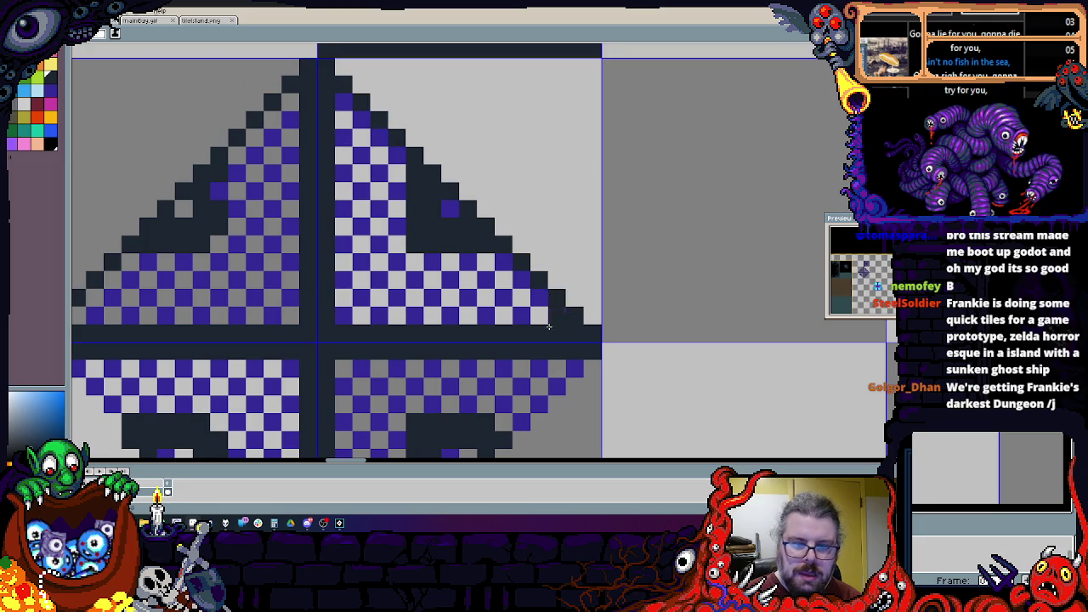
left_click_drag(637, 372, 736, 171)
key("ctrl+z")
key("ctrl+y")
key("ctrl+z")
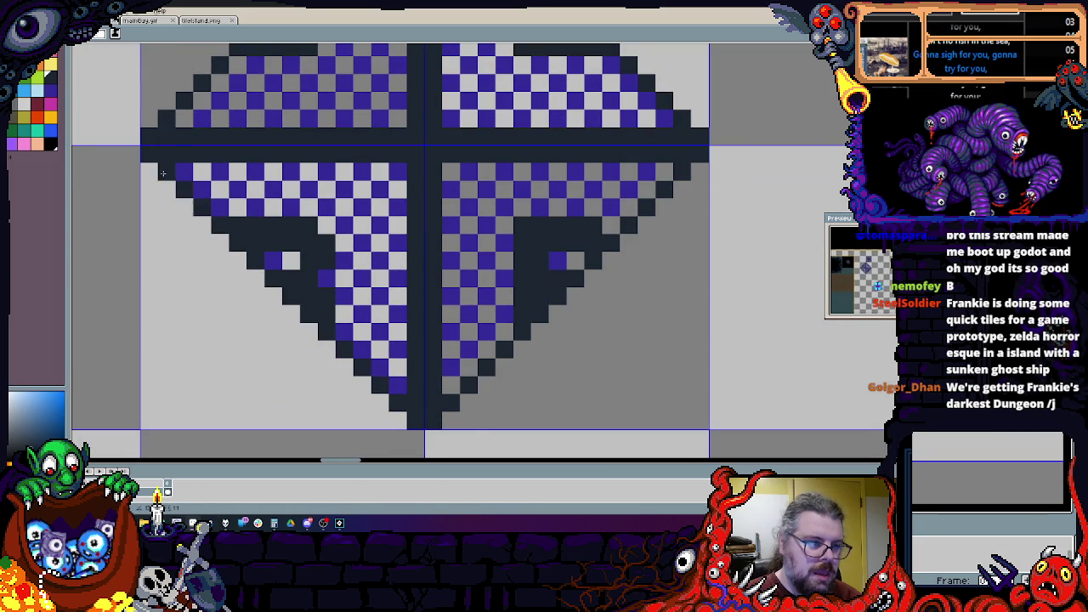
scroll(395, 404, "down", 6)
scroll(419, 233, "up", 3)
scroll(419, 233, "down", 1)
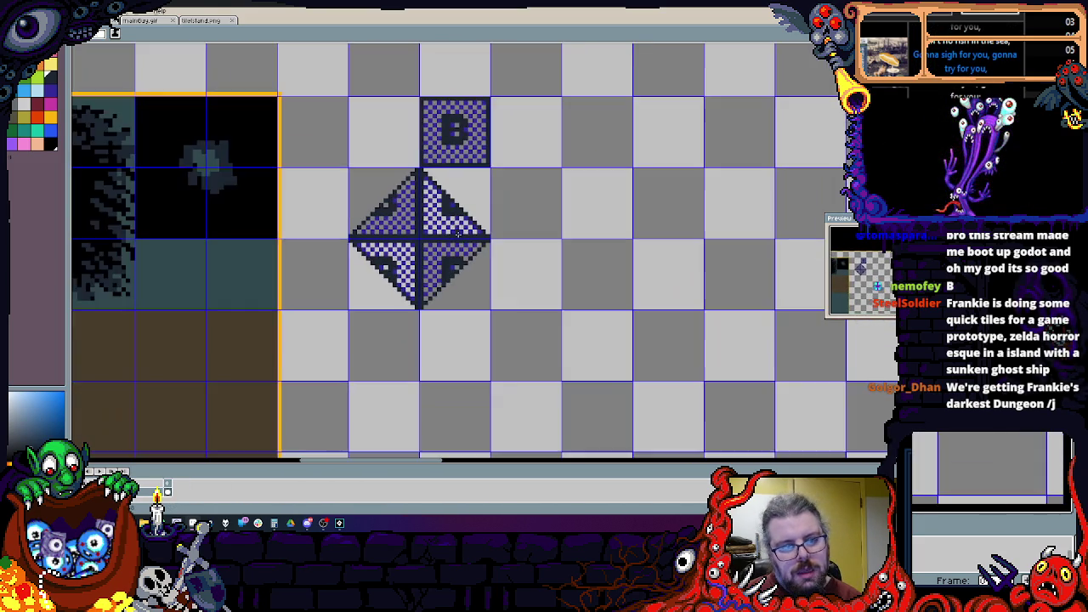
Step: Pick a dark drawing colour and remove a stray pixel placed beside the B tile
scroll(491, 185, "up", 1)
scroll(437, 214, "down", 1)
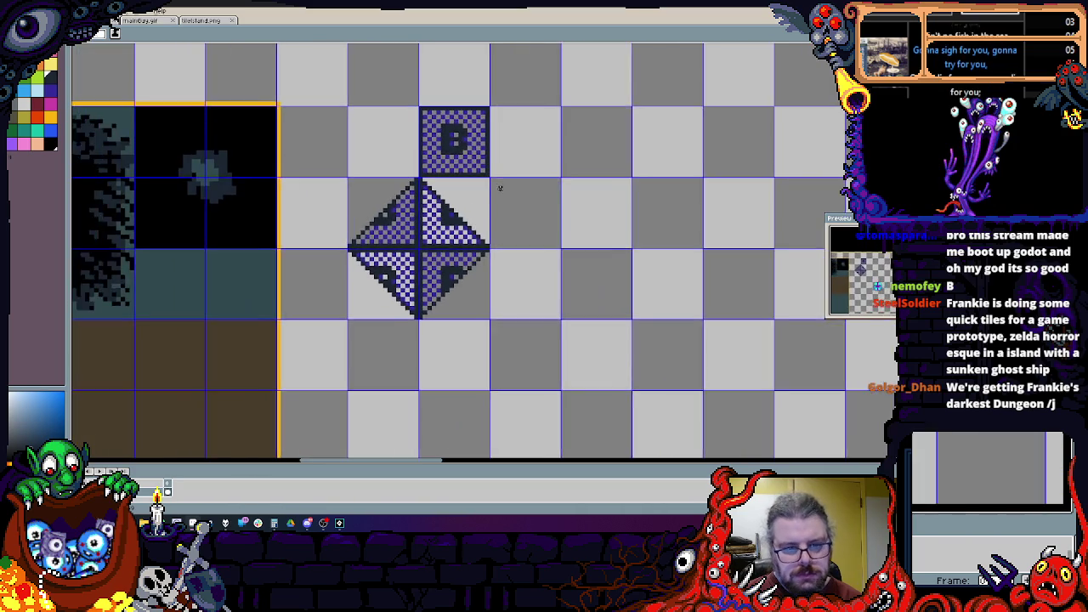
scroll(476, 187, "up", 1)
scroll(466, 192, "down", 2)
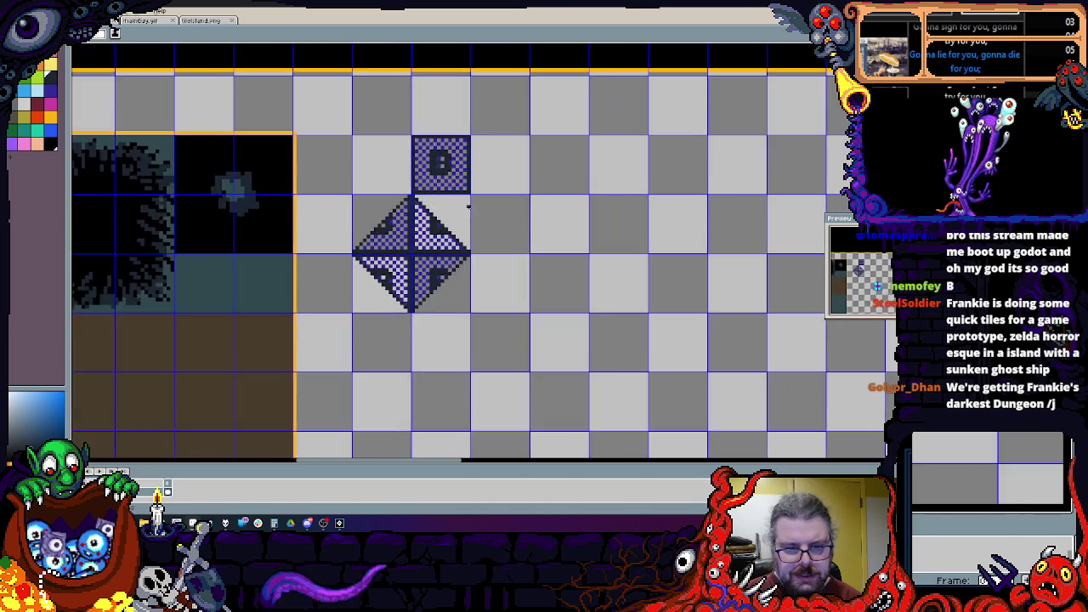
scroll(437, 226, "up", 2)
scroll(436, 207, "up", 1)
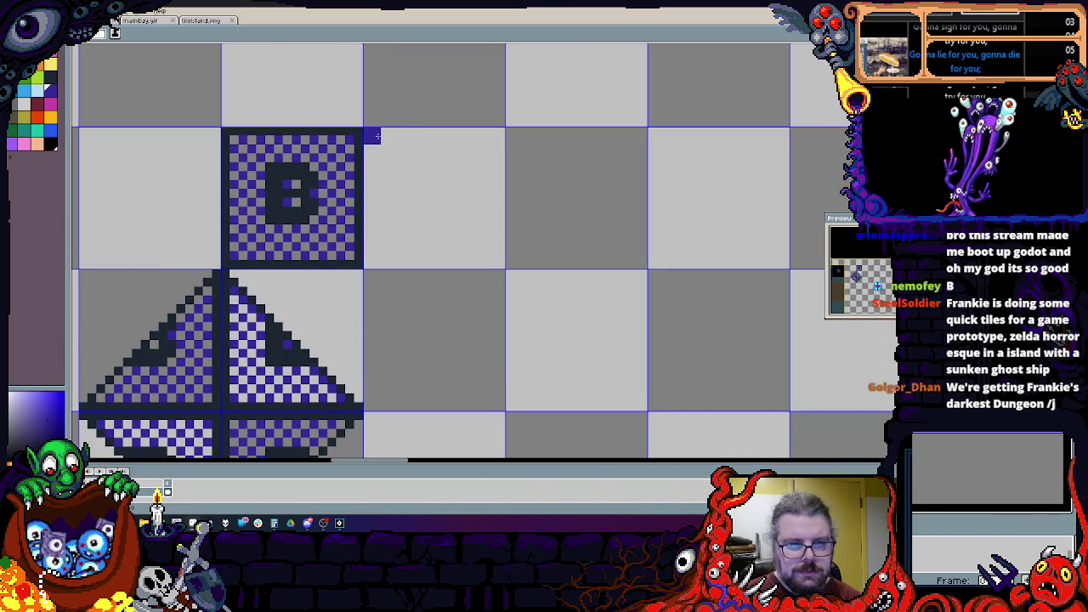
scroll(396, 187, "down", 1)
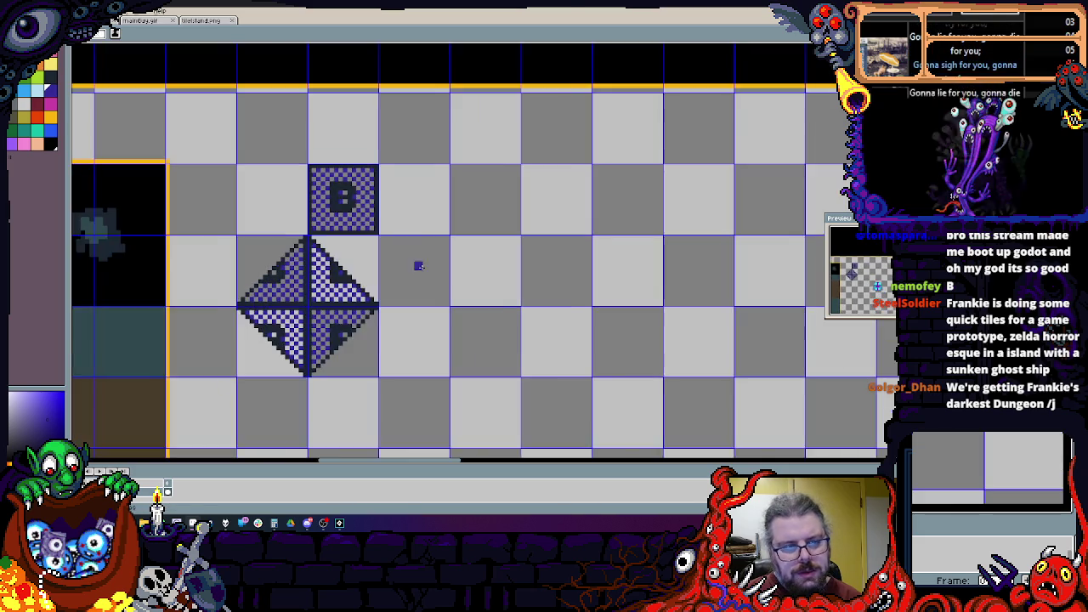
scroll(498, 252, "up", 1)
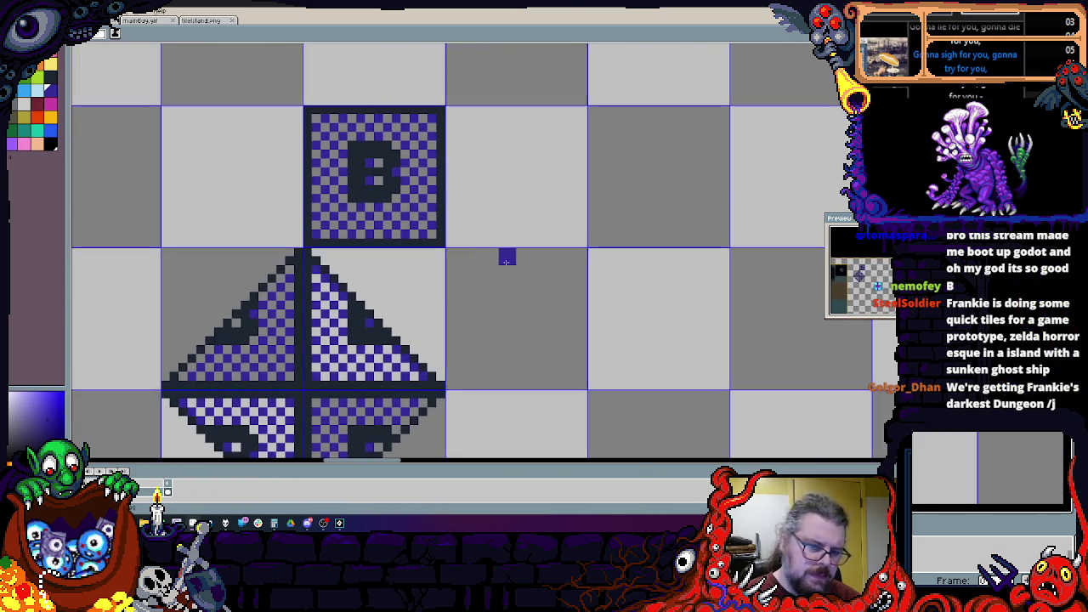
left_click(50, 144)
left_click(51, 84)
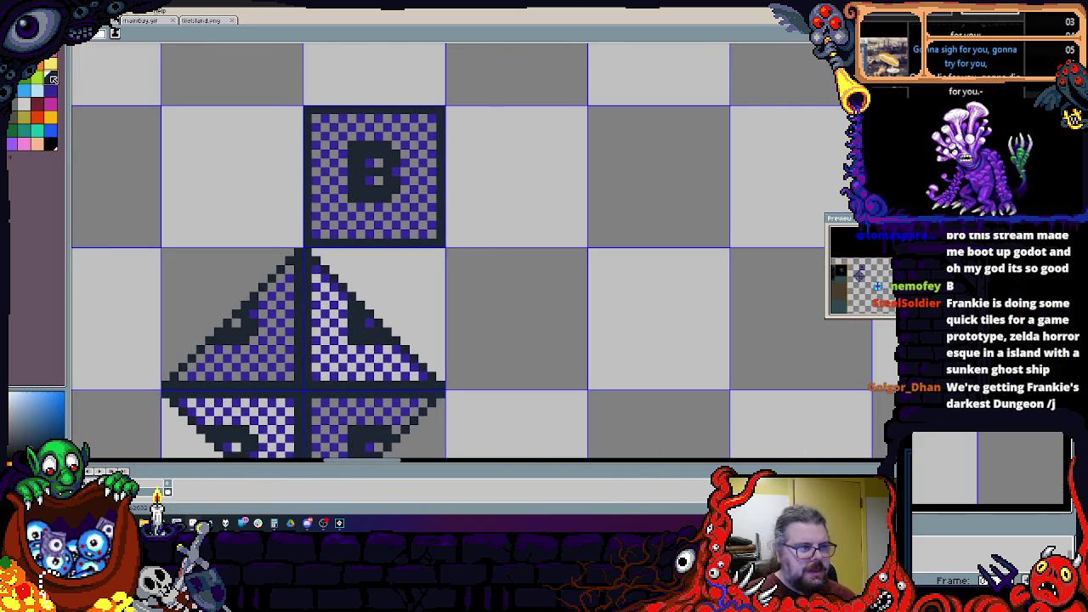
left_click_drag(479, 111, 420, 133)
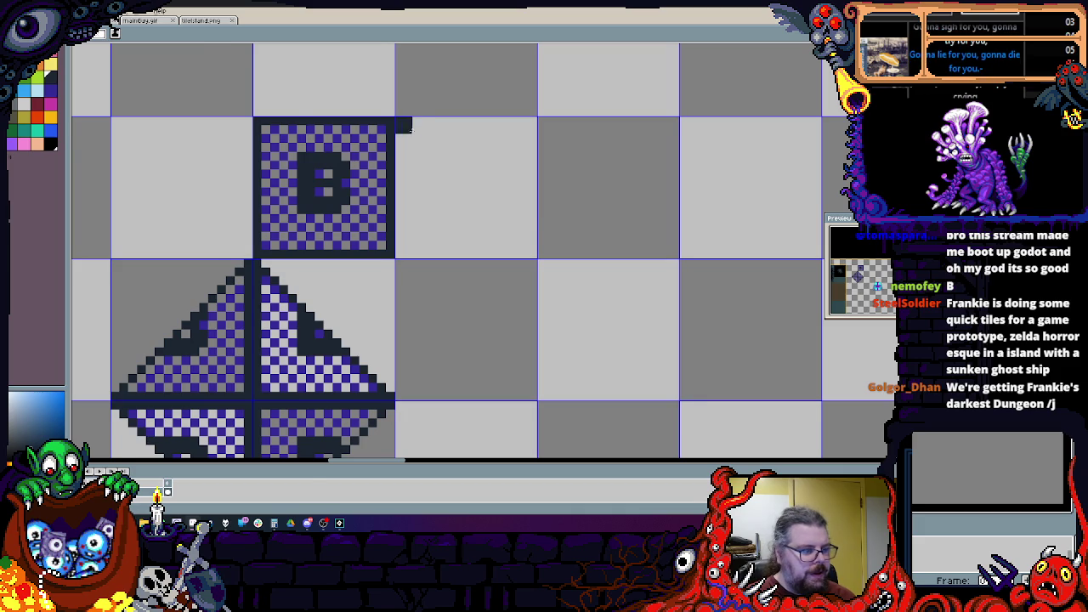
left_click(424, 152)
scroll(424, 153, "down", 1)
scroll(462, 136, "up", 1)
scroll(457, 144, "down", 1)
scroll(451, 146, "up", 1)
key("ctrl+z")
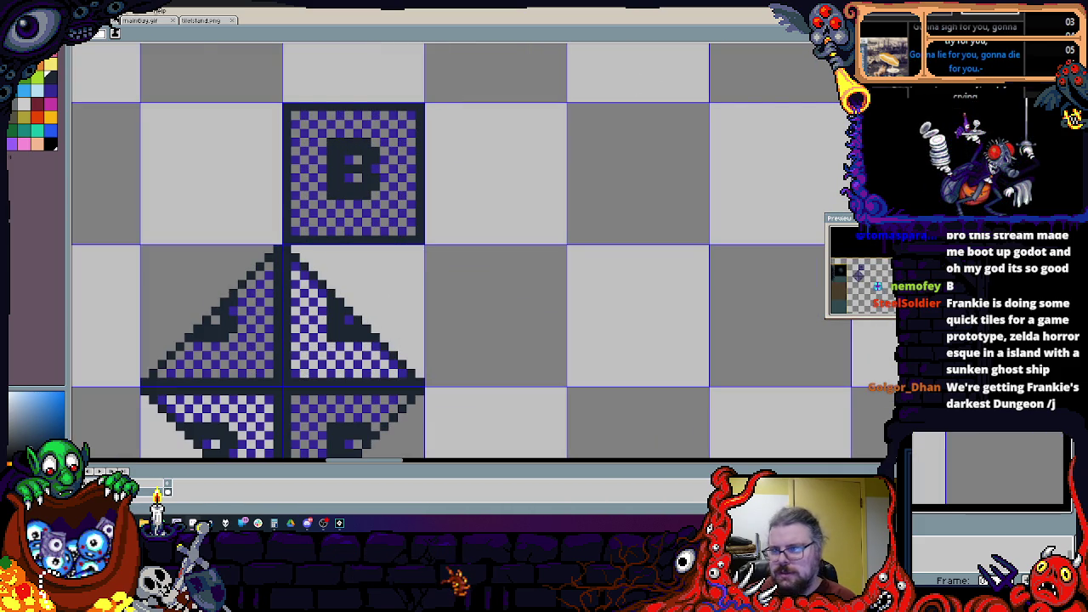
Step: Fill a dark navy rectangle over the empty cells beside the B and diamond tiles
scroll(474, 150, "down", 1)
scroll(473, 150, "up", 1)
scroll(480, 166, "down", 1)
scroll(485, 178, "up", 1)
scroll(459, 184, "down", 1)
scroll(437, 190, "up", 1)
scroll(426, 193, "down", 1)
scroll(418, 193, "up", 1)
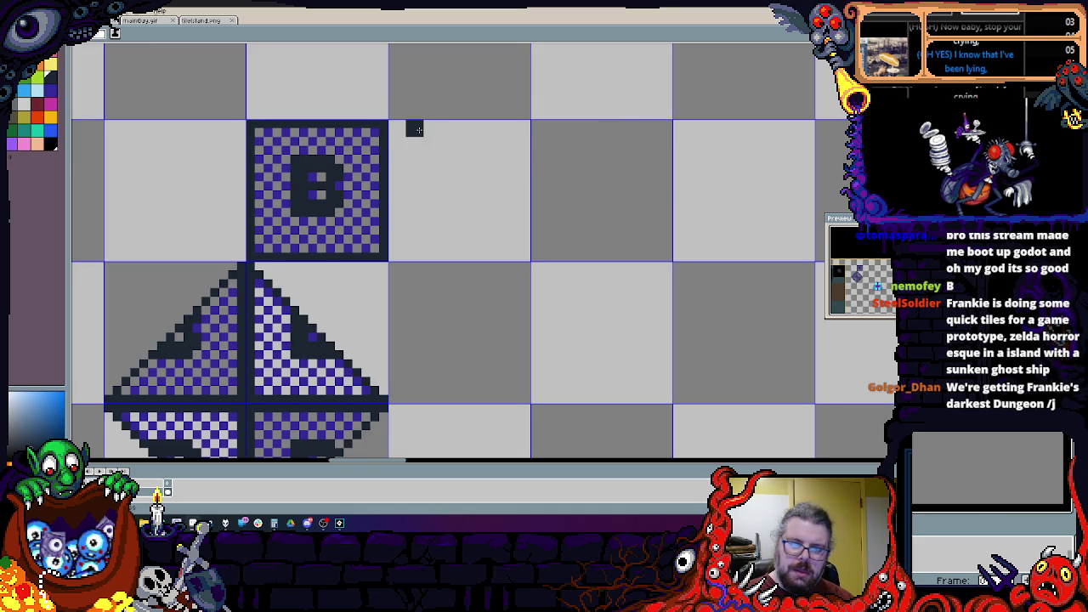
left_click_drag(441, 127, 349, 96)
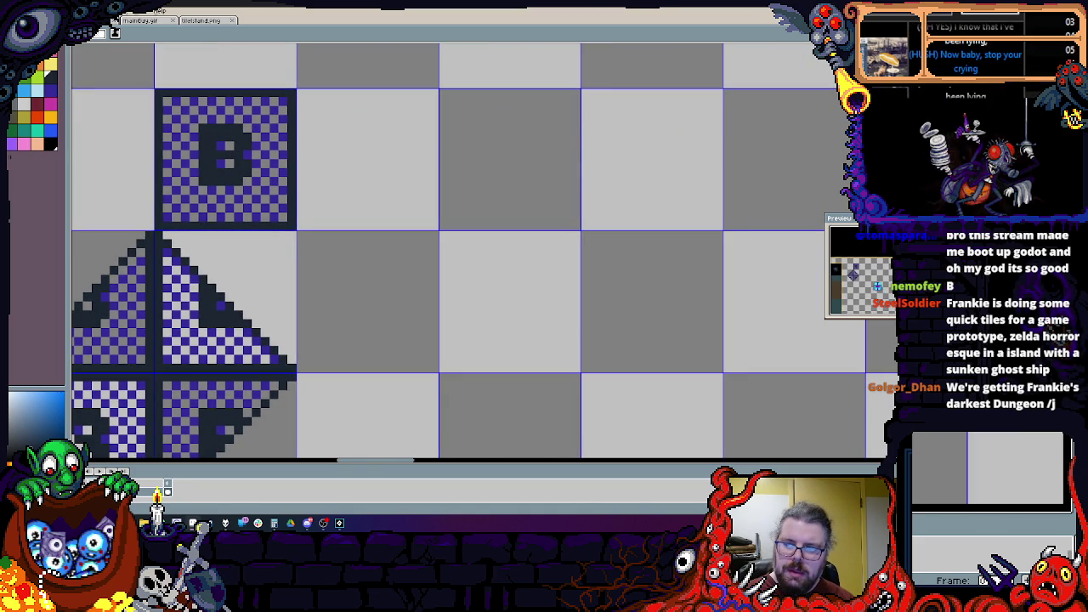
mouse_move(307, 102)
left_mouse_down()
mouse_move(570, 455)
mouse_move(569, 401)
left_mouse_up()
left_click(496, 312)
scroll(660, 253, "down", 1)
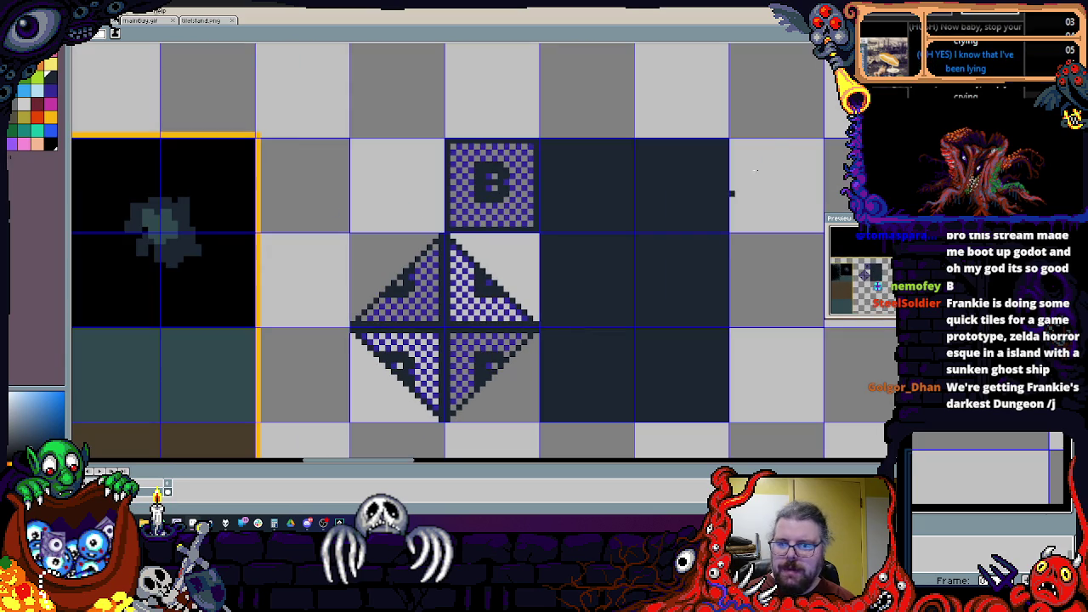
Step: Extend the dark block beside the diamond, then recolour the tiles' purple checkers grey
left_click_drag(541, 139, 726, 419)
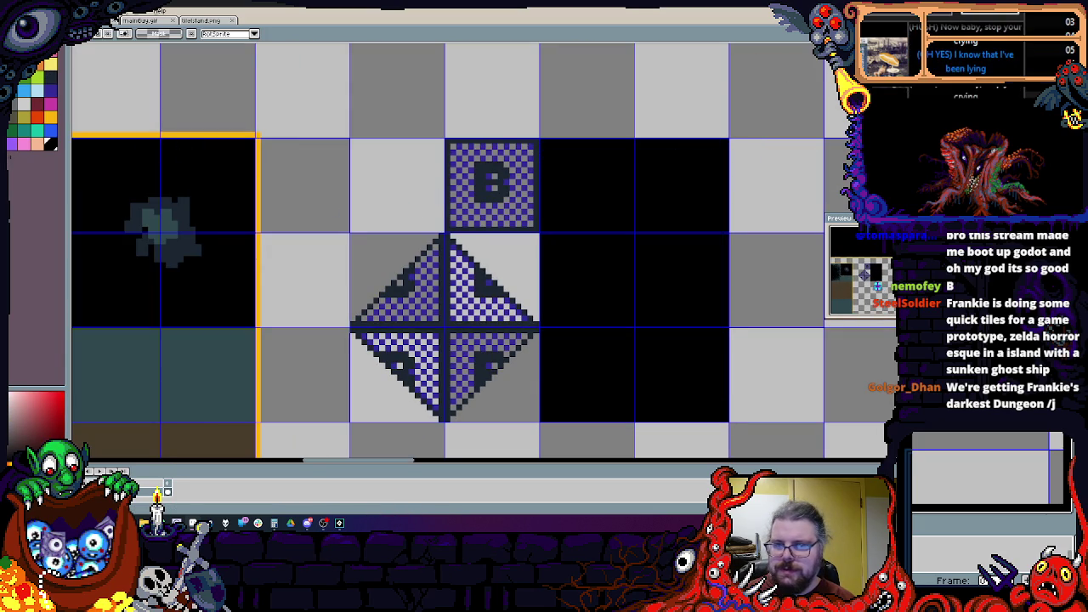
left_click_drag(539, 139, 336, 447)
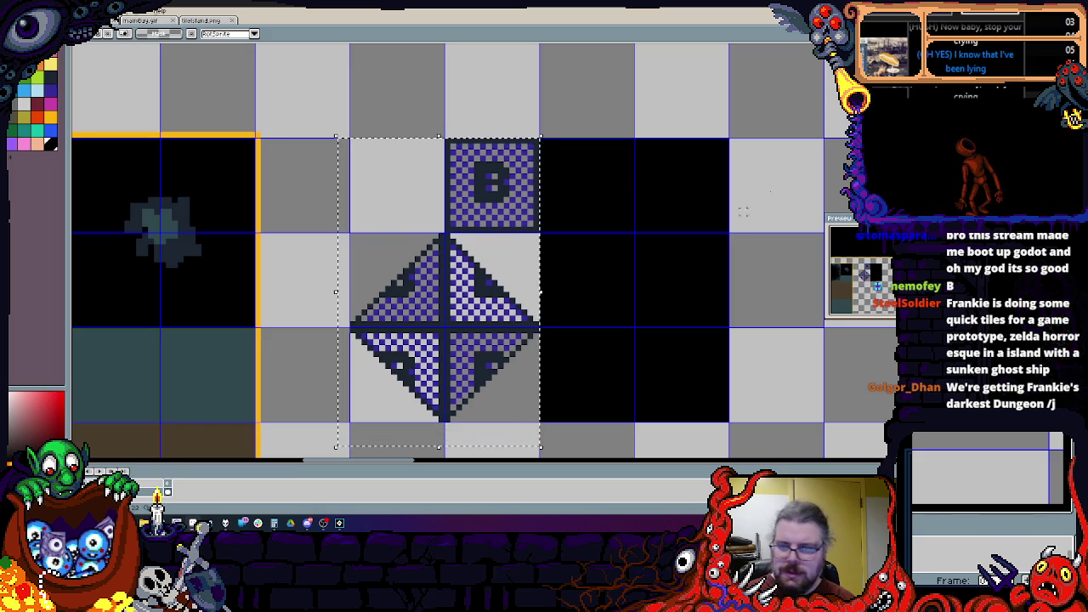
scroll(543, 216, "up", 1)
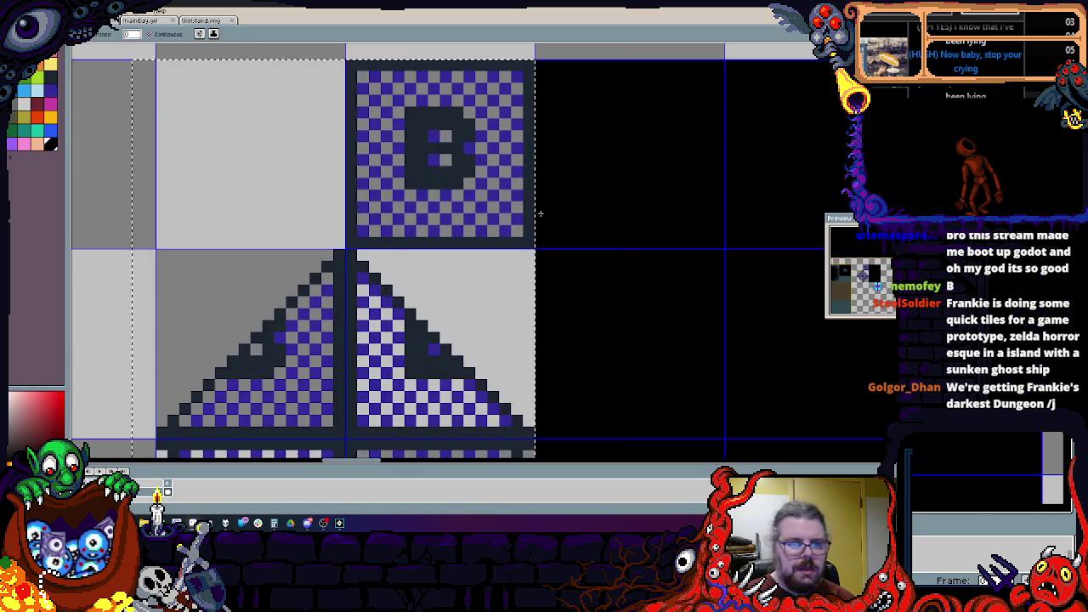
left_click(17, 106)
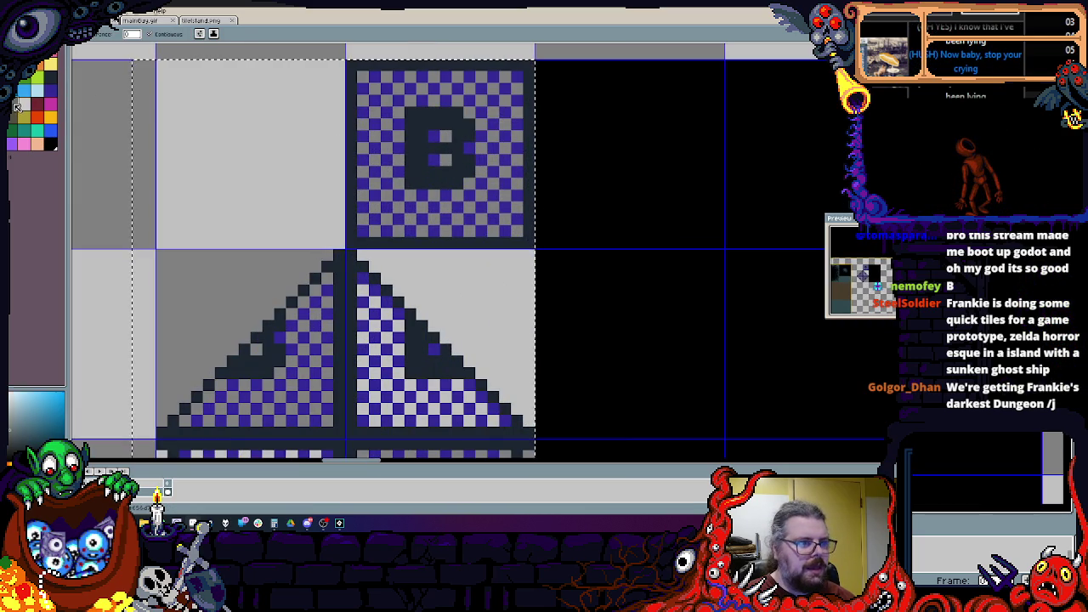
left_click(399, 121)
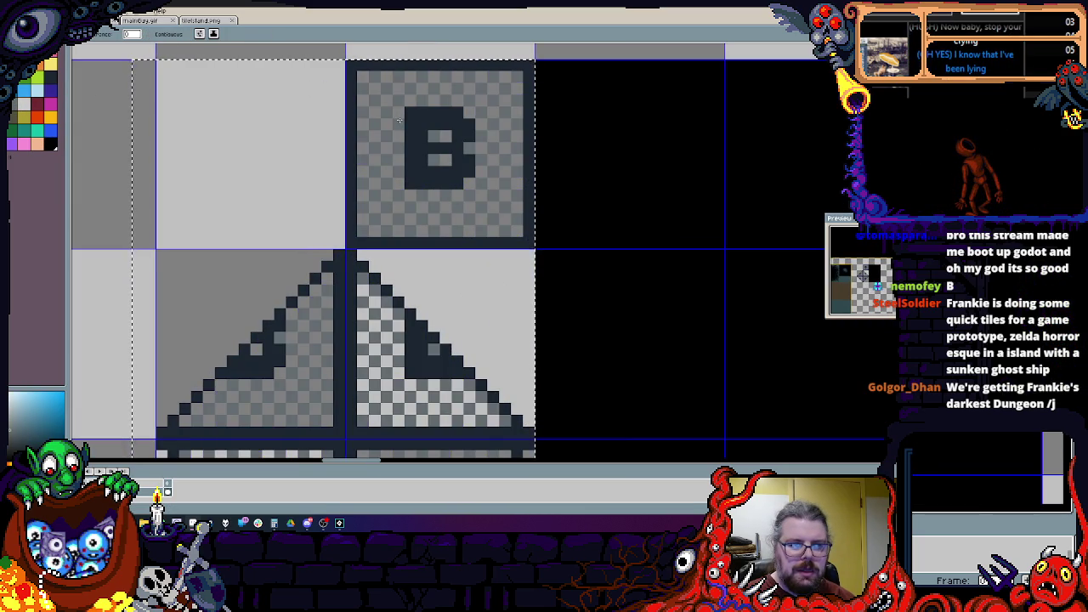
Step: Turn the navy outlines of the B and diamond tiles black
scroll(451, 185, "down", 1)
scroll(460, 223, "up", 1)
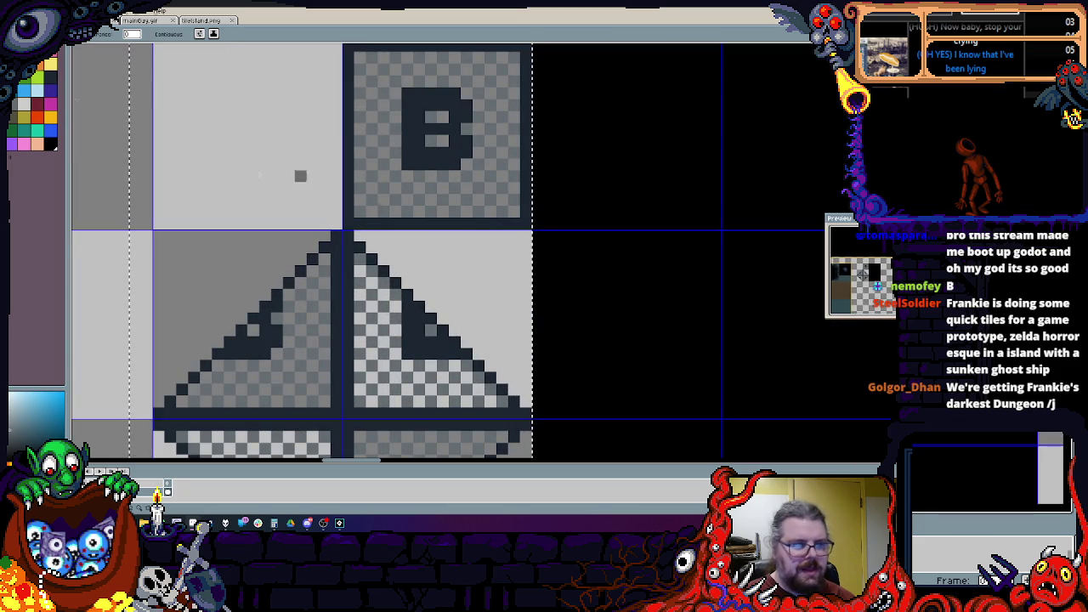
left_click(49, 135)
left_click(378, 219)
scroll(379, 217, "down", 2)
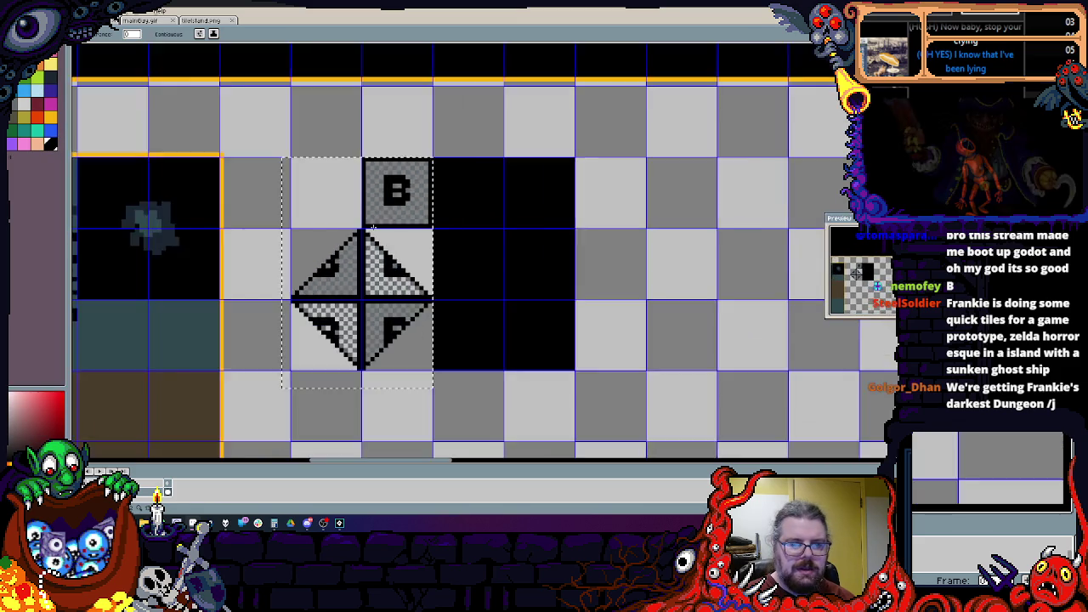
scroll(379, 217, "up", 1)
scroll(379, 216, "up", 1)
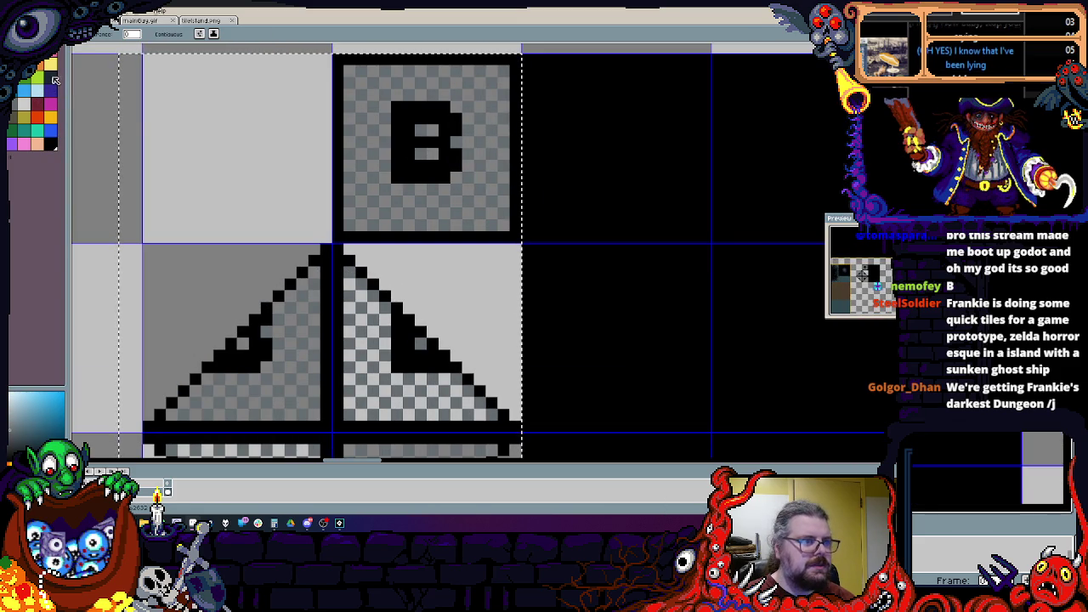
scroll(305, 156, "down", 2)
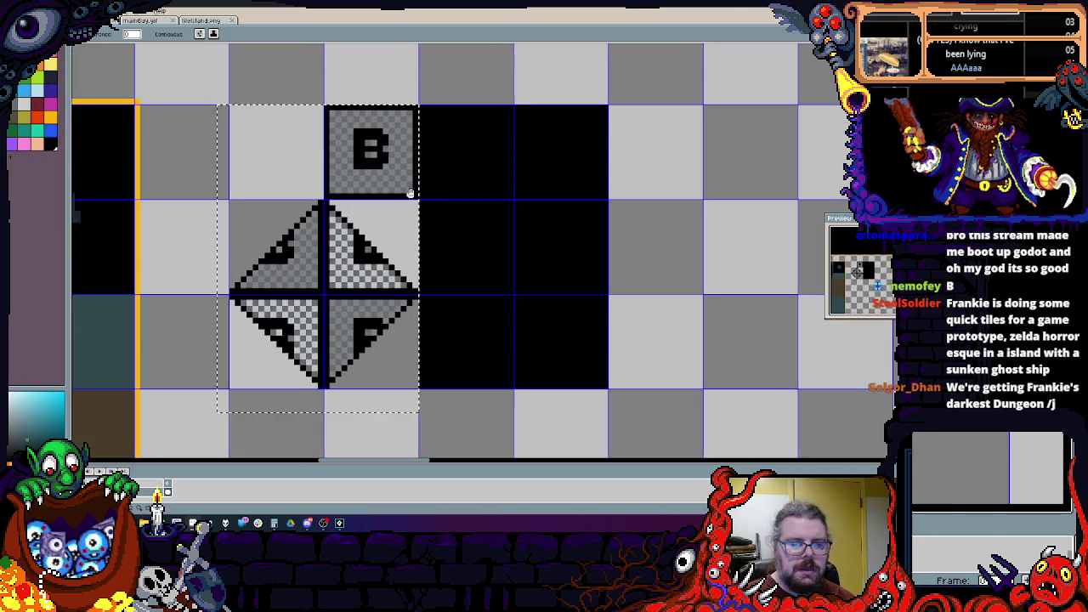
Step: Place a copy of the B tile and diamond two tiles to the right
key("m")
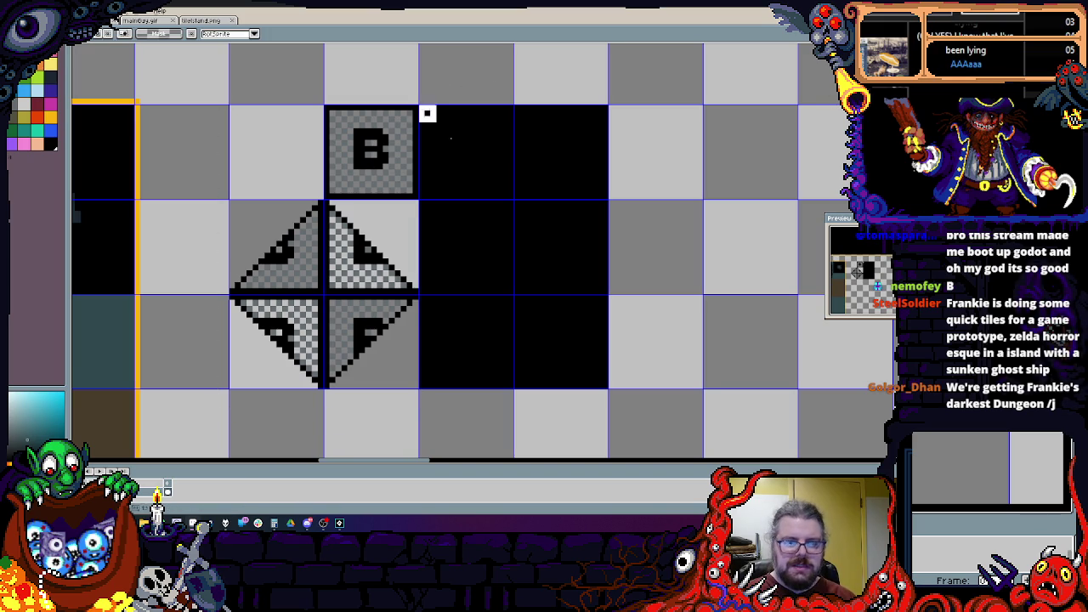
scroll(546, 229, "up", 1)
scroll(523, 238, "down", 2)
mouse_move(357, 260)
left_mouse_down()
mouse_move(528, 259)
mouse_move(449, 275)
mouse_move(437, 383)
left_mouse_up()
scroll(438, 383, "up", 1)
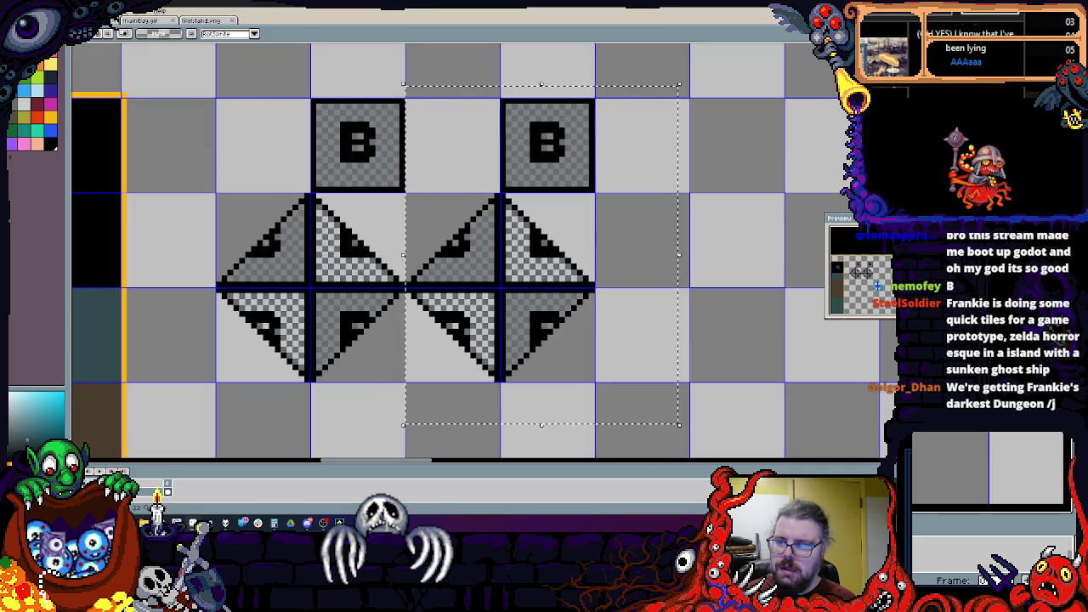
Step: Fill the copied tiles' checkers with blue and deselect them
key("g")
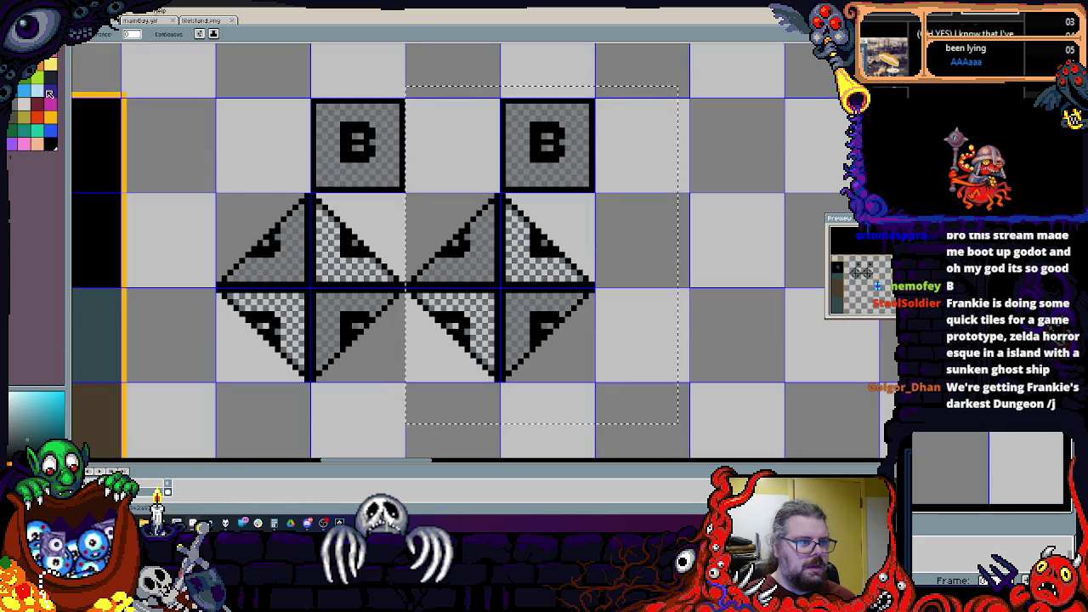
scroll(527, 162, "up", 1)
left_click(507, 174)
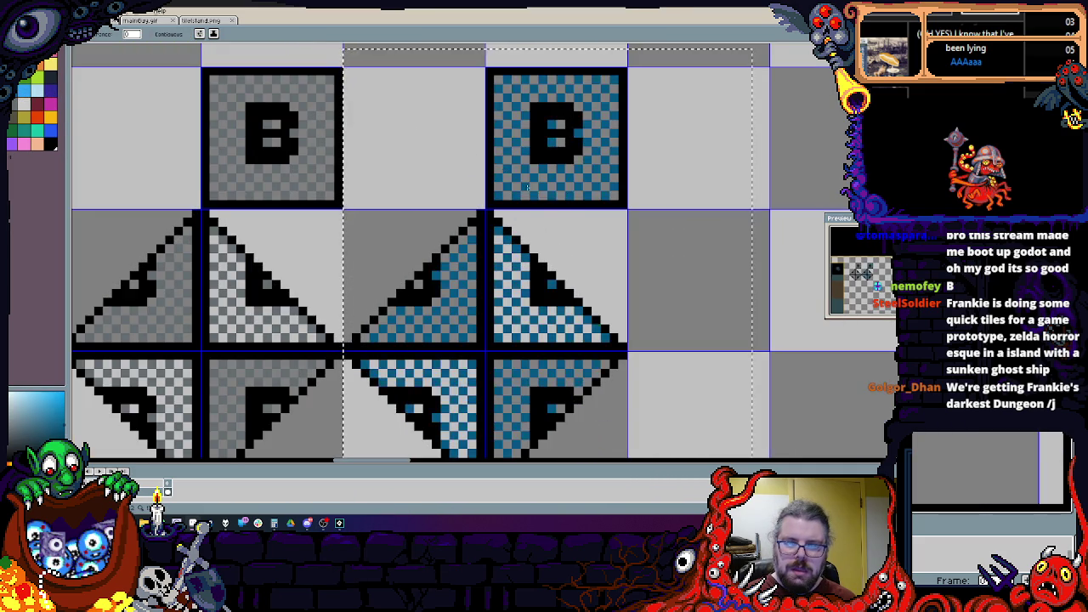
scroll(507, 174, "up", 1)
key("m")
key("ctrl+d")
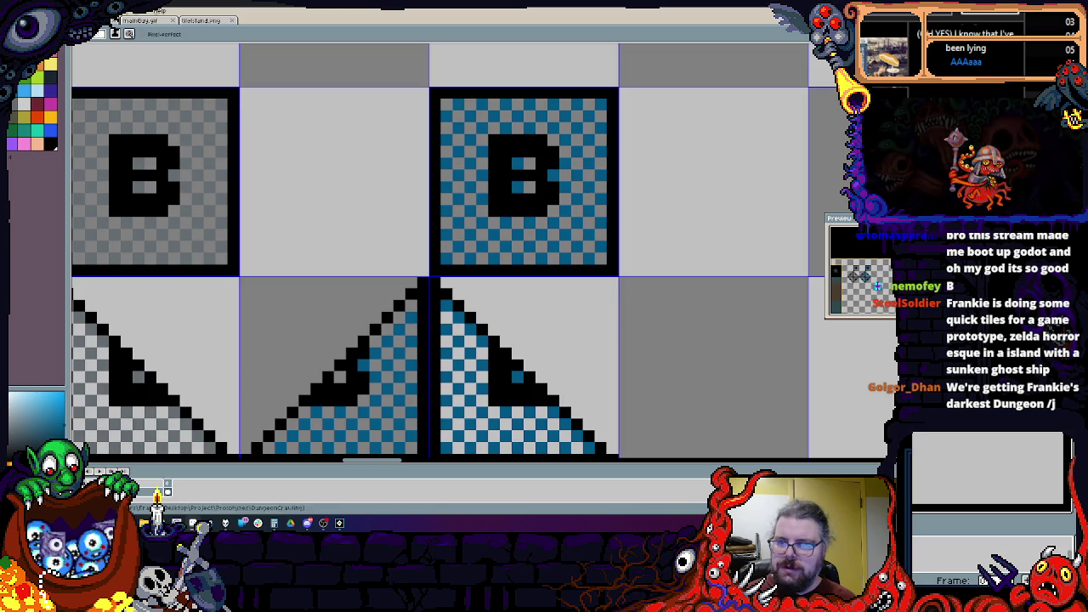
Step: Erase the letter B from the blue copy tile
scroll(497, 164, "up", 1)
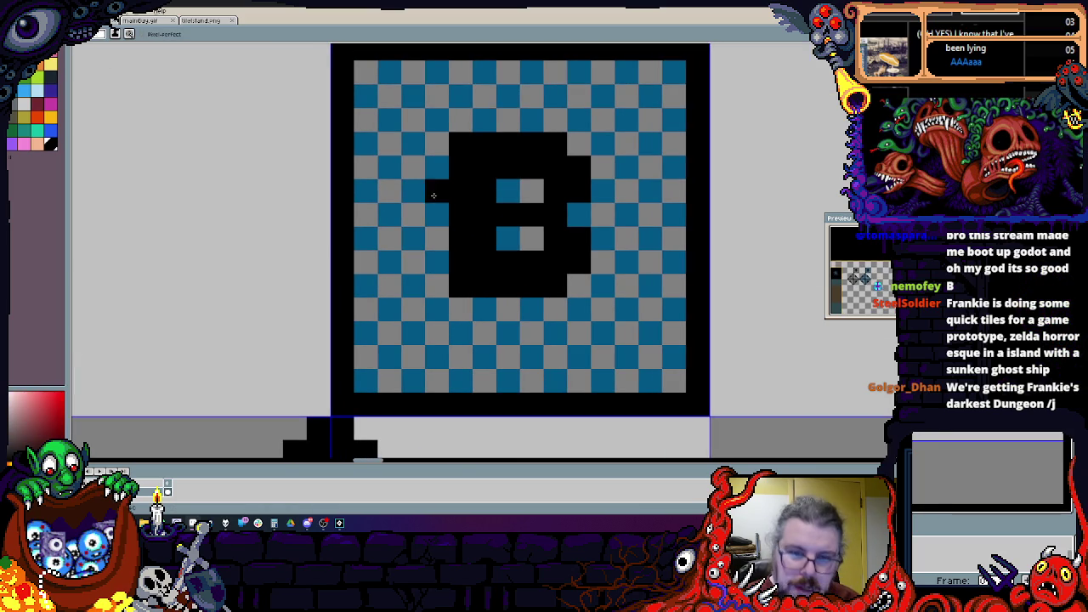
scroll(433, 196, "up", 1)
mouse_move(444, 153)
left_mouse_down()
mouse_move(451, 129)
mouse_move(471, 123)
mouse_move(474, 192)
left_mouse_up()
mouse_move(527, 121)
left_mouse_down()
mouse_move(583, 119)
mouse_move(493, 242)
mouse_move(599, 240)
mouse_move(527, 314)
left_mouse_up()
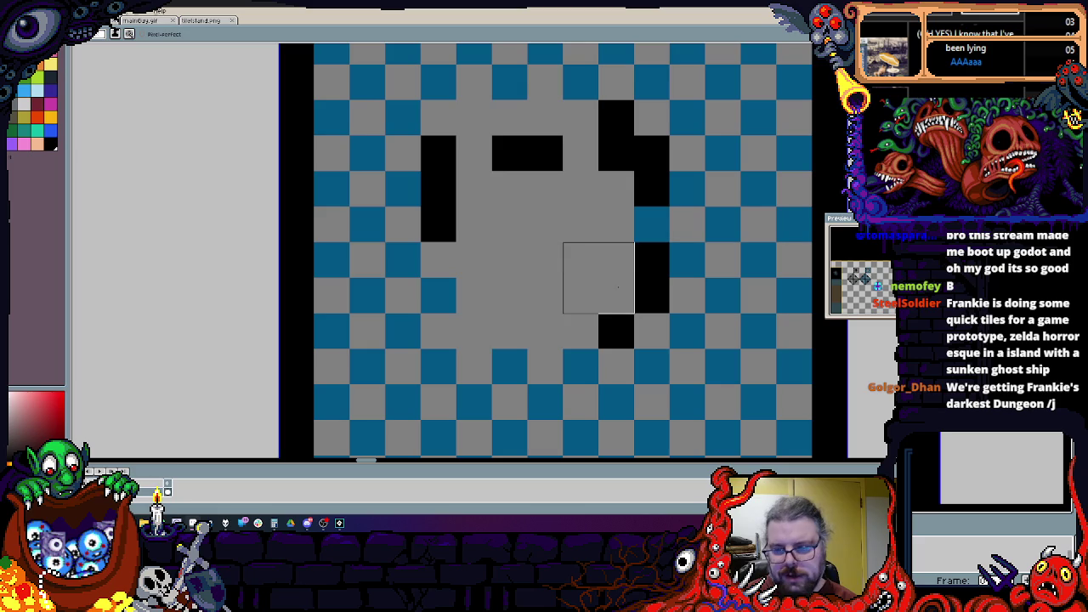
left_click_drag(619, 324, 607, 165)
Step: Draw a black W with a solid base and right arm in its place
mouse_move(428, 201)
left_mouse_down()
mouse_move(479, 335)
mouse_move(517, 195)
mouse_move(578, 221)
left_mouse_up()
key("ctrl+z")
mouse_move(509, 260)
left_mouse_down()
mouse_move(545, 298)
mouse_move(545, 189)
mouse_move(545, 328)
mouse_move(464, 158)
left_mouse_up()
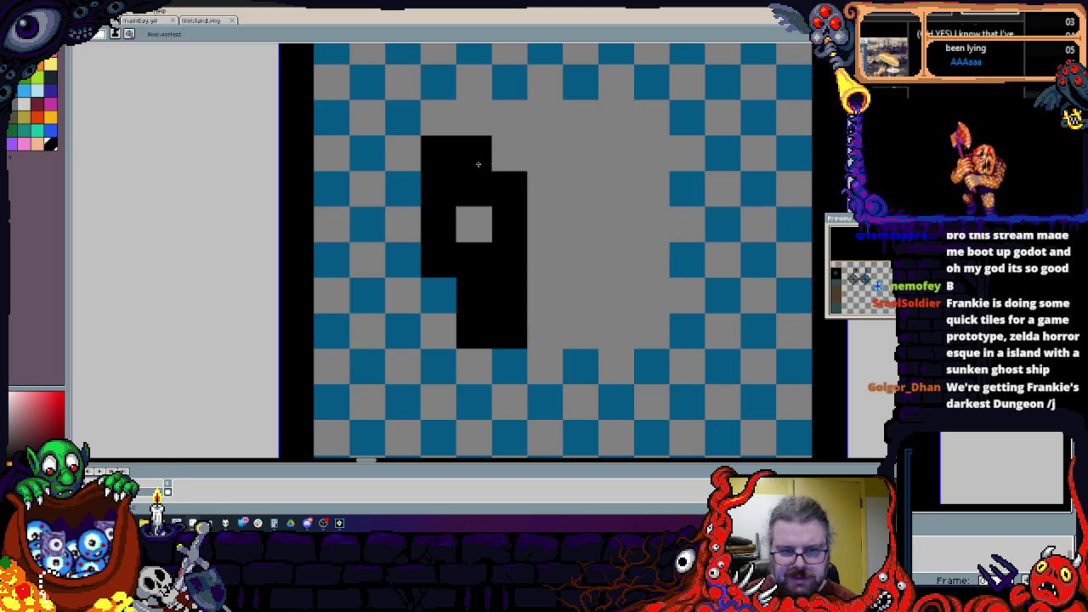
left_click_drag(542, 288, 585, 243)
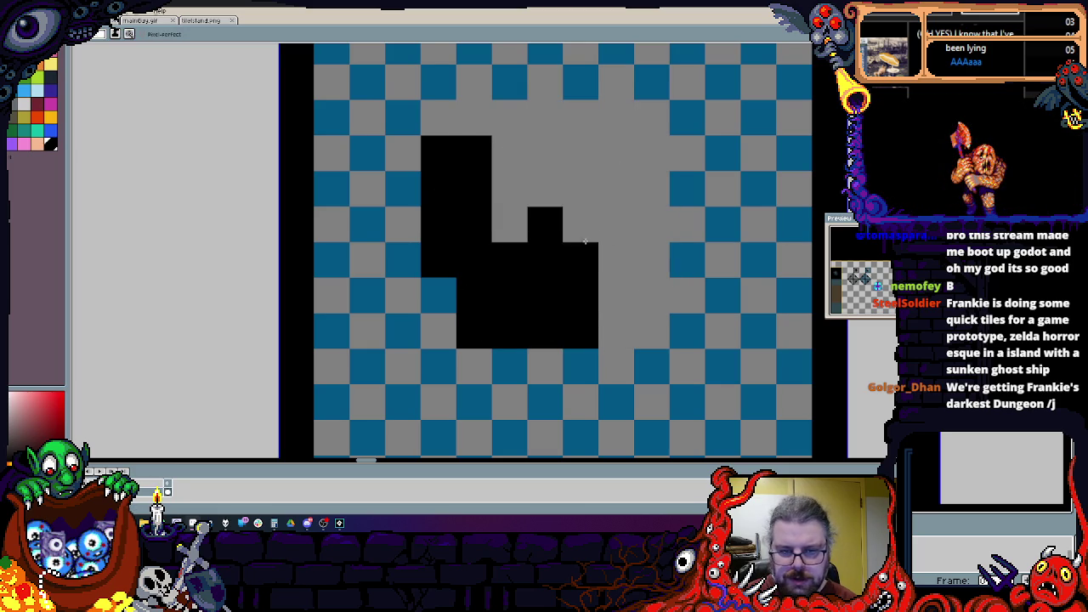
left_click_drag(621, 293, 634, 304)
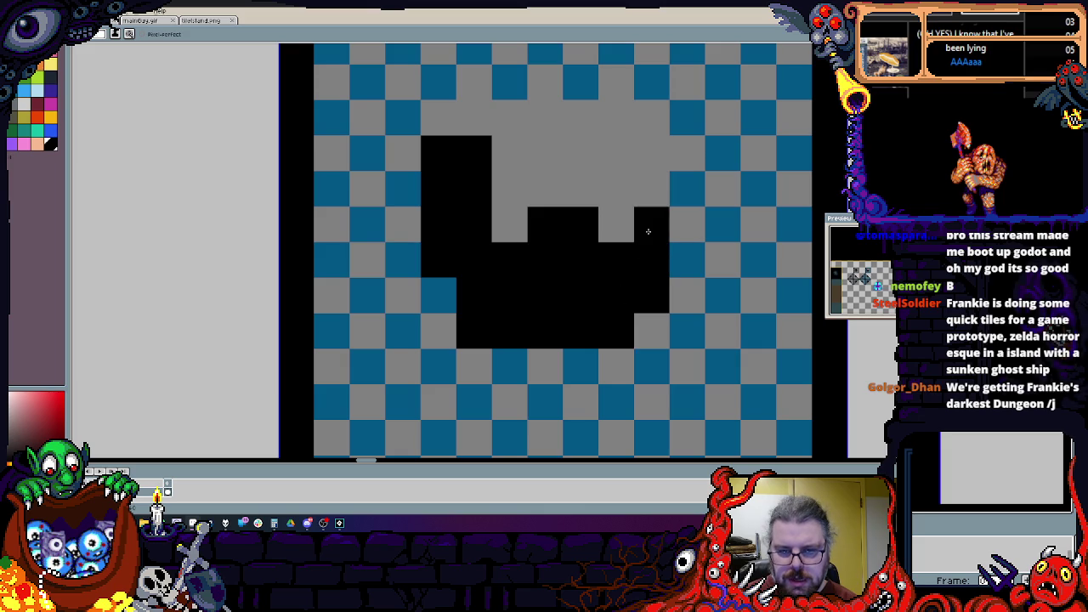
mouse_move(657, 247)
left_mouse_down()
mouse_move(687, 153)
mouse_move(681, 263)
left_mouse_up()
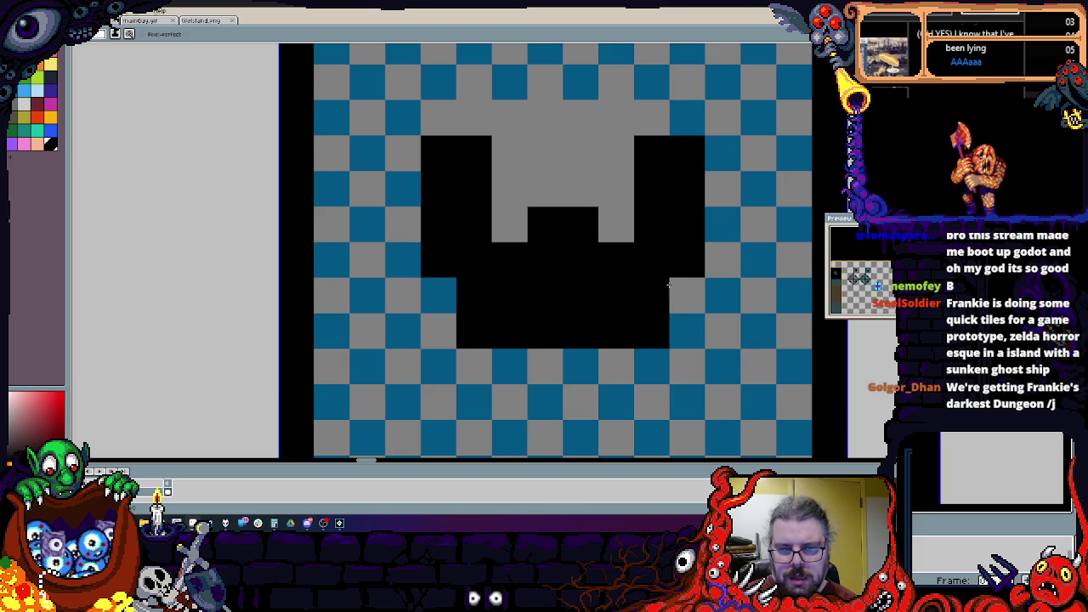
left_click_drag(651, 312, 569, 312)
left_click(408, 356)
Step: Clear stray black cells around the W and paint blue checker cells into its notches
right_click(609, 287)
scroll(609, 287, "down", 2)
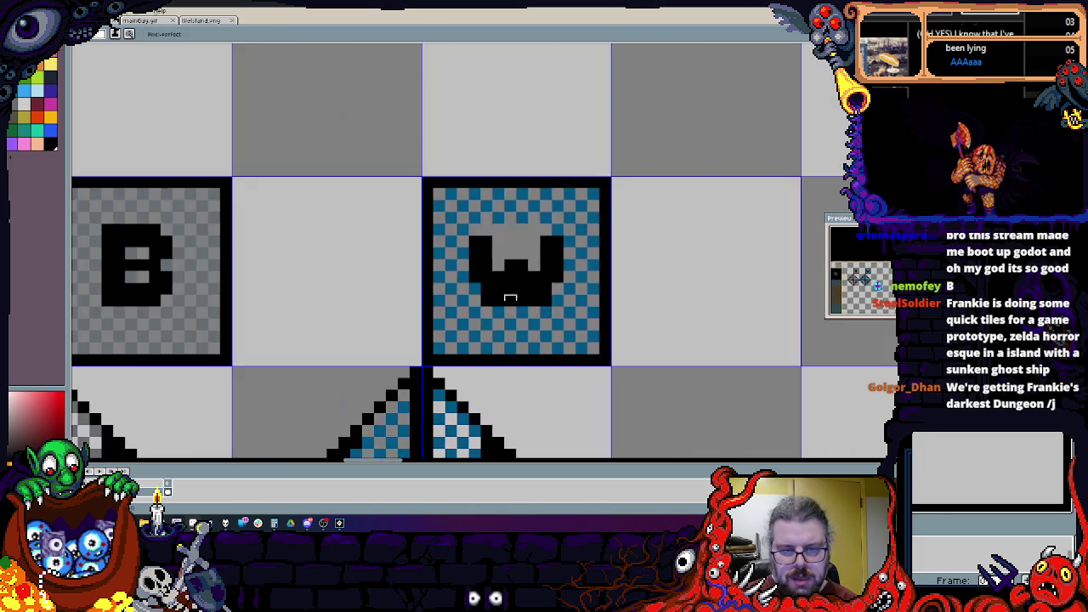
scroll(496, 235, "up", 2)
right_click(460, 235)
right_click(576, 223)
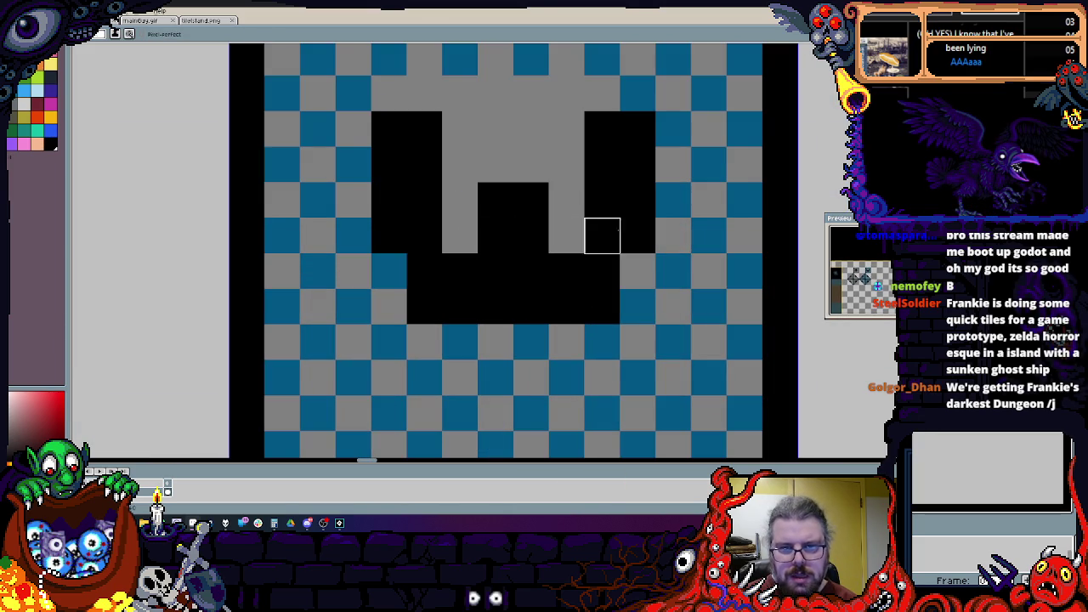
left_click(641, 81, "alt")
left_click(573, 95)
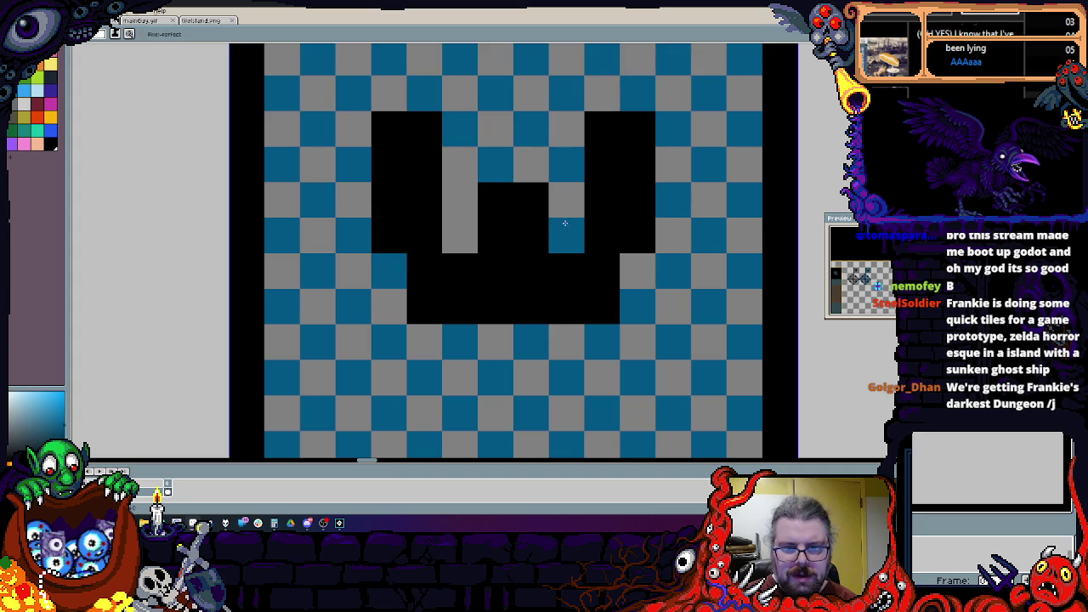
scroll(460, 210, "down", 2)
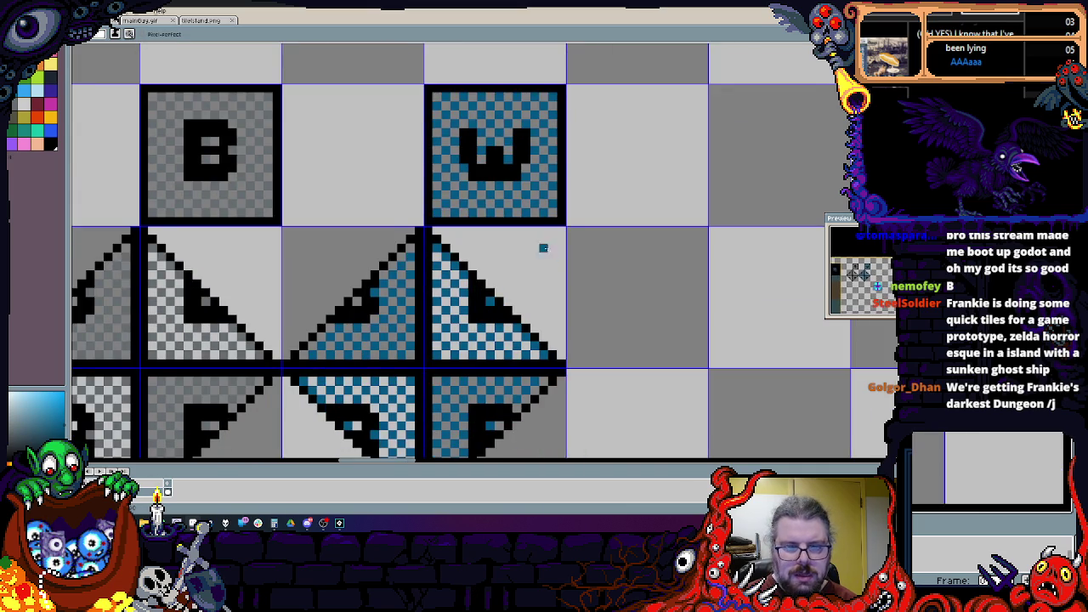
scroll(569, 231, "down", 1)
scroll(570, 232, "up", 2)
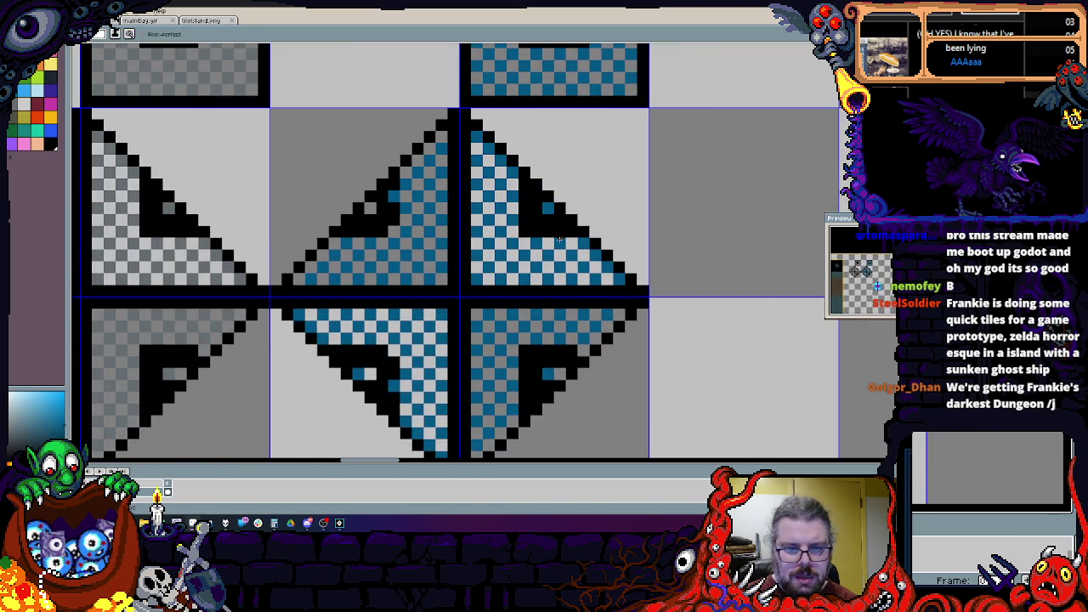
scroll(510, 228, "down", 1)
scroll(376, 223, "up", 2)
left_click_drag(377, 224, 595, 293)
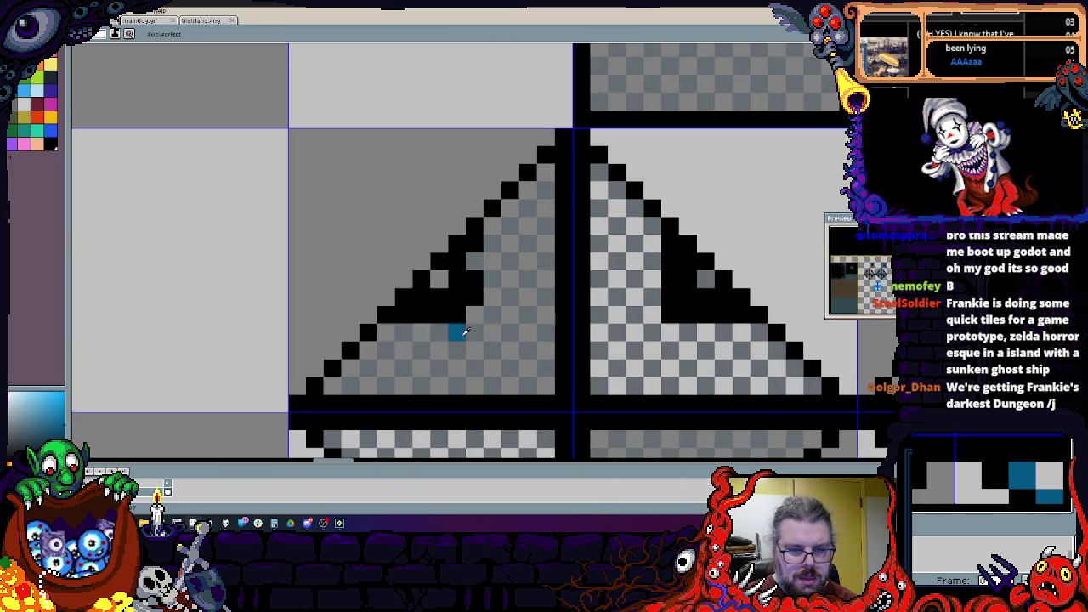
Step: Sample the diamond's grey and paint or erase the stray black pixels inside the diamond
key("alt")
left_click(493, 280)
left_click_drag(458, 315, 474, 314)
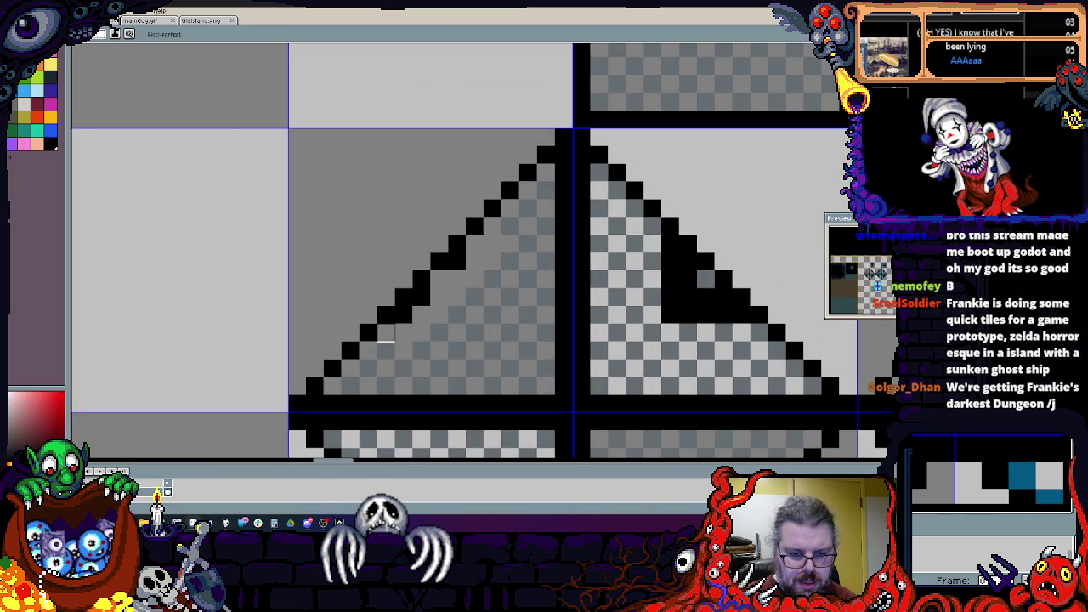
left_click(405, 326, "alt")
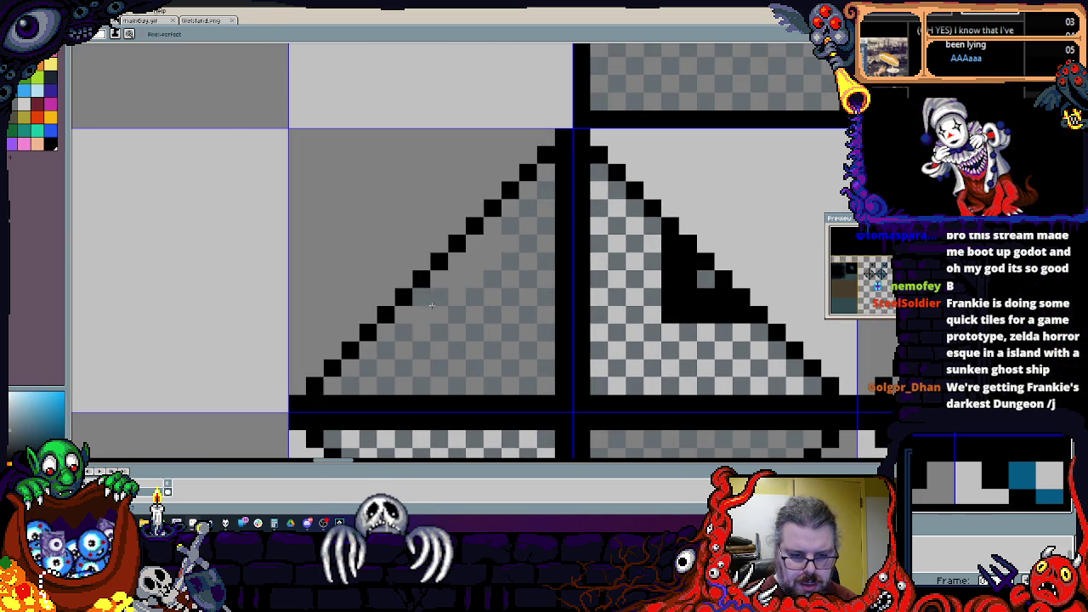
left_click(422, 297, "alt")
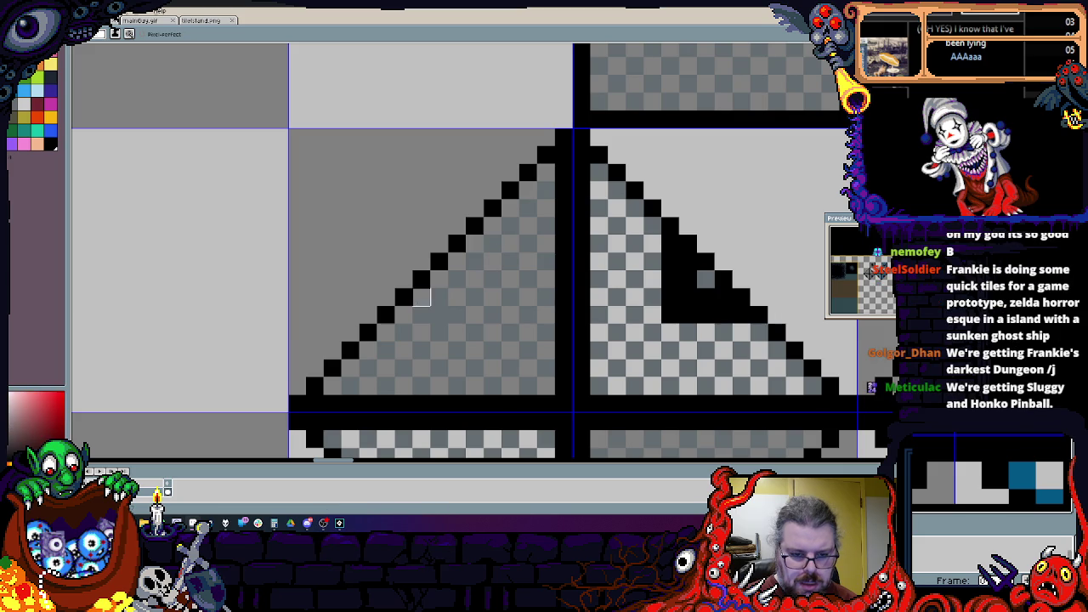
scroll(439, 315, "down", 3)
scroll(513, 216, "down", 1)
scroll(510, 235, "up", 1)
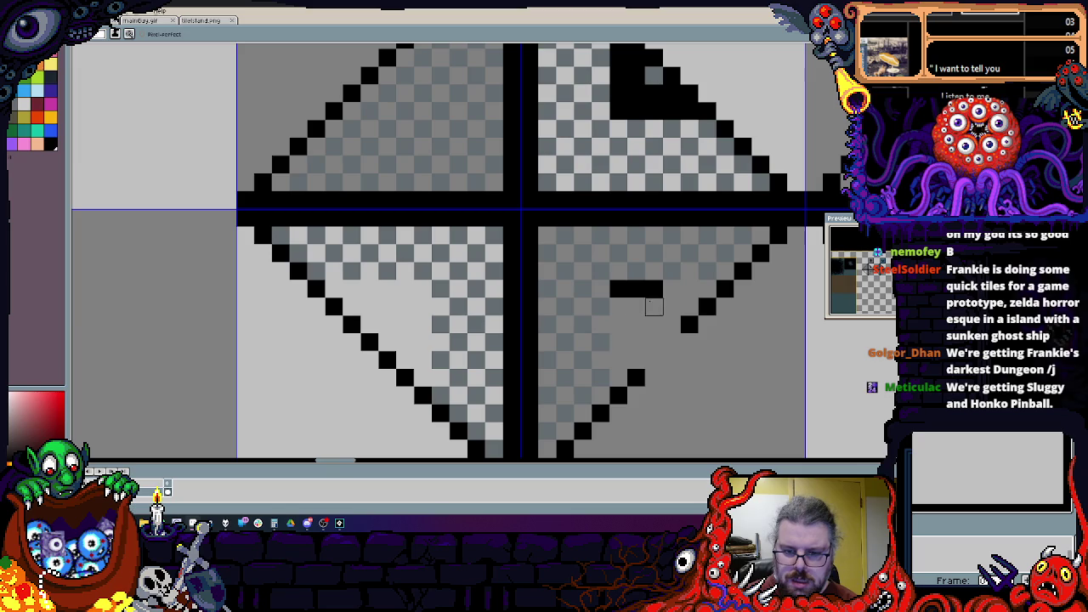
scroll(654, 359, "up", 2)
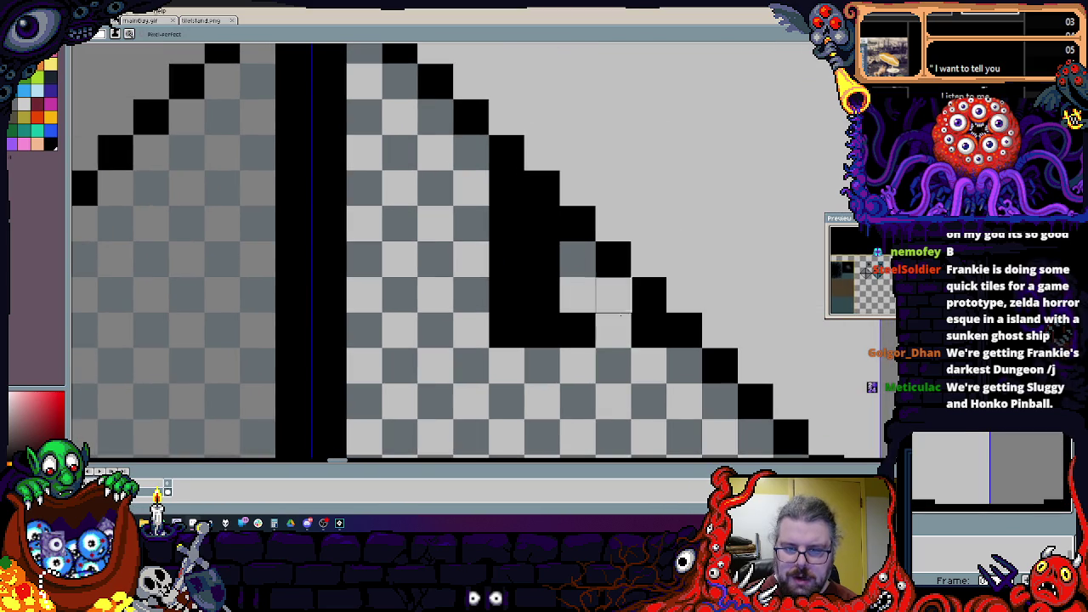
mouse_move(621, 316)
left_mouse_down()
mouse_move(472, 187)
mouse_move(510, 331)
mouse_move(543, 364)
mouse_move(506, 330)
mouse_move(508, 223)
mouse_move(556, 231)
left_mouse_up()
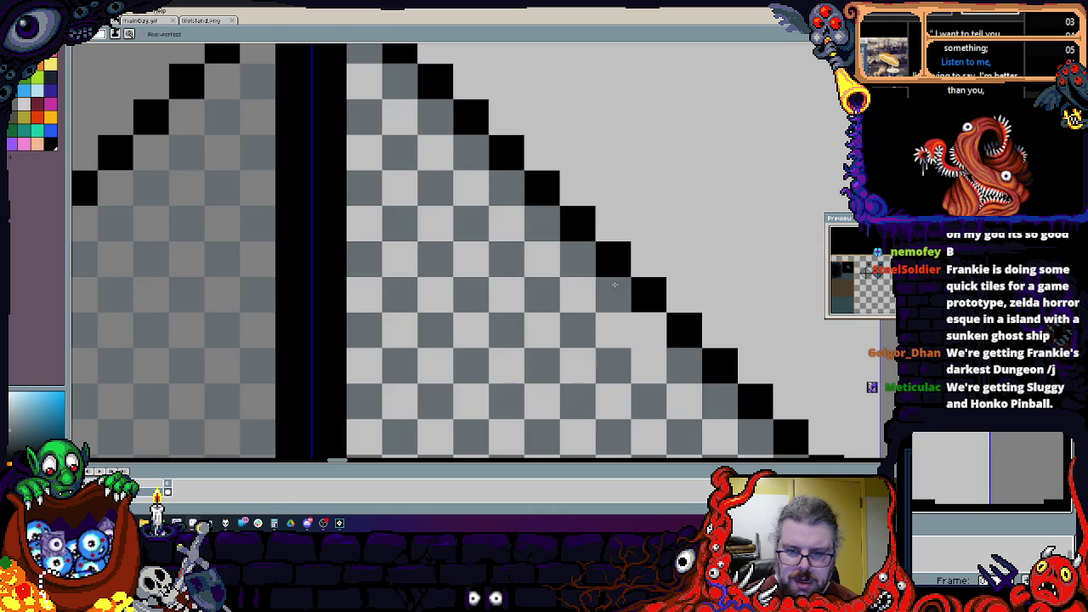
left_click(649, 330)
scroll(629, 323, "down", 3)
scroll(510, 280, "up", 2)
left_click(455, 309)
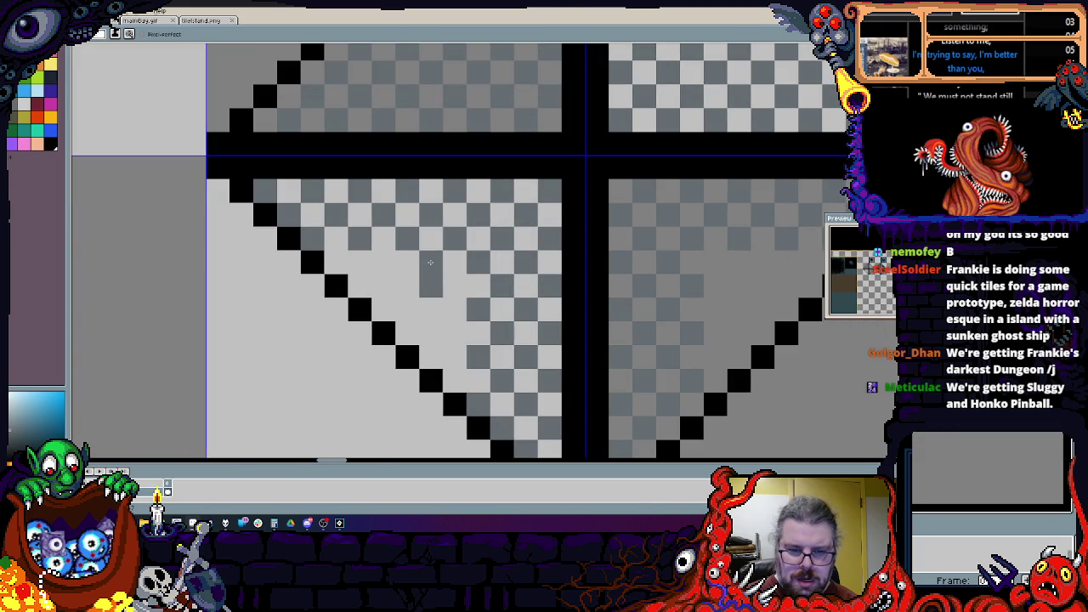
Step: Redraw the diamond's diagonal outline edges pixel by pixel with dark pixels
left_click(432, 272)
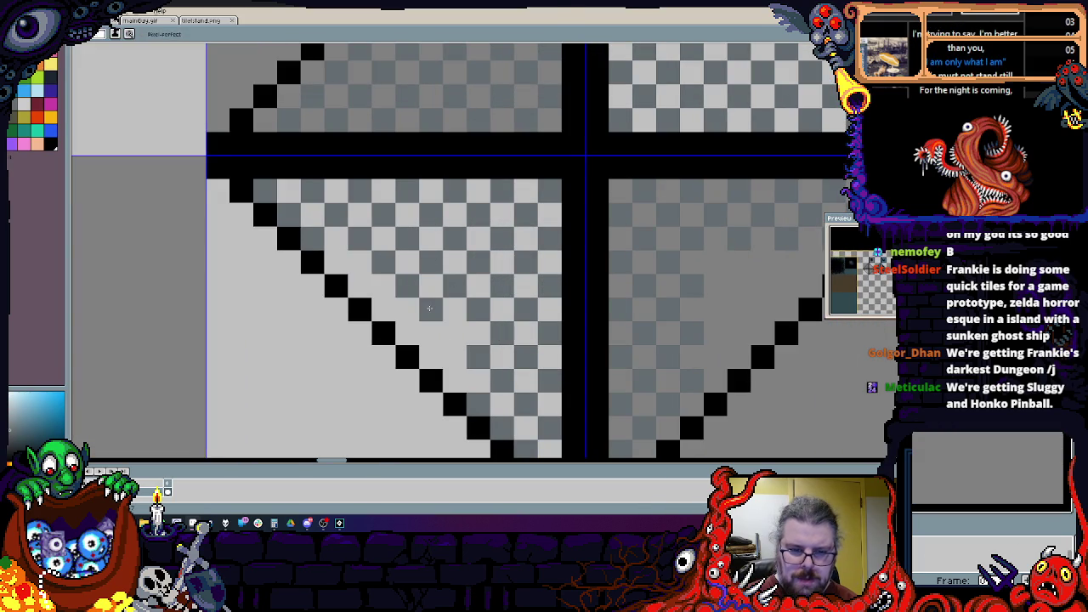
left_click(455, 334)
left_click_drag(455, 381, 424, 353)
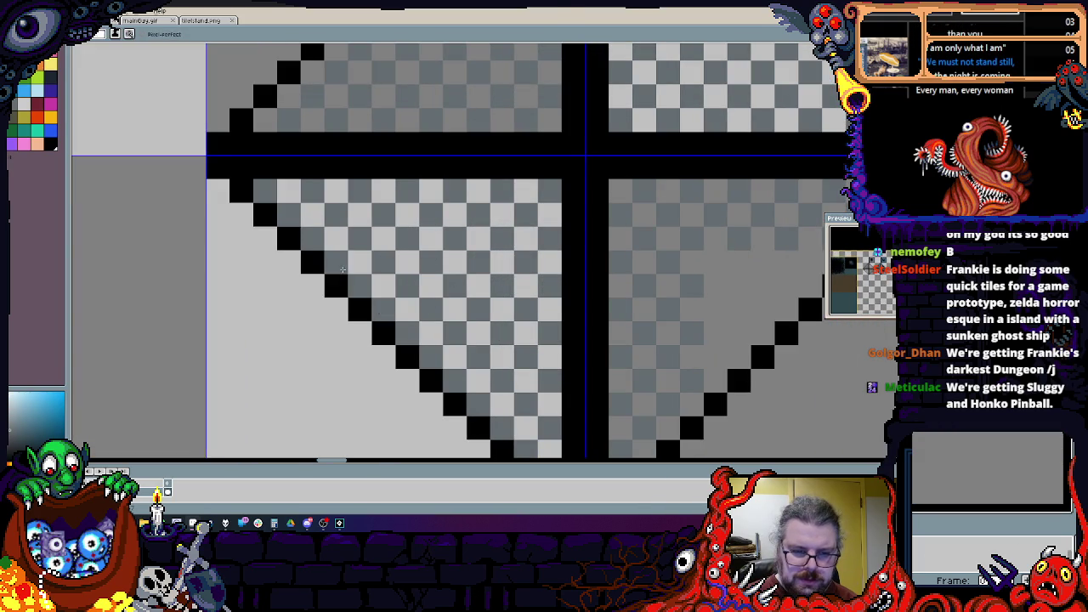
scroll(425, 267, "right", 3)
left_click(500, 266)
left_click(508, 285)
left_click_drag(579, 262, 529, 310)
scroll(488, 358, "down", 4)
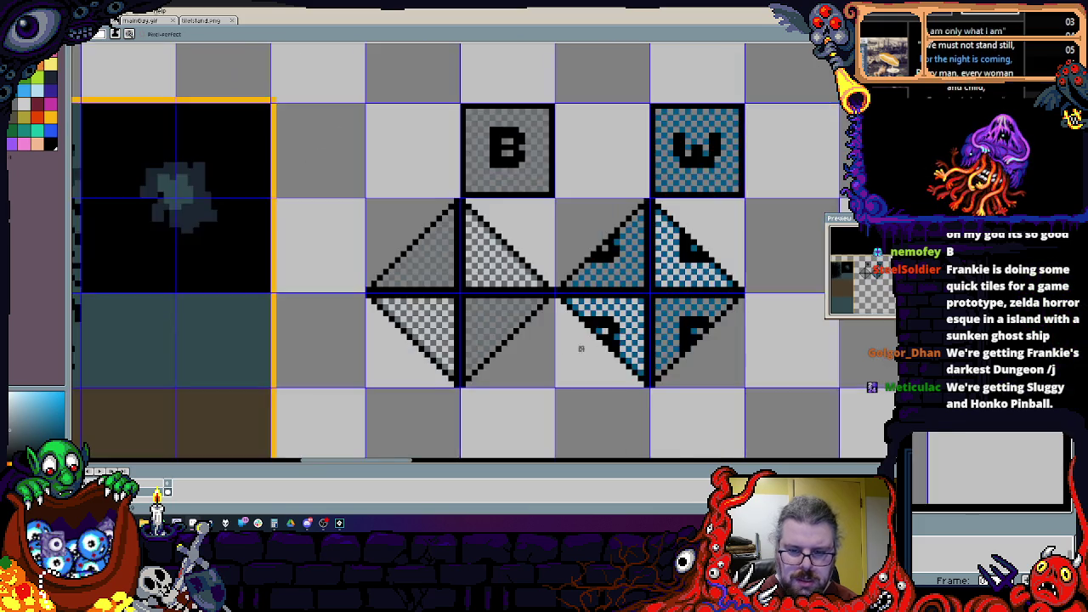
Step: Erase the wedge-marked blue diamond tile block
scroll(496, 360, "up", 2)
scroll(496, 360, "down", 2)
scroll(634, 295, "up", 1)
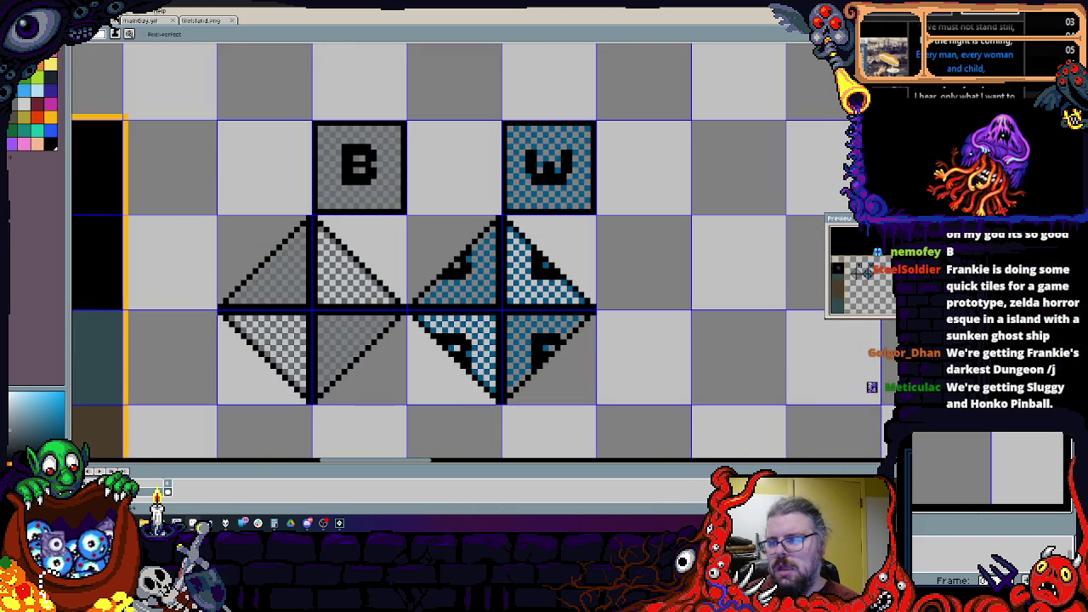
right_click(644, 221)
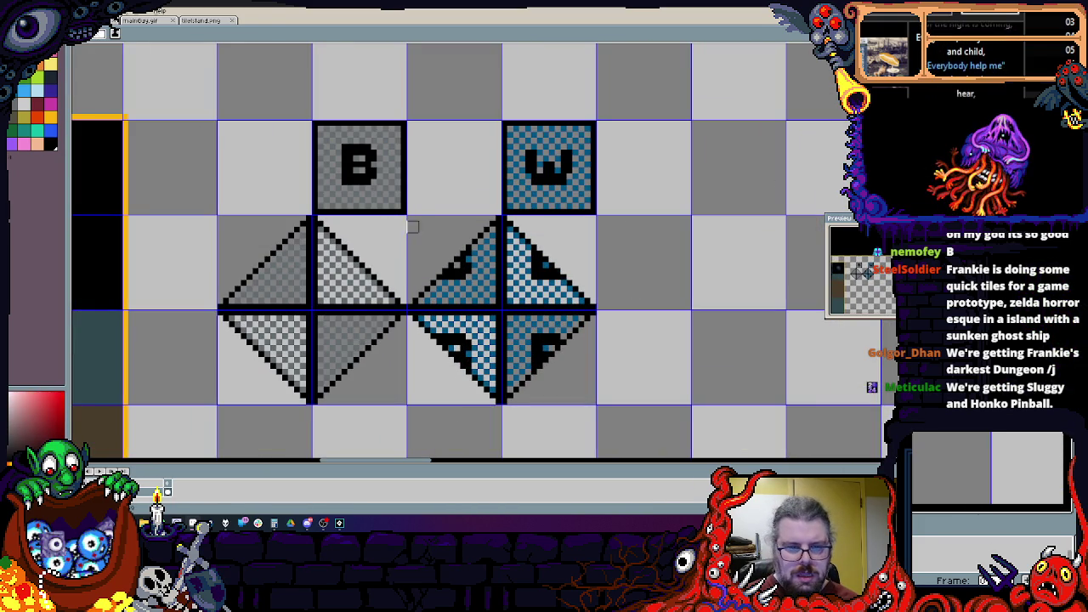
left_click_drag(412, 221, 614, 411)
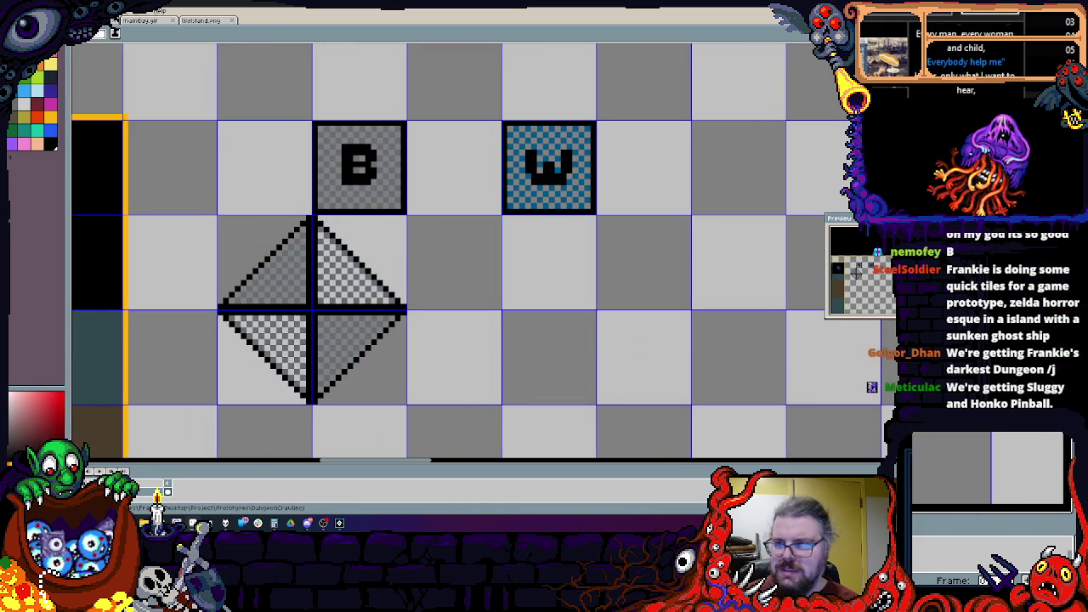
Step: Copy the grey 2x2 diamond block one tile right and recolour the copy blue
scroll(459, 107, "up", 1)
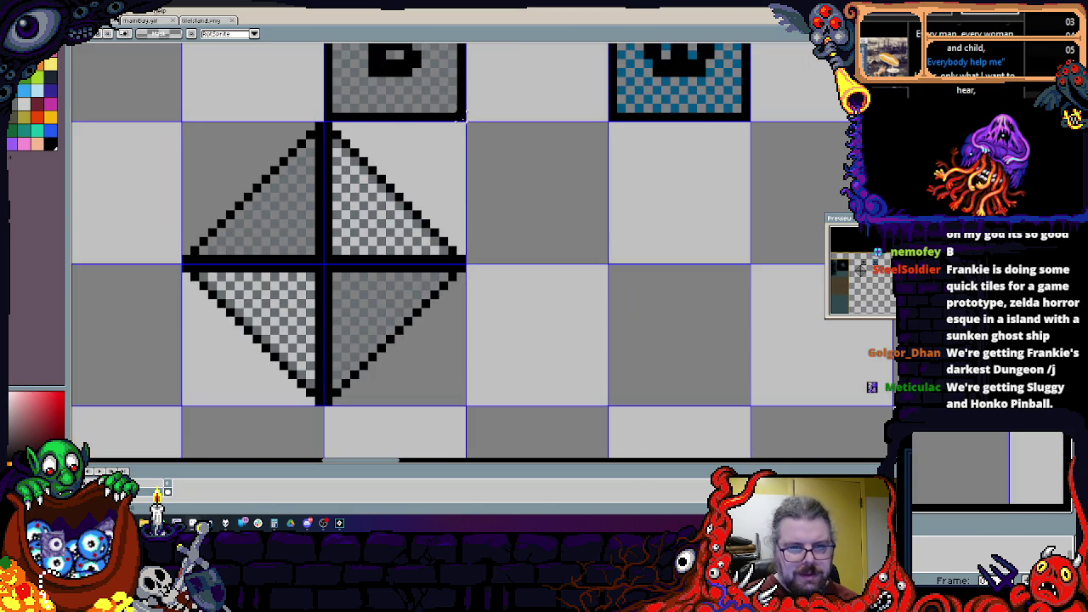
left_click_drag(456, 124, 186, 403)
scroll(296, 322, "down", 1)
left_click_drag(296, 322, 475, 301)
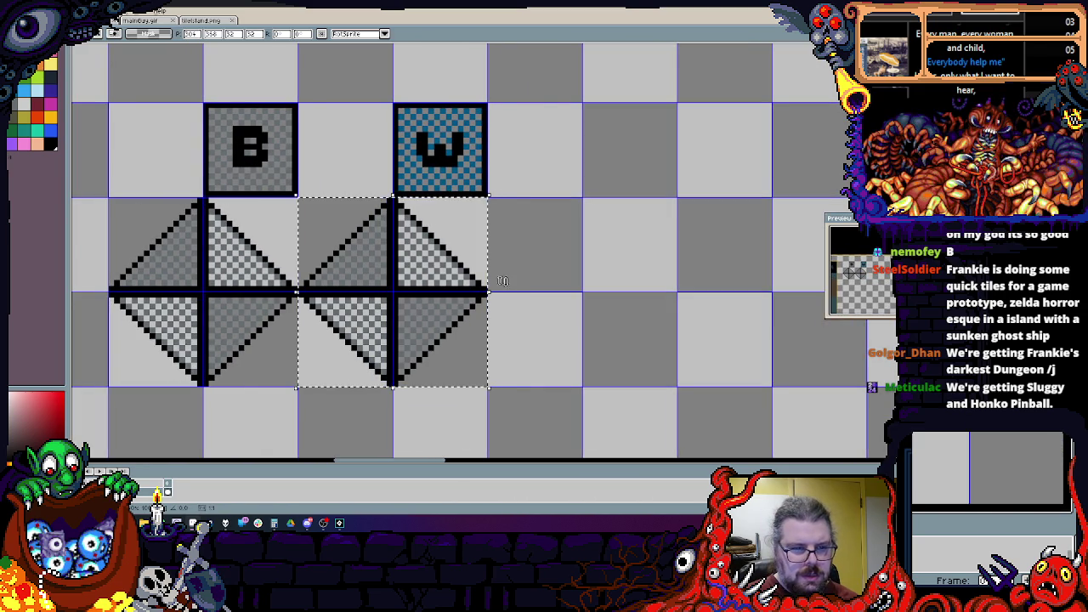
scroll(394, 170, "up", 1)
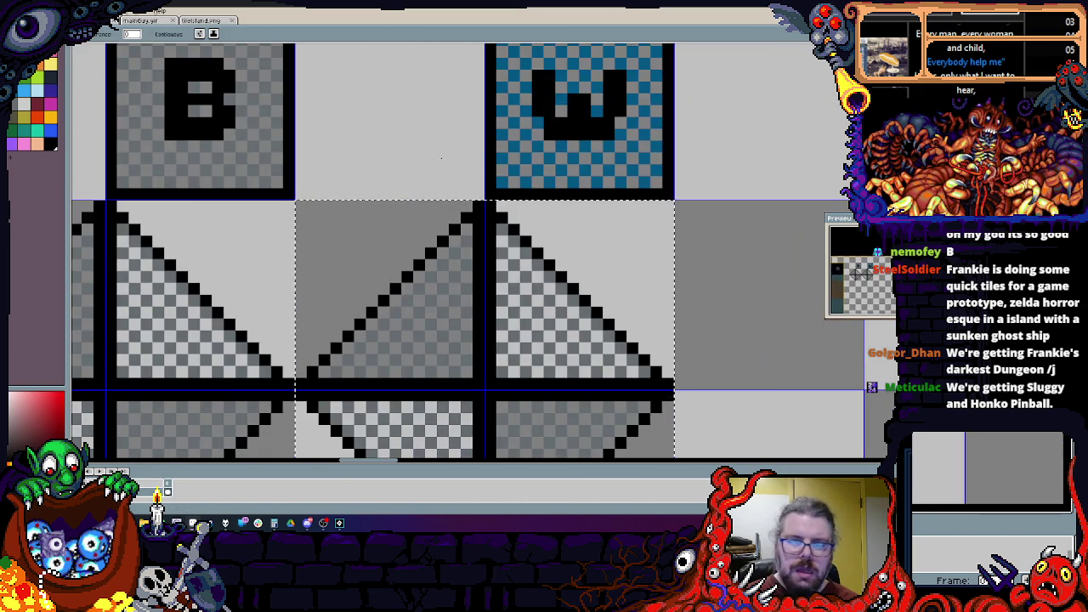
key("ctrl+r")
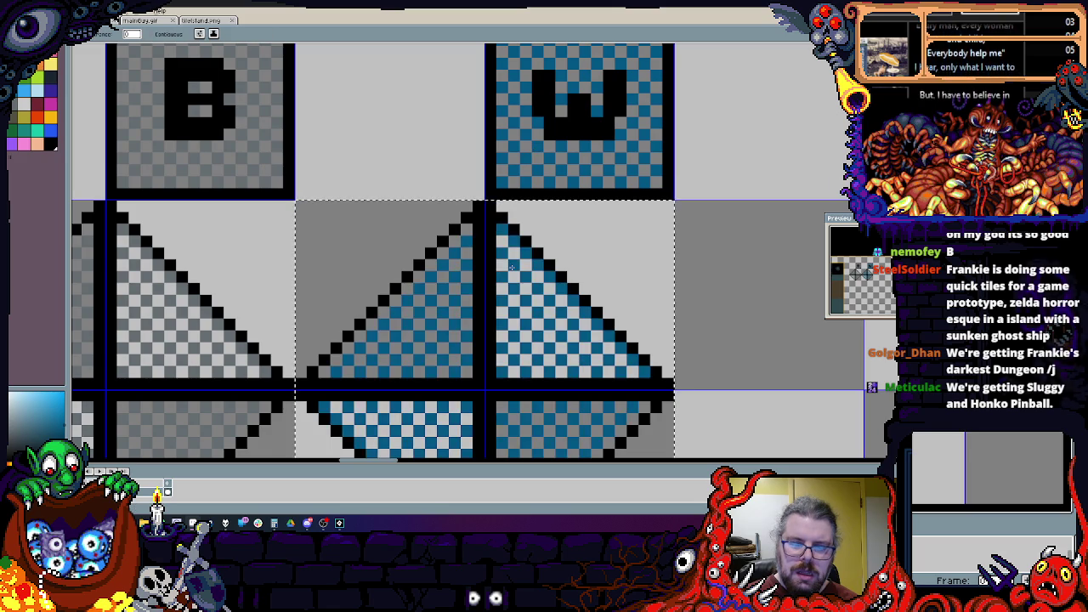
scroll(494, 311, "down", 2)
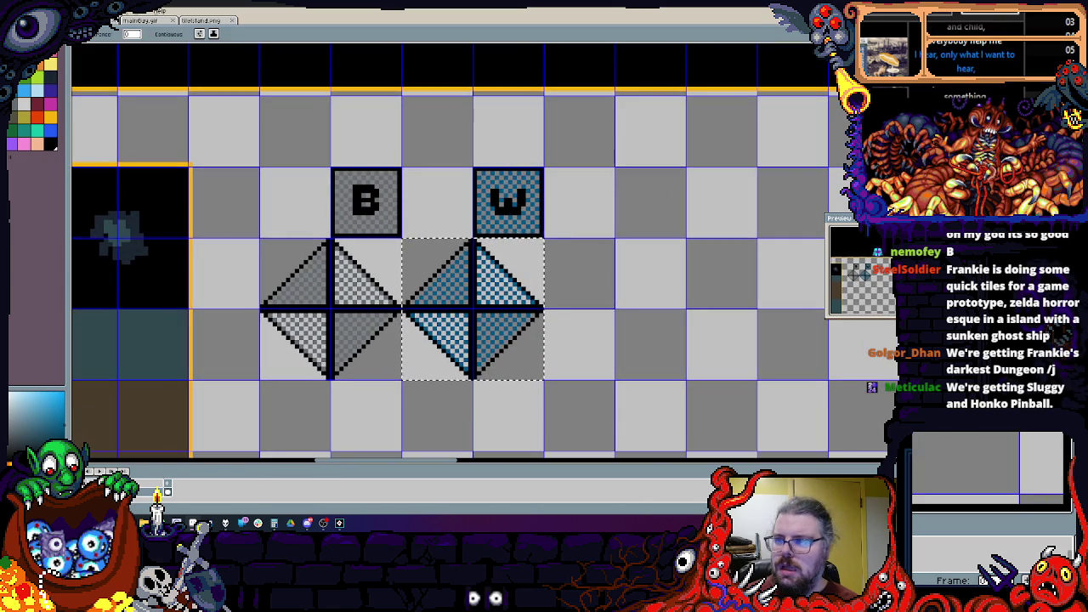
Step: Marquee-select the W tile together with the new blue diamond
key("m")
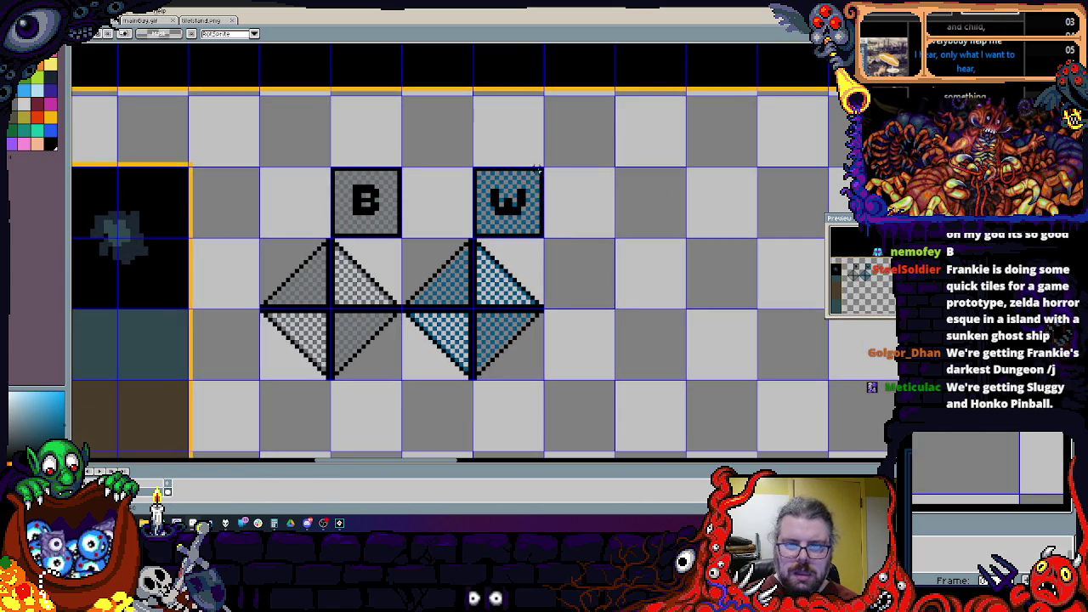
mouse_move(543, 168)
left_mouse_down()
mouse_move(412, 385)
mouse_move(408, 378)
left_mouse_up()
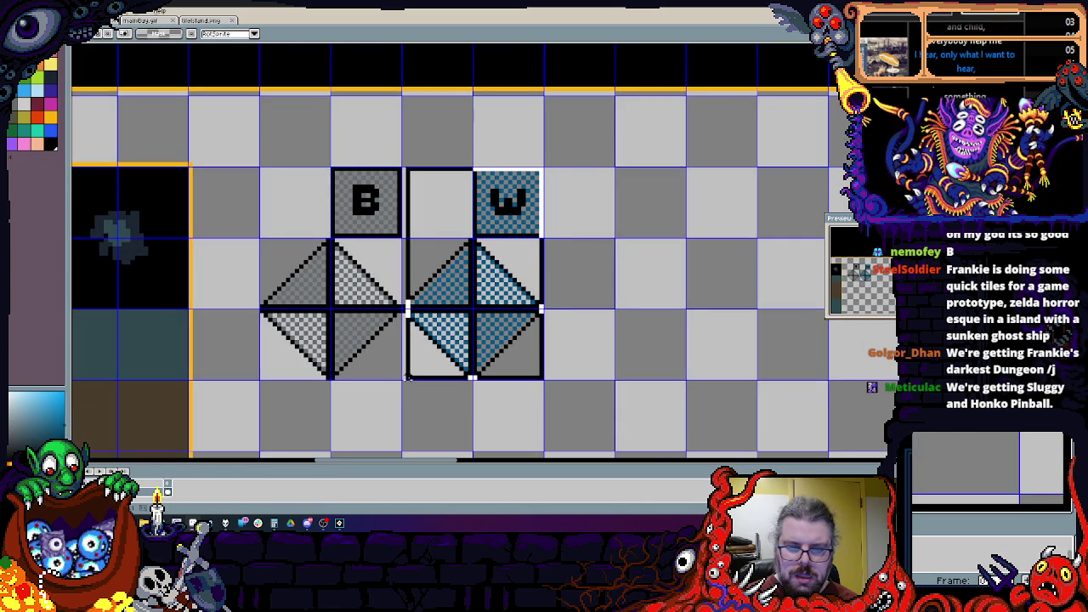
scroll(357, 296, "up", 2)
scroll(374, 293, "down", 2)
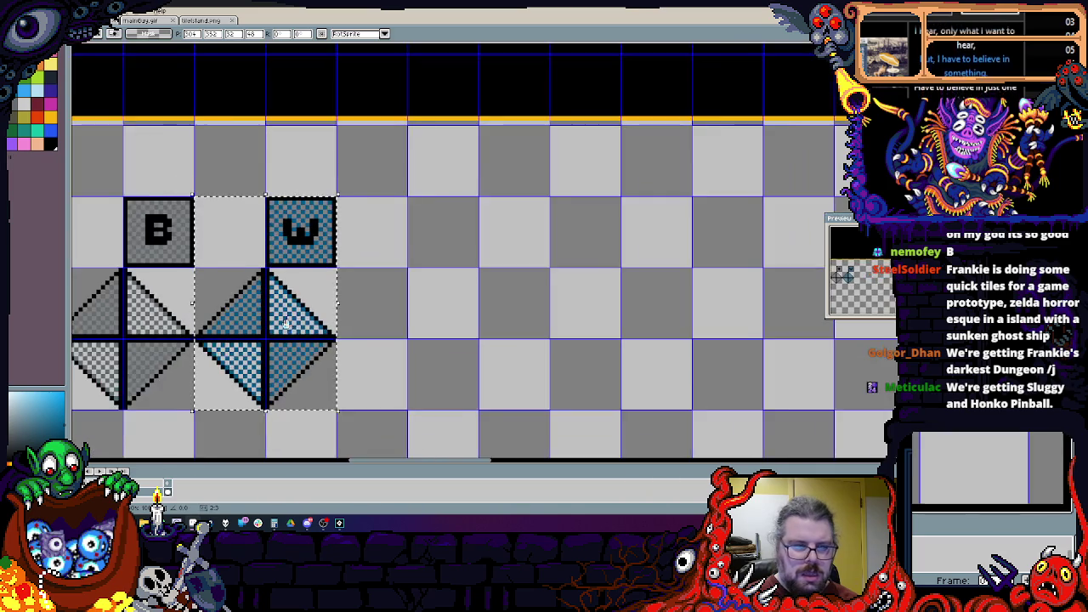
Step: Duplicate the W tile and blue diamond to the right, align to the grid, and select the copy
mouse_move(347, 300)
left_mouse_down()
mouse_move(515, 306)
mouse_move(490, 313)
left_mouse_up()
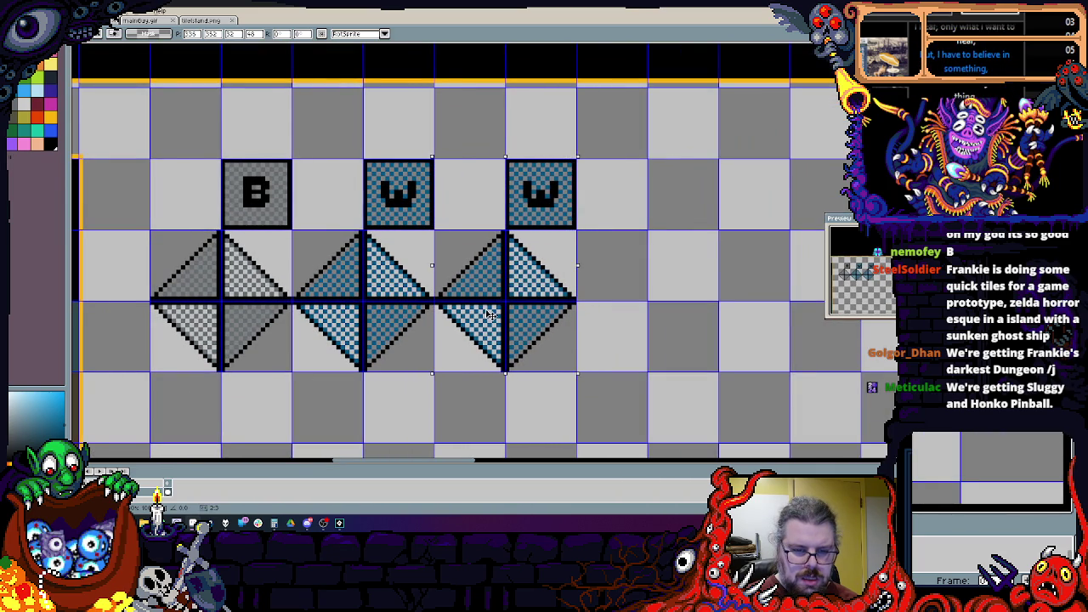
left_click_drag(421, 252, 480, 265)
scroll(511, 260, "up", 1)
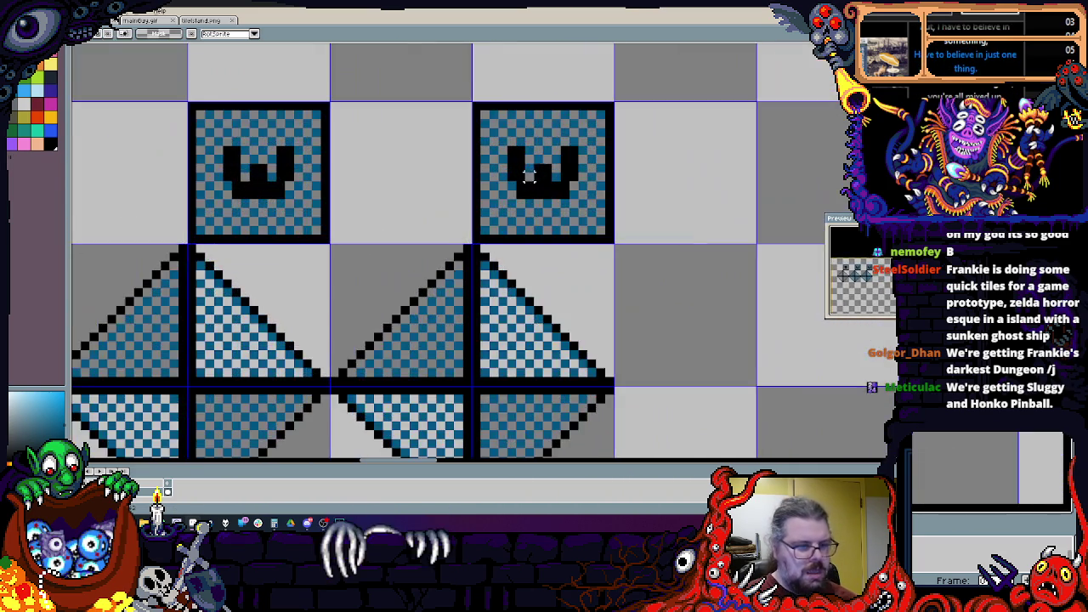
scroll(517, 261, "up", 1)
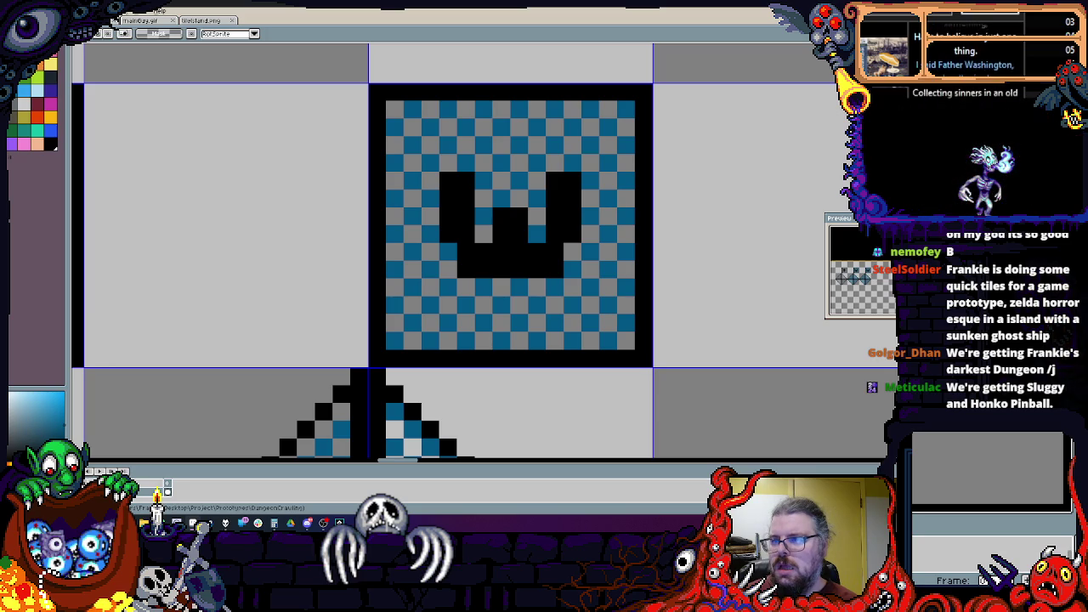
scroll(666, 230, "down", 1)
scroll(666, 231, "down", 1)
scroll(552, 208, "up", 2)
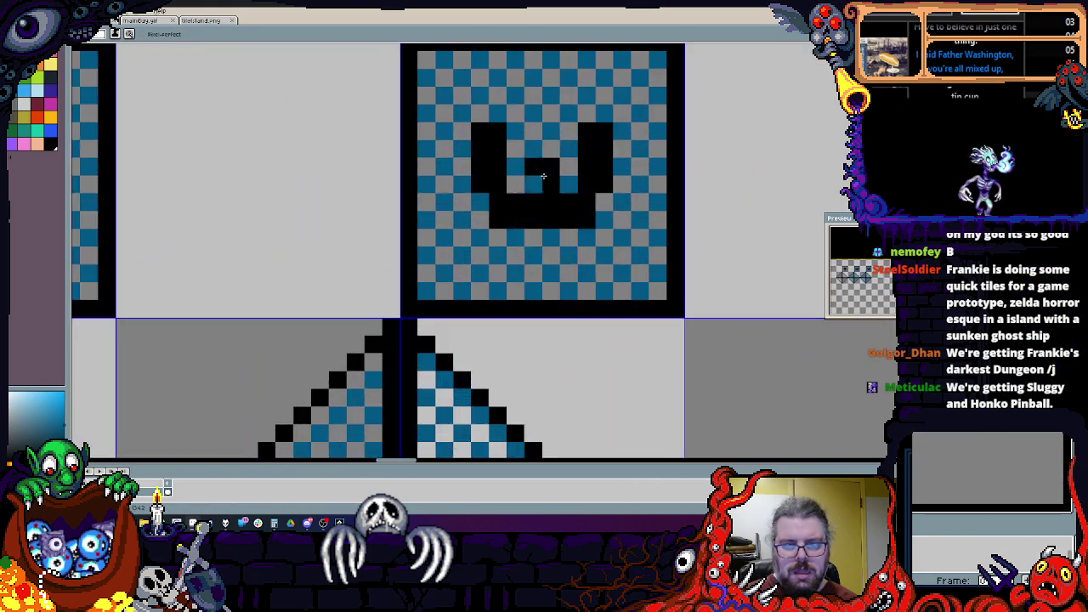
scroll(519, 215, "up", 1)
scroll(519, 216, "down", 2)
left_click_drag(518, 215, 542, 167)
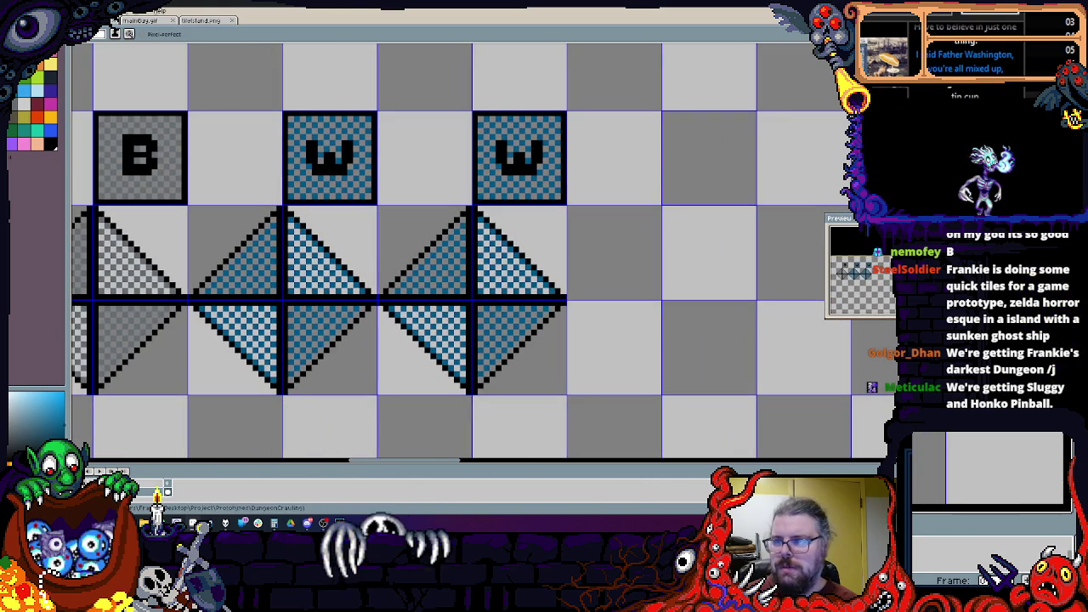
mouse_move(685, 94)
left_mouse_down()
mouse_move(428, 377)
mouse_move(384, 396)
mouse_move(375, 414)
left_mouse_up()
Step: Fill the selected copy's blue pixels with red
key("v")
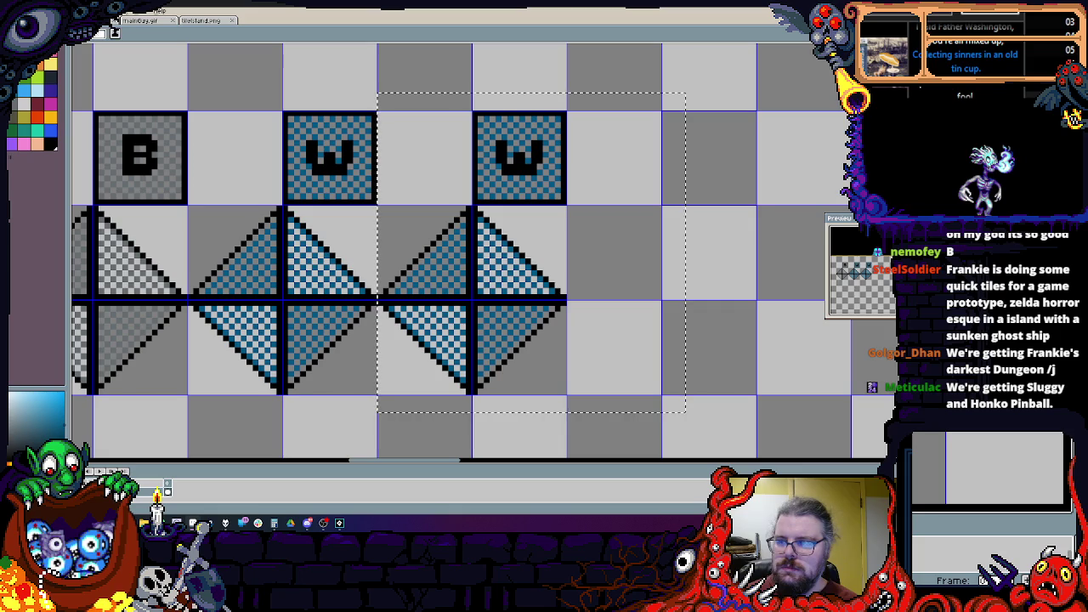
left_click(37, 70)
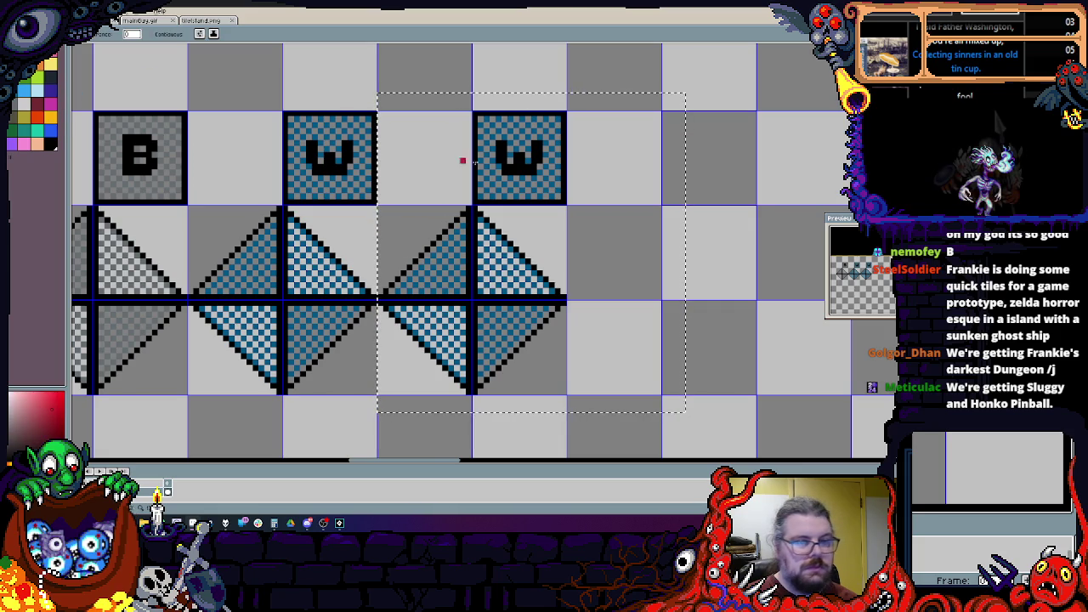
left_click(487, 167)
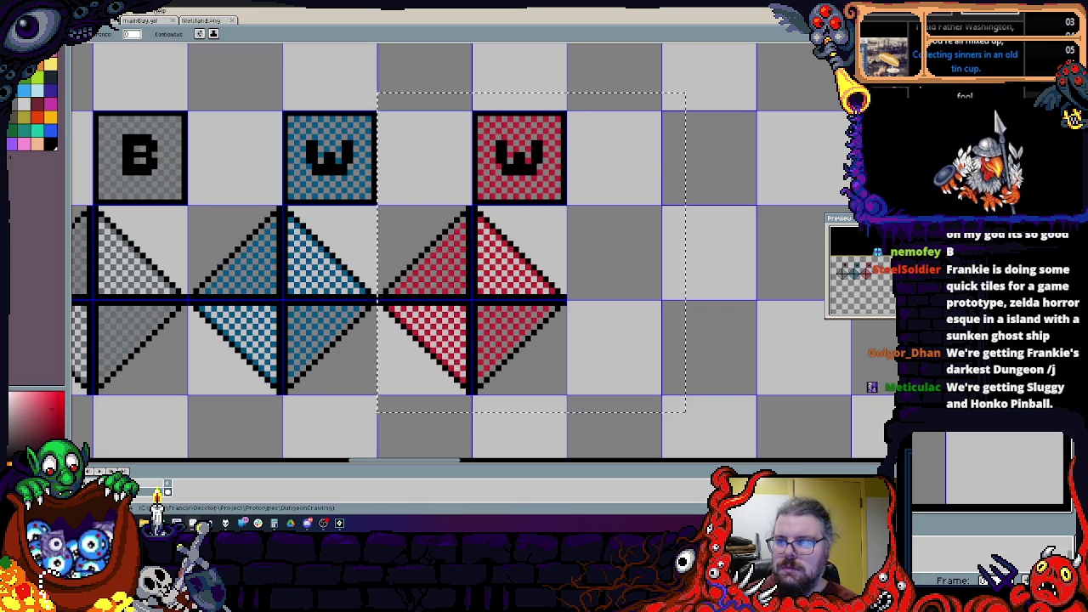
key("m")
Step: Erase the black W letter from the red copy's tile
scroll(537, 129, "up", 2)
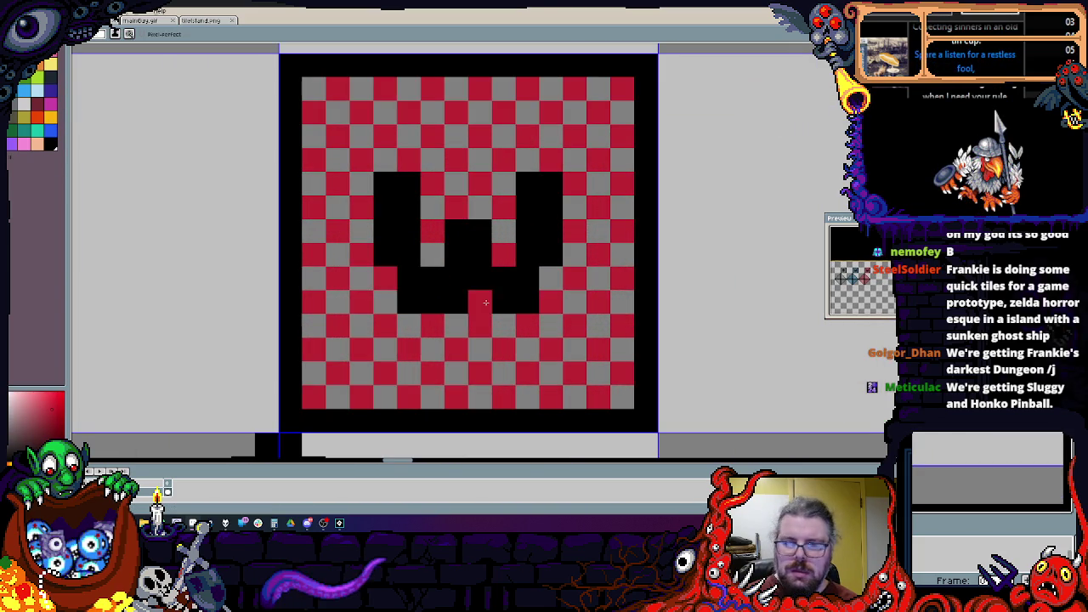
scroll(498, 291, "up", 2)
scroll(573, 136, "down", 1)
mouse_move(573, 151)
left_mouse_down()
mouse_move(586, 215)
mouse_move(497, 303)
left_mouse_up()
mouse_move(515, 215)
left_mouse_down()
mouse_move(425, 306)
mouse_move(372, 196)
mouse_move(409, 213)
mouse_move(408, 144)
left_mouse_up()
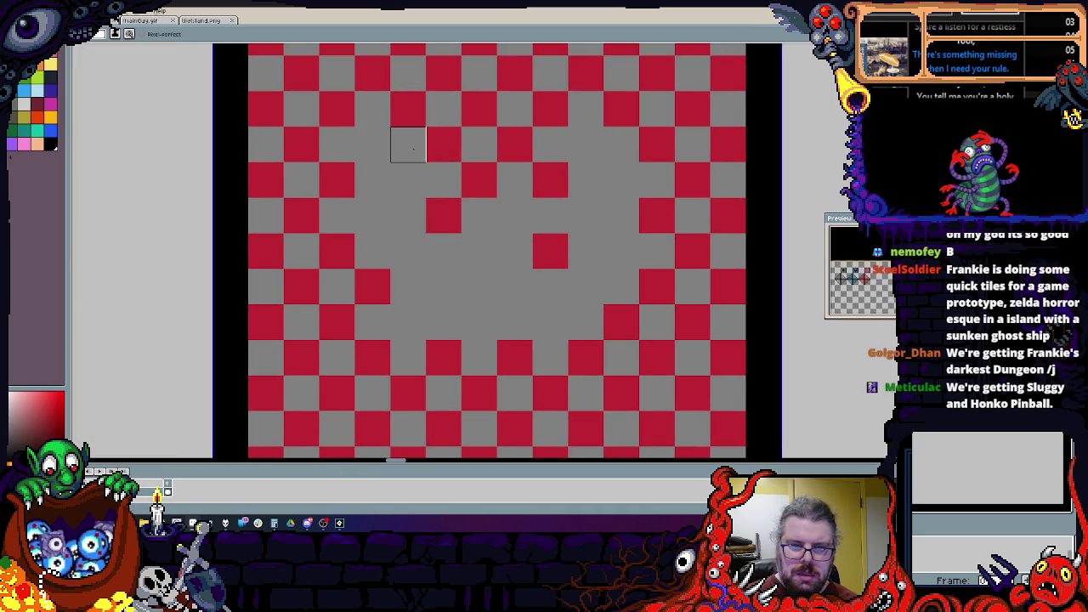
left_click(405, 171)
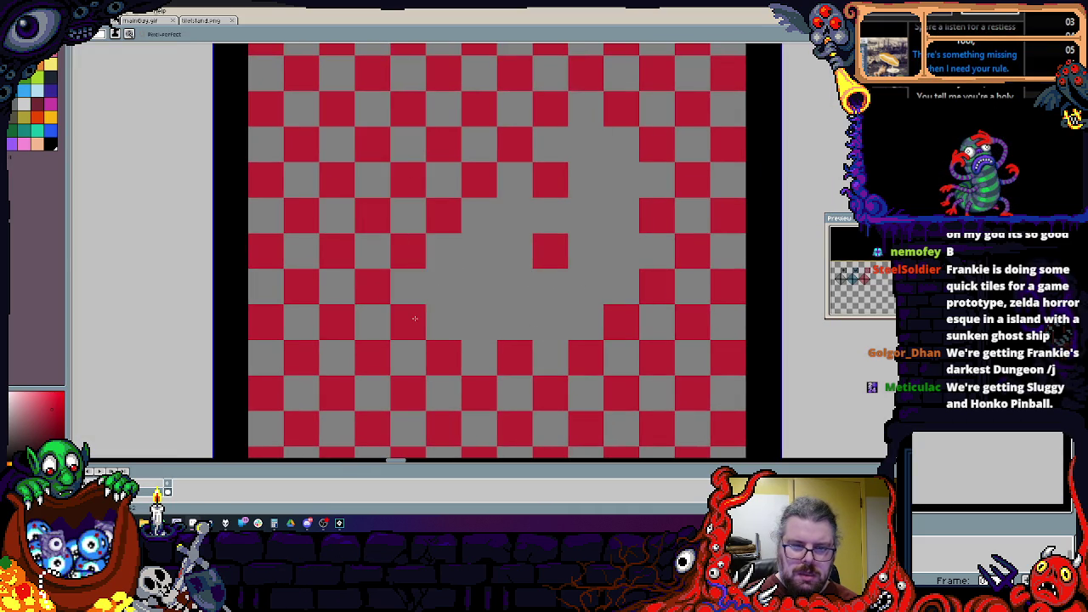
Step: Repaint six squares to restore the red checker pattern on the tile
left_click(444, 288)
left_click(444, 323)
left_click(479, 250)
left_click(515, 286)
left_click(515, 216)
left_click(545, 323)
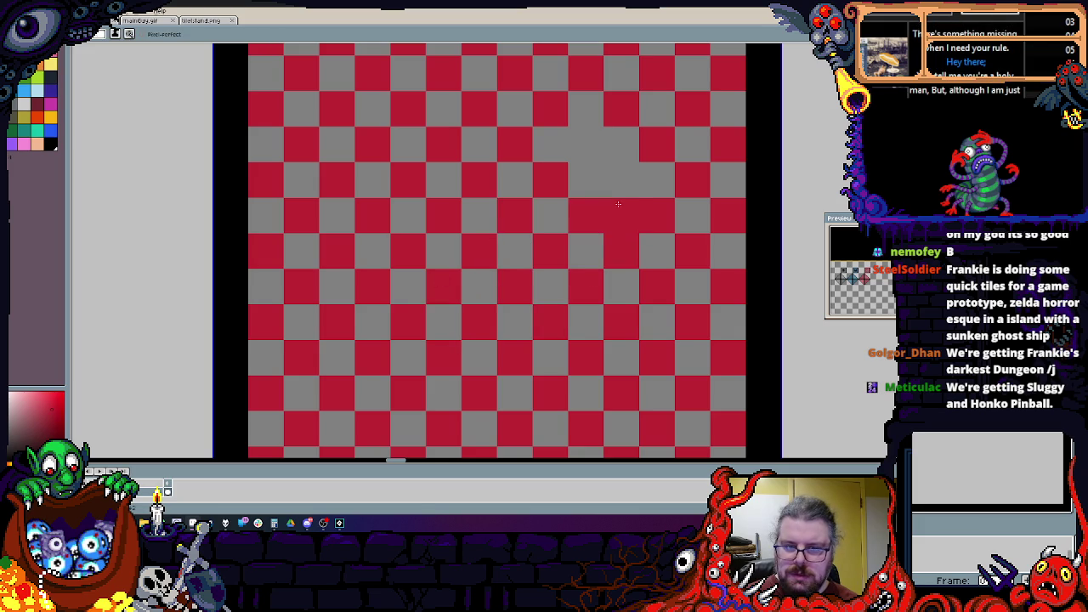
scroll(612, 213, "down", 3)
scroll(615, 311, "up", 1)
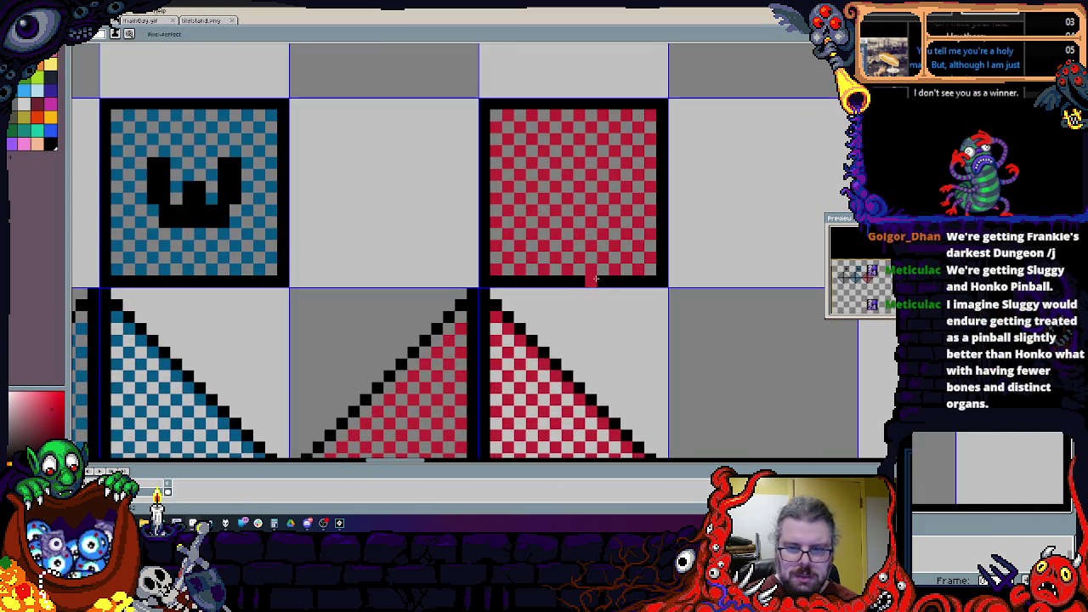
scroll(518, 257, "up", 2)
Step: Draw the D's upright stroke and bottom edge in black on the red tile
mouse_move(427, 194)
left_mouse_down()
mouse_move(435, 300)
mouse_move(454, 193)
left_mouse_up()
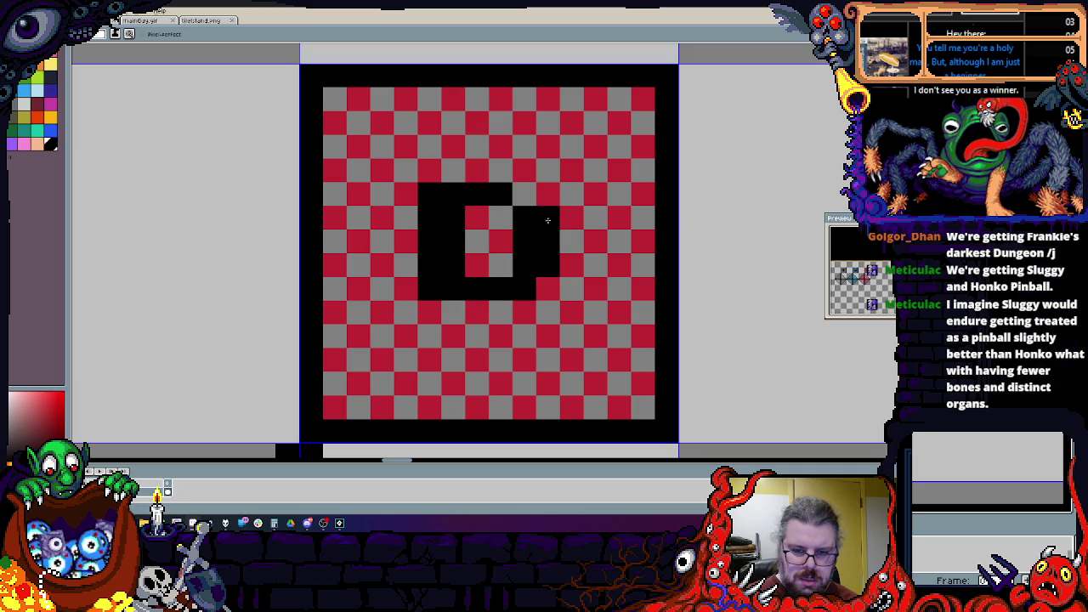
scroll(510, 221, "down", 2)
scroll(510, 221, "up", 2)
left_click_drag(436, 268, 531, 268)
scroll(546, 239, "down", 3)
scroll(551, 212, "up", 2)
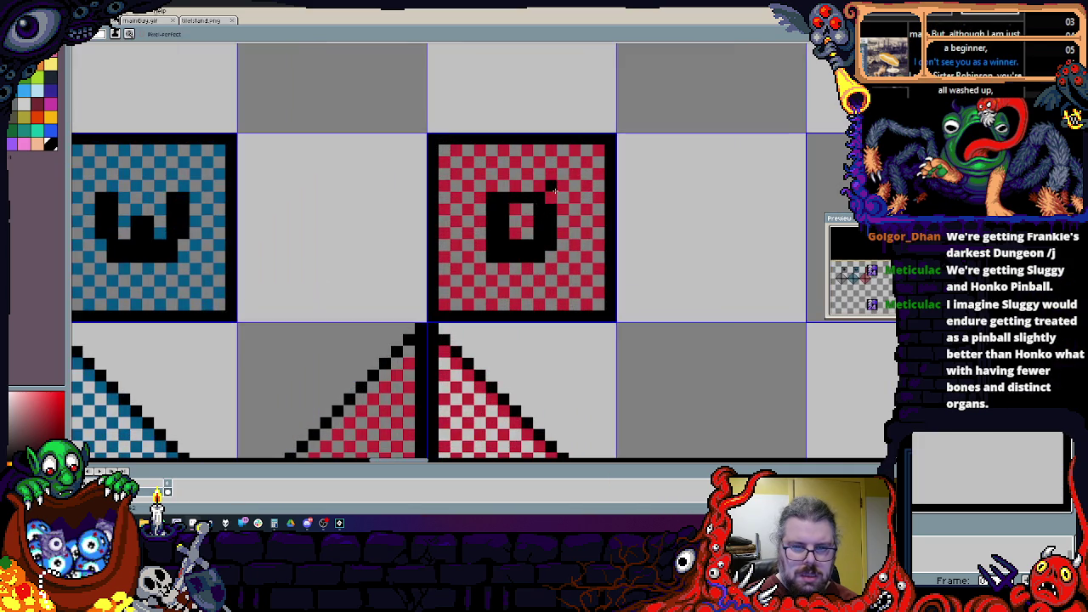
scroll(494, 188, "down", 2)
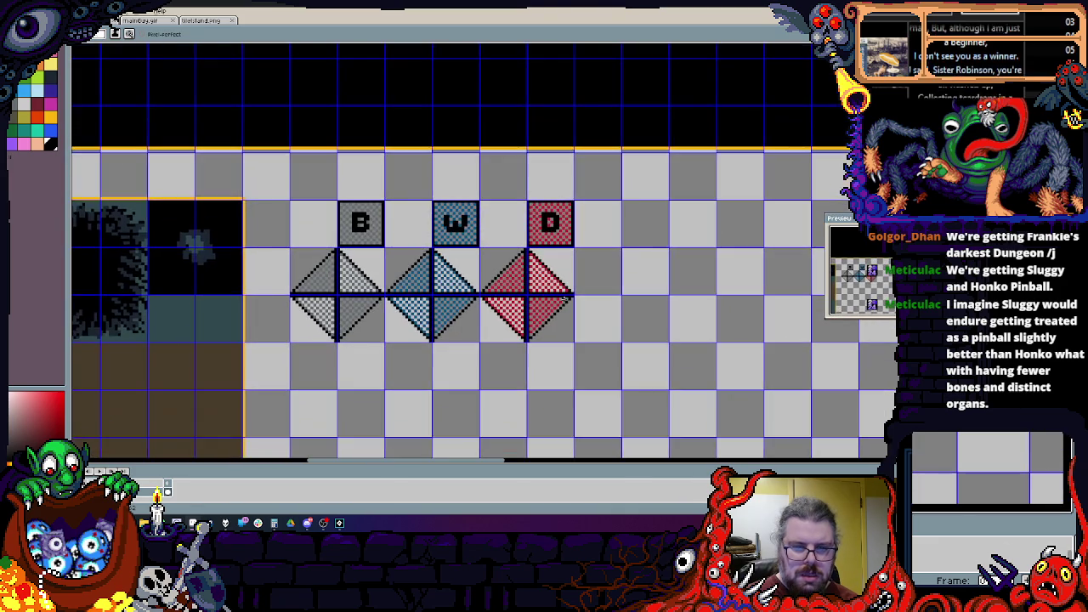
scroll(432, 184, "up", 2)
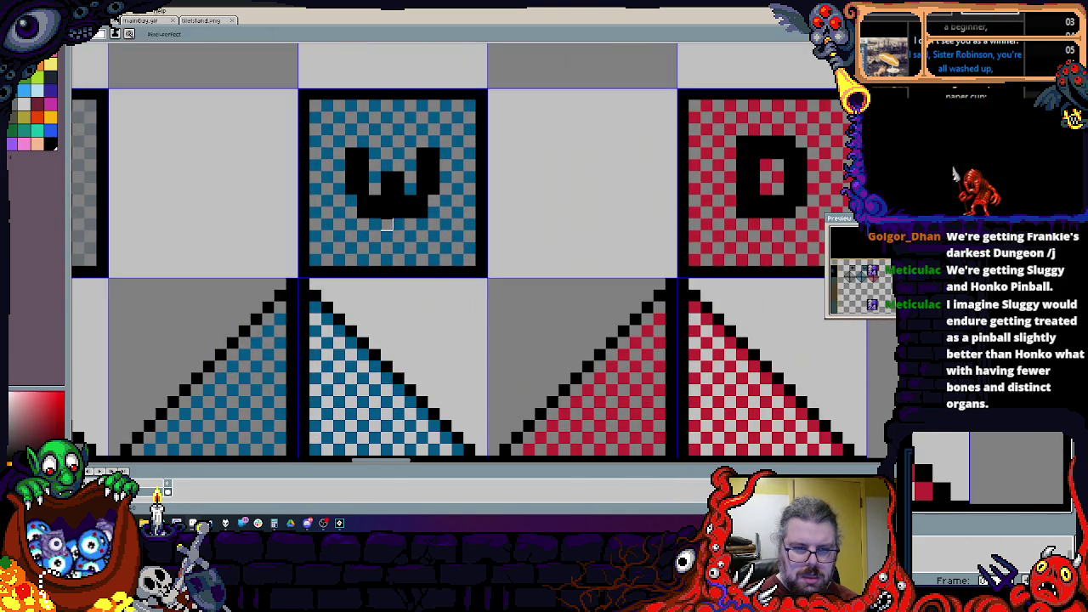
scroll(398, 213, "down", 2)
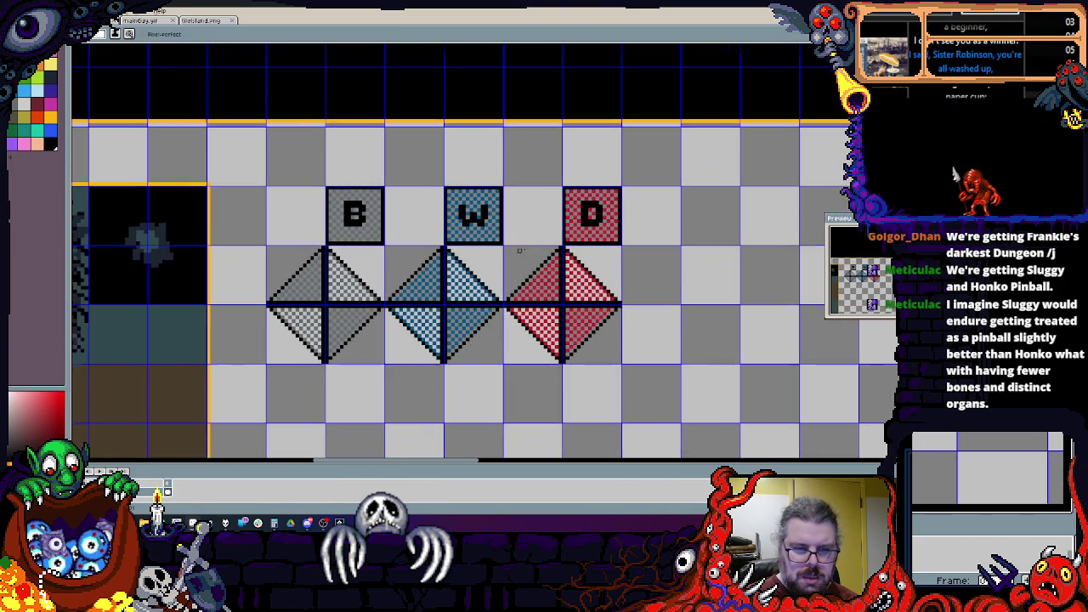
scroll(544, 221, "down", 2)
scroll(587, 245, "up", 2)
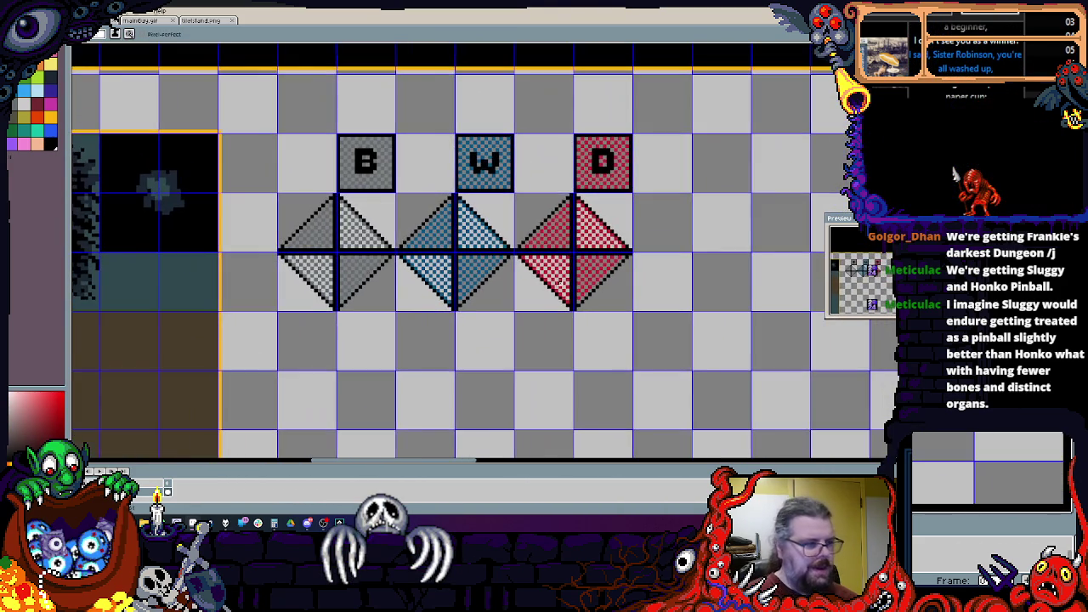
Step: Select the red D tile and its diamond
left_click_drag(575, 235, 632, 216)
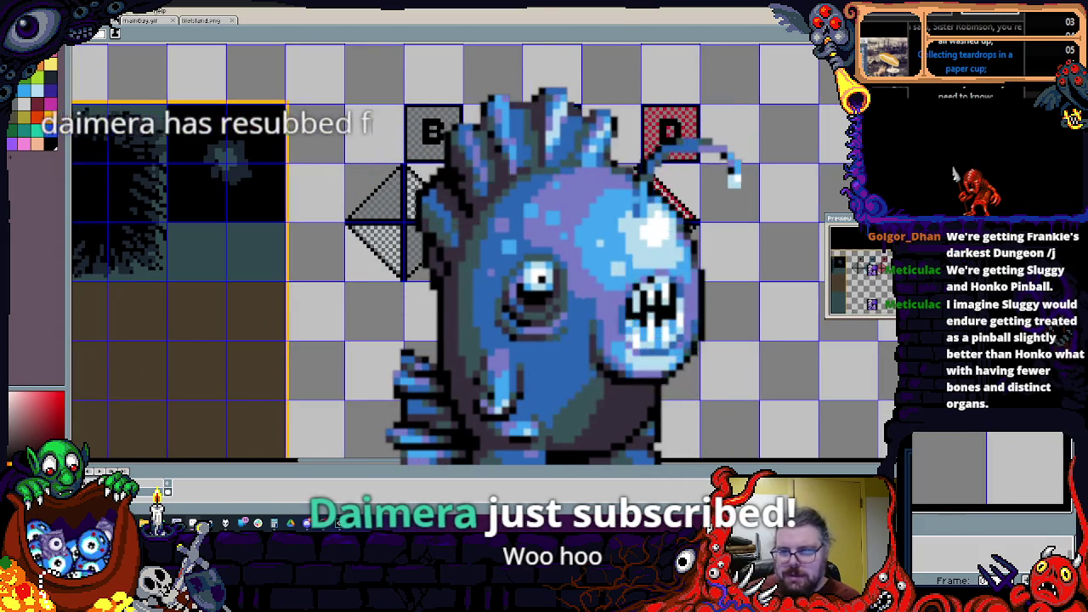
scroll(459, 255, "down", 1)
scroll(529, 255, "up", 1)
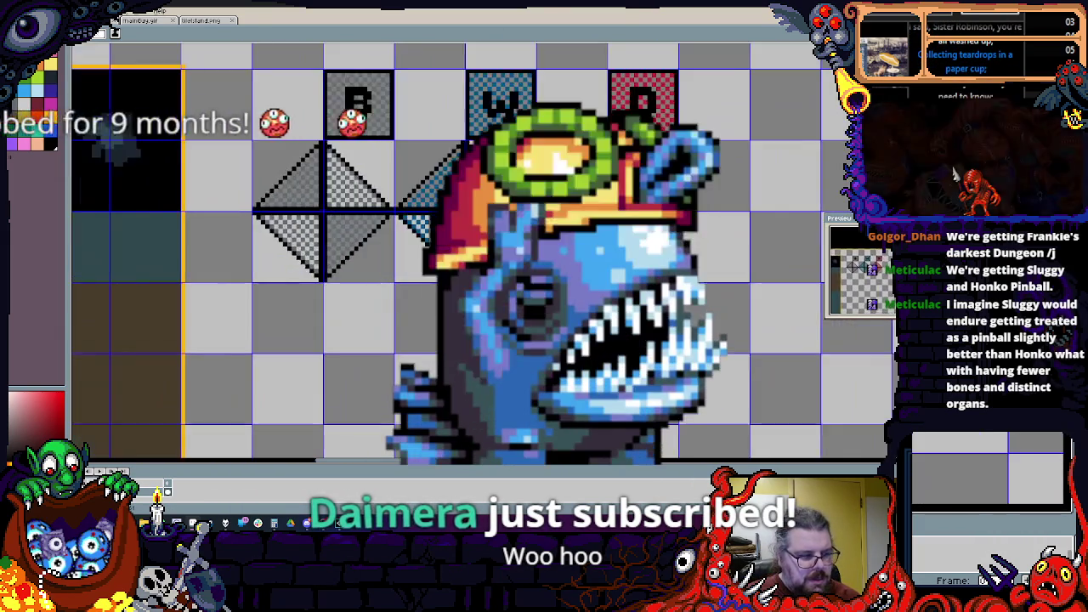
scroll(477, 255, "up", 1)
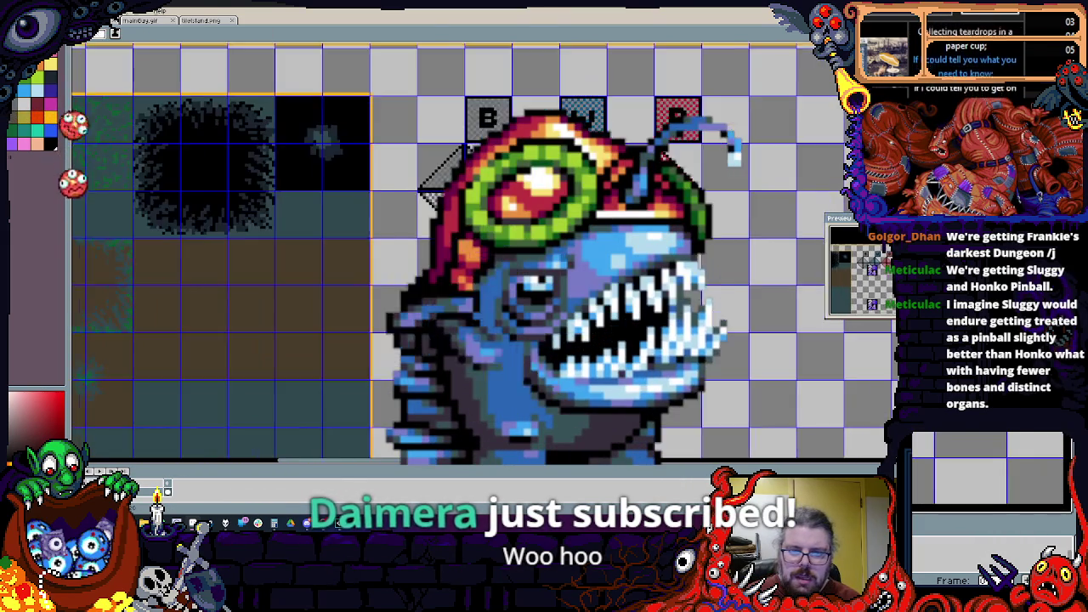
scroll(476, 255, "down", 2)
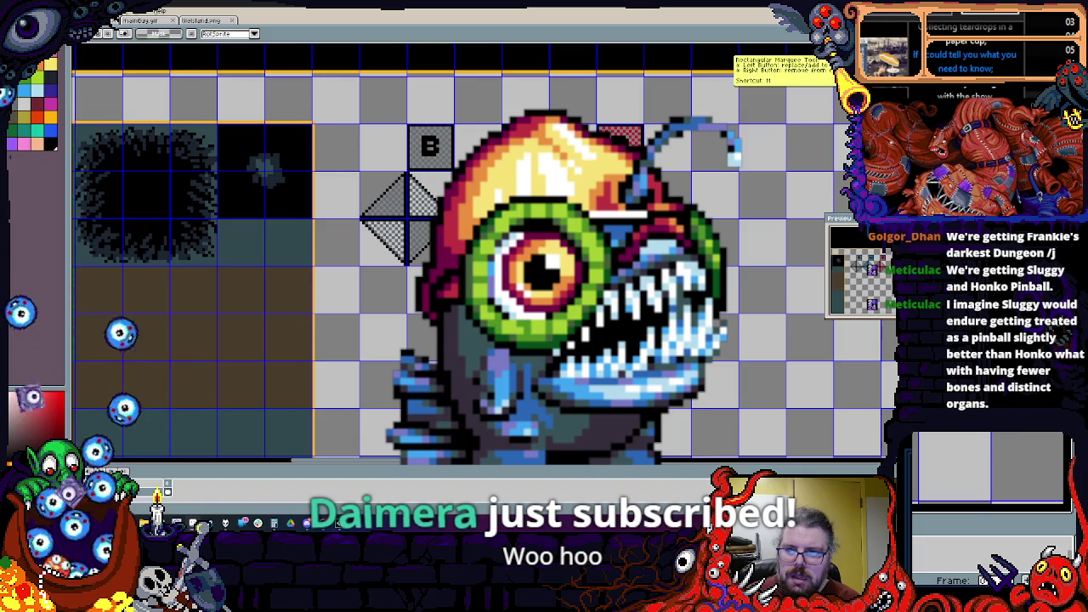
scroll(570, 149, "up", 1)
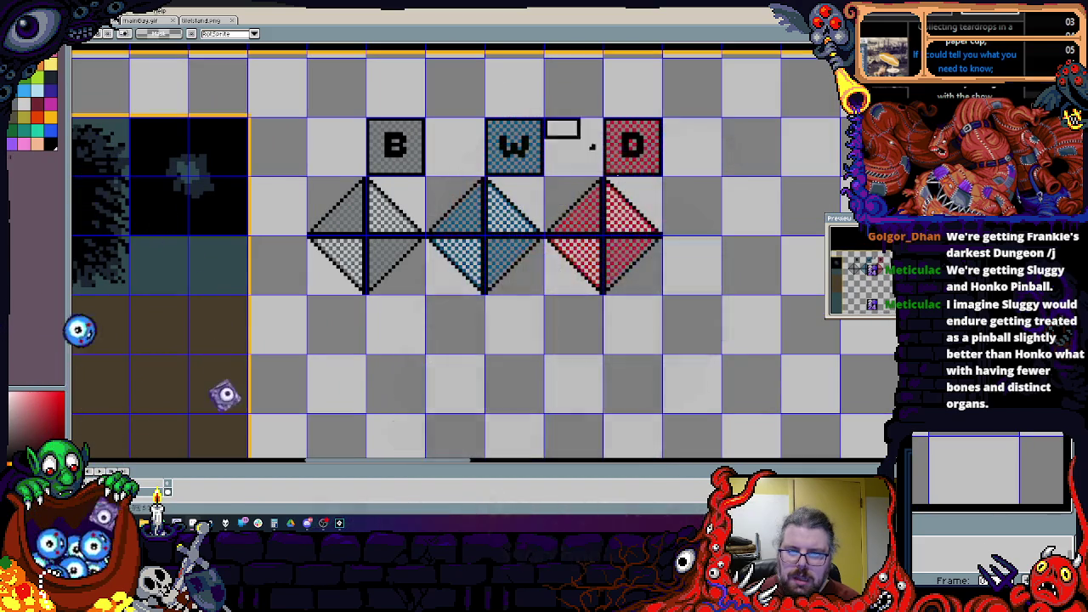
left_click_drag(664, 285, 671, 296)
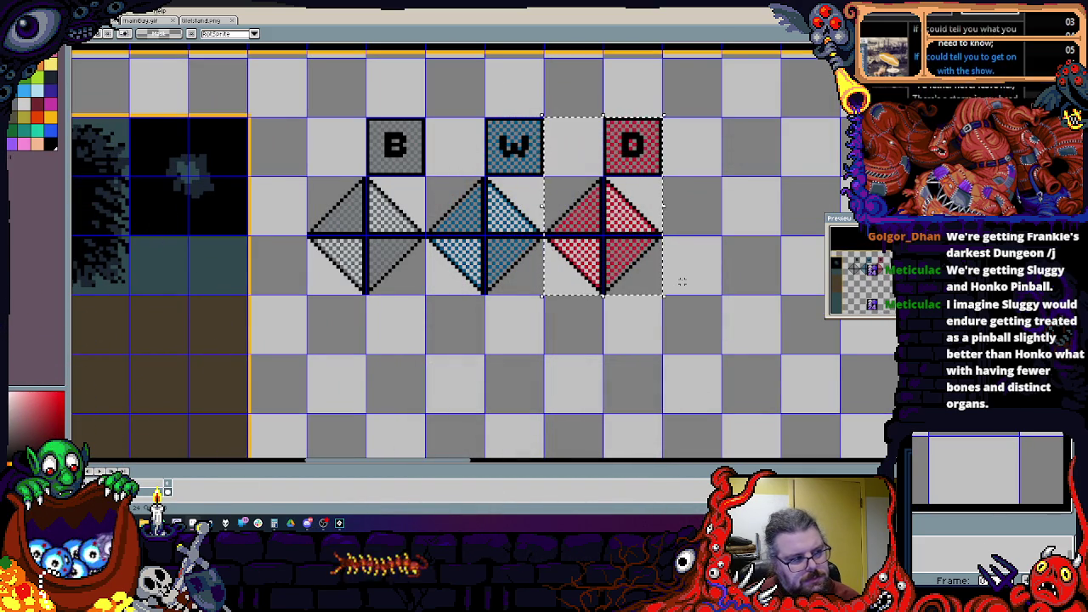
Step: Select the W and D tiles with their diamonds and move them down and left
scroll(682, 282, "left", 2)
scroll(682, 283, "down", 1)
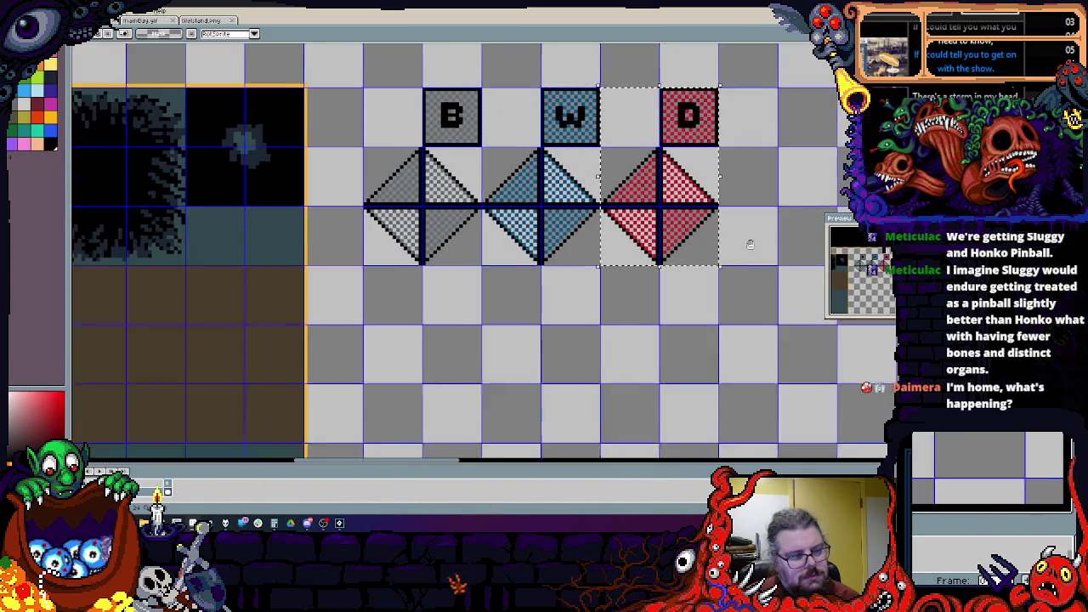
scroll(634, 300, "down", 5)
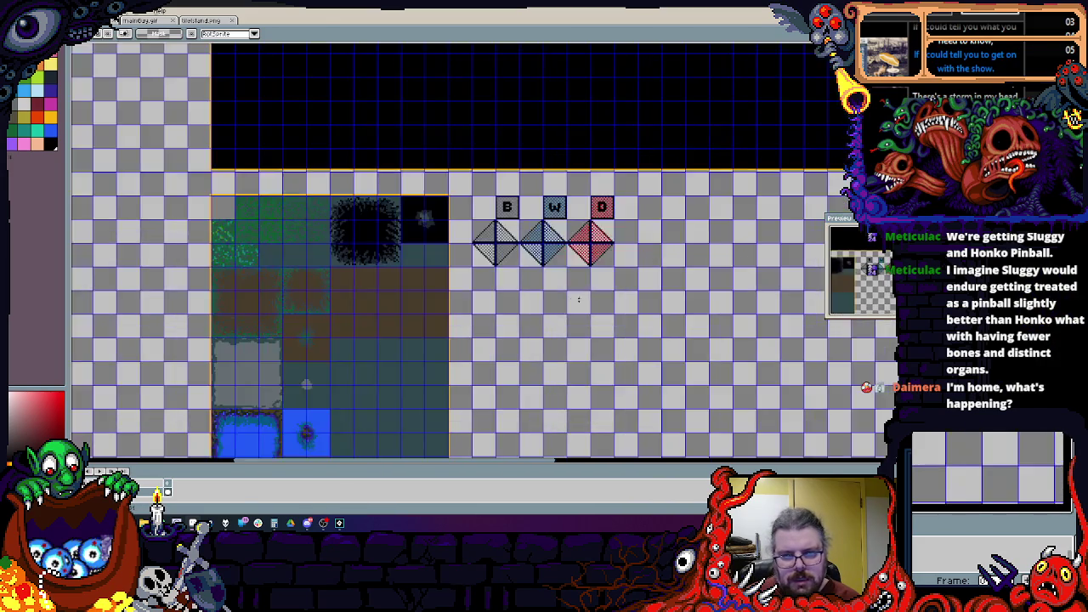
scroll(334, 358, "left", 3)
scroll(576, 281, "up", 4)
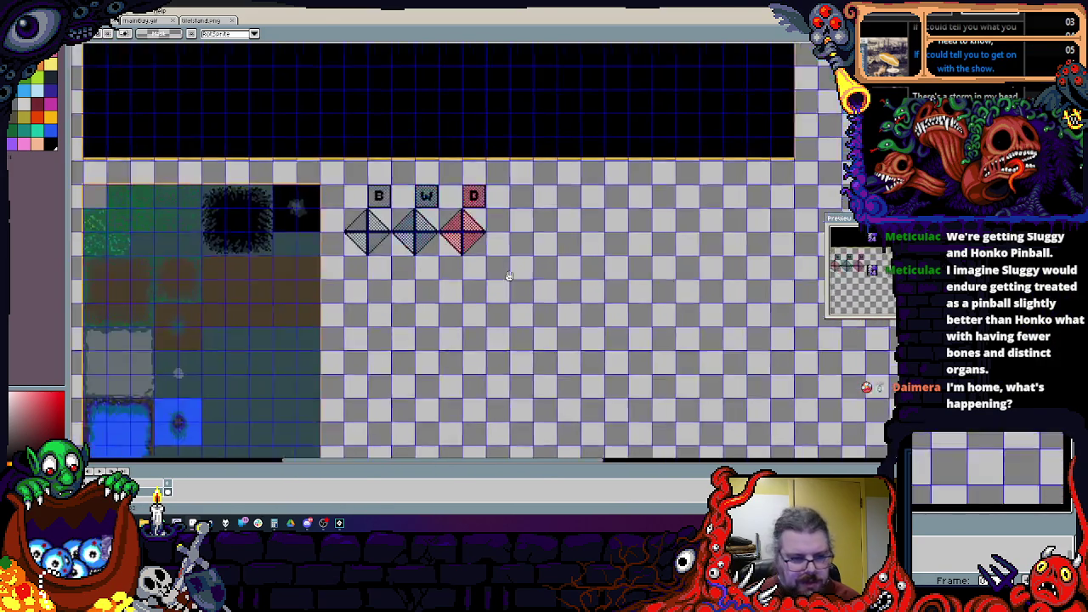
scroll(576, 281, "up", 1)
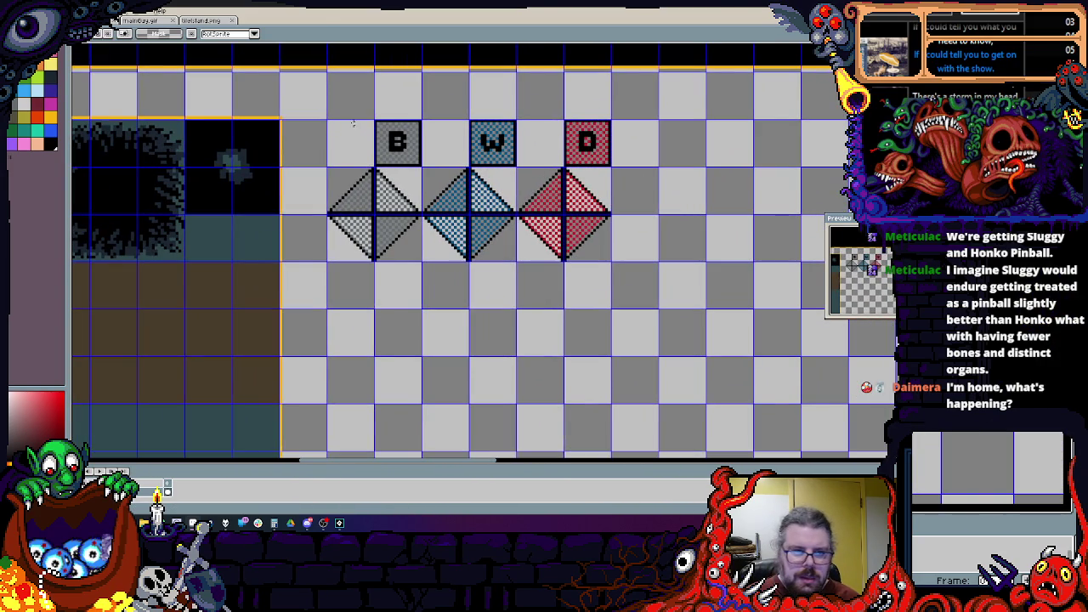
mouse_move(425, 120)
left_mouse_down()
mouse_move(625, 211)
mouse_move(626, 266)
left_mouse_up()
mouse_move(581, 232)
left_mouse_down()
mouse_move(497, 397)
mouse_move(492, 376)
mouse_move(548, 222)
left_mouse_up()
Step: Select the D tile and red diamond and nudge them down one tile
mouse_move(657, 289)
left_mouse_down()
mouse_move(483, 57)
mouse_move(482, 110)
mouse_move(425, 281)
left_mouse_up()
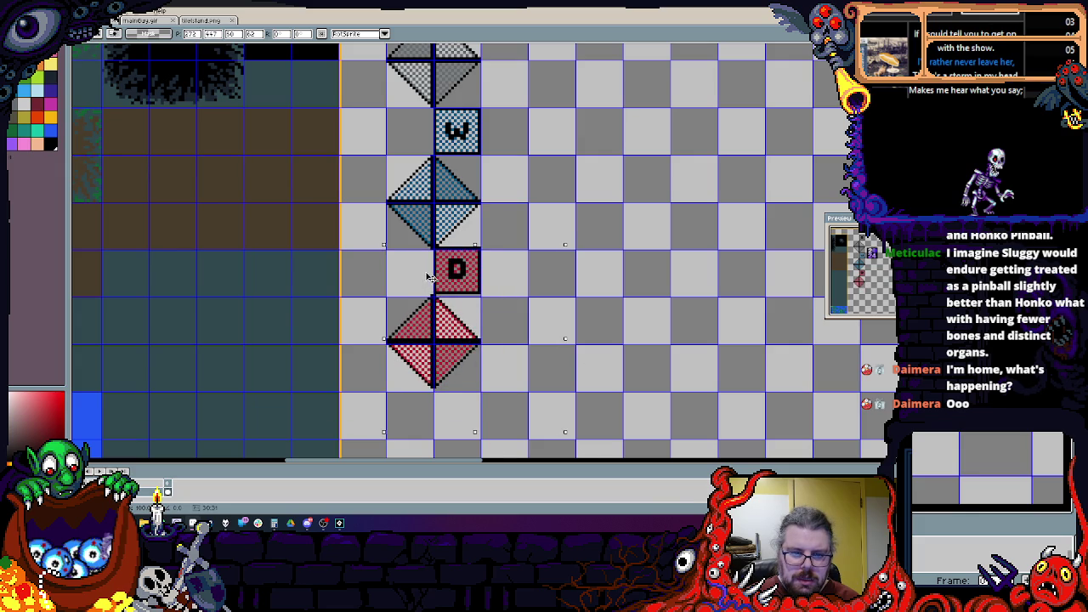
scroll(504, 175, "up", 3)
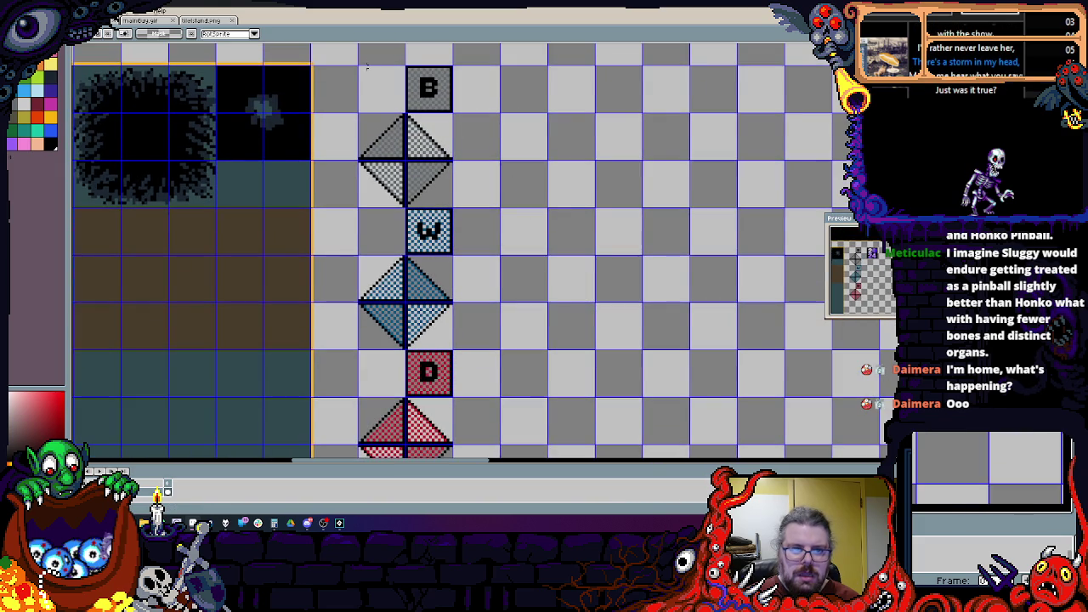
scroll(359, 67, "down", 6)
mouse_move(357, 104)
left_mouse_down()
mouse_move(476, 447)
mouse_move(483, 332)
left_mouse_up()
key("Down")
key("Down")
key("Down")
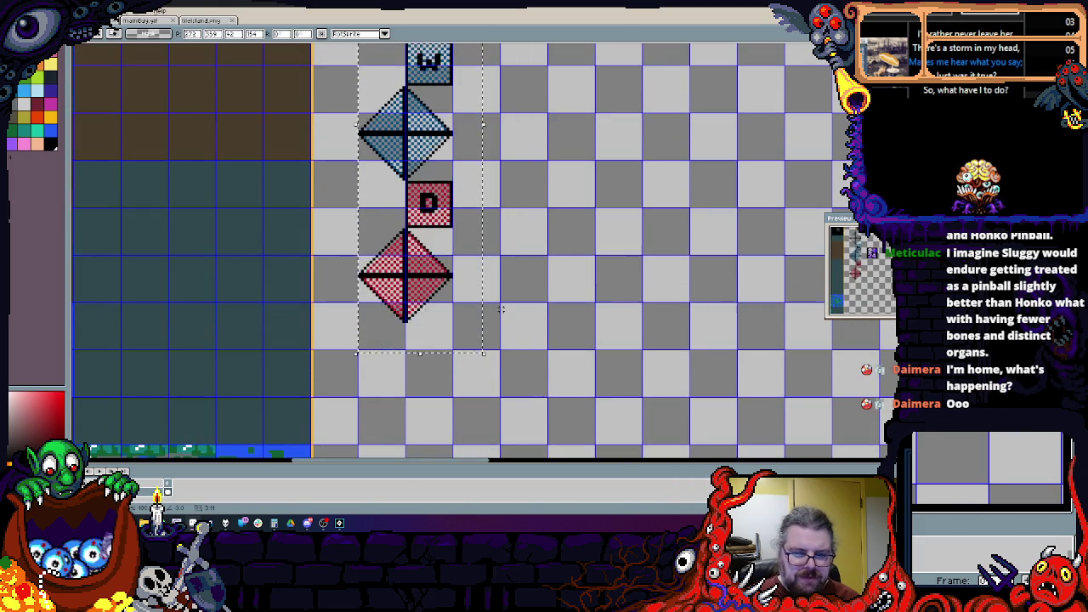
left_click(525, 273)
Step: Move the B tile one tile left and shift the W tile into the column
scroll(524, 273, "up", 3)
scroll(524, 273, "up", 1)
left_click_drag(471, 115, 572, 188)
left_click_drag(492, 174, 431, 174)
mouse_move(468, 304)
left_mouse_down()
mouse_move(572, 357)
mouse_move(571, 370)
left_mouse_up()
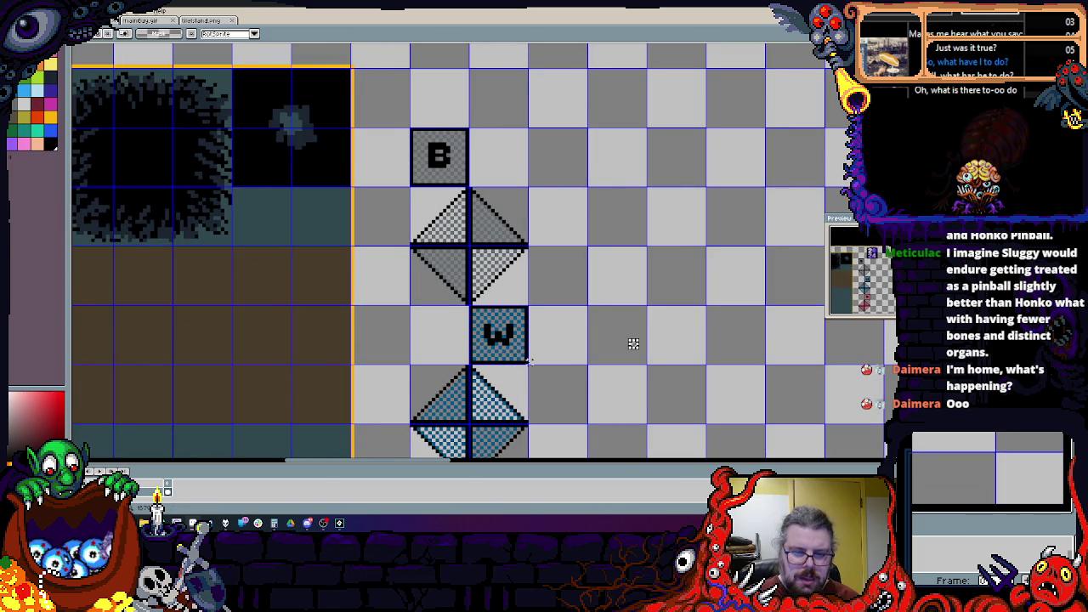
left_click_drag(634, 343, 573, 344)
scroll(530, 389, "down", 3)
left_click(537, 228)
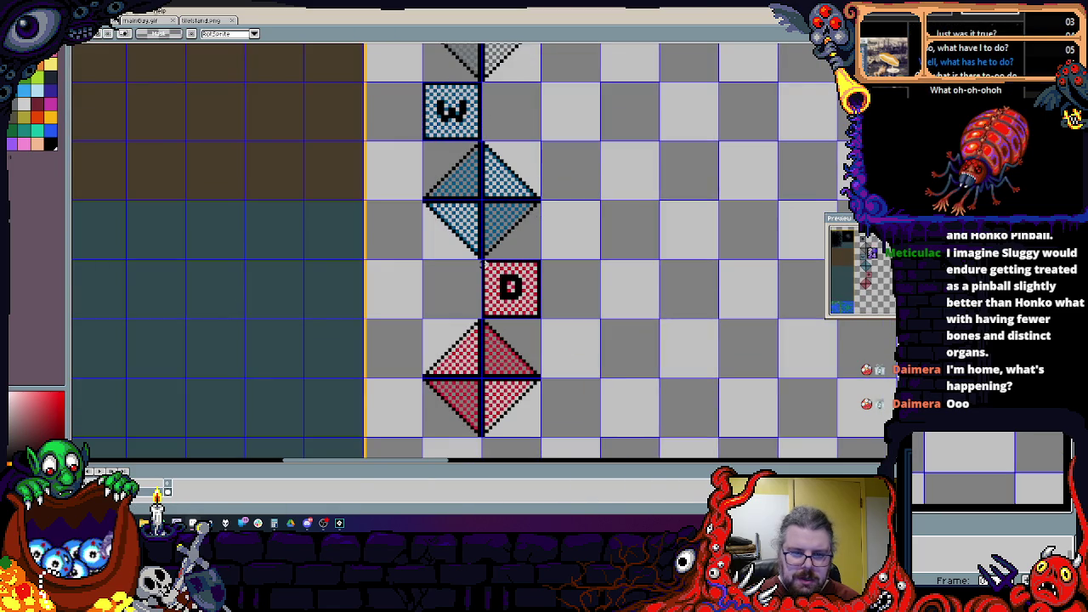
Step: Move the D tile one tile left into the column and select the finished column
left_click_drag(553, 314, 495, 317)
left_click(506, 287)
scroll(476, 212, "down", 2)
scroll(472, 154, "up", 1)
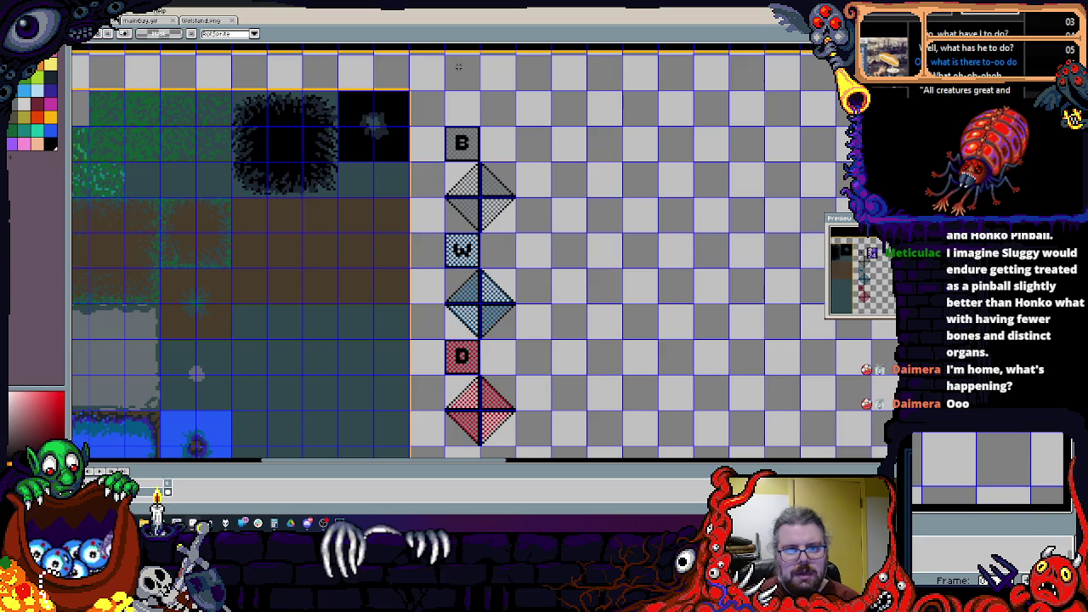
scroll(481, 211, "down", 1)
mouse_move(444, 55)
left_mouse_down()
mouse_move(498, 229)
mouse_move(638, 371)
mouse_move(631, 360)
mouse_move(619, 365)
left_mouse_up()
scroll(567, 264, "down", 1)
scroll(567, 264, "up", 1)
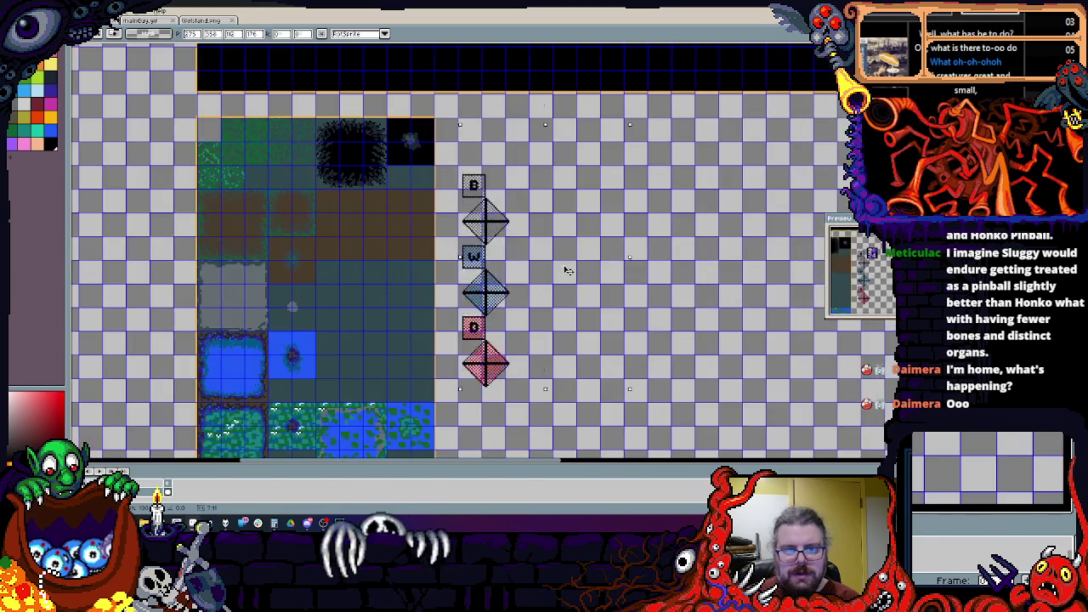
scroll(495, 110, "up", 2)
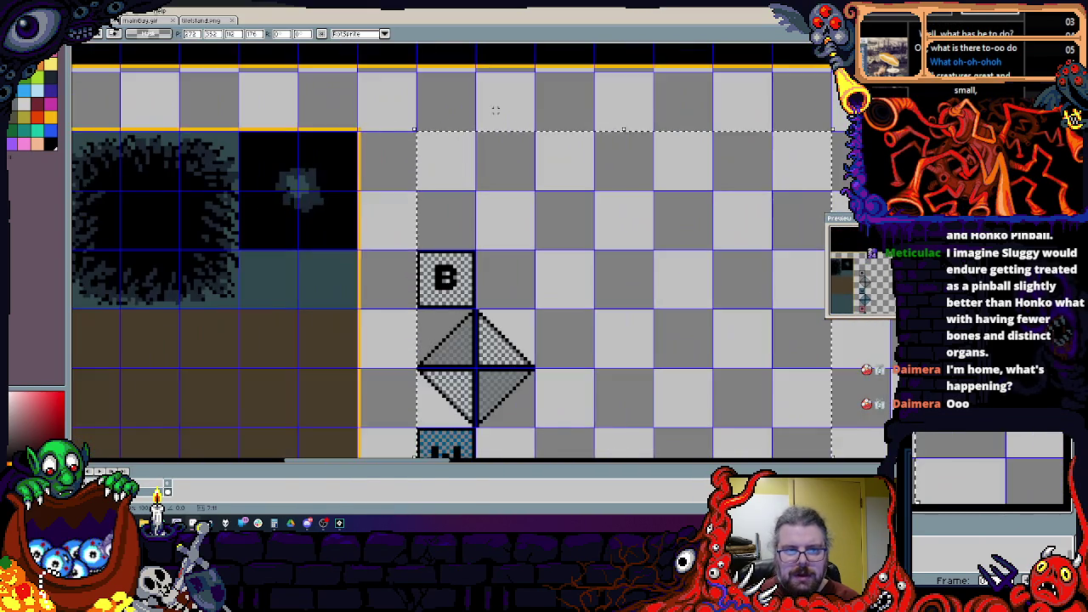
scroll(536, 107, "down", 1)
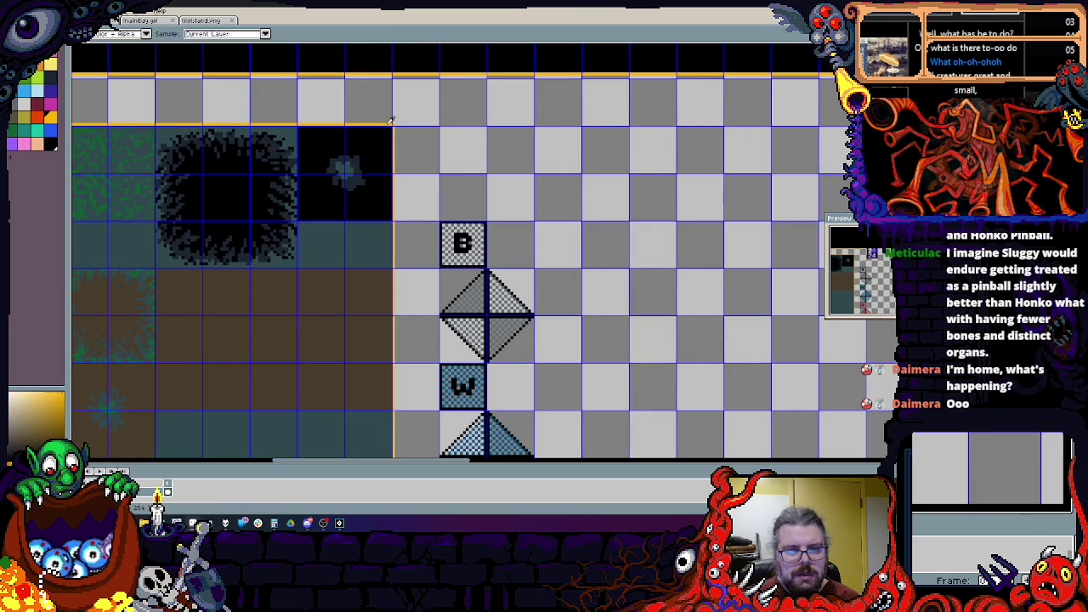
Step: Marquee-select the B, W and D marker column, then start a new sprite with Ctrl+N
scroll(386, 120, "down", 5)
scroll(472, 139, "up", 3)
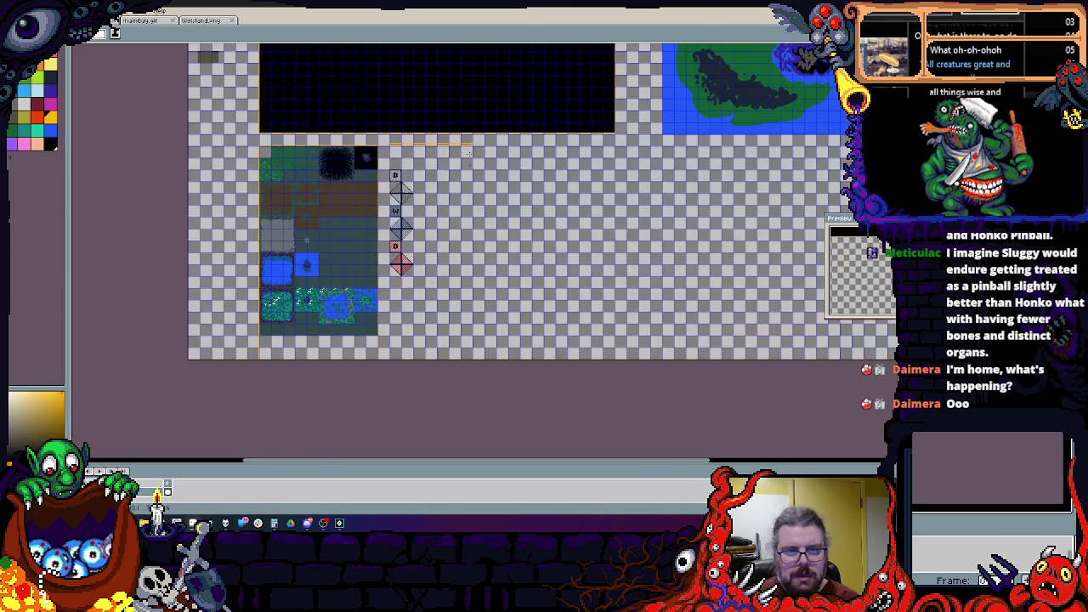
scroll(442, 298, "up", 2)
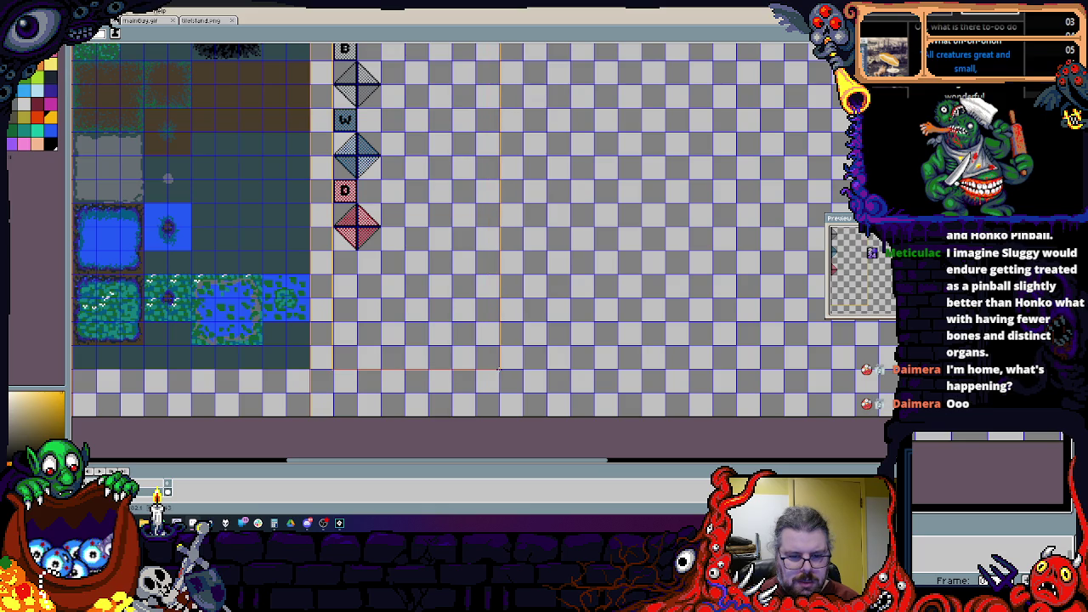
scroll(444, 340, "up", 2)
scroll(446, 339, "down", 4)
scroll(447, 296, "up", 2)
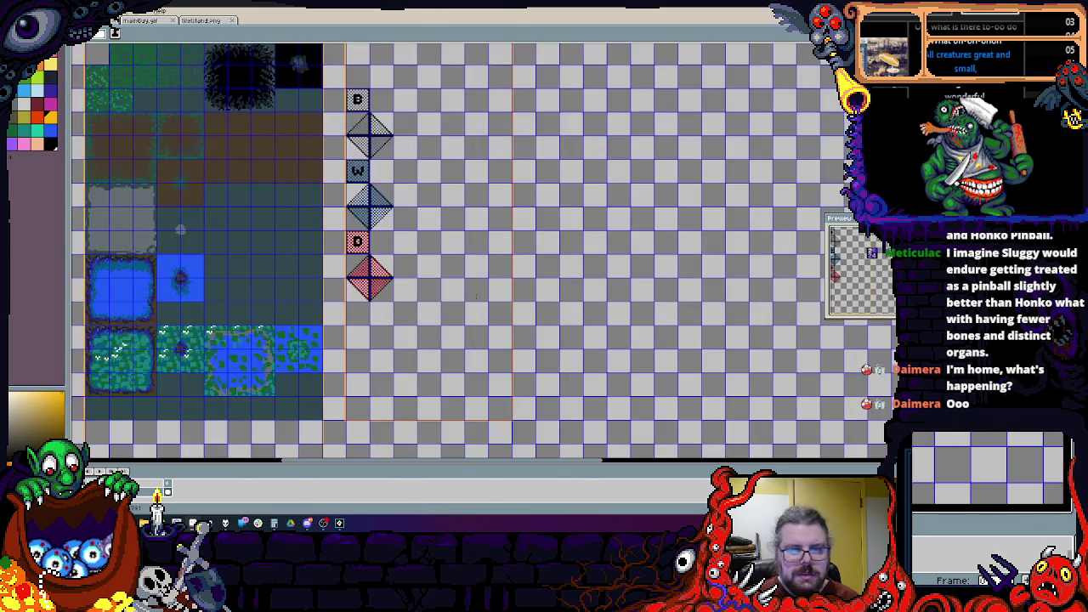
scroll(279, 91, "up", 2)
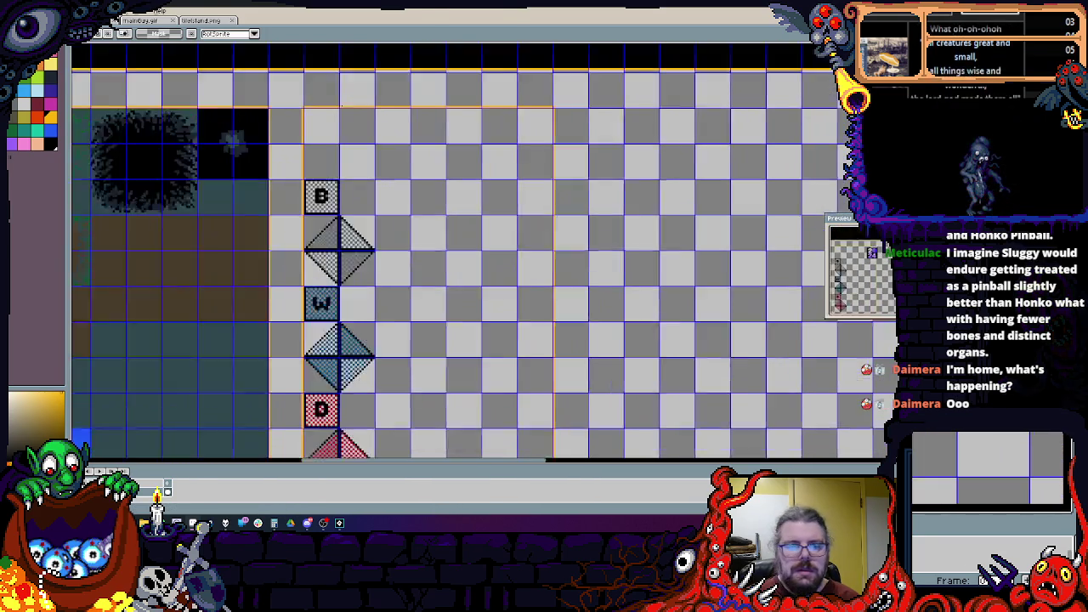
mouse_move(290, 110)
left_mouse_down()
mouse_move(654, 459)
mouse_move(624, 202)
mouse_move(624, 349)
mouse_move(611, 309)
mouse_move(611, 257)
mouse_move(621, 259)
left_mouse_up()
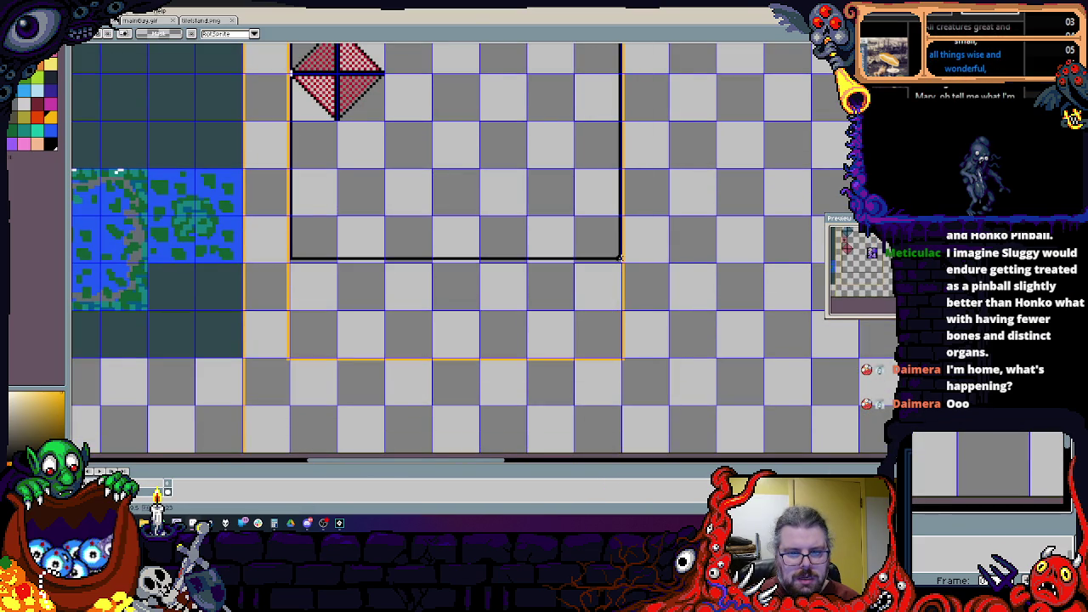
scroll(620, 261, "down", 2)
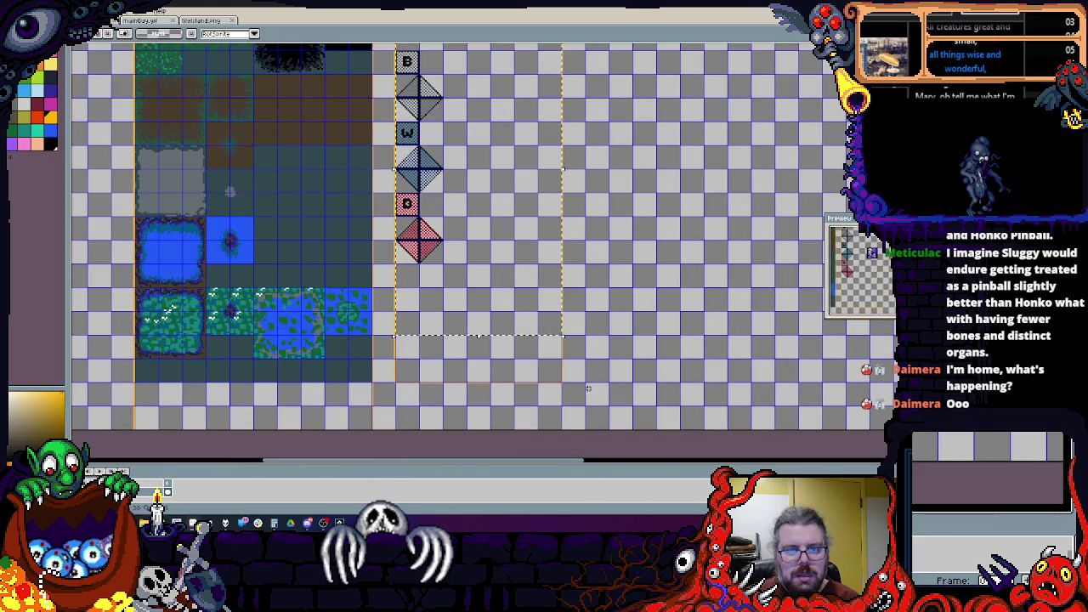
key("ctrl+n")
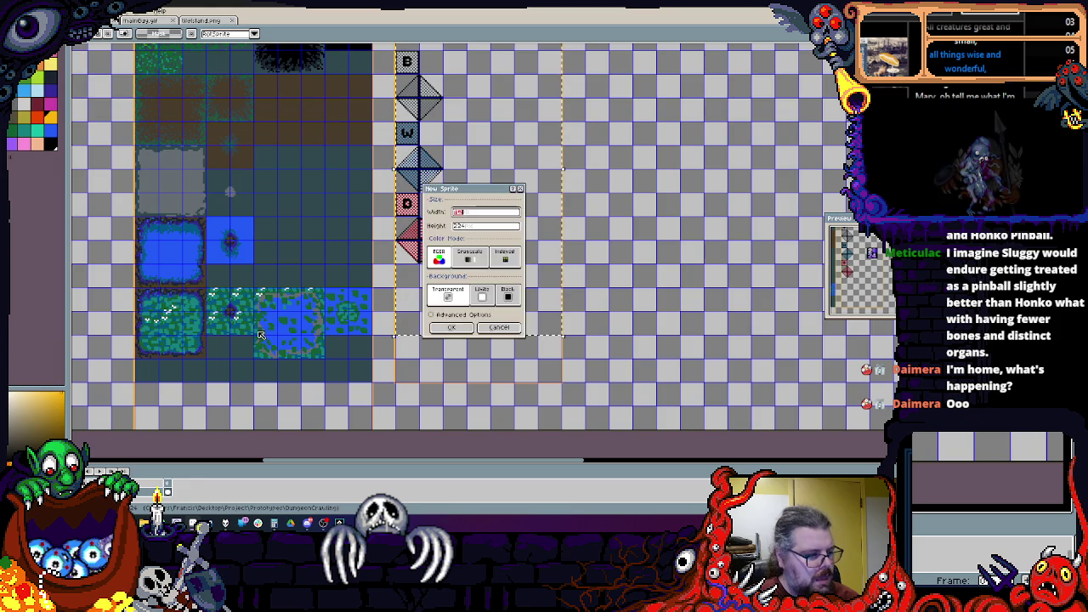
Step: Create the blank sprite and paste the B, W and D marker tiles into it
key("Return")
key("ctrl+v")
scroll(540, 250, "up", 2)
scroll(541, 250, "down", 1)
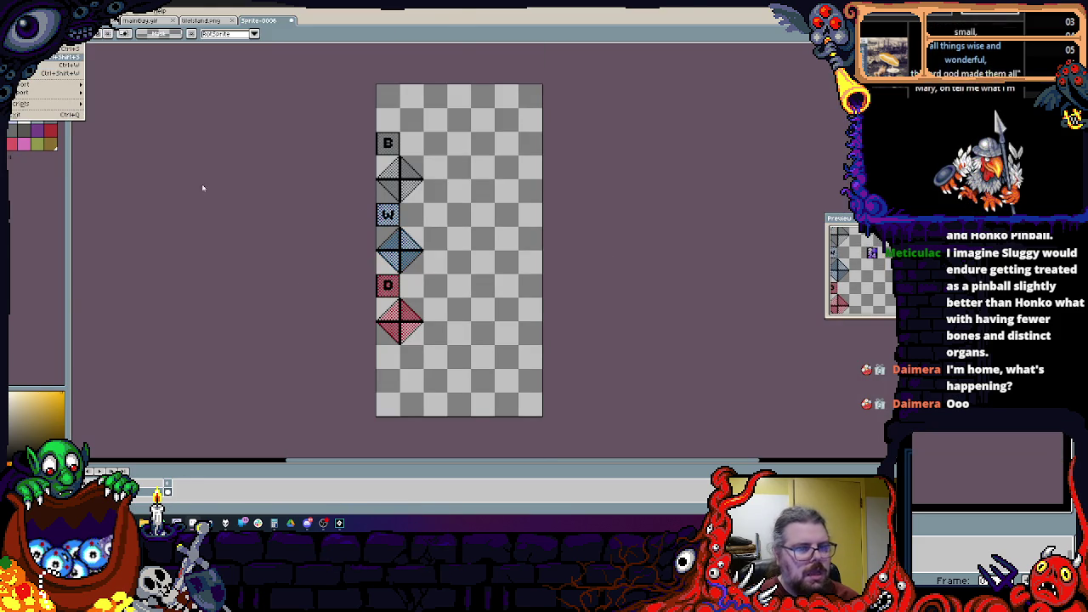
Step: Save the new sprite as tileCollision.png in the assets folder
key("ctrl+s")
left_click(146, 92)
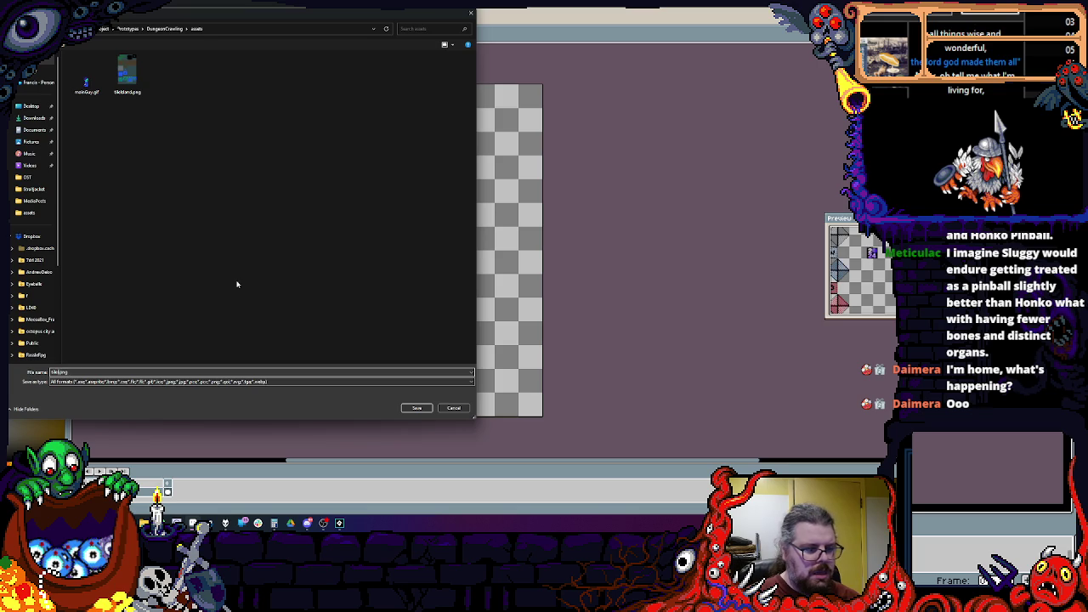
type("llis")
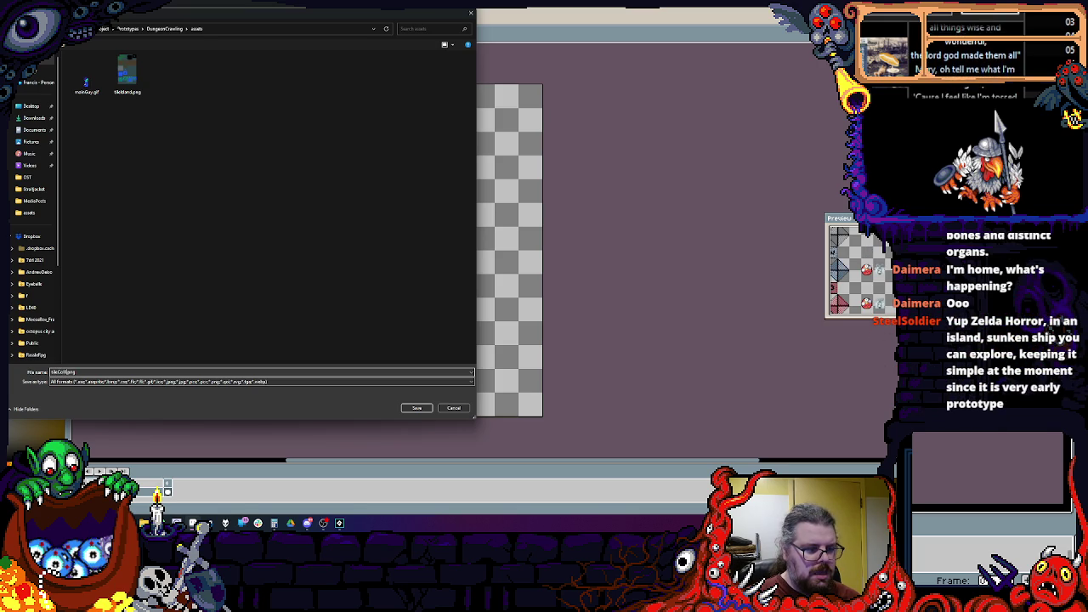
type("ion")
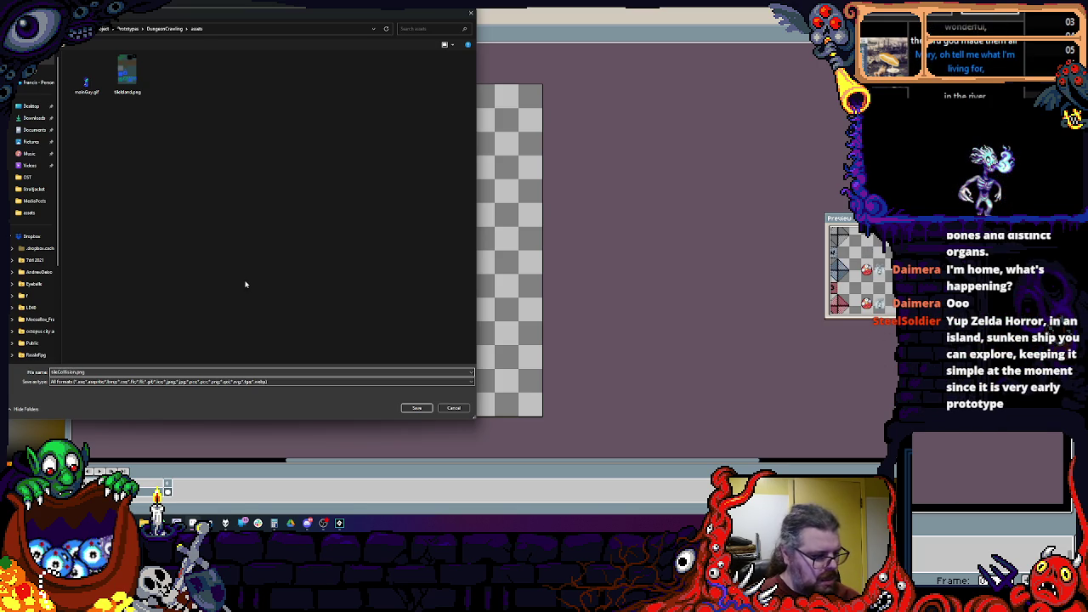
left_click(405, 411)
Step: Set the B, W and D marker tiles cel to 50% opacity in Cel Properties
right_click(173, 495)
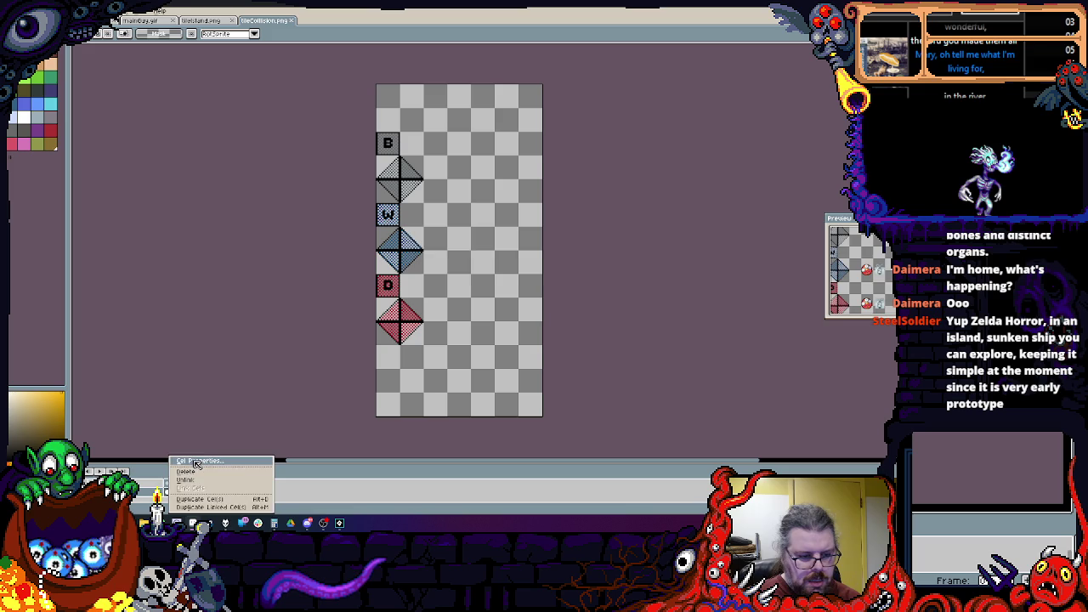
left_click(195, 461)
left_click(487, 255)
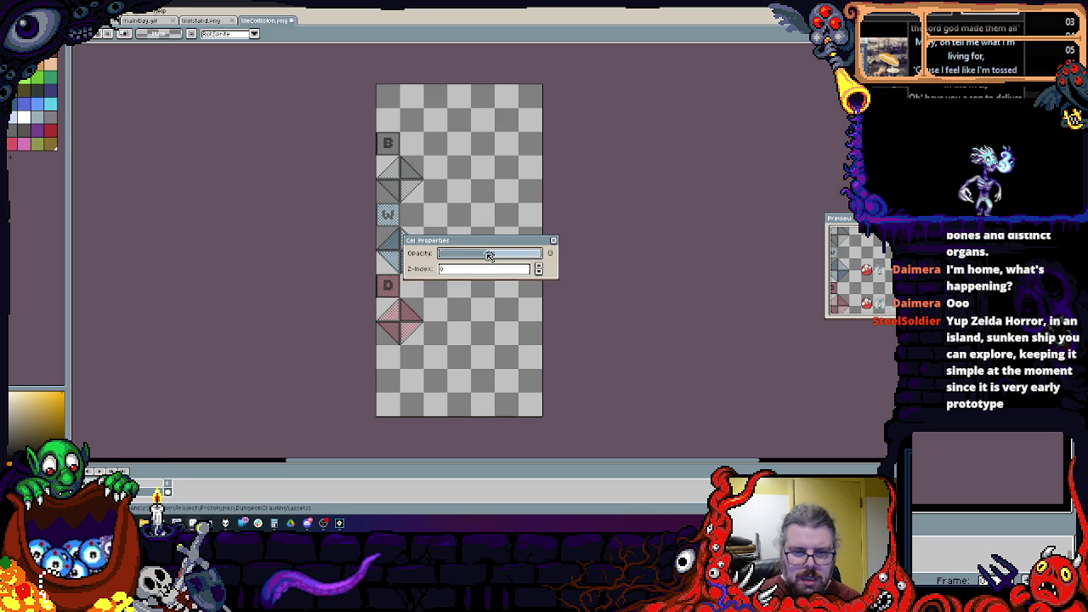
left_click(555, 243)
scroll(398, 144, "up", 1)
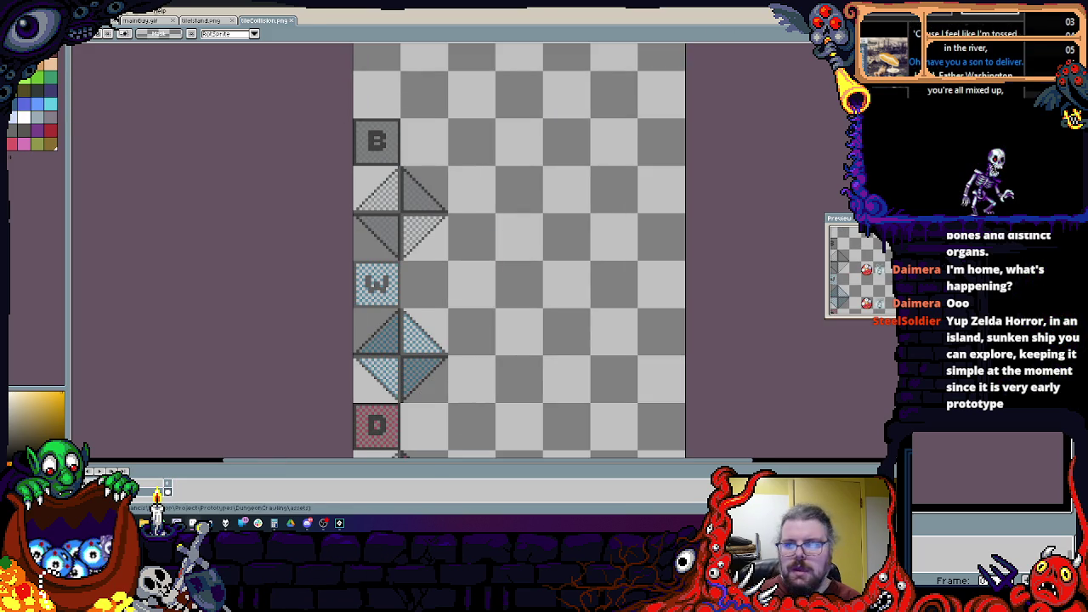
scroll(407, 145, "down", 2)
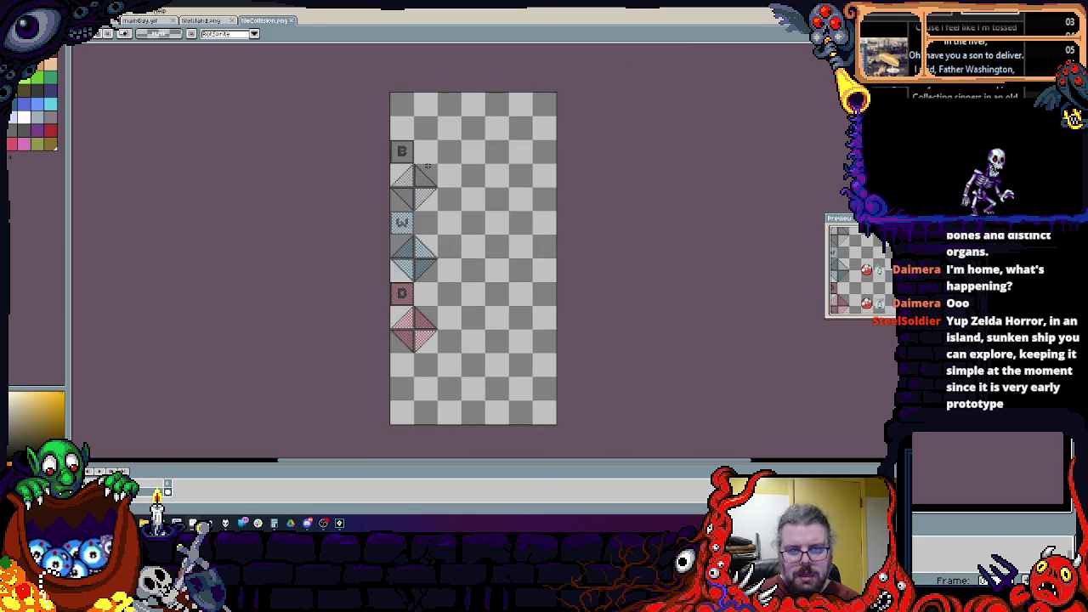
scroll(436, 168, "up", 1)
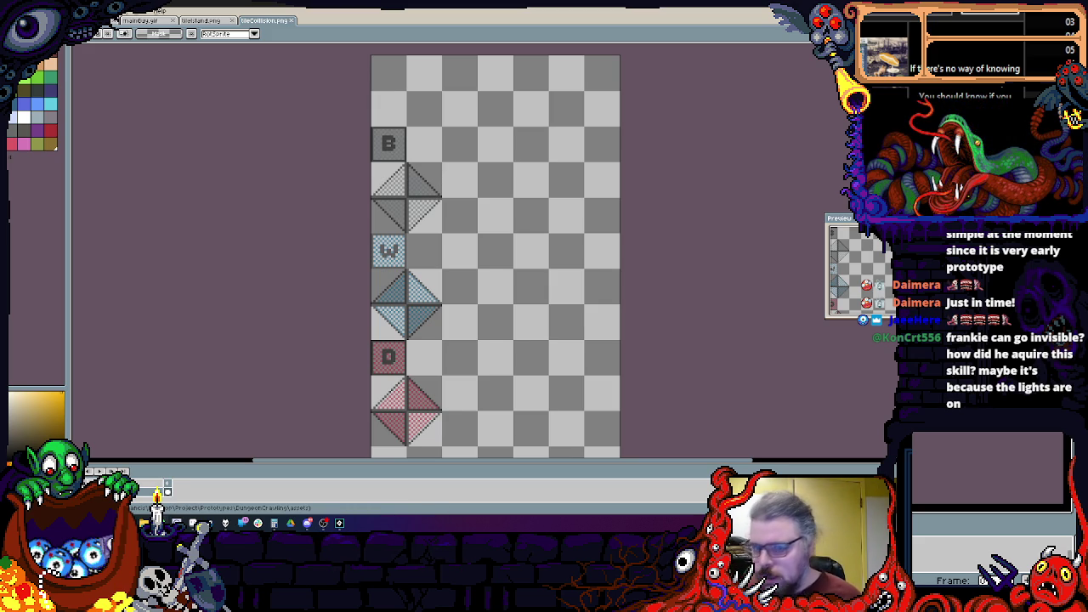
Step: Restore down the Aseprite window to bring GameMaker back into view
key("super+Down")
key("super+Down")
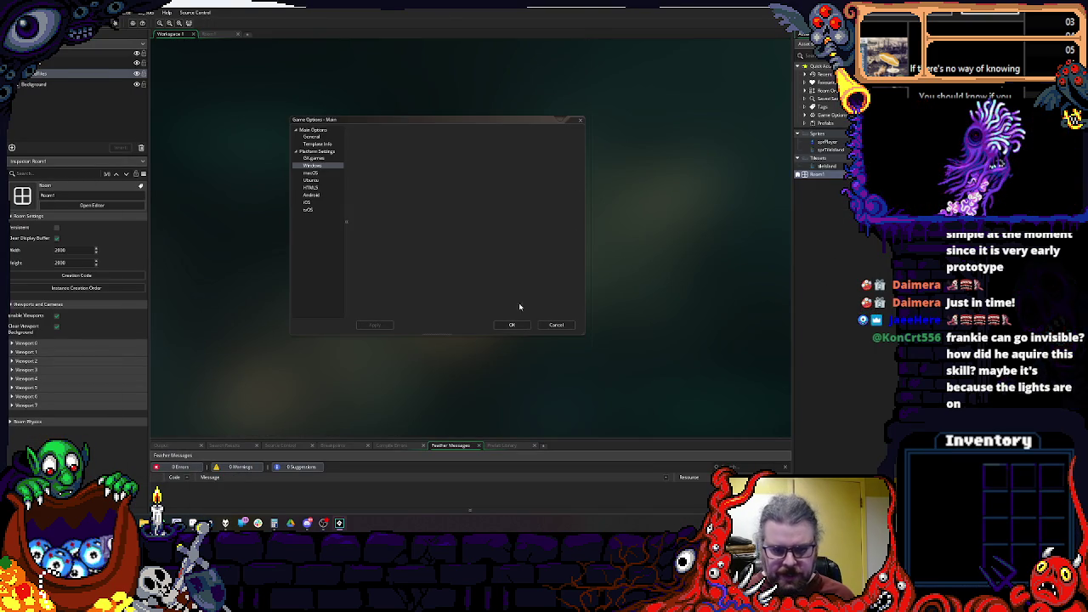
Step: Close Game Options and create a new sprite named sprTileMarkers
left_click(512, 328)
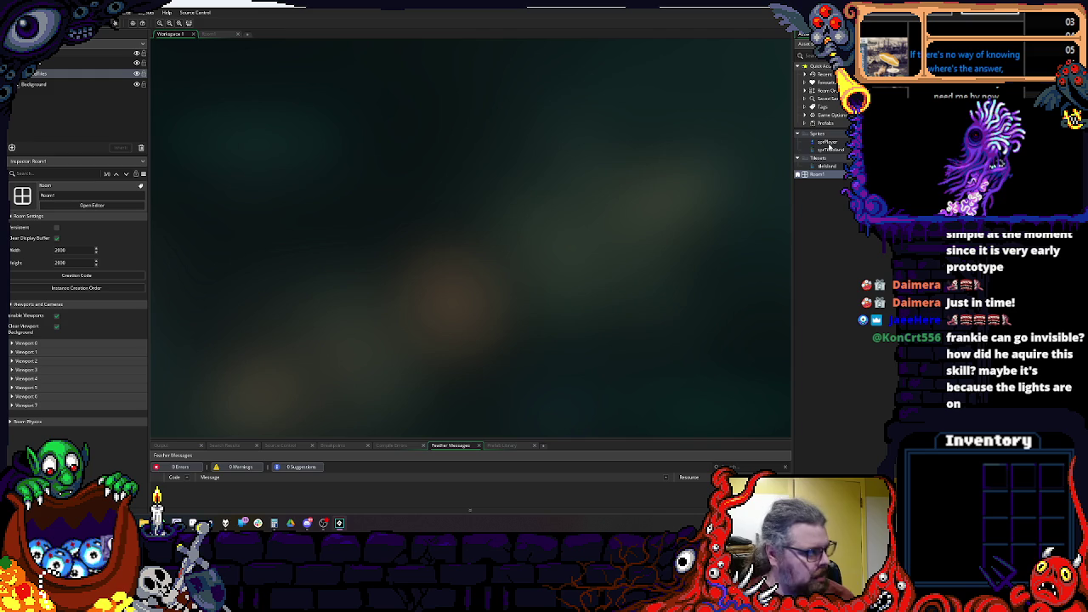
left_click(830, 151)
right_click(833, 153)
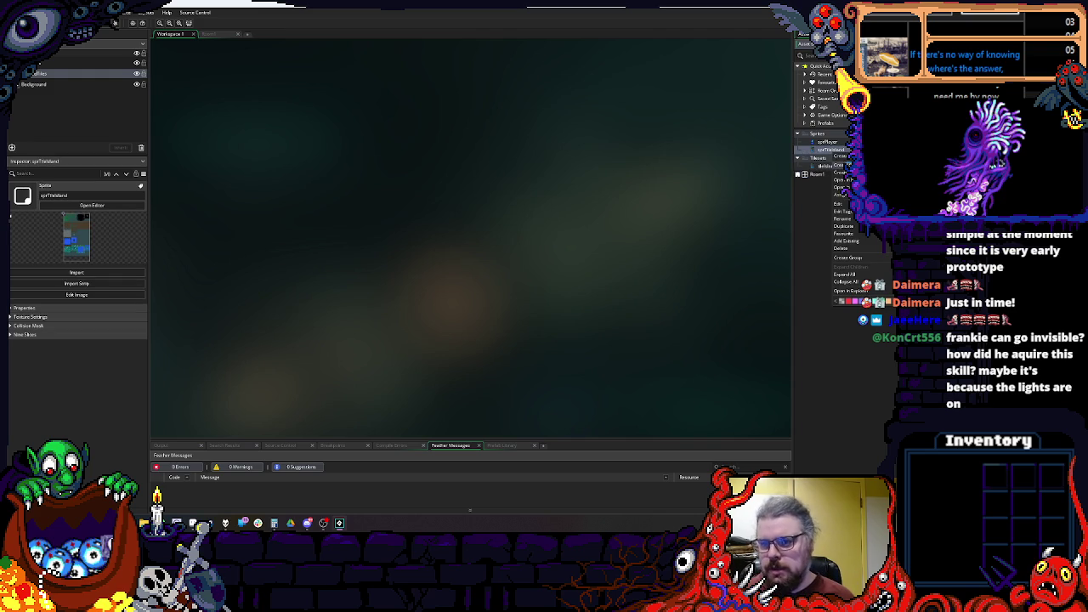
left_click(876, 156)
type("sprTileMarkers")
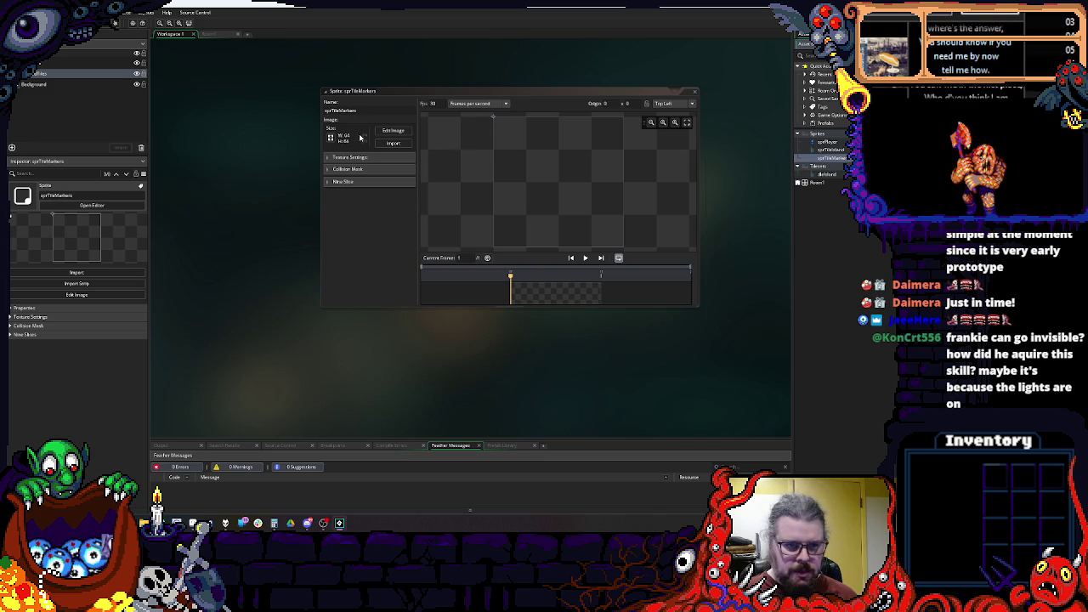
Step: Import tileCollision.png into sprTileMarkers, close its editor, and add a new tile set
left_click(393, 143)
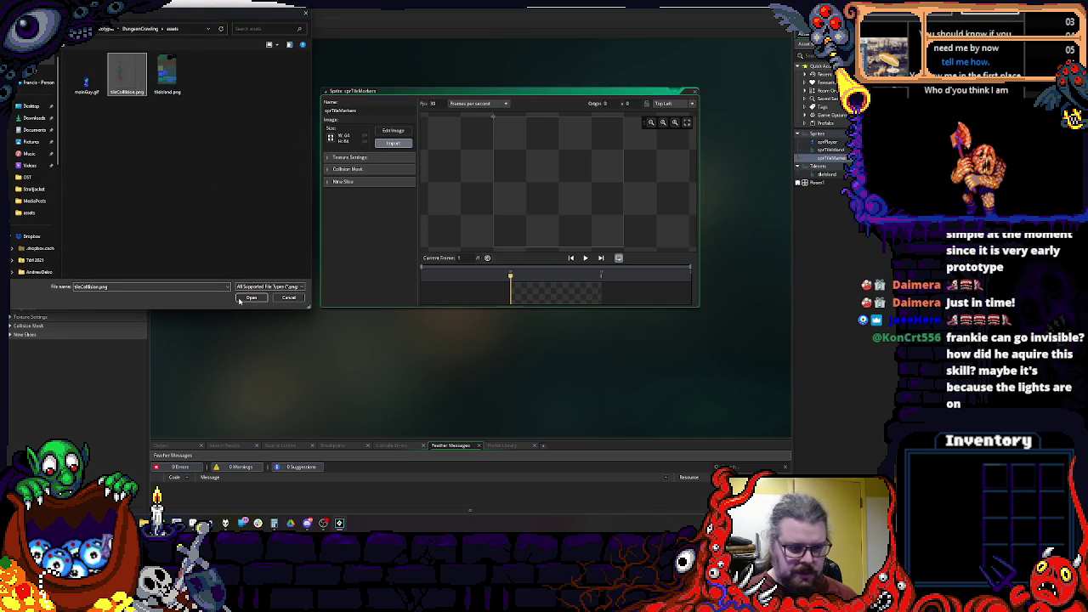
left_click(249, 297)
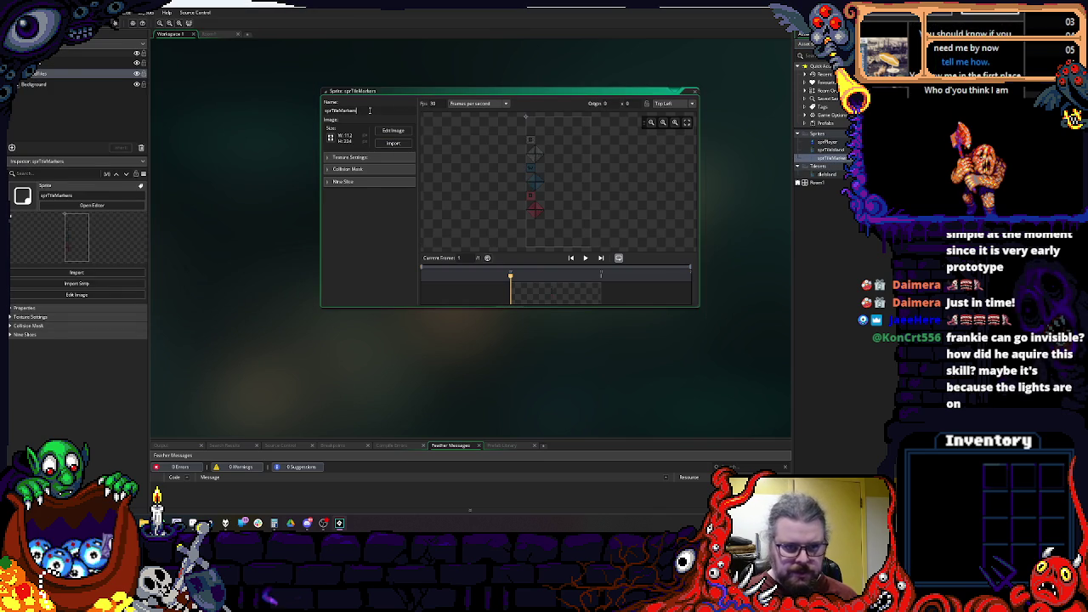
left_click(691, 91)
key("alt+b")
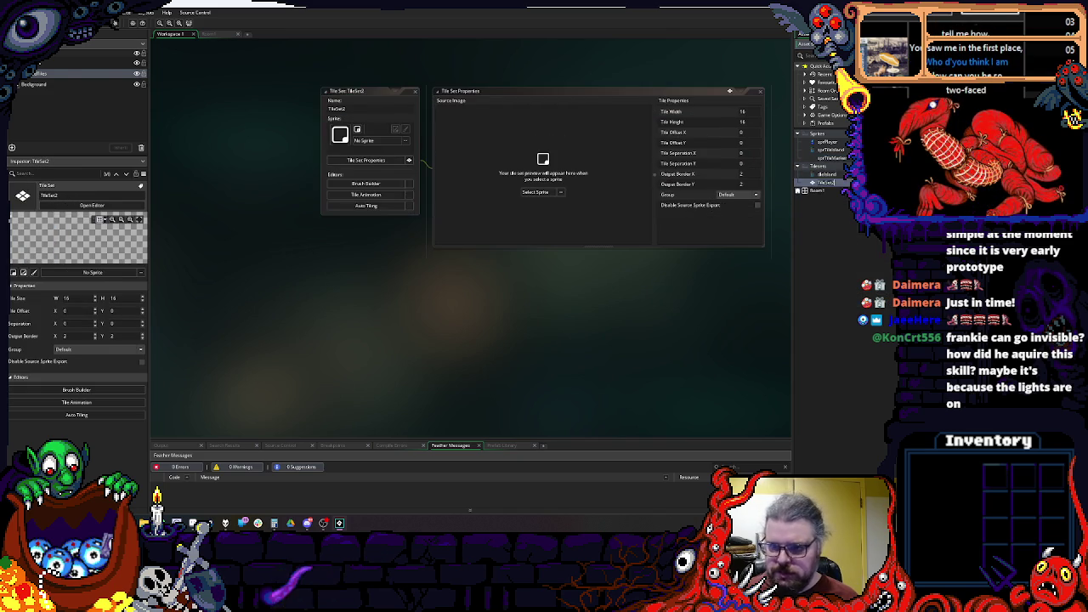
Step: Name the tile set tileMarkers, give it sprTileMarkers with source sprite export disabled, then open Room1
type("sMarkers")
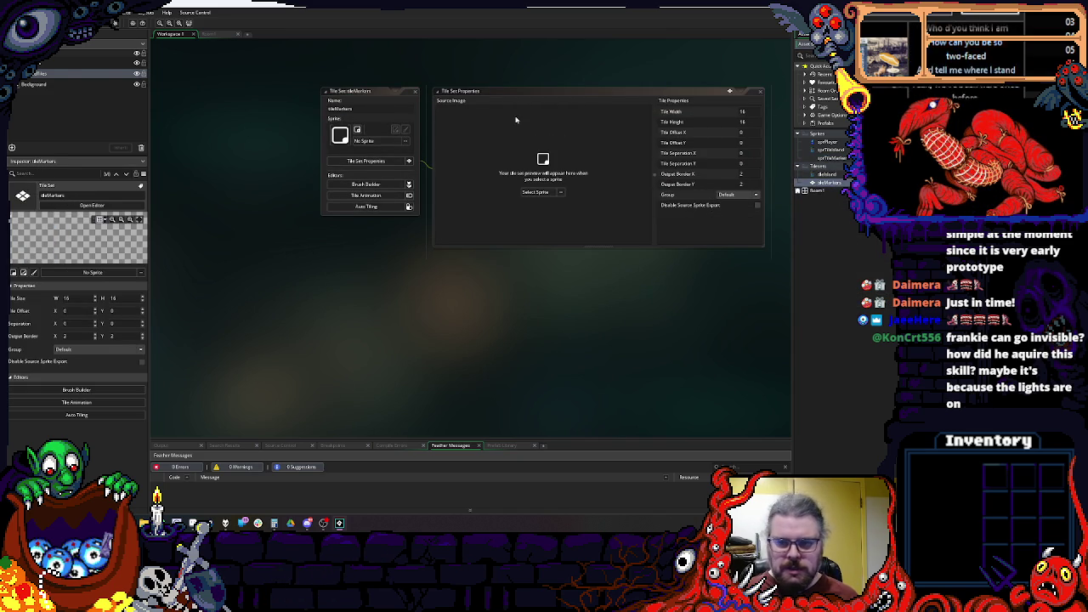
left_click(391, 141)
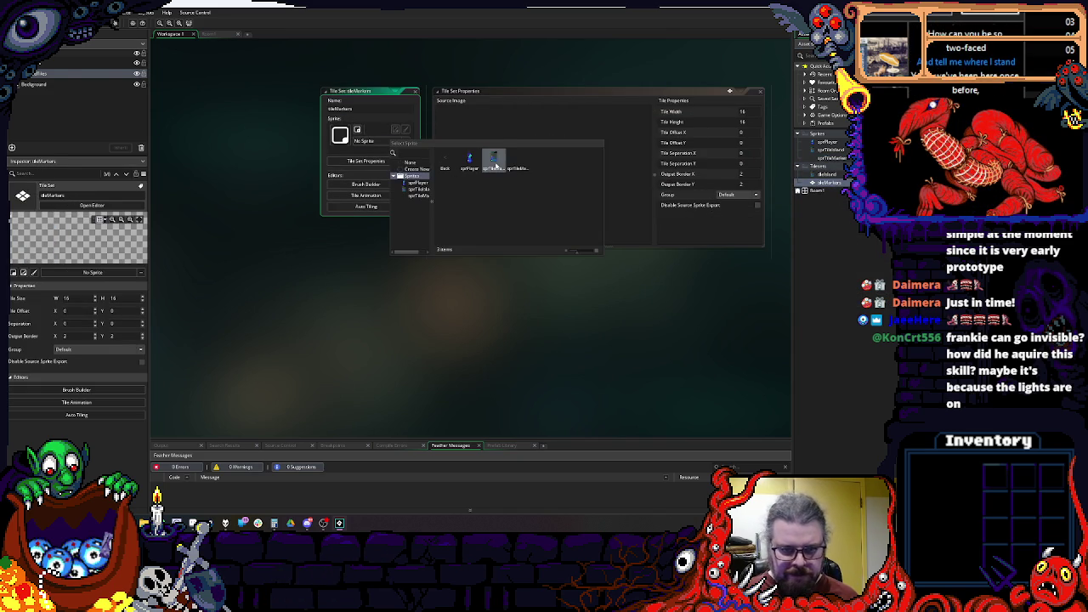
left_click(517, 160)
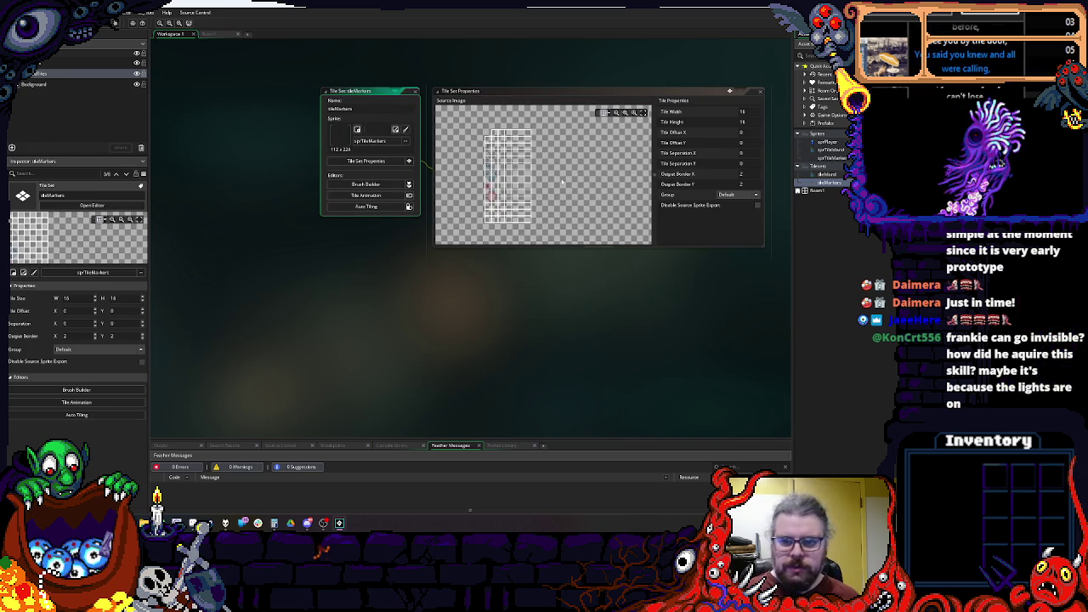
left_click(758, 205)
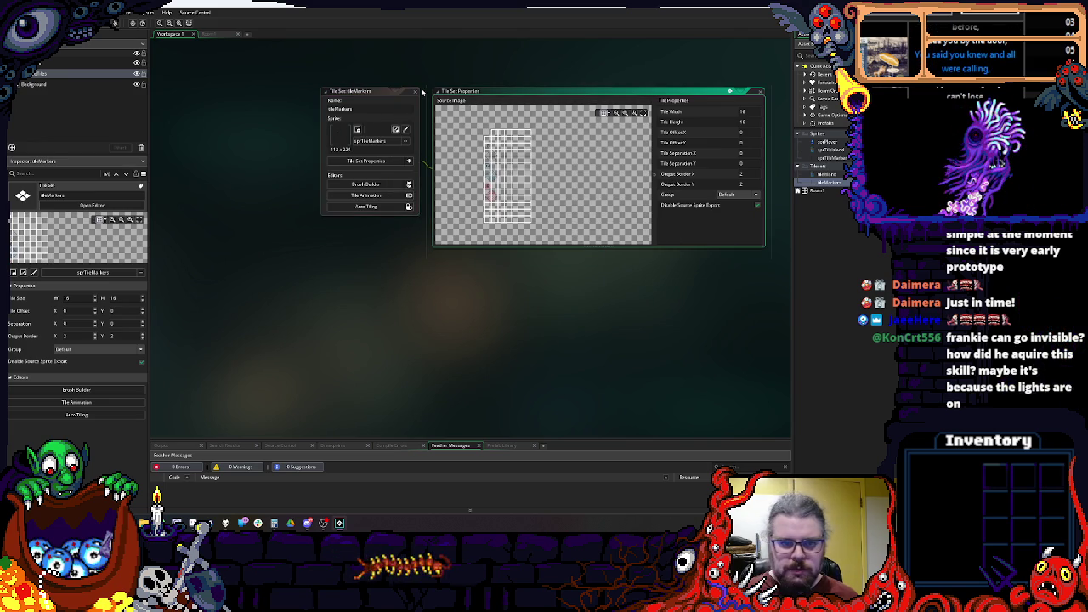
key("Up")
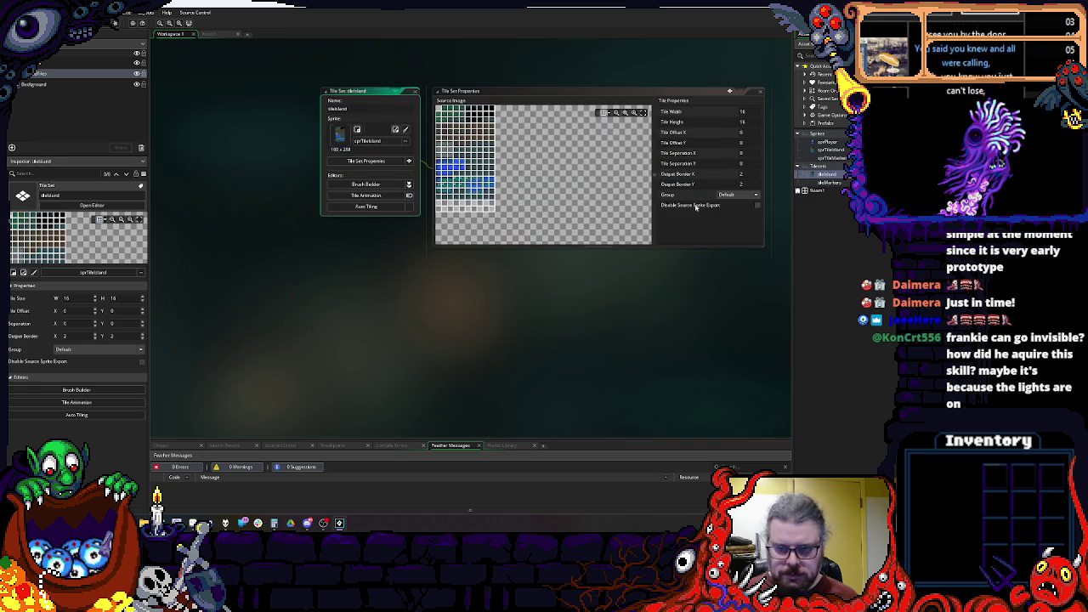
left_click(415, 91)
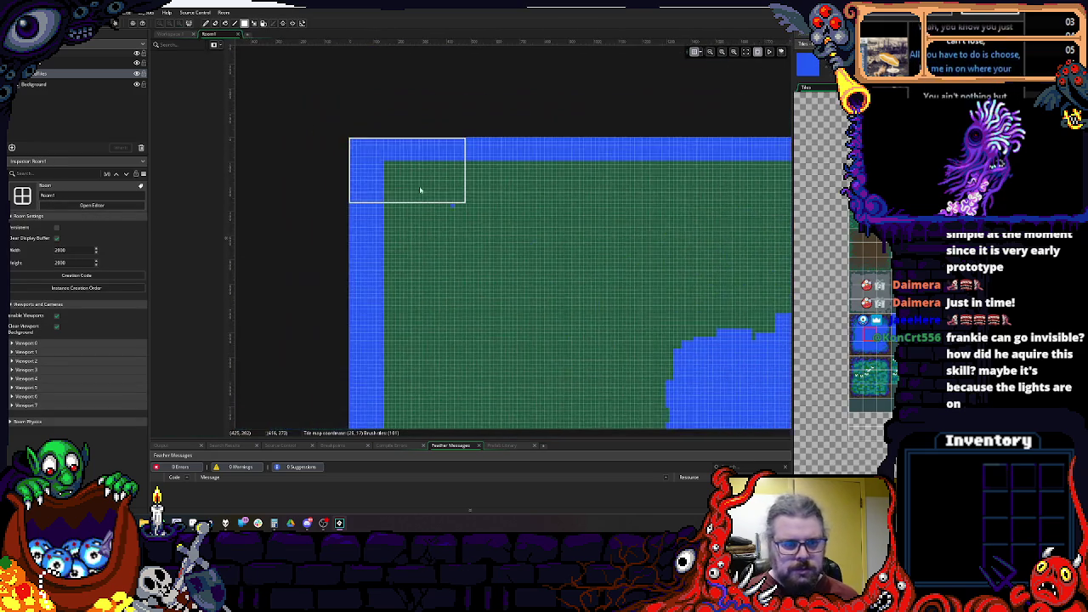
Step: Add a new tile layer named MarkerTiles above GroundTiles
right_click(85, 75)
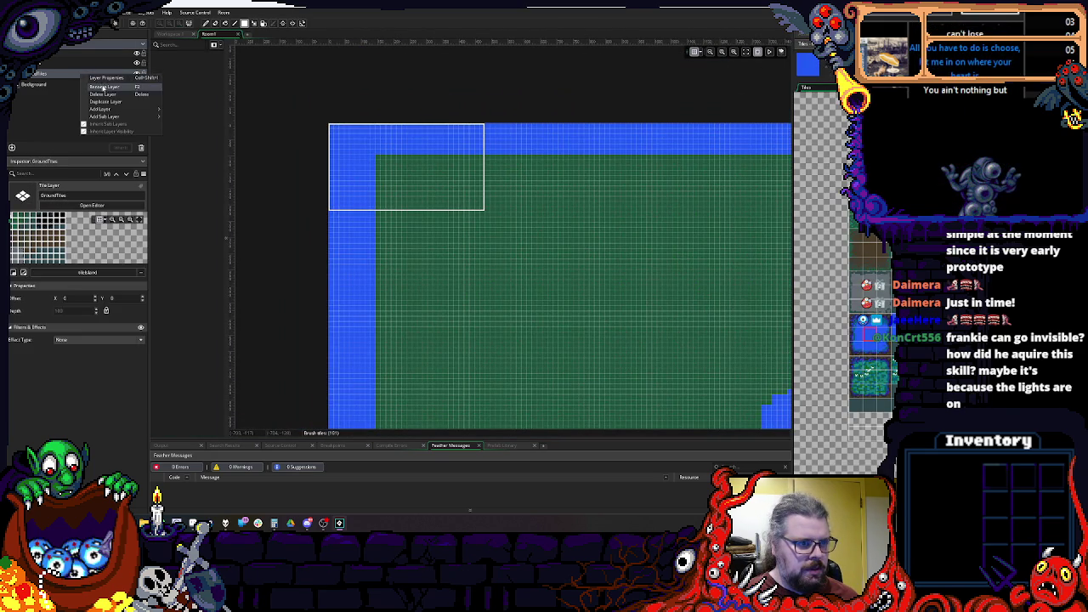
mouse_move(124, 112)
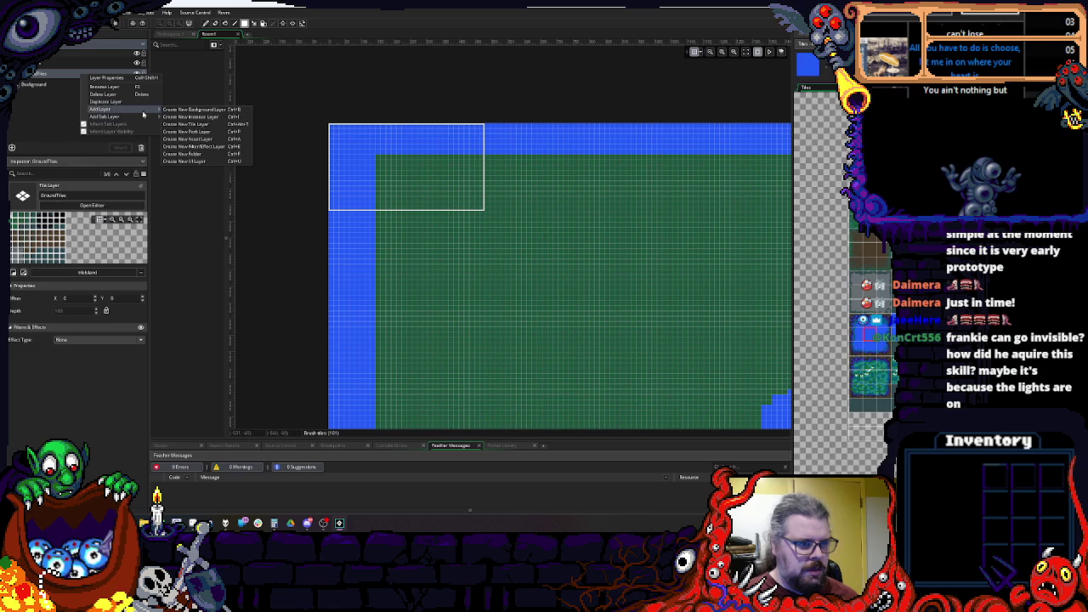
left_click(185, 125)
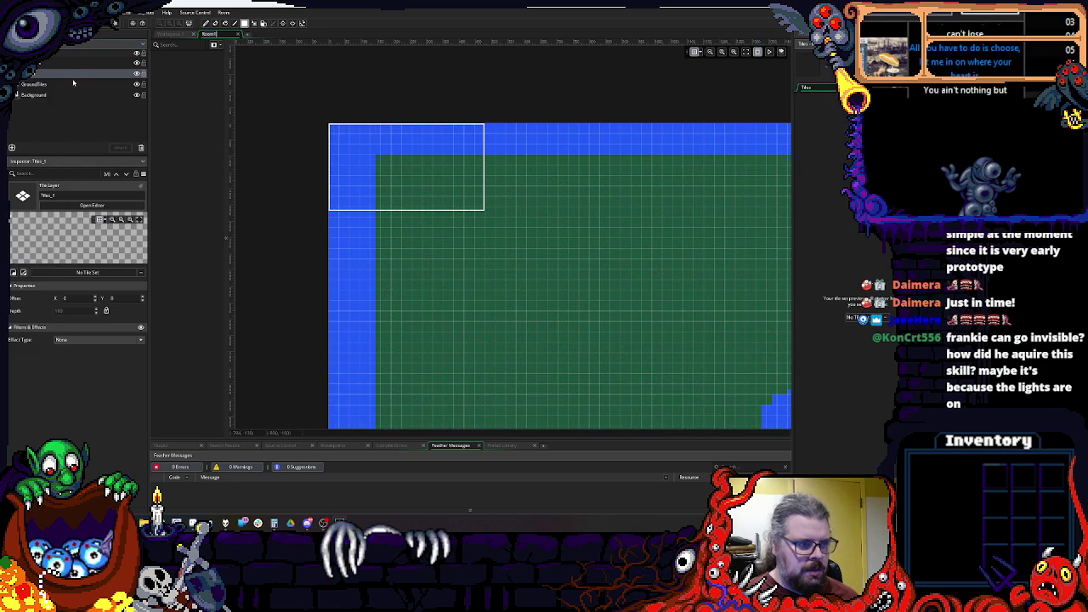
right_click(73, 78)
left_click(92, 84)
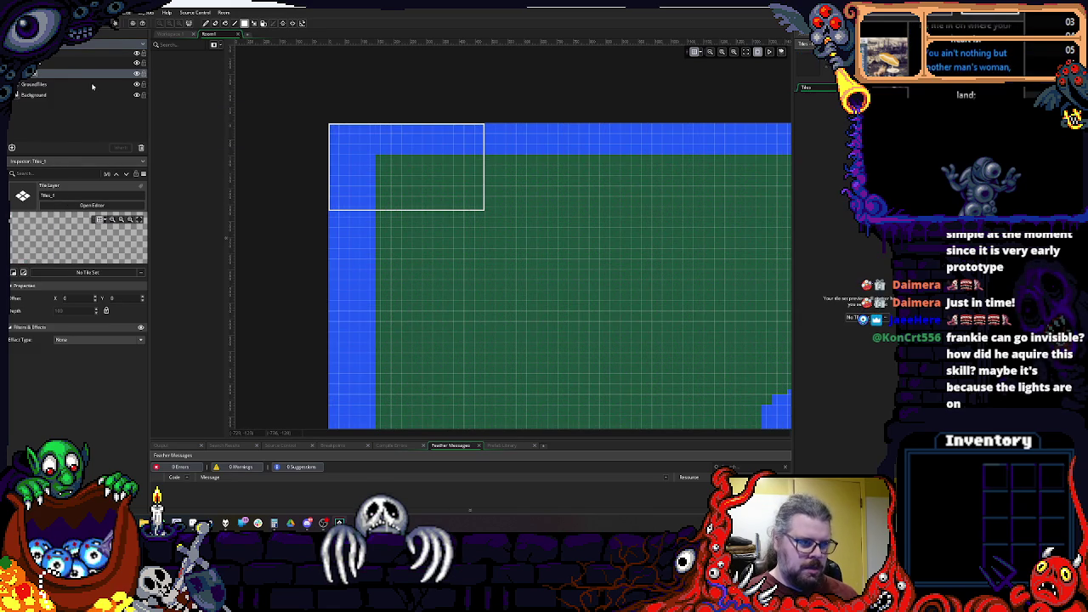
key("Return")
Step: Assign the tileMarkers tile set to the MarkerTiles layer
left_click(93, 84)
left_click(95, 74)
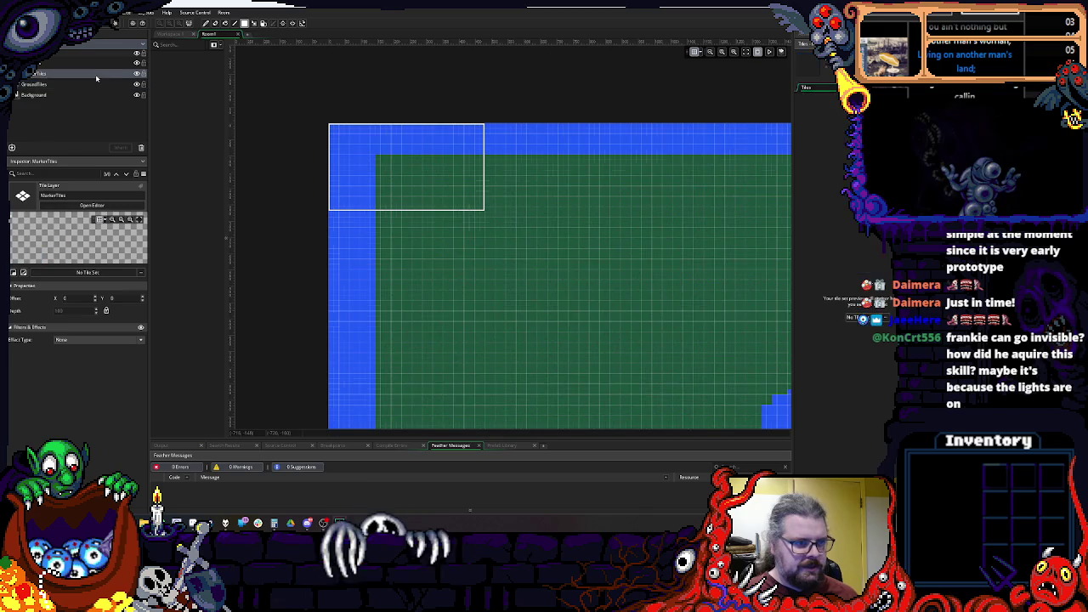
left_click(89, 273)
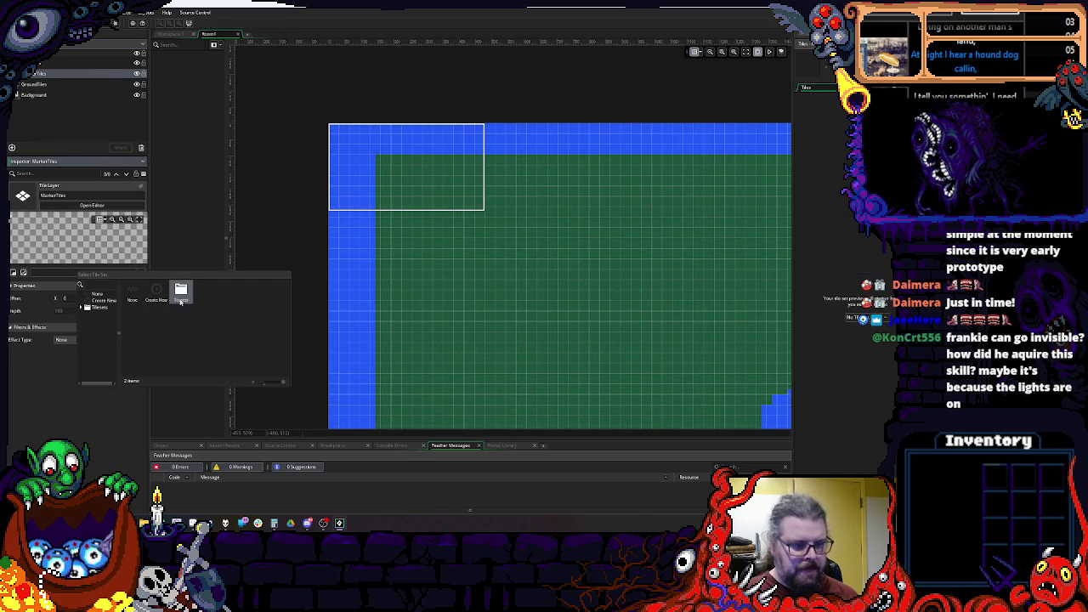
left_click(183, 294)
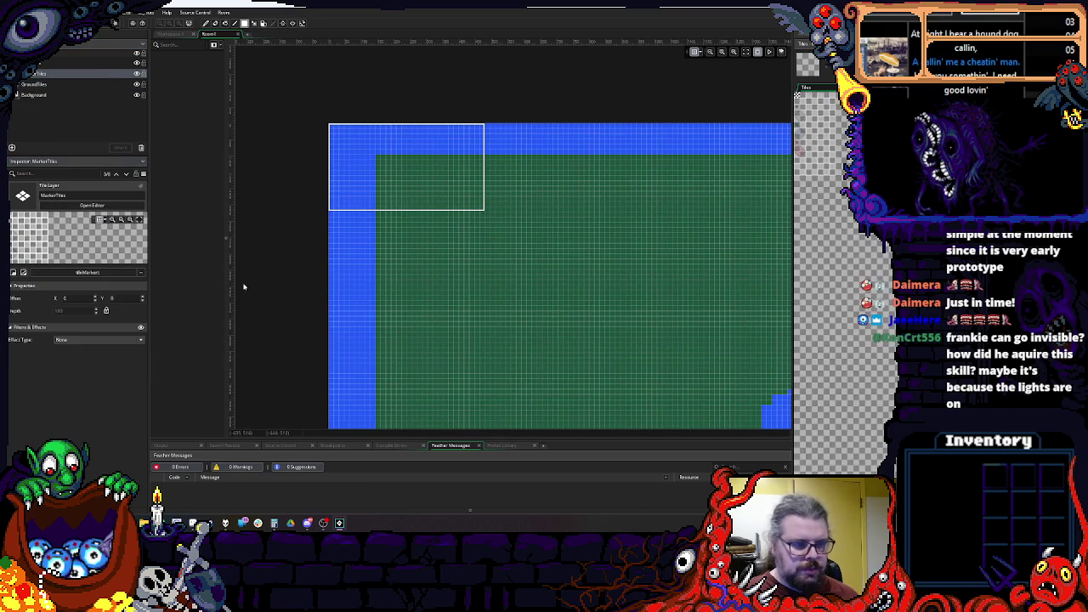
Step: Paint marker tiles over the top water band, the blue water area and the bottom strip
scroll(411, 190, "up", 5)
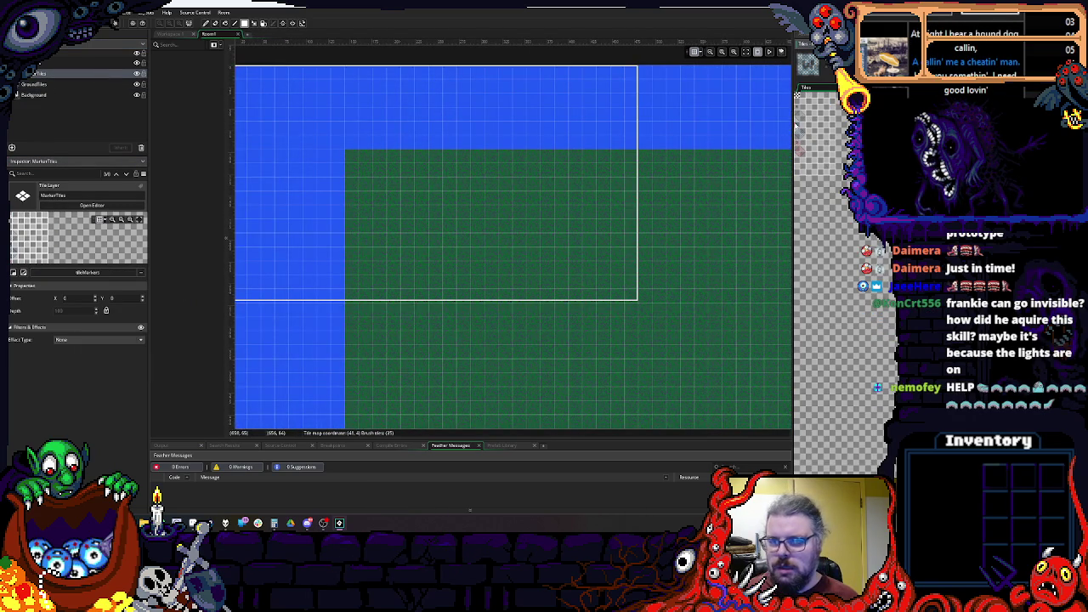
mouse_move(431, 108)
left_mouse_down()
mouse_move(298, 108)
mouse_move(423, 168)
left_mouse_up()
scroll(284, 128, "down", 2)
left_click_drag(593, 255, 180, 313)
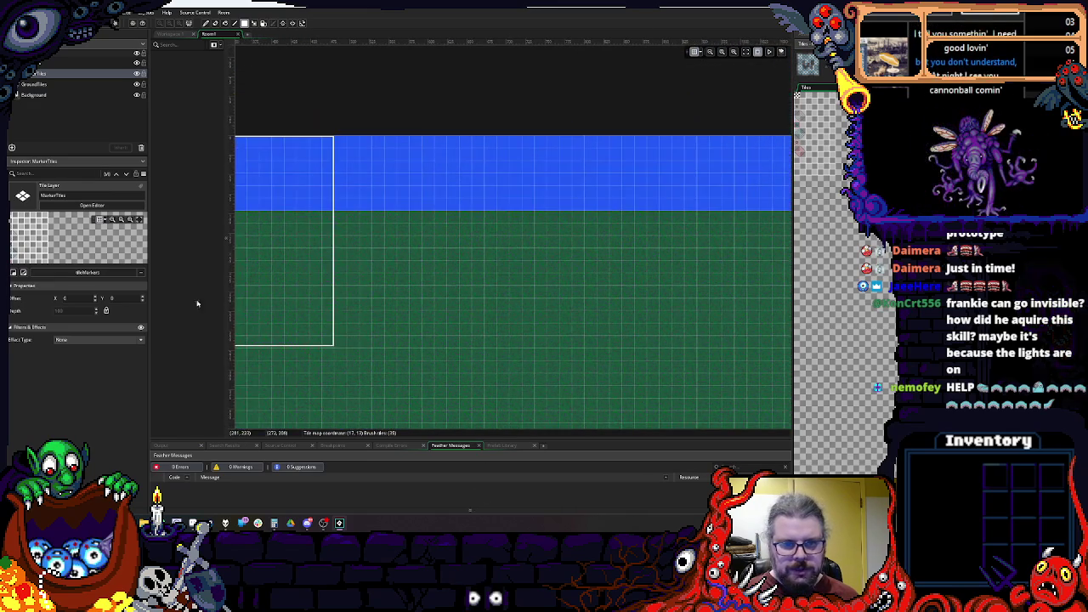
scroll(299, 228, "down", 3)
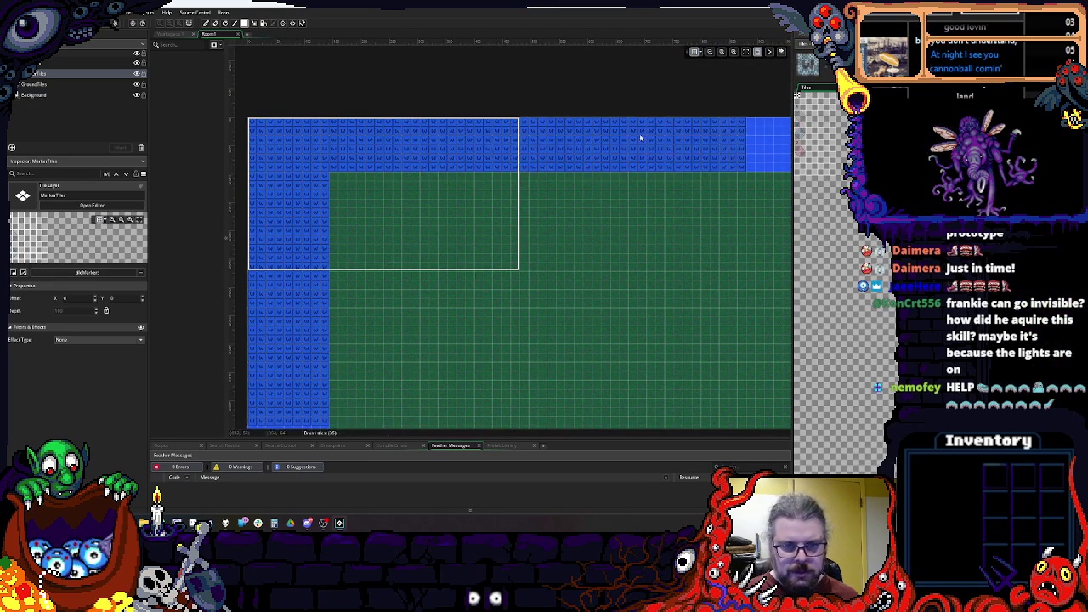
scroll(526, 101, "up", 4)
scroll(526, 101, "down", 5)
scroll(410, 99, "down", 1)
left_click_drag(410, 99, 384, 427)
scroll(368, 113, "down", 3)
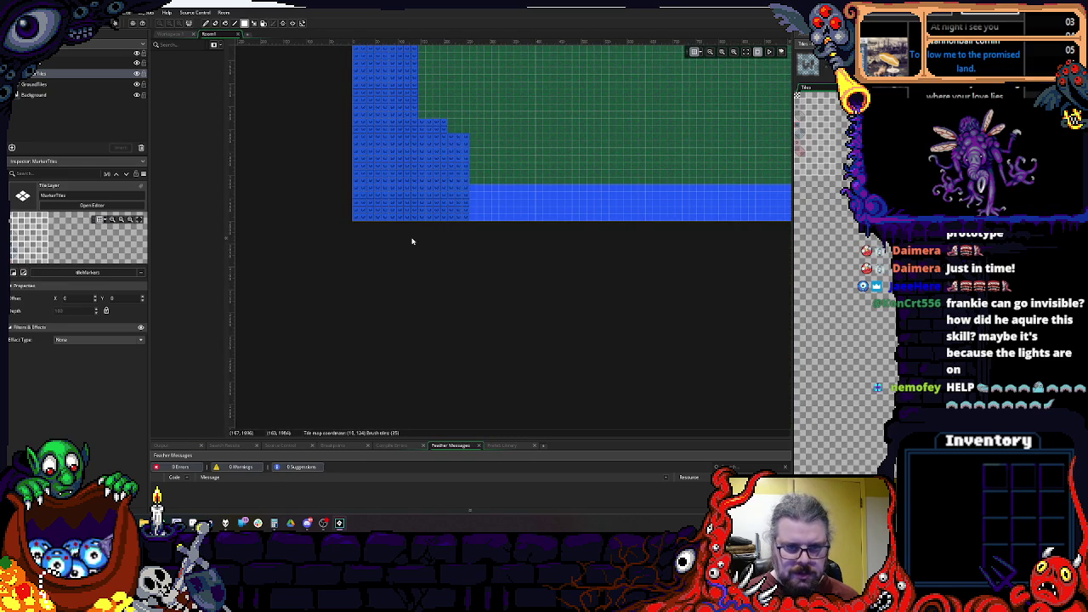
scroll(435, 217, "up", 2)
scroll(435, 218, "down", 3)
left_click_drag(359, 222, 762, 299)
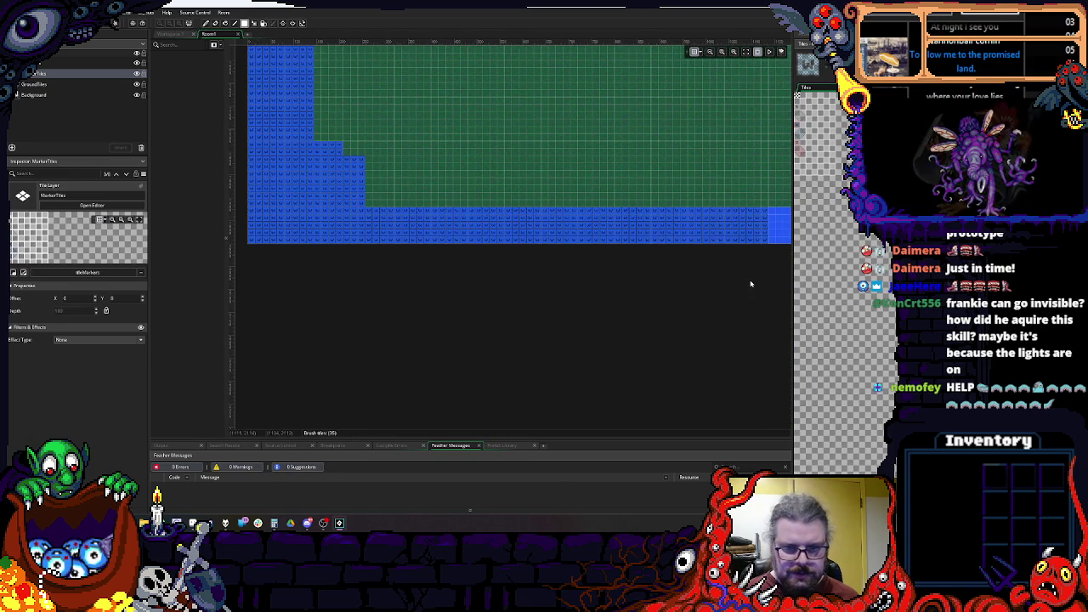
scroll(391, 252, "right", 5)
left_click_drag(343, 239, 740, 254)
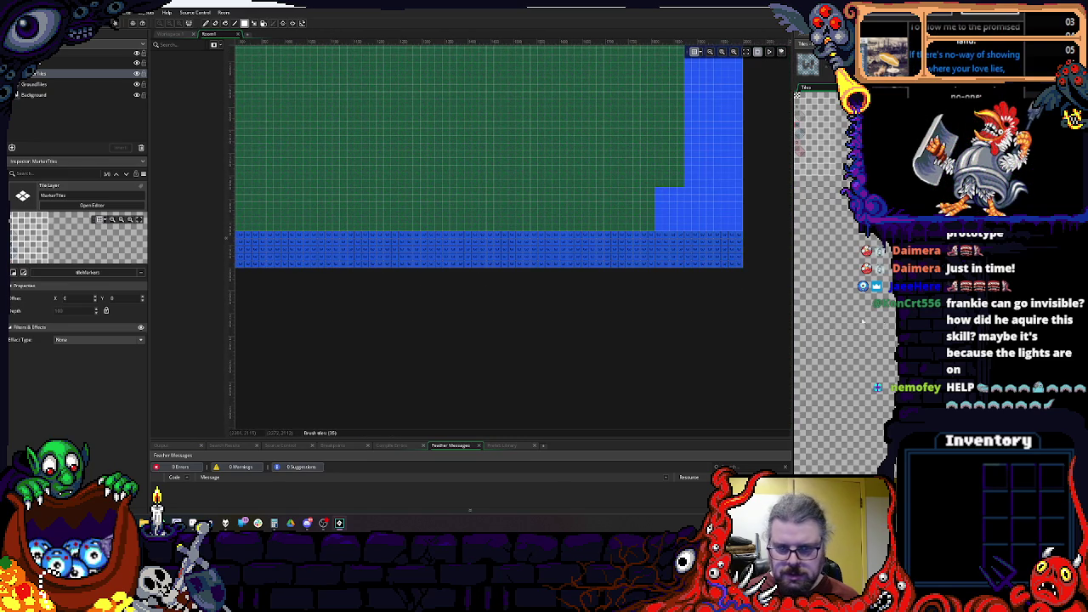
Step: Cover the right-side water column and lower-right water area with marker tiles
scroll(650, 340, "up", 3)
scroll(650, 340, "right", 2)
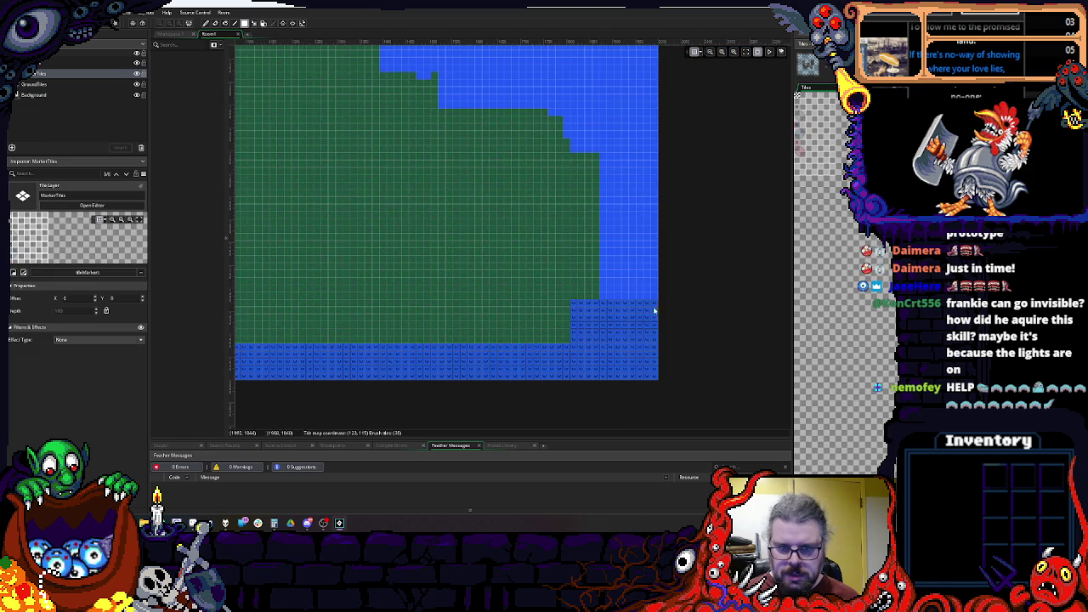
left_click_drag(652, 308, 607, 127)
scroll(606, 112, "up", 1)
mouse_move(661, 247)
left_mouse_down()
mouse_move(624, 287)
mouse_move(722, 123)
left_mouse_up()
scroll(613, 305, "up", 2)
left_click_drag(607, 336, 695, 87)
scroll(539, 258, "up", 4)
scroll(539, 258, "right", 2)
left_click_drag(507, 222, 561, 198)
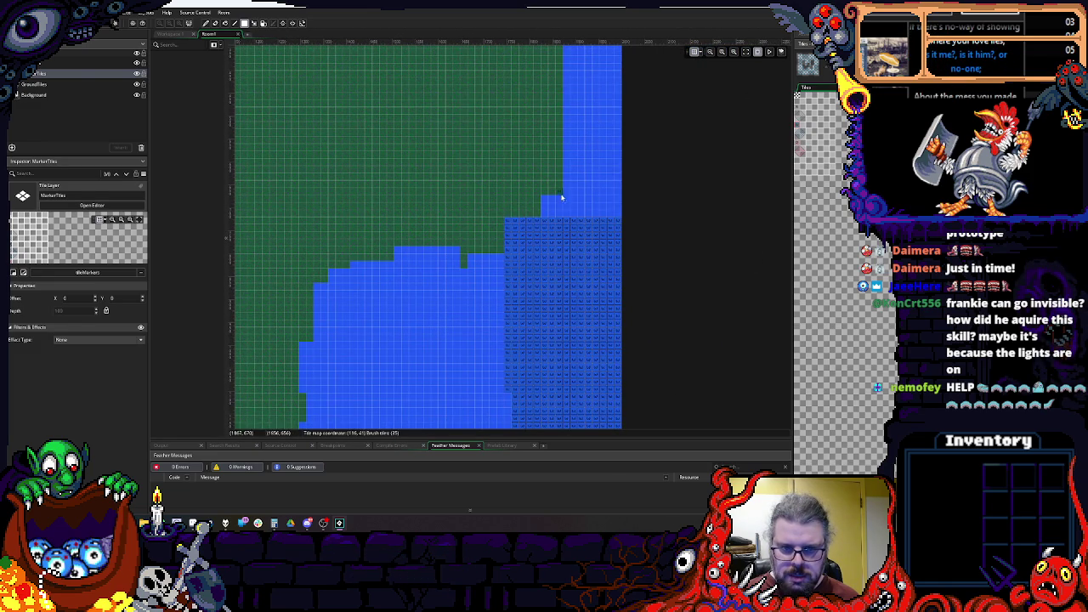
scroll(586, 364, "up", 5)
mouse_move(569, 382)
left_mouse_down()
mouse_move(648, 77)
mouse_move(583, 112)
mouse_move(322, 92)
left_mouse_up()
scroll(321, 128, "up", 3)
scroll(321, 127, "left", 5)
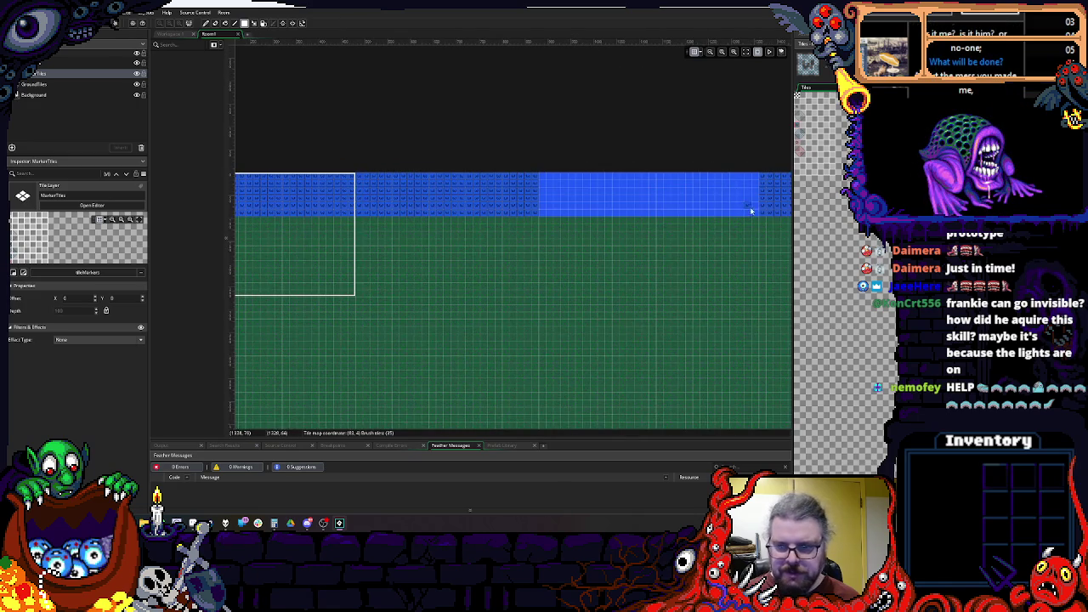
left_click_drag(754, 214, 605, 325)
scroll(604, 326, "down", 10)
scroll(530, 187, "right", 5)
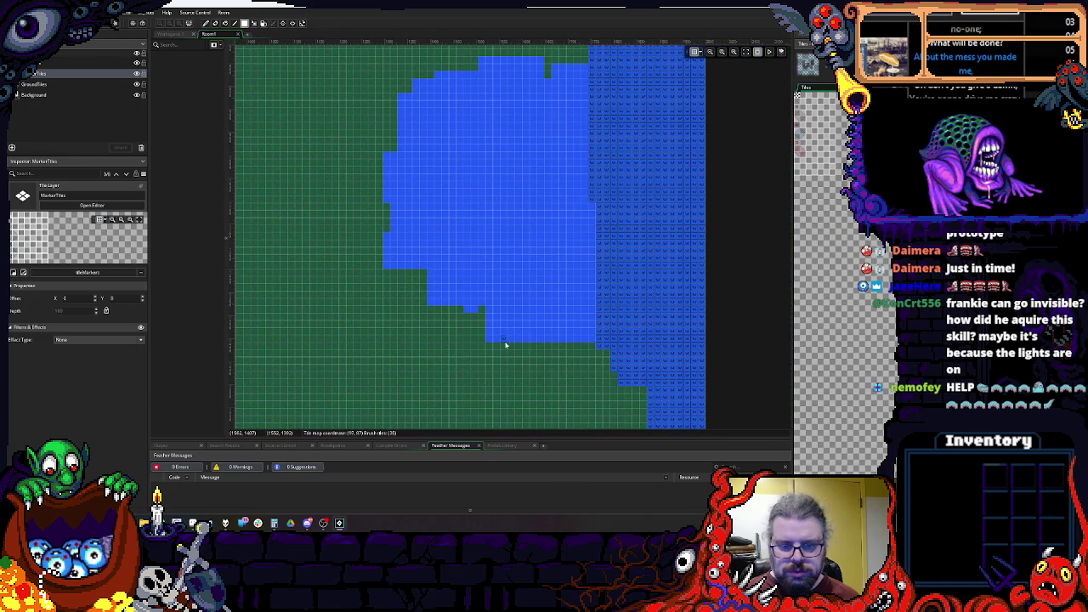
Step: Fill the inland and remaining light-blue water patches with marker tiles
mouse_move(492, 341)
left_mouse_down()
mouse_move(644, 158)
mouse_move(643, 125)
left_mouse_up()
scroll(505, 236, "up", 2)
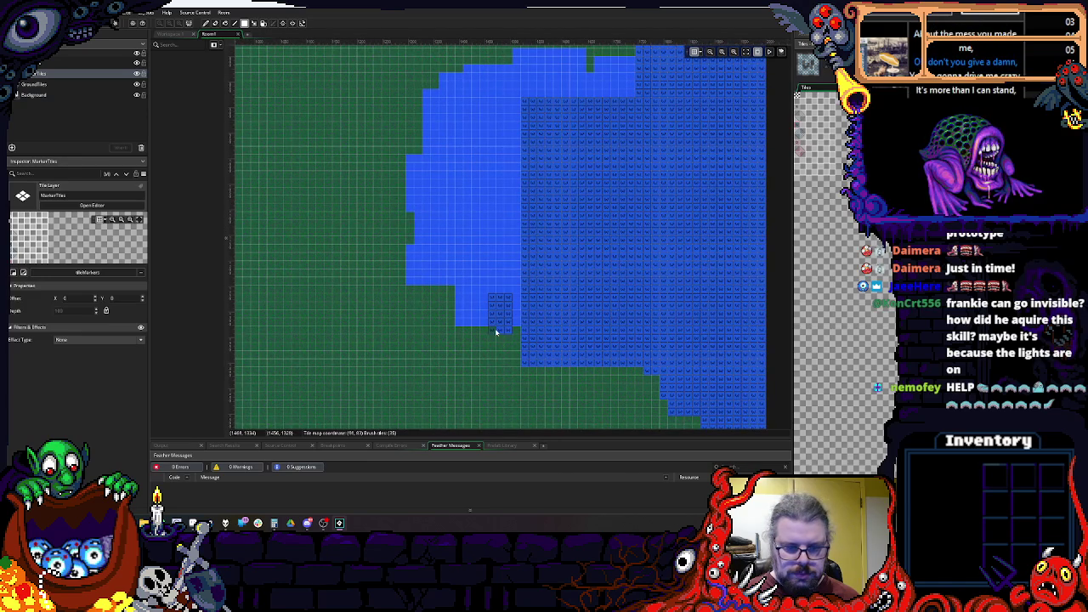
mouse_move(516, 323)
left_mouse_down()
mouse_move(456, 258)
mouse_move(477, 280)
left_mouse_up()
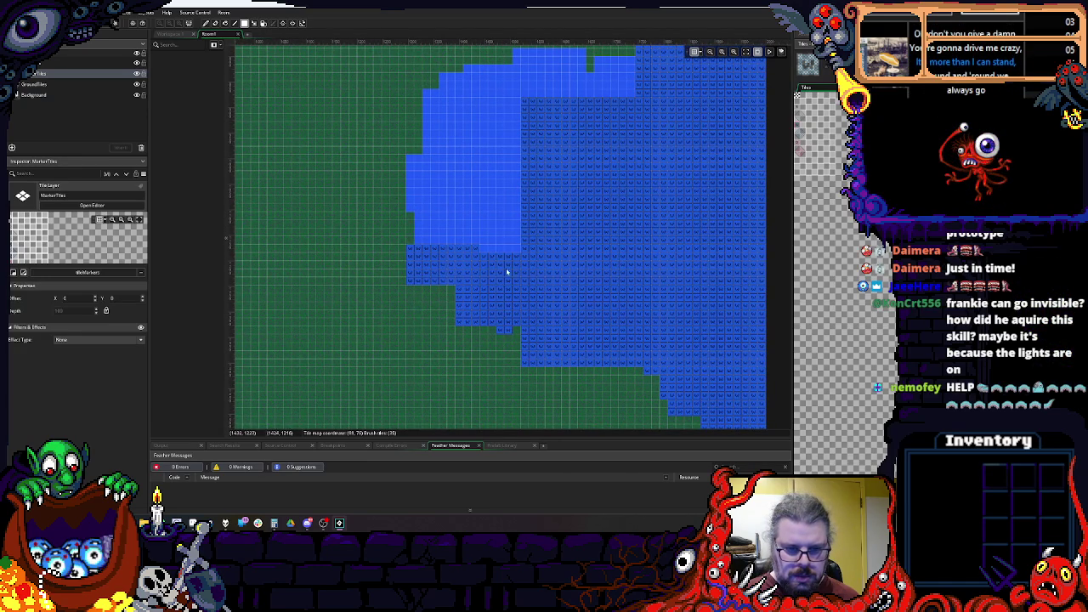
scroll(437, 291, "up", 3)
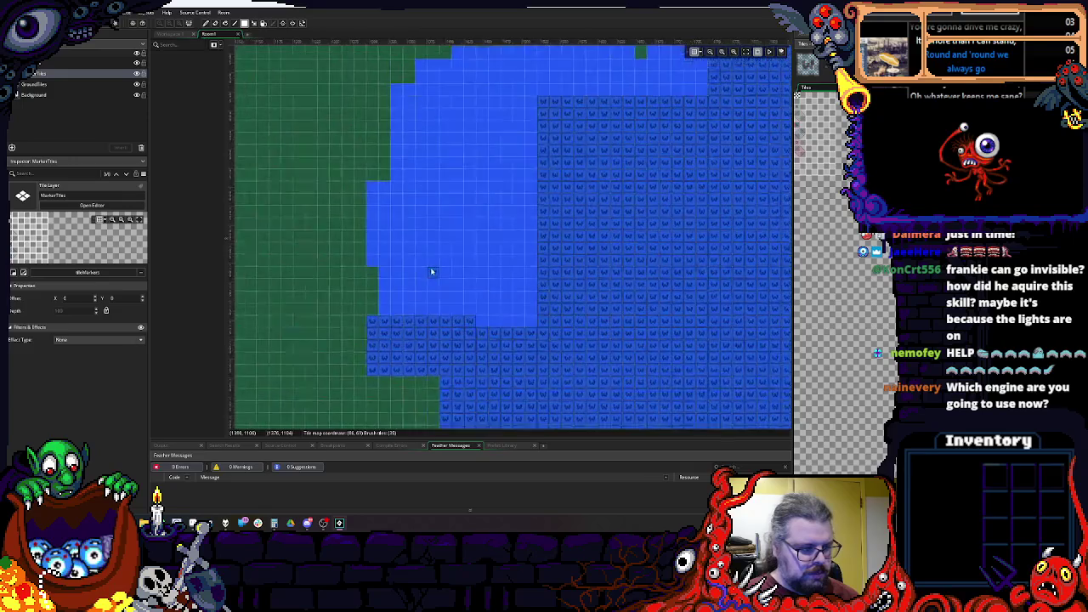
scroll(432, 272, "up", 1)
left_click_drag(395, 168, 548, 245)
left_click_drag(466, 253, 426, 281)
scroll(426, 235, "up", 5)
left_click_drag(376, 245, 502, 311)
left_click_drag(403, 220, 667, 224)
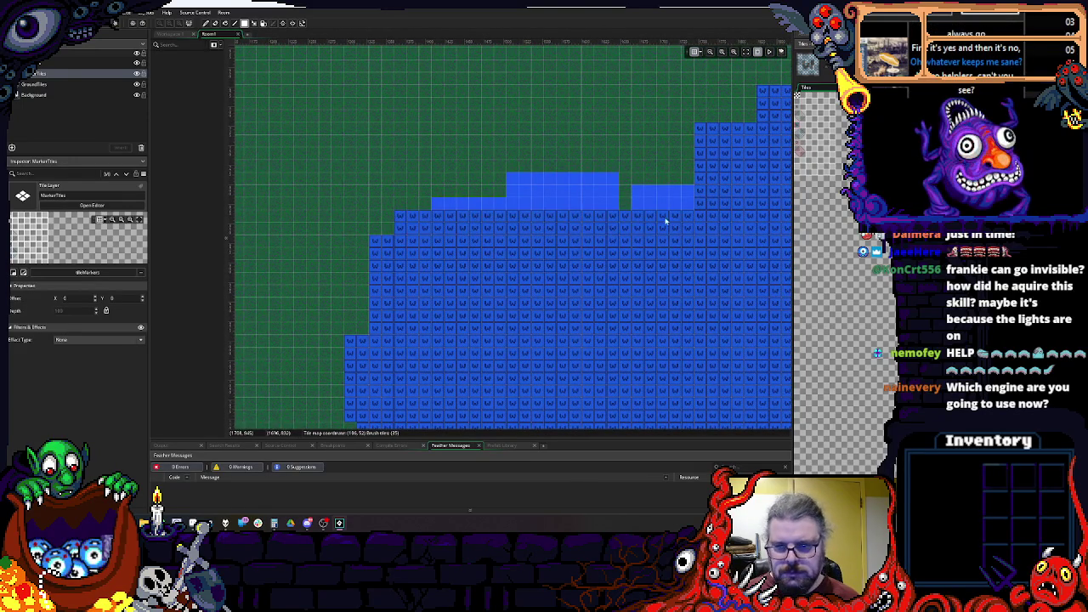
mouse_move(620, 181)
left_mouse_down()
mouse_move(508, 209)
mouse_move(434, 206)
left_mouse_up()
scroll(488, 257, "down", 5)
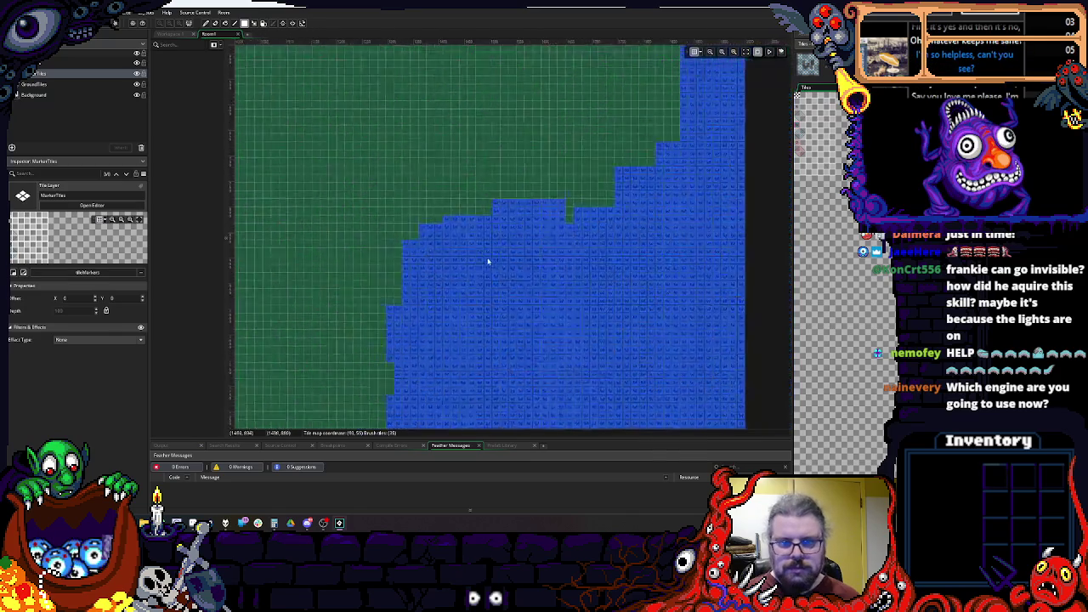
scroll(483, 264, "down", 5)
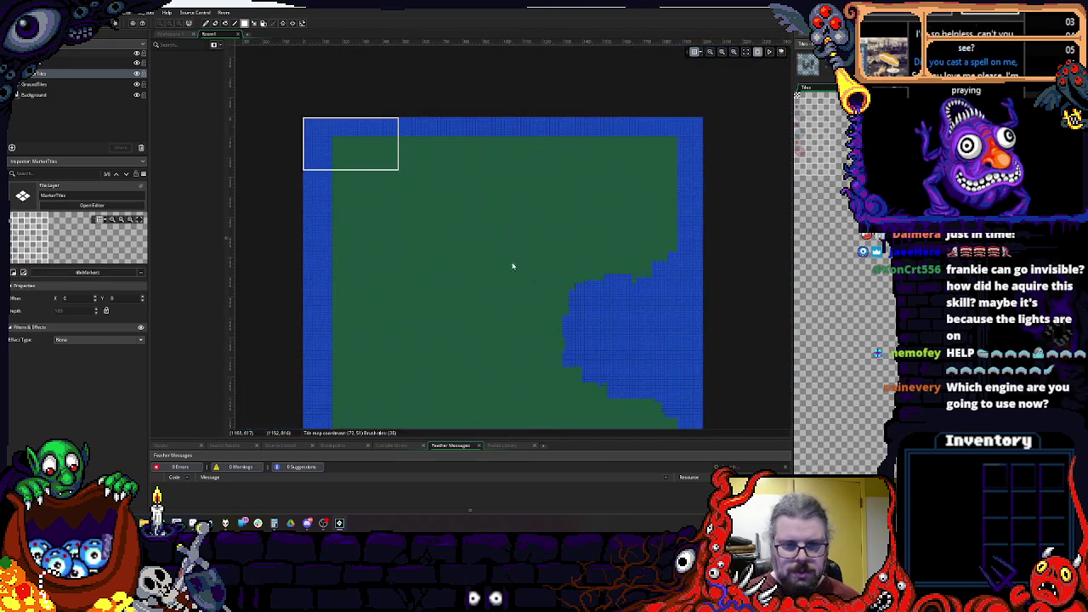
scroll(428, 151, "up", 1)
scroll(428, 150, "up", 5)
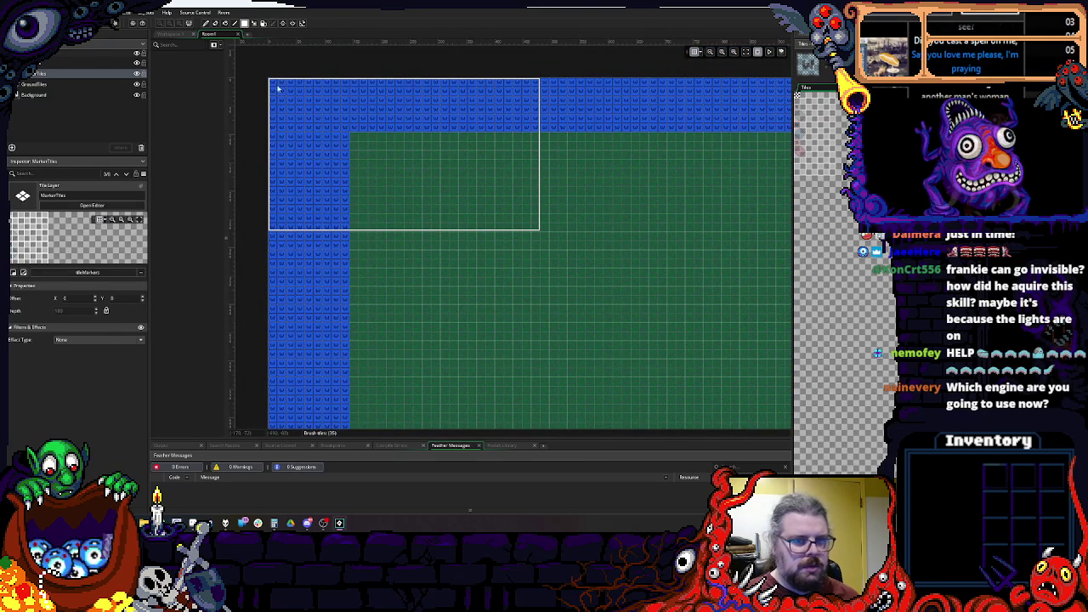
scroll(509, 212, "down", 1)
scroll(509, 212, "down", 4)
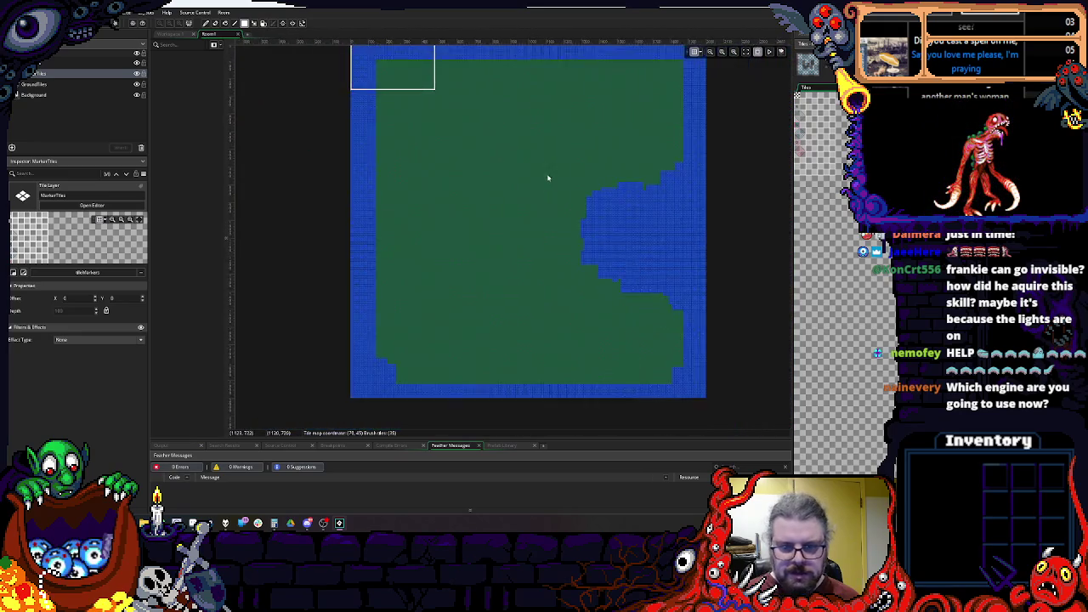
scroll(545, 183, "up", 1)
scroll(540, 193, "up", 3)
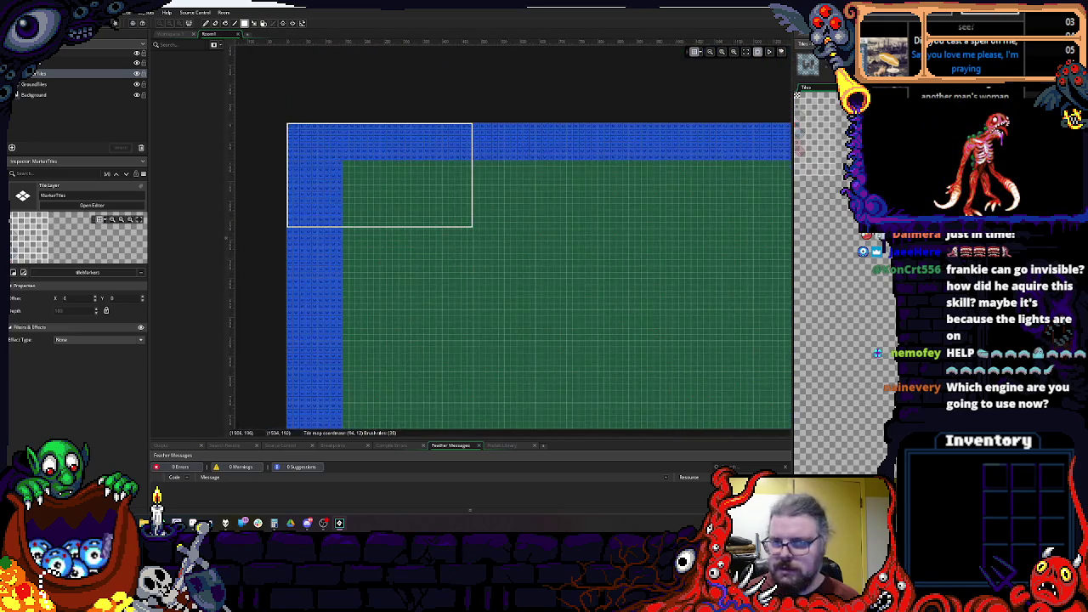
scroll(675, 215, "down", 3)
scroll(578, 185, "down", 1)
scroll(627, 187, "down", 1)
scroll(547, 270, "up", 1)
scroll(741, 323, "up", 2)
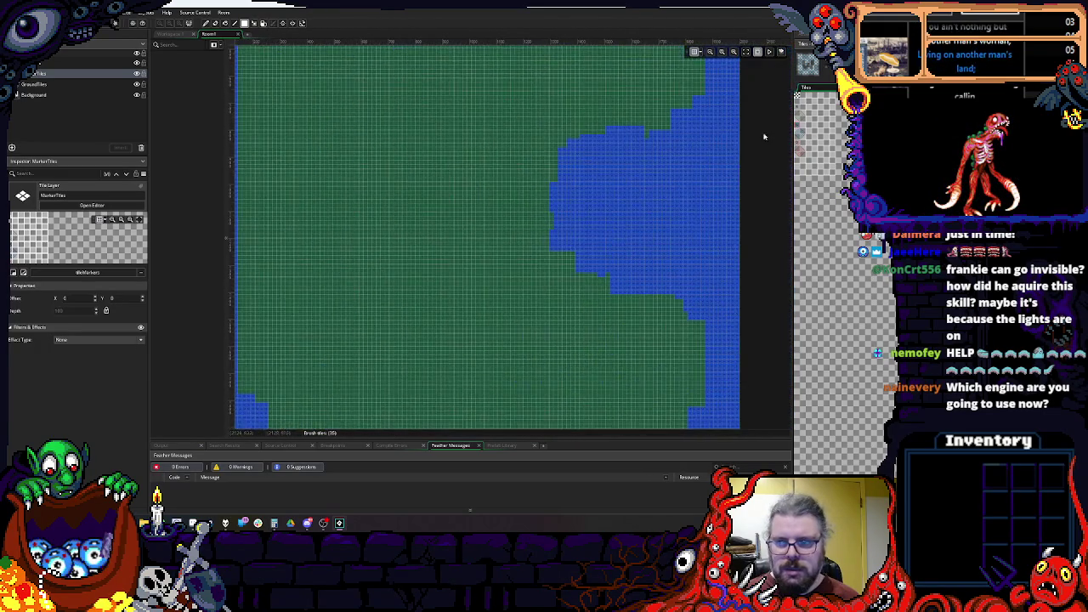
Step: On the GroundTiles layer, extend the water protrusion upward and diagonally right
left_click(51, 84)
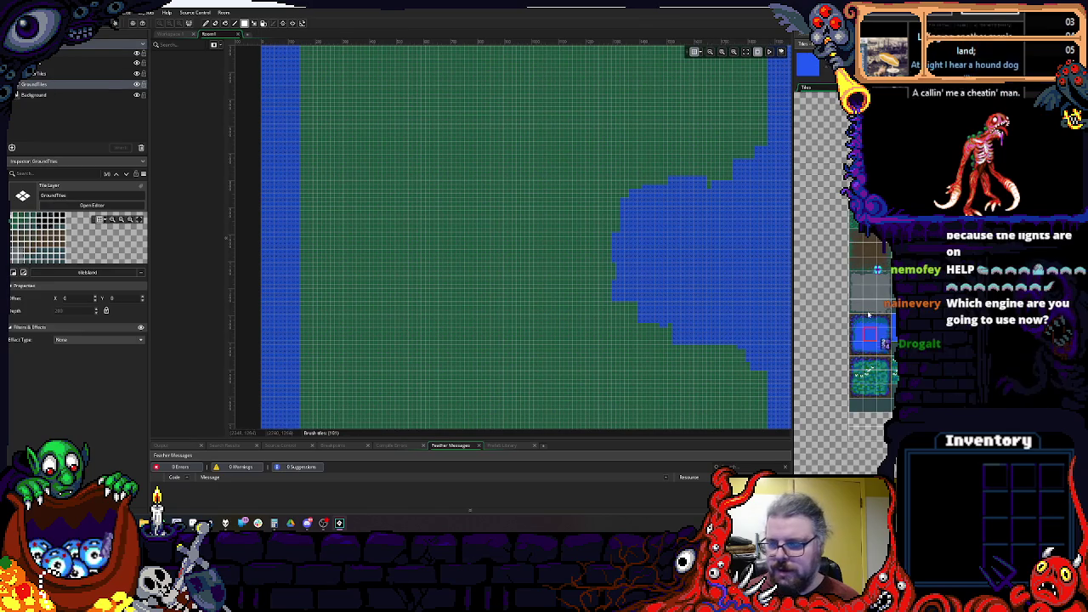
scroll(527, 215, "down", 3)
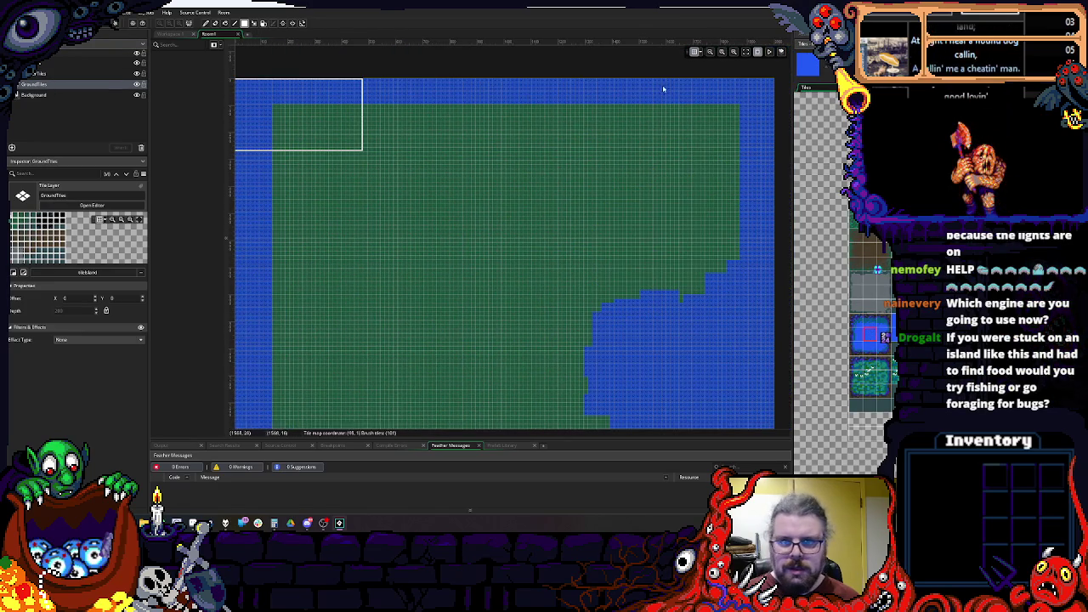
scroll(442, 152, "up", 3)
scroll(441, 151, "down", 3)
scroll(421, 324, "up", 3)
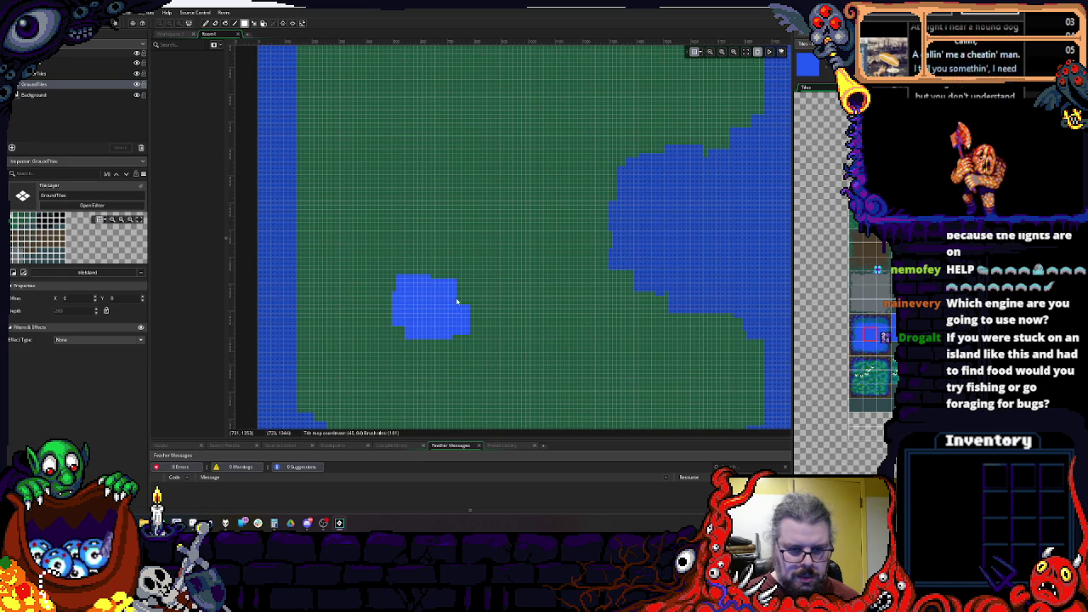
scroll(422, 317, "up", 2)
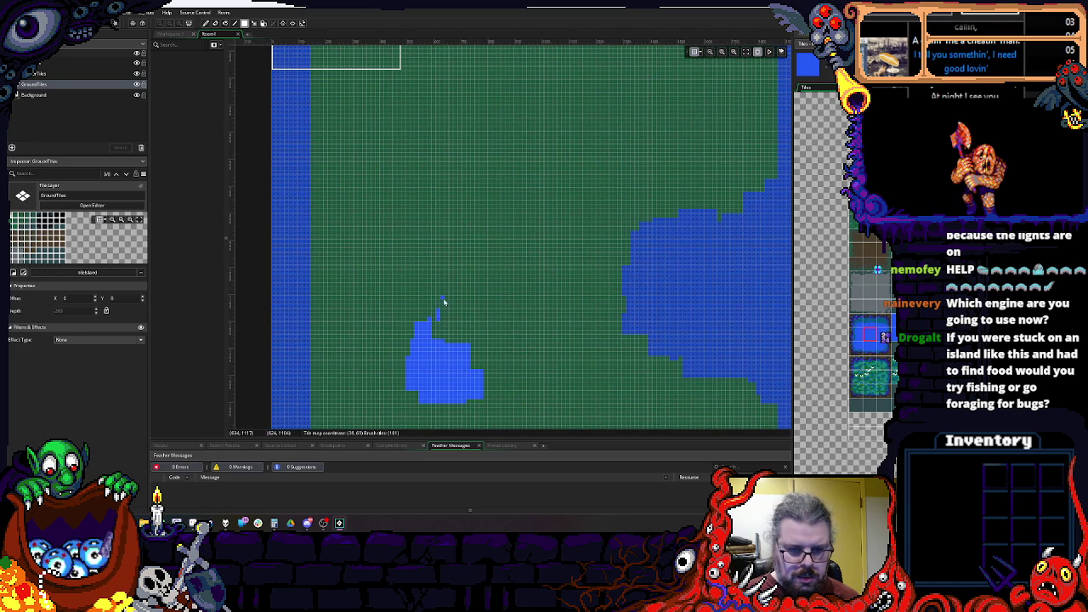
left_click_drag(440, 307, 457, 306)
mouse_move(461, 267)
left_mouse_down()
mouse_move(506, 237)
mouse_move(571, 253)
mouse_move(595, 282)
mouse_move(627, 293)
left_mouse_up()
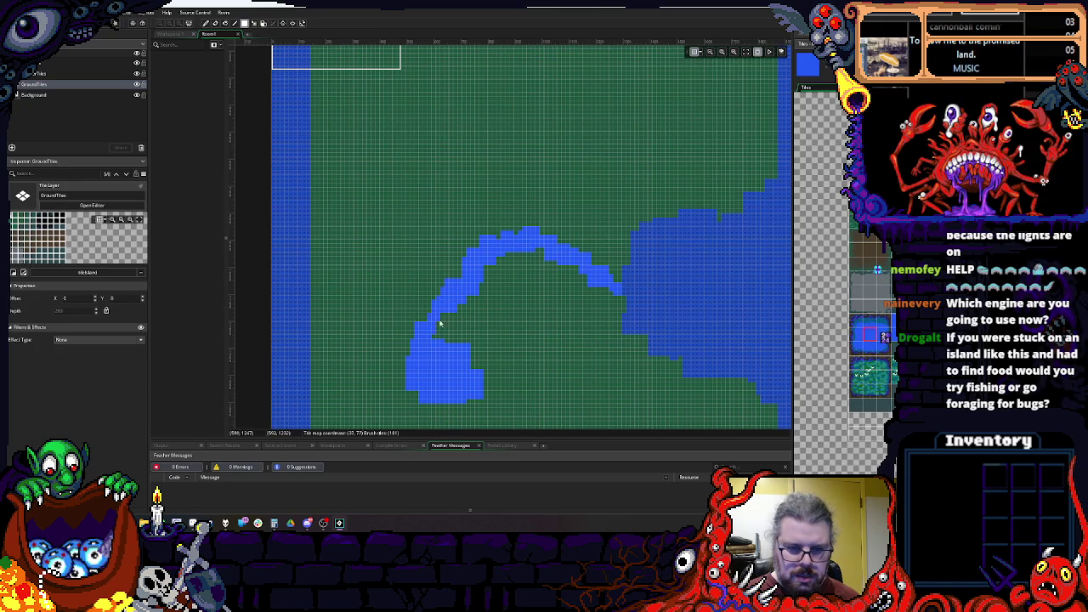
Step: Paint a square water pond with a channel running down-left and upward
scroll(442, 359, "down", 2)
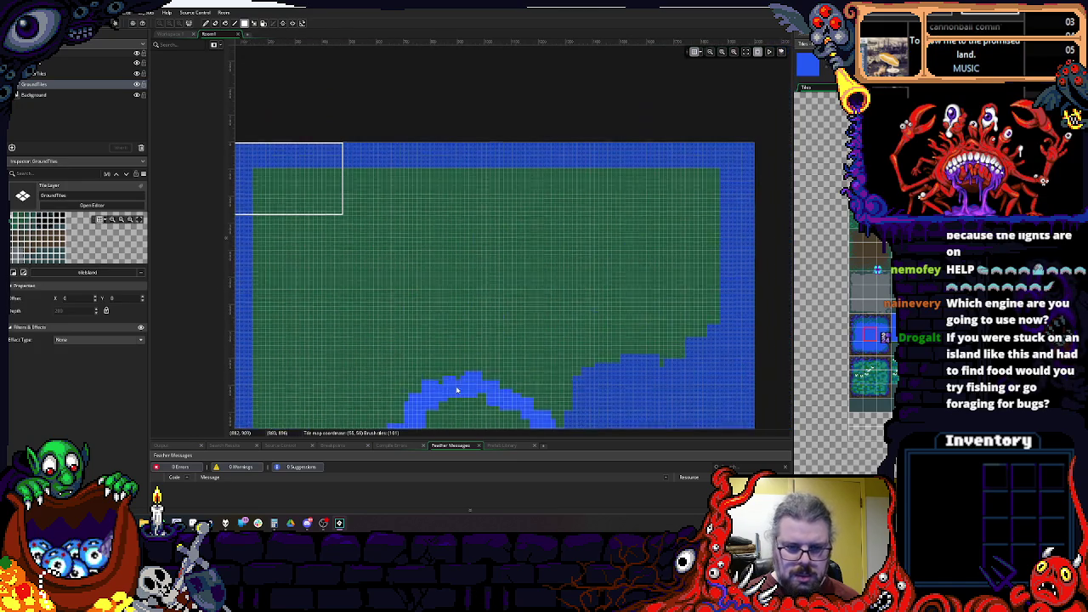
left_click(549, 264)
left_click_drag(537, 267, 529, 293)
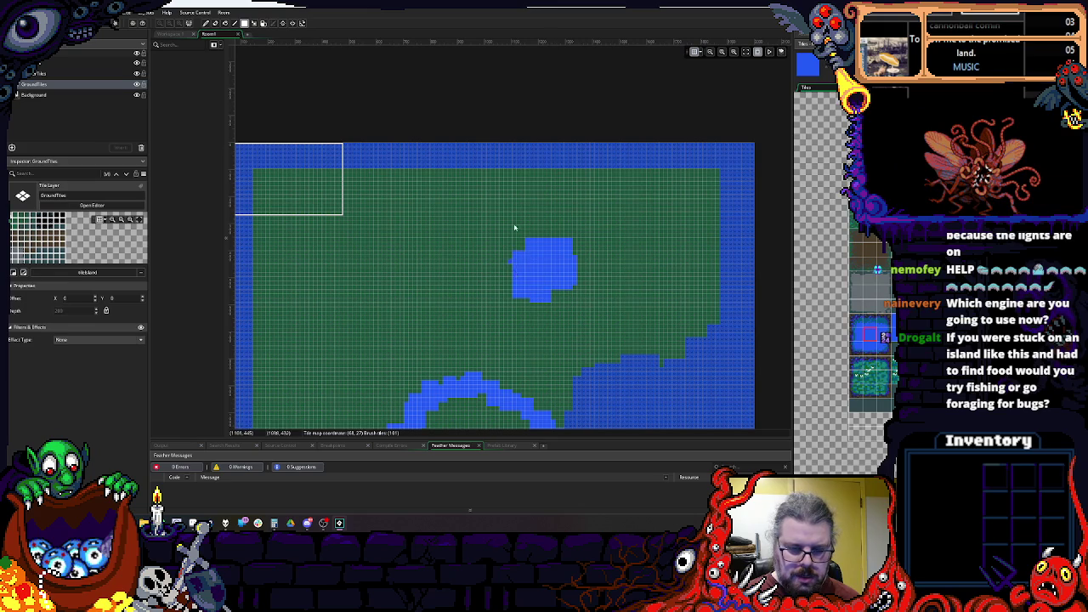
scroll(513, 272, "down", 3)
scroll(544, 340, "up", 4)
left_click(555, 343)
left_click_drag(545, 362, 498, 387)
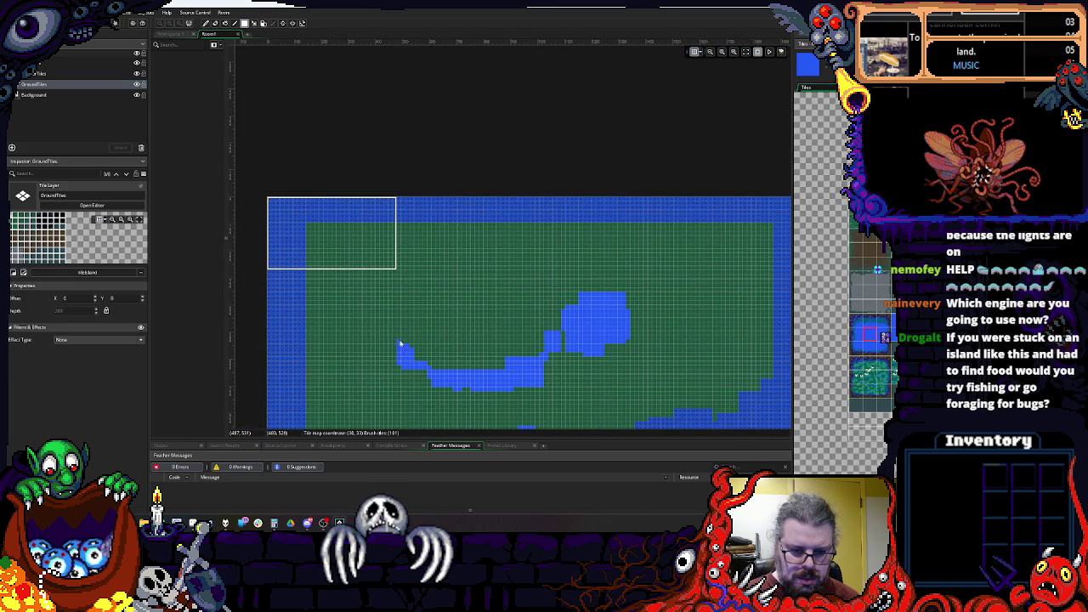
left_click_drag(389, 274, 418, 226)
Step: Paint a water strip along the island's southern shore
scroll(371, 151, "down", 2)
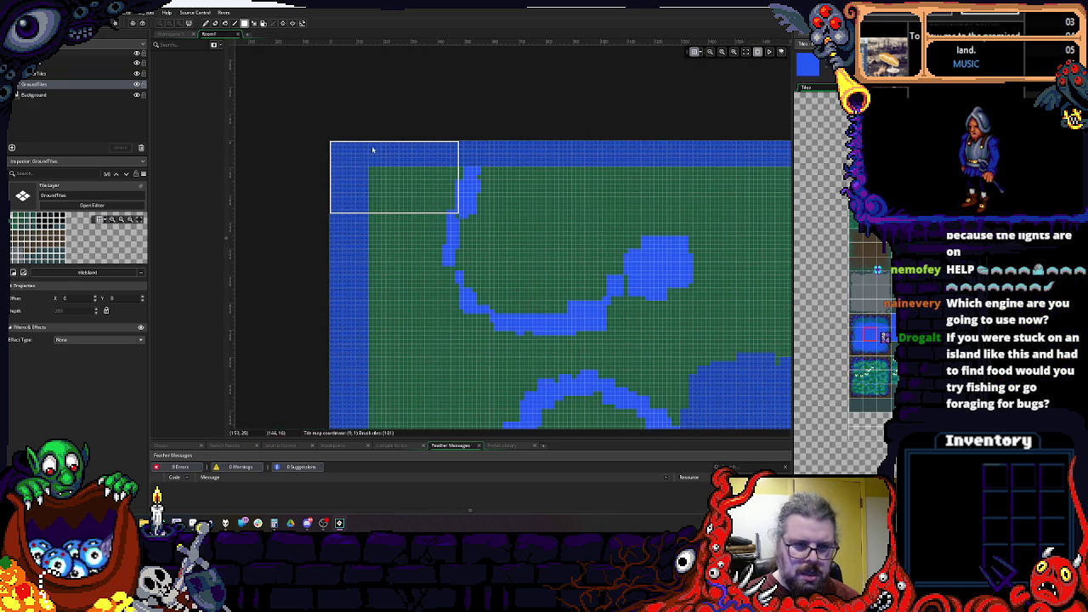
scroll(383, 231, "down", 5)
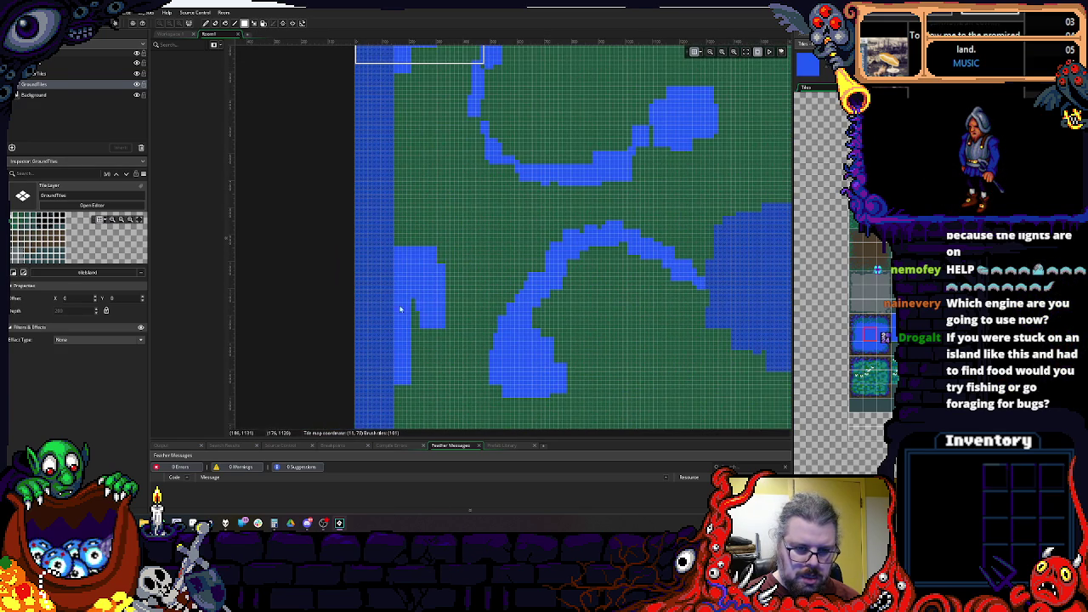
scroll(393, 253, "down", 4)
scroll(365, 280, "right", 5)
scroll(366, 280, "down", 3)
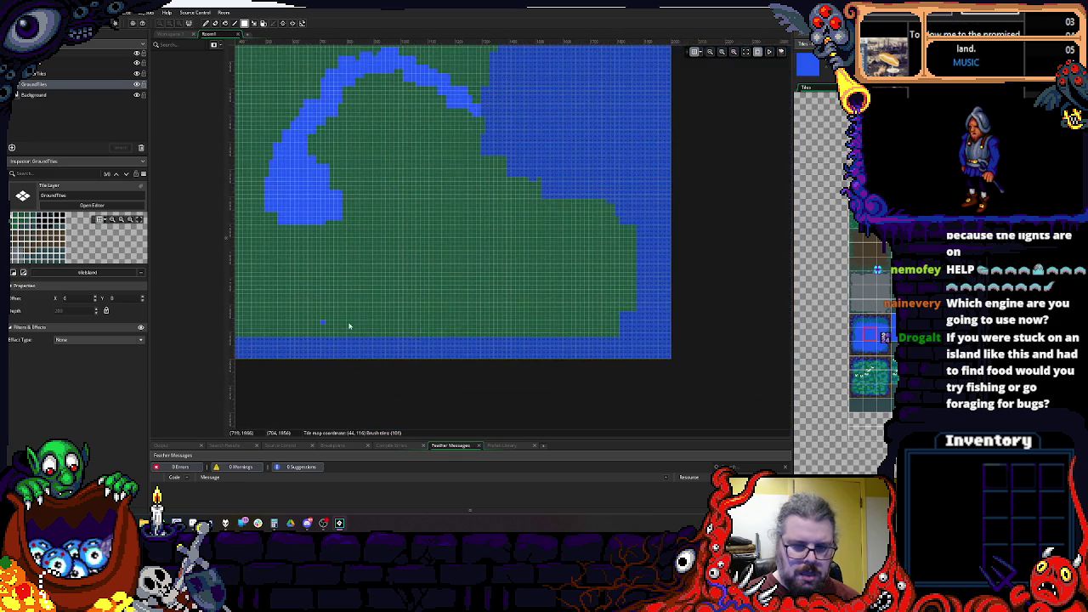
left_click_drag(384, 320, 458, 349)
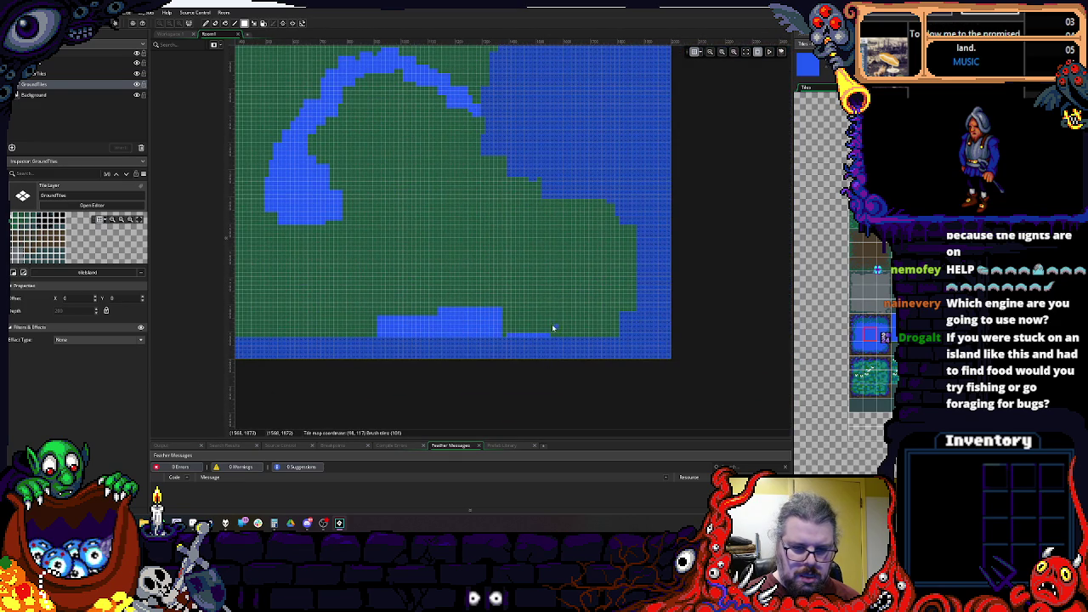
Step: Place a grey bridge tile across the river
scroll(594, 242, "up", 1)
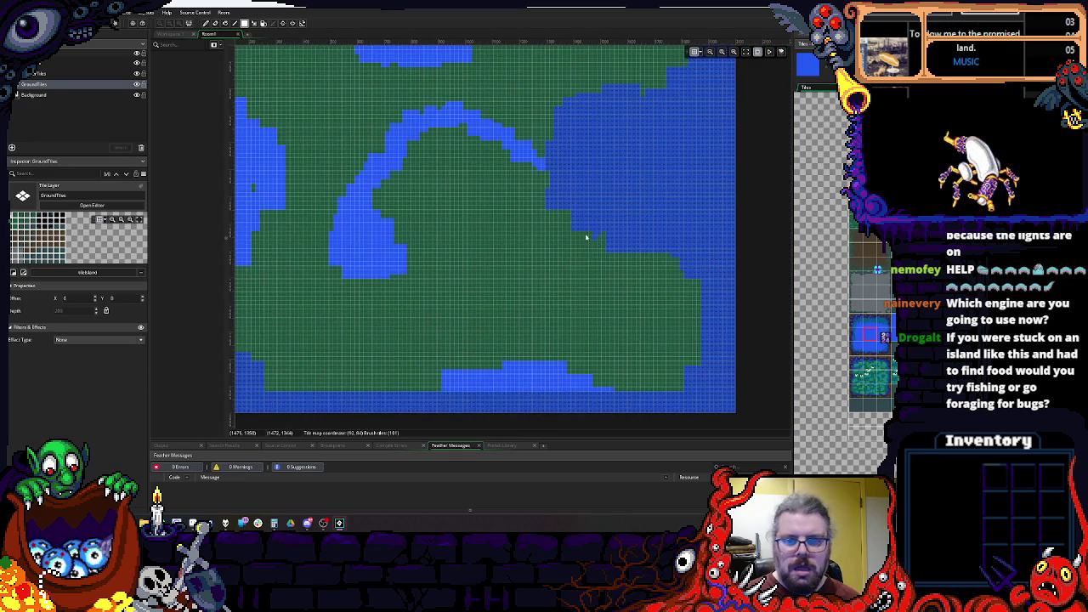
scroll(502, 255, "left", 8)
scroll(502, 255, "up", 4)
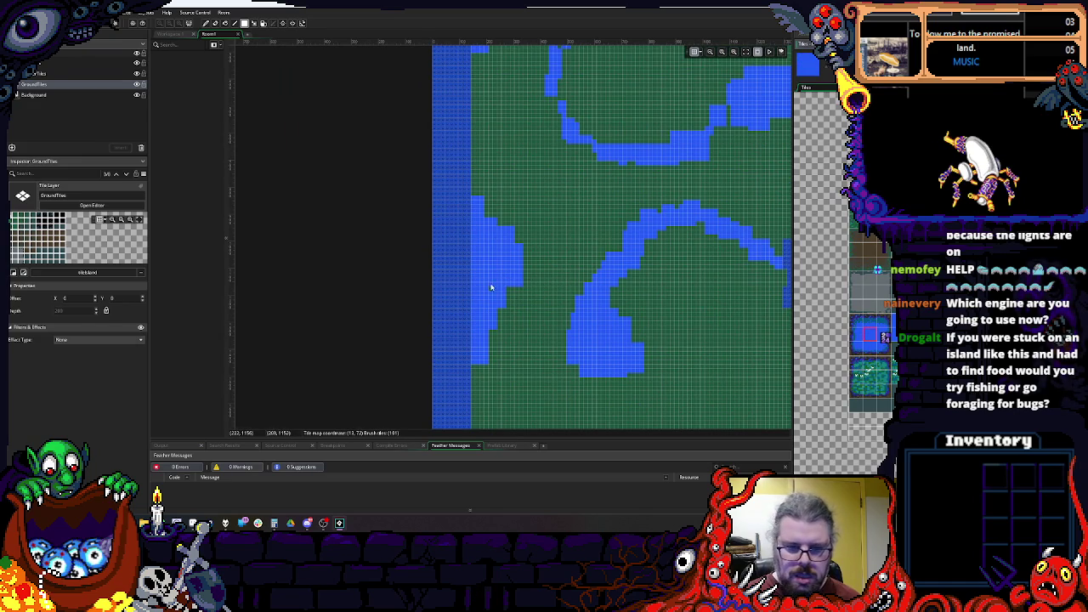
scroll(502, 306, "up", 4)
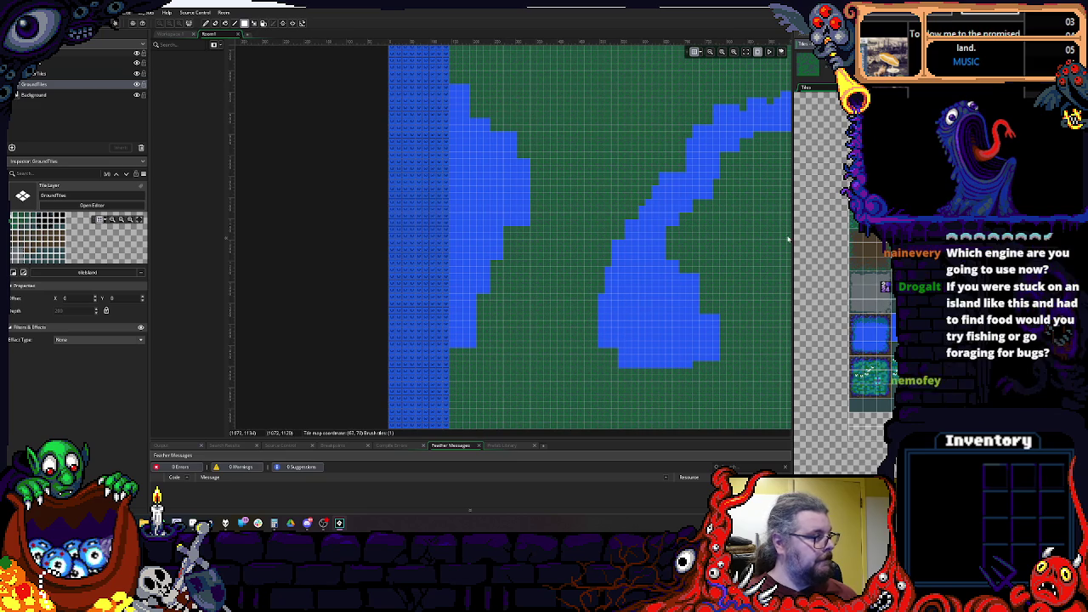
scroll(469, 292, "down", 2)
scroll(499, 267, "up", 3)
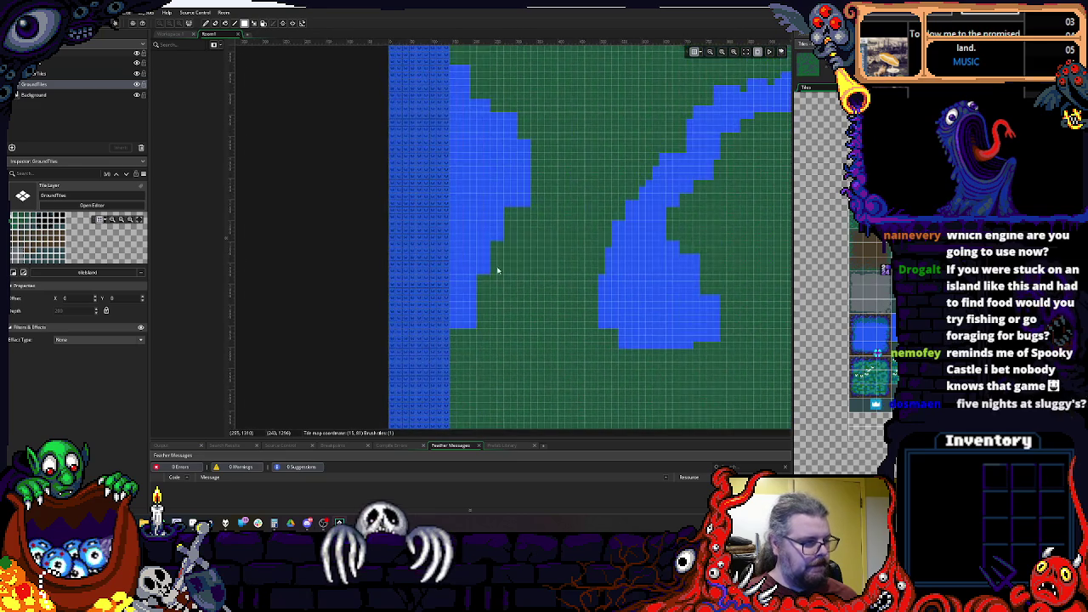
scroll(510, 224, "right", 2)
scroll(611, 236, "up", 8)
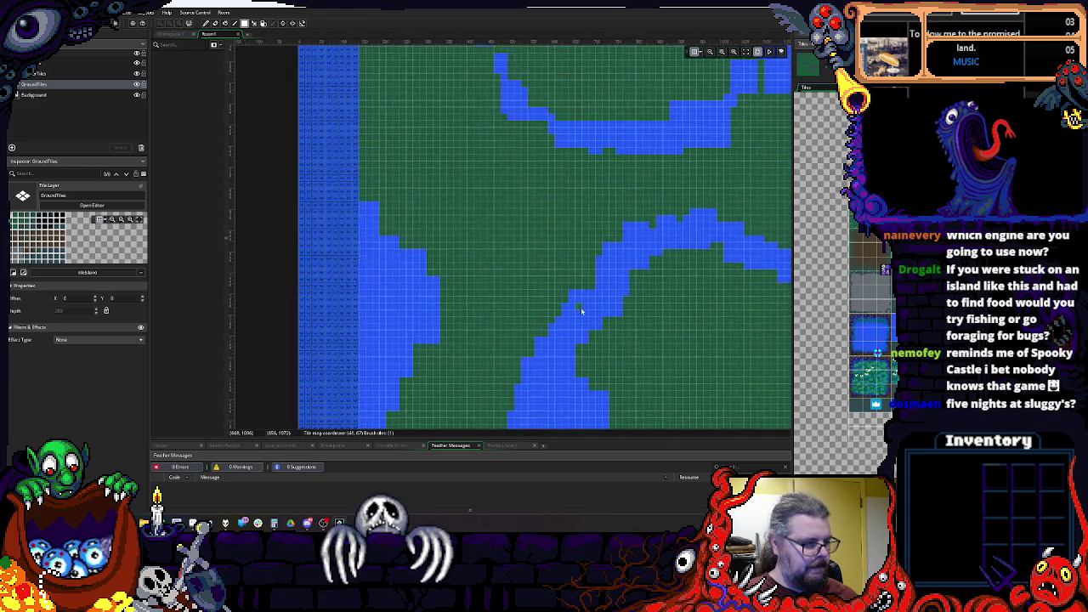
scroll(494, 255, "down", 1)
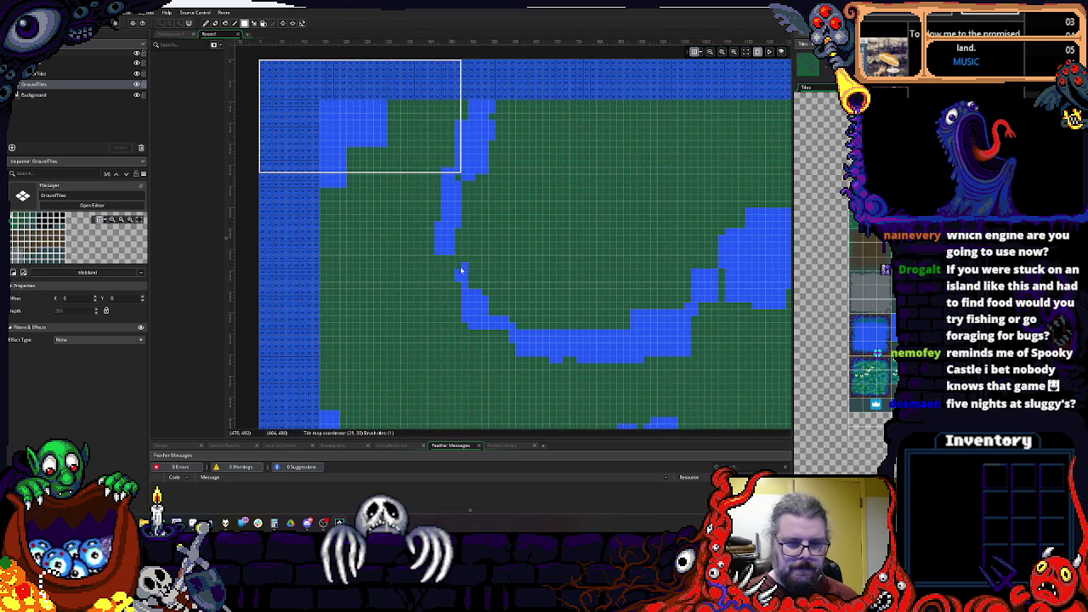
scroll(510, 289, "up", 4)
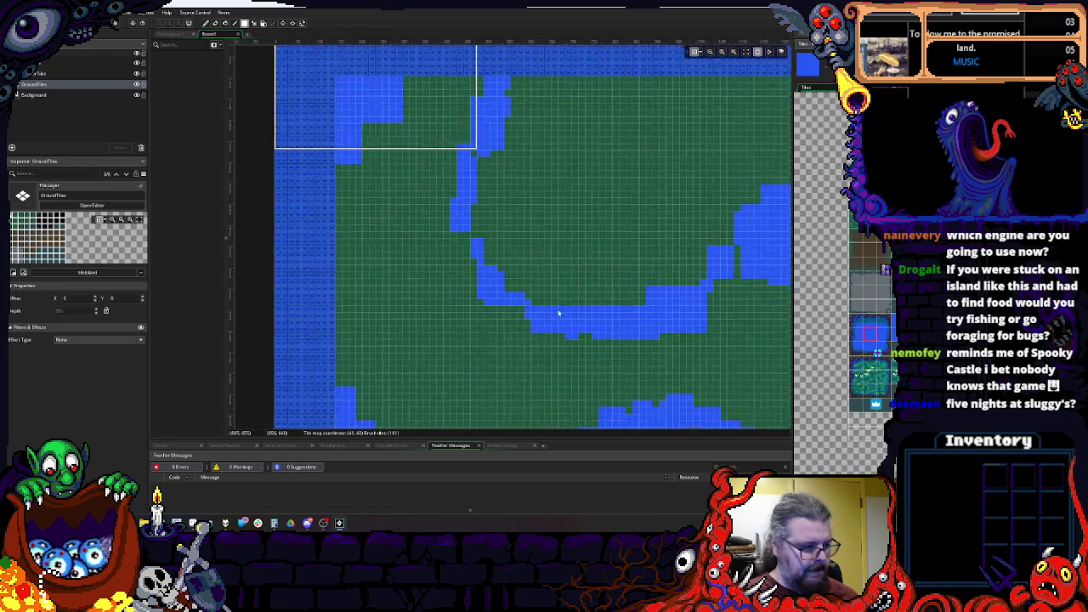
scroll(498, 269, "up", 4)
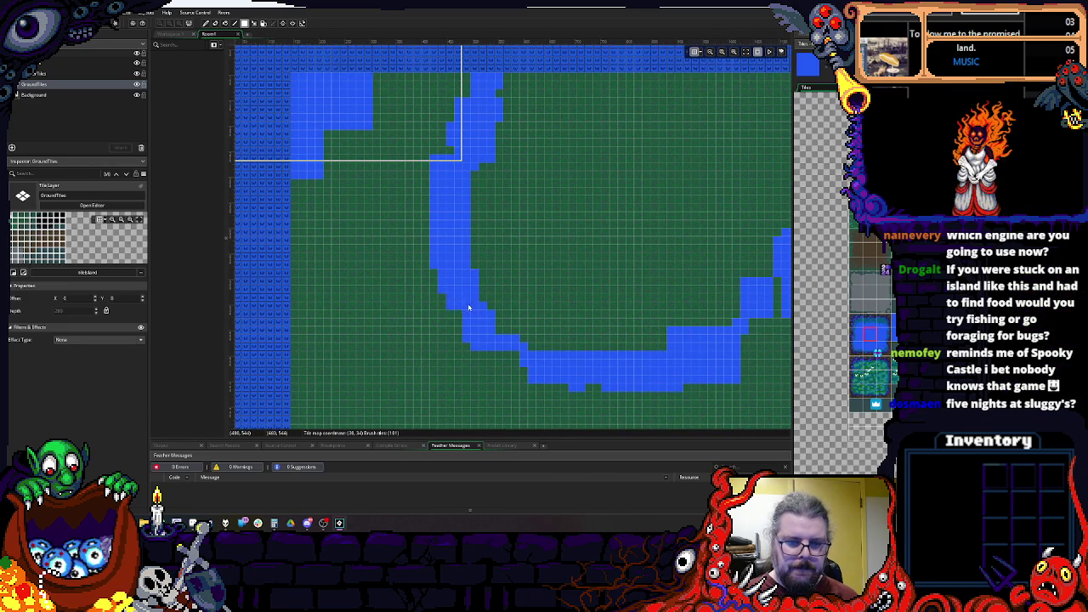
scroll(465, 306, "down", 2)
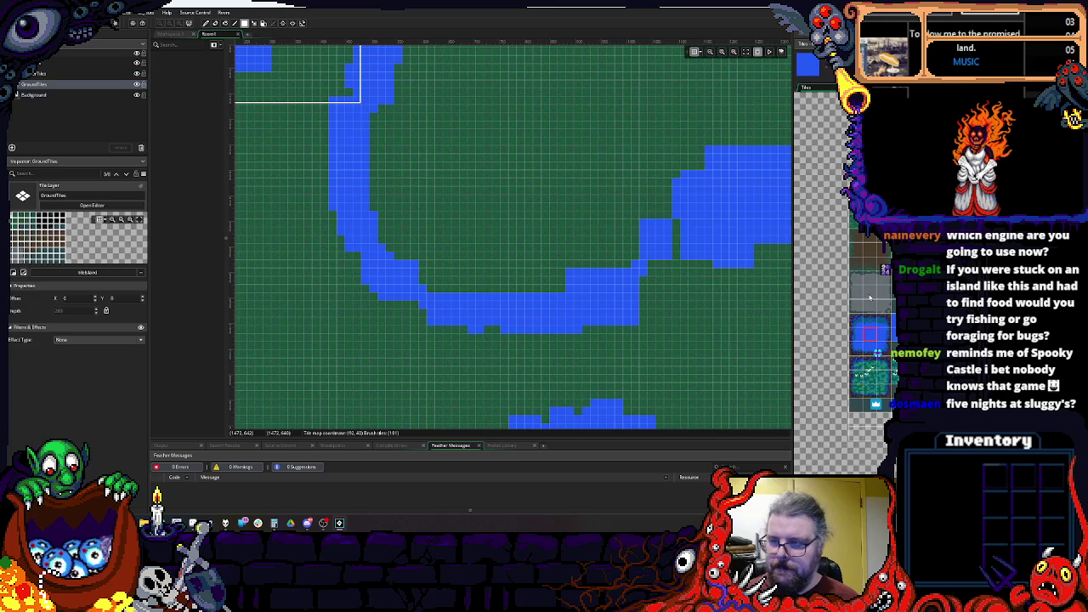
scroll(498, 287, "up", 1)
scroll(454, 297, "down", 1)
scroll(399, 334, "down", 1)
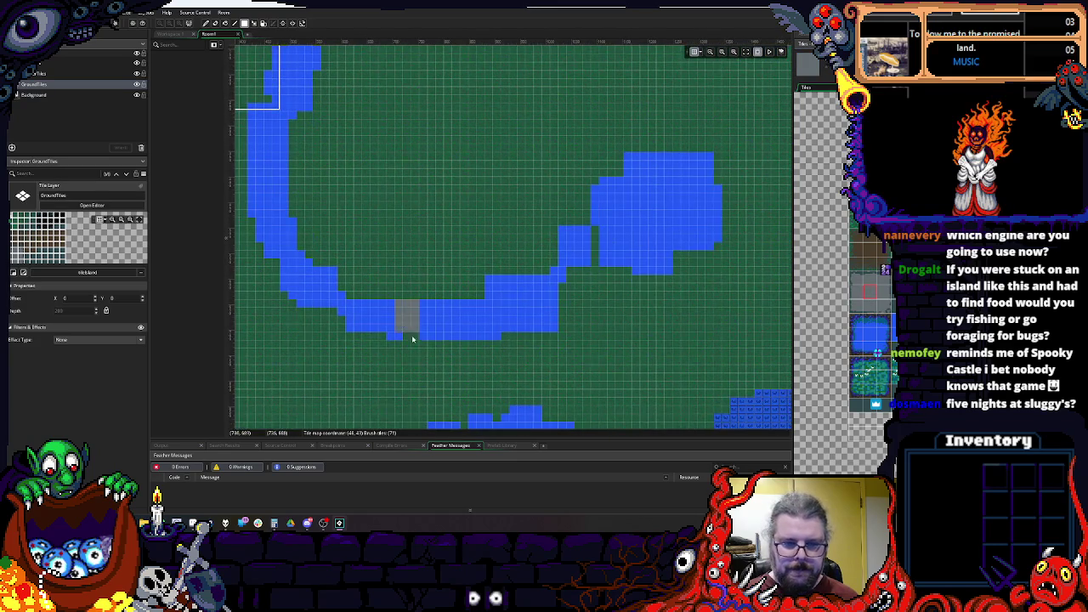
scroll(412, 340, "down", 5)
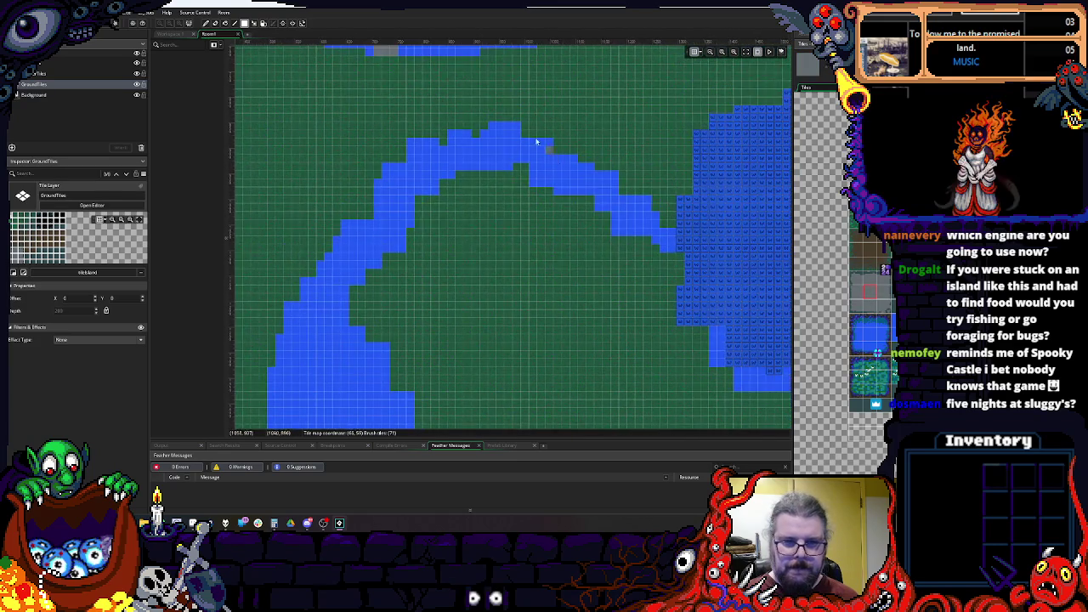
left_click(500, 126)
scroll(528, 298, "up", 5)
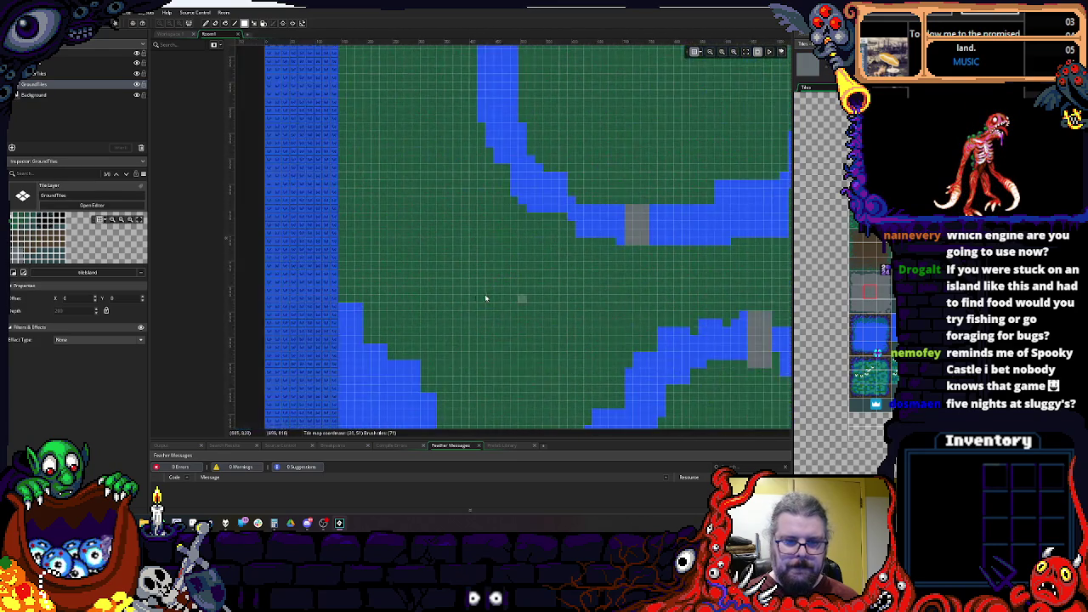
scroll(871, 258, "up", 2)
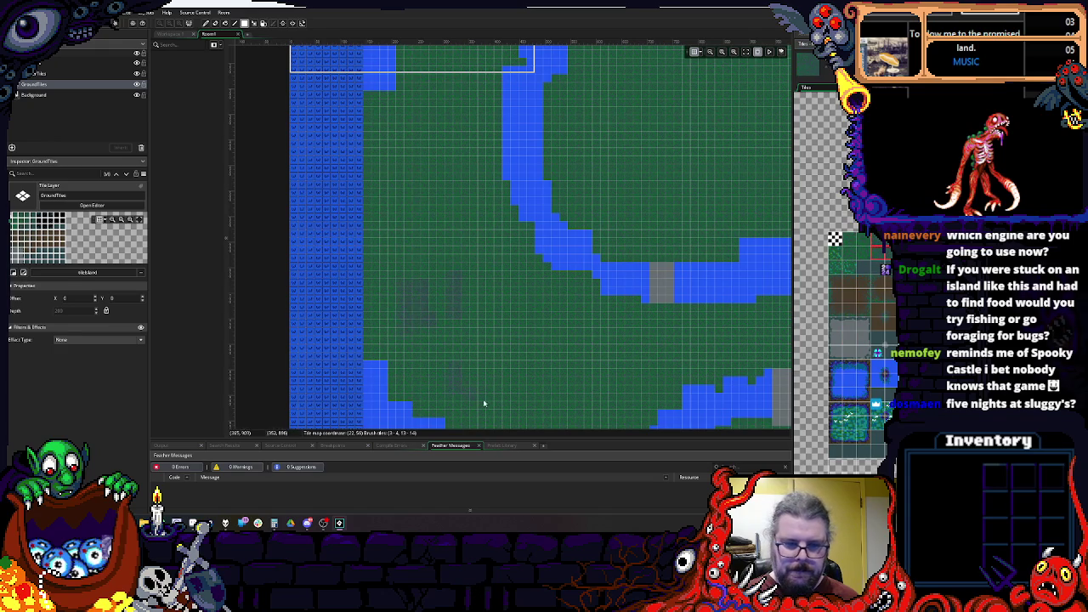
Step: Paint blue water tiles along the top-right border and down the right edge of Room1
scroll(477, 403, "down", 3)
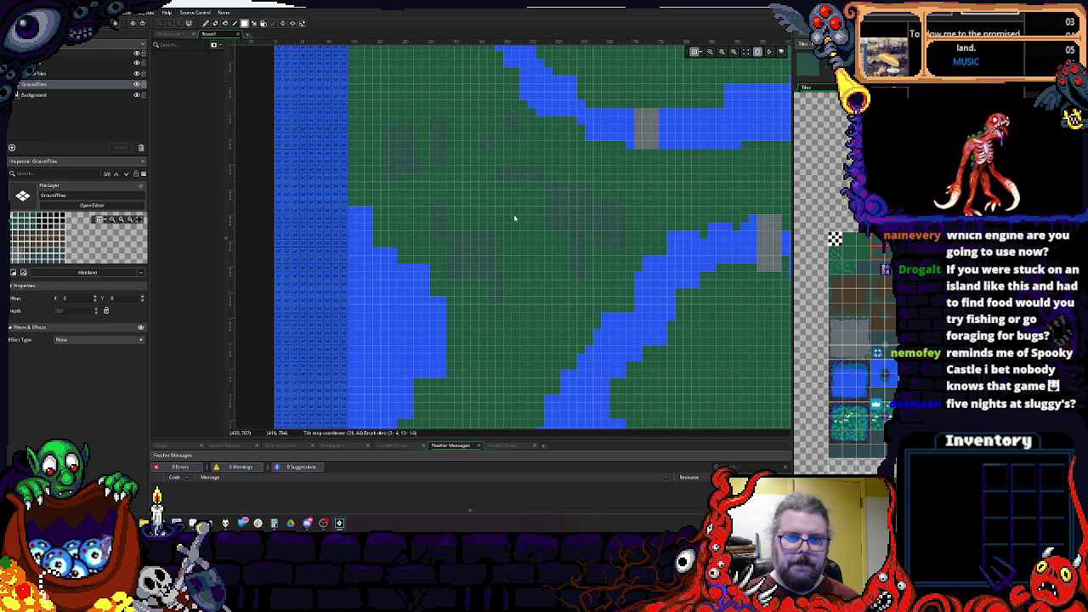
scroll(481, 224, "down", 5)
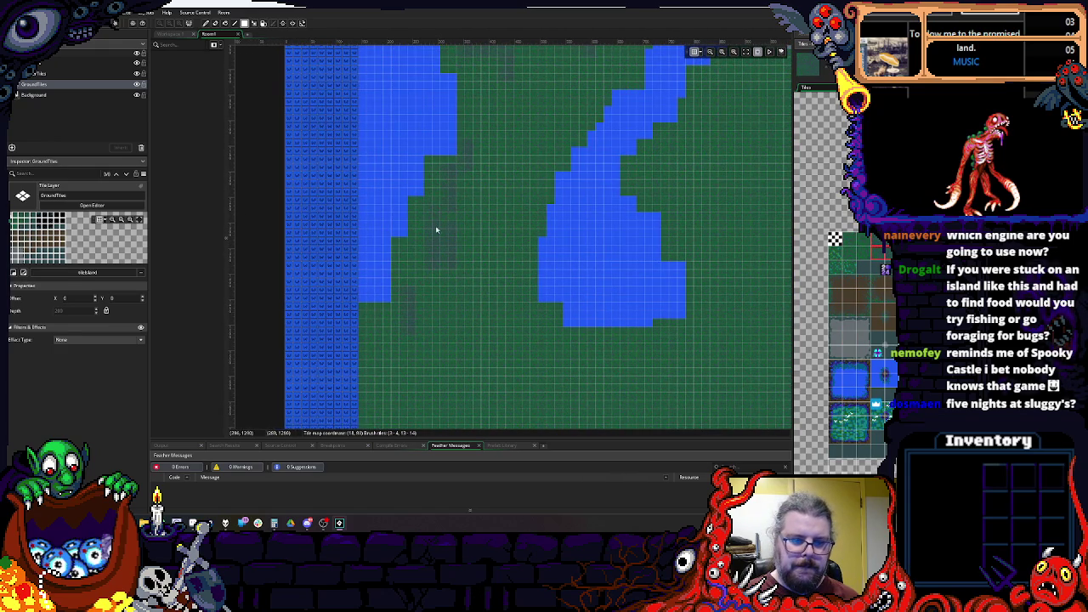
scroll(438, 219, "down", 5)
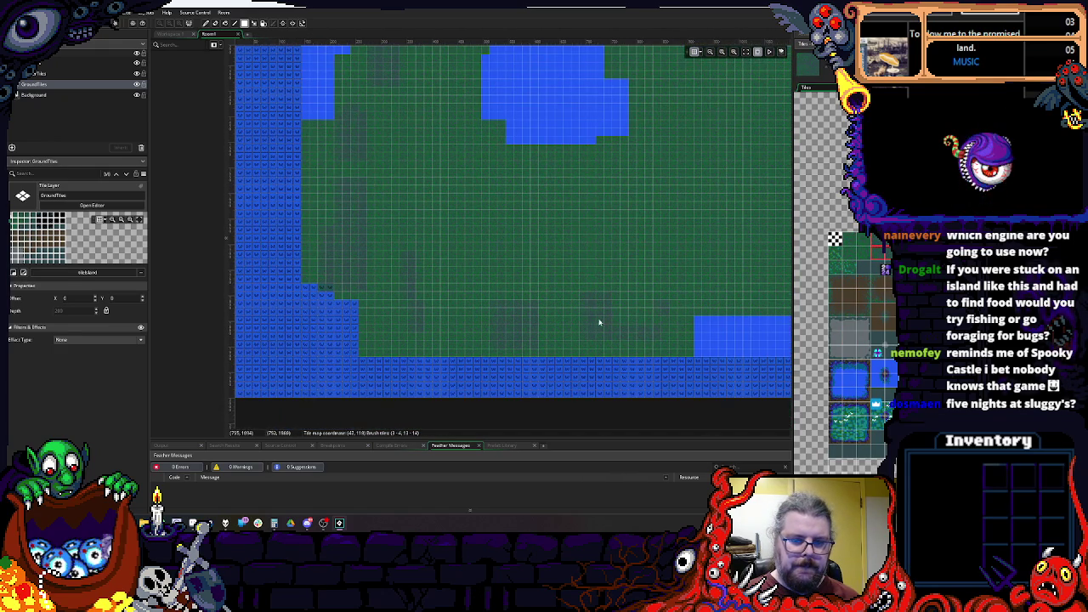
scroll(451, 287, "right", 6)
scroll(470, 284, "right", 4)
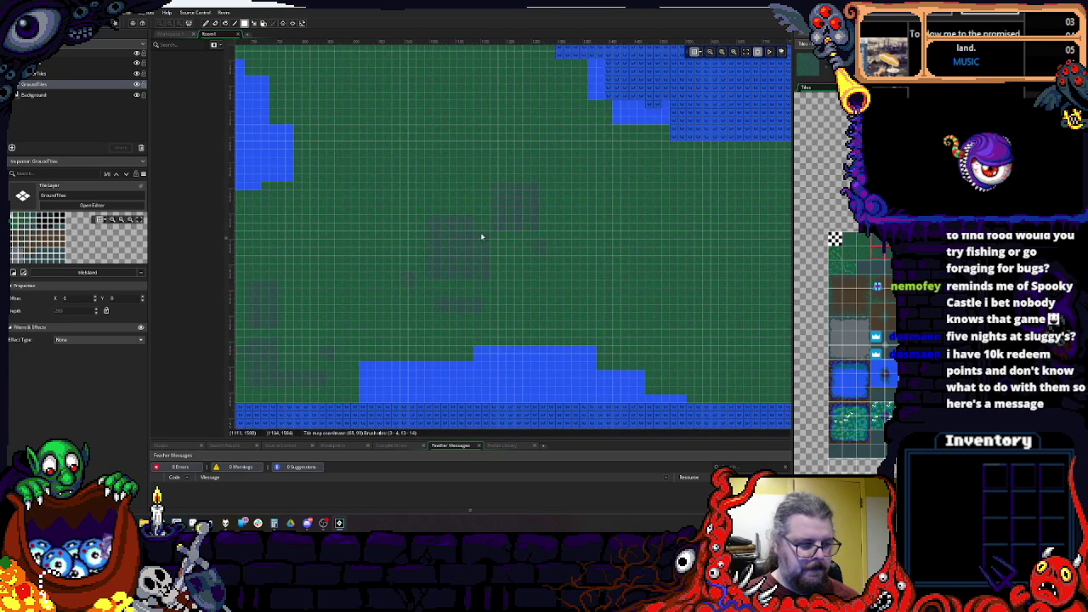
scroll(465, 236, "right", 3)
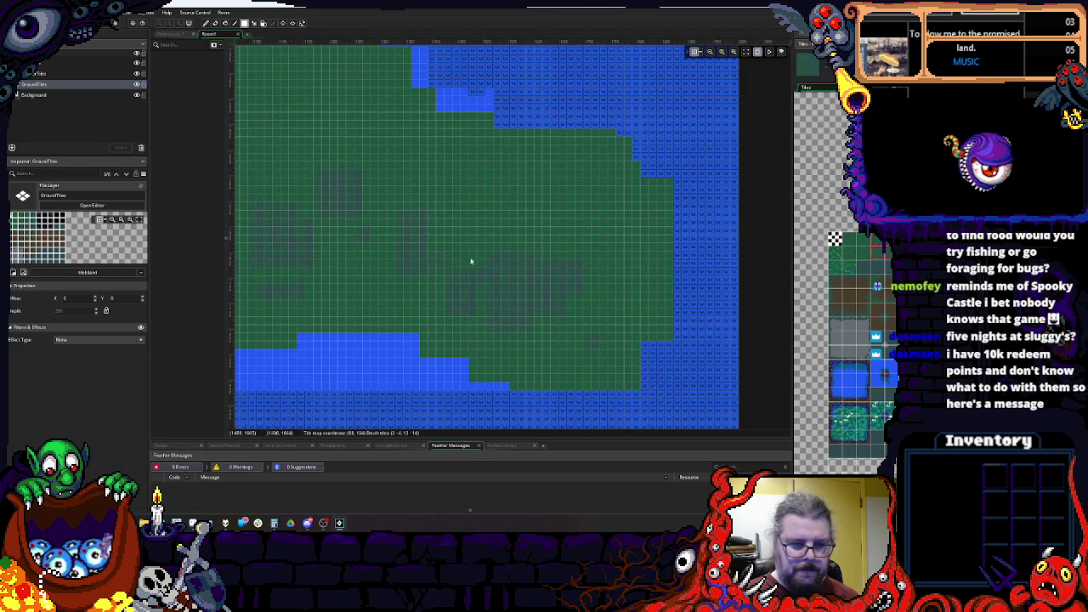
scroll(494, 255, "up", 3)
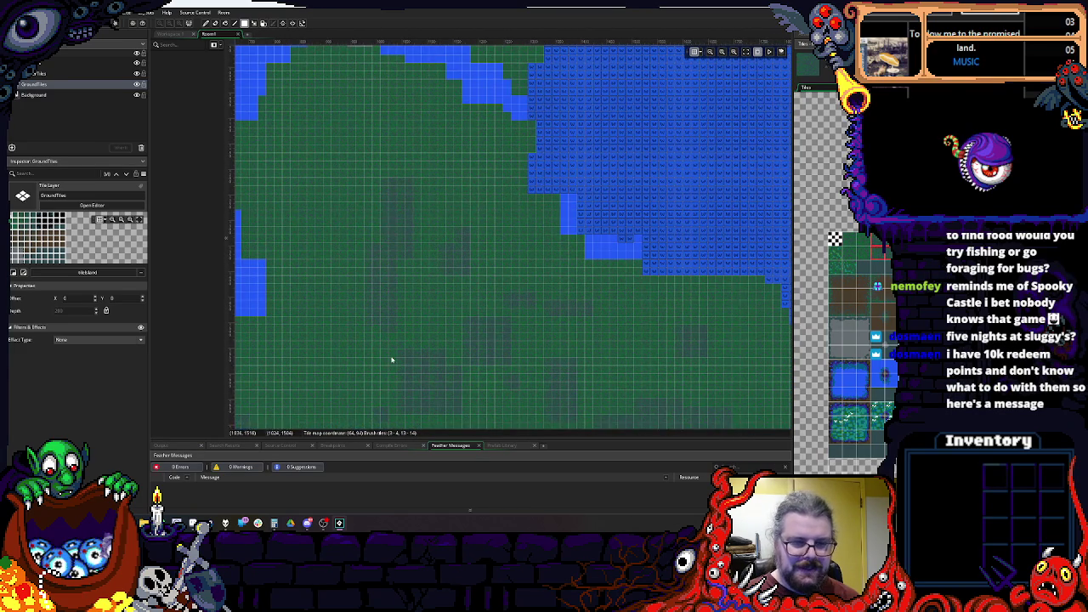
scroll(510, 323, "down", 5)
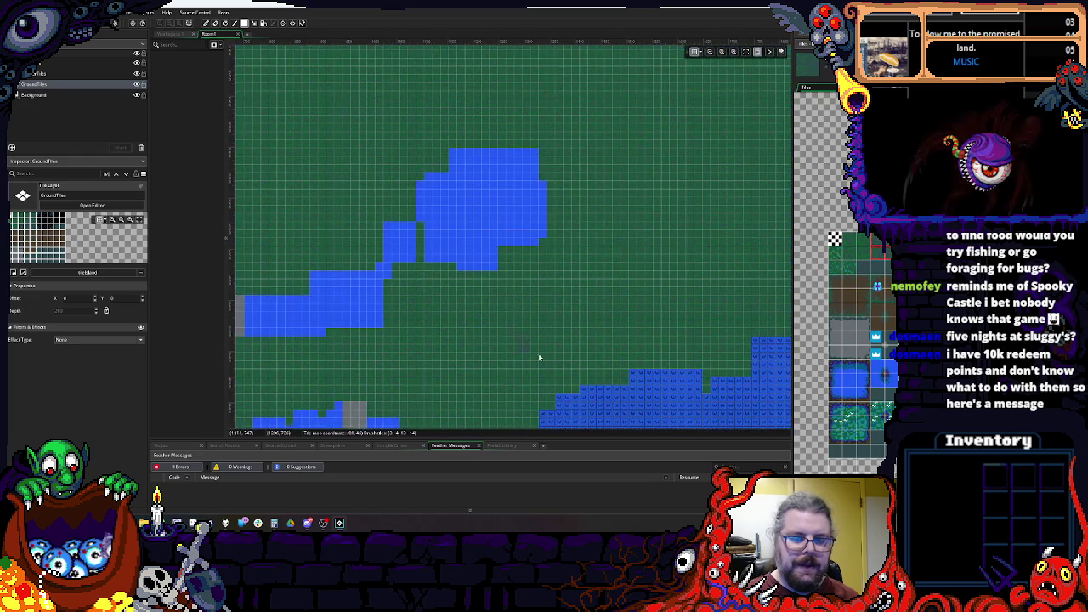
scroll(486, 291, "right", 5)
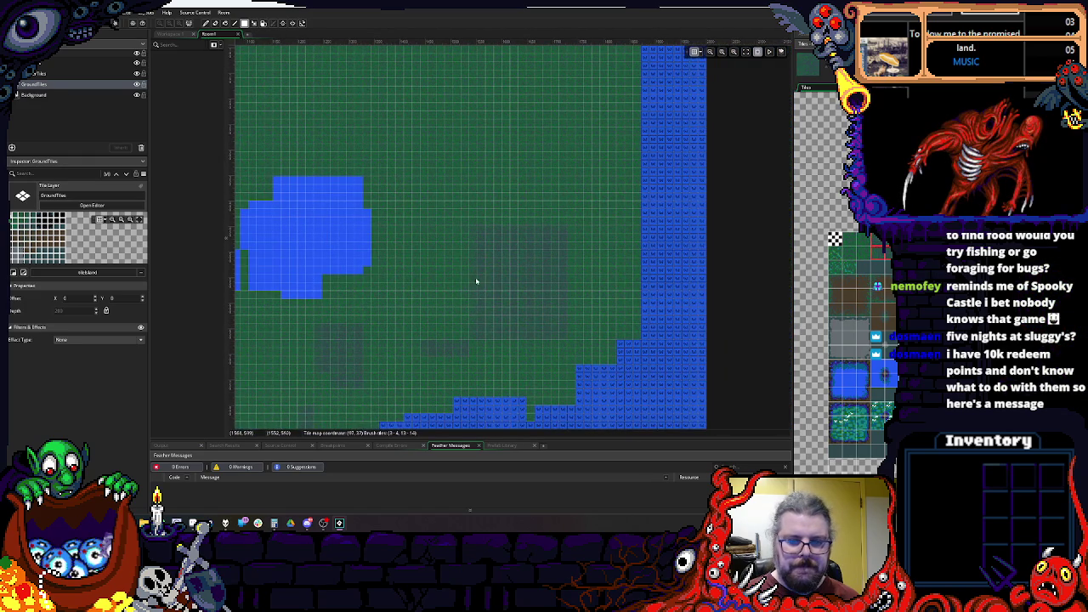
scroll(510, 263, "up", 3)
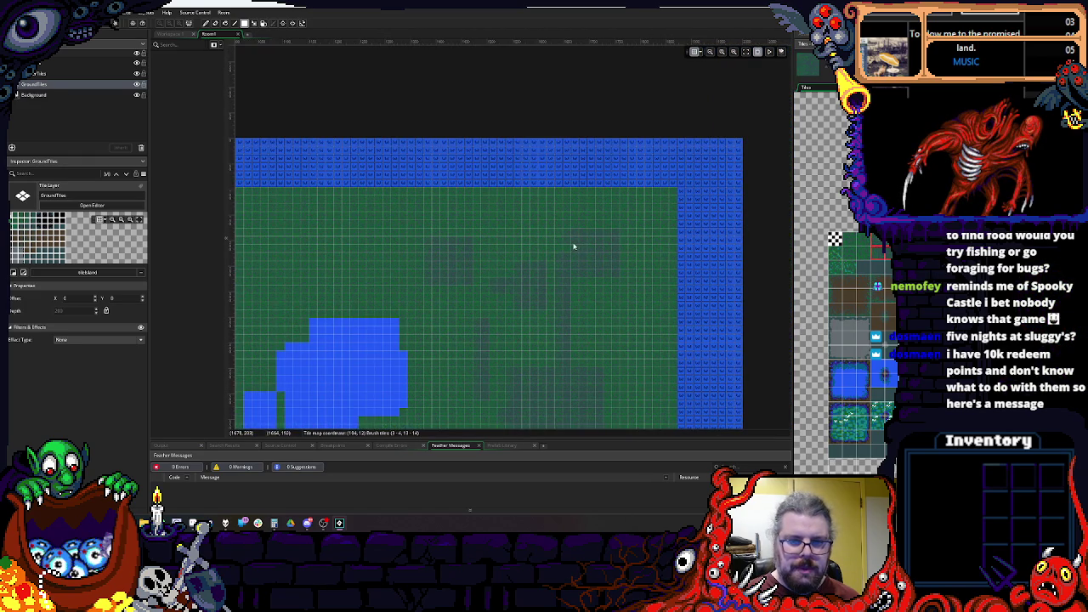
left_click(849, 379)
mouse_move(677, 173)
left_mouse_down()
mouse_move(651, 276)
mouse_move(673, 361)
mouse_move(632, 213)
left_mouse_up()
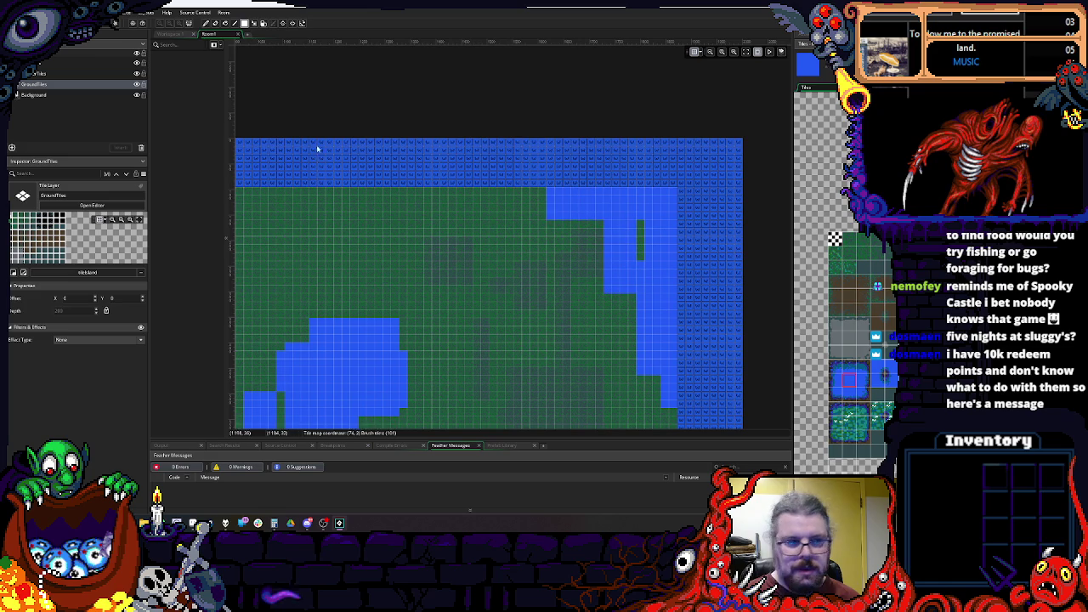
left_click_drag(711, 213, 640, 260)
scroll(565, 272, "left", 5)
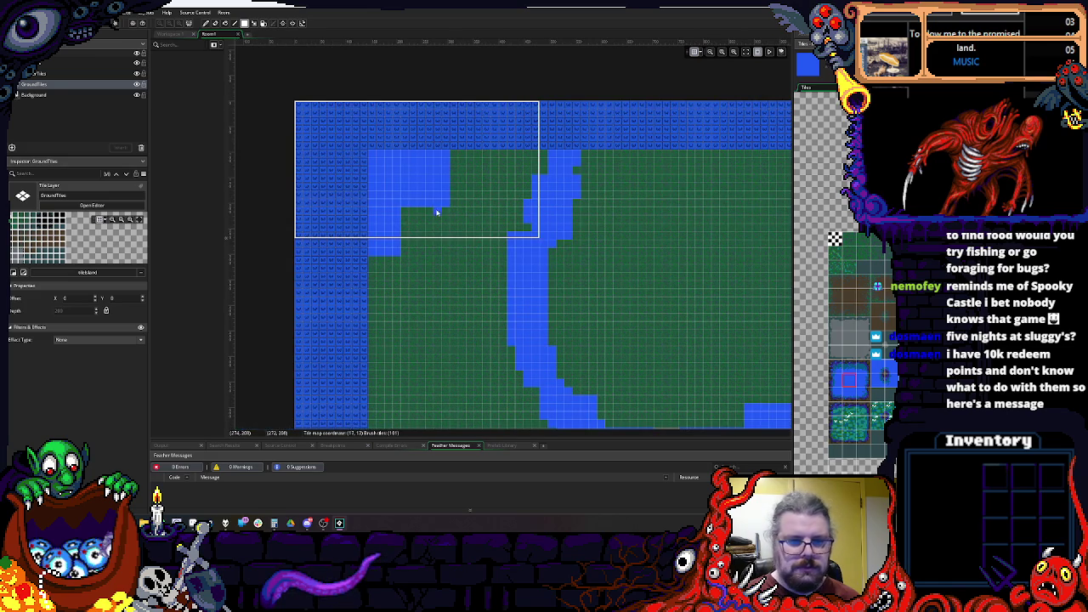
Step: On the MarkerTiles layer, paint marker tiles over the top-left water and along the river edges
left_click(34, 73)
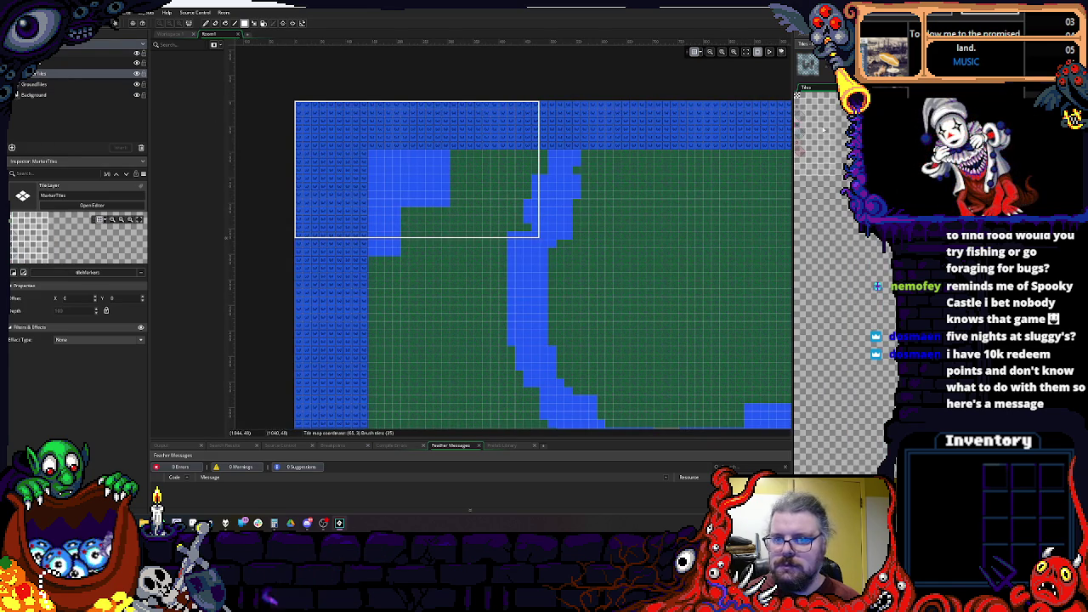
left_click_drag(441, 204, 386, 226)
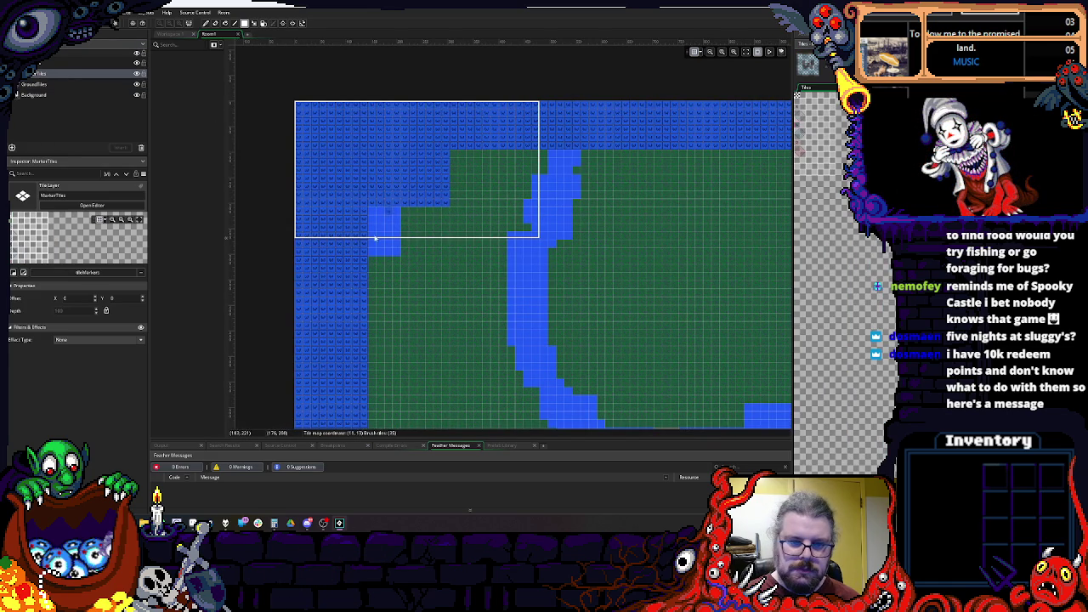
scroll(415, 359, "up", 2)
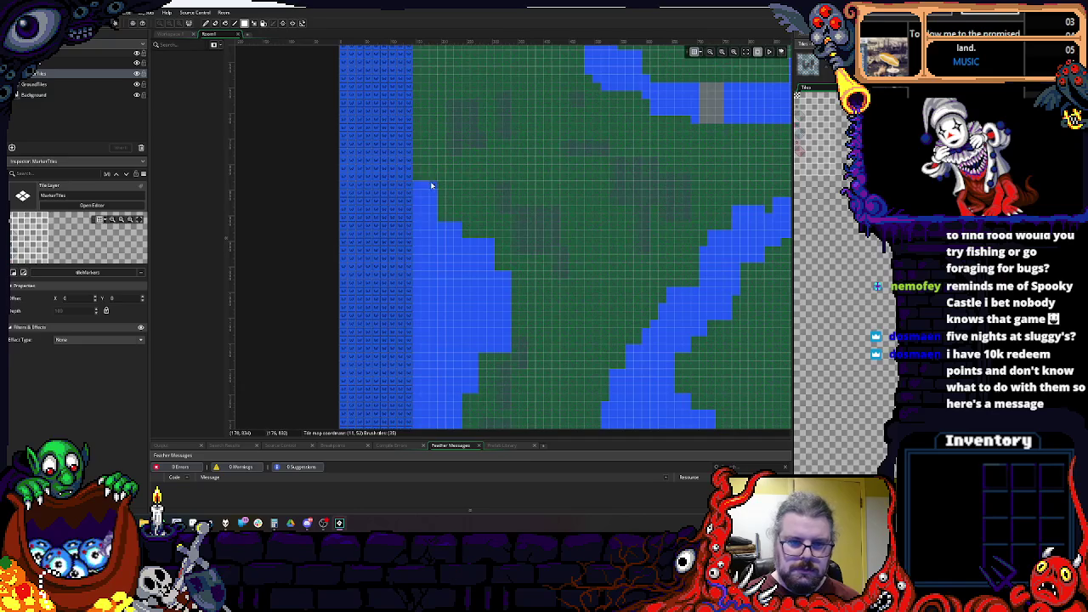
left_click_drag(433, 185, 415, 364)
scroll(453, 199, "down", 3)
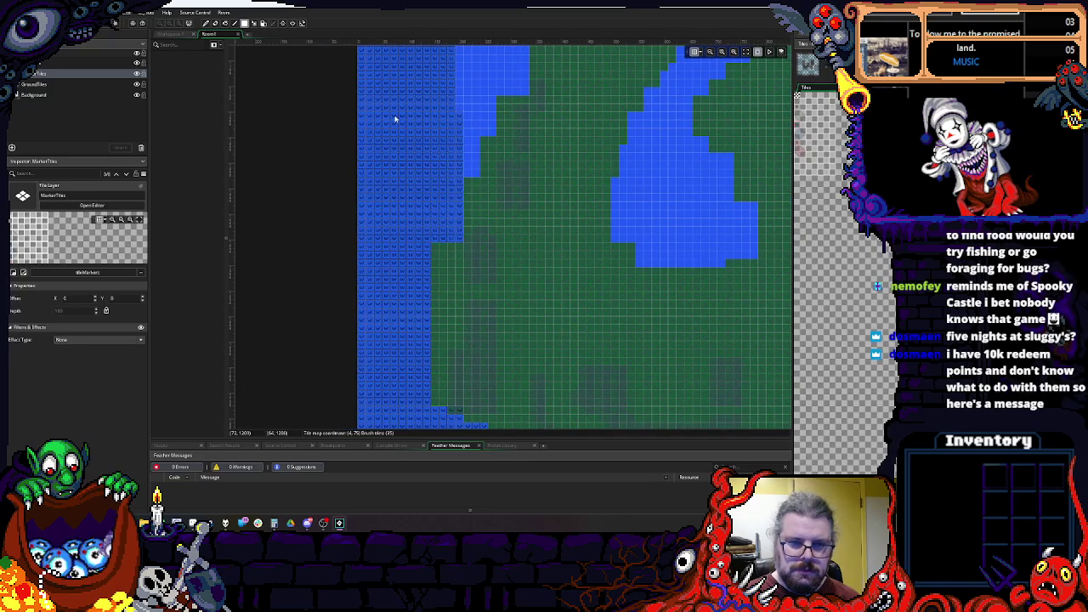
scroll(406, 391, "down", 3)
left_click_drag(449, 418, 421, 250)
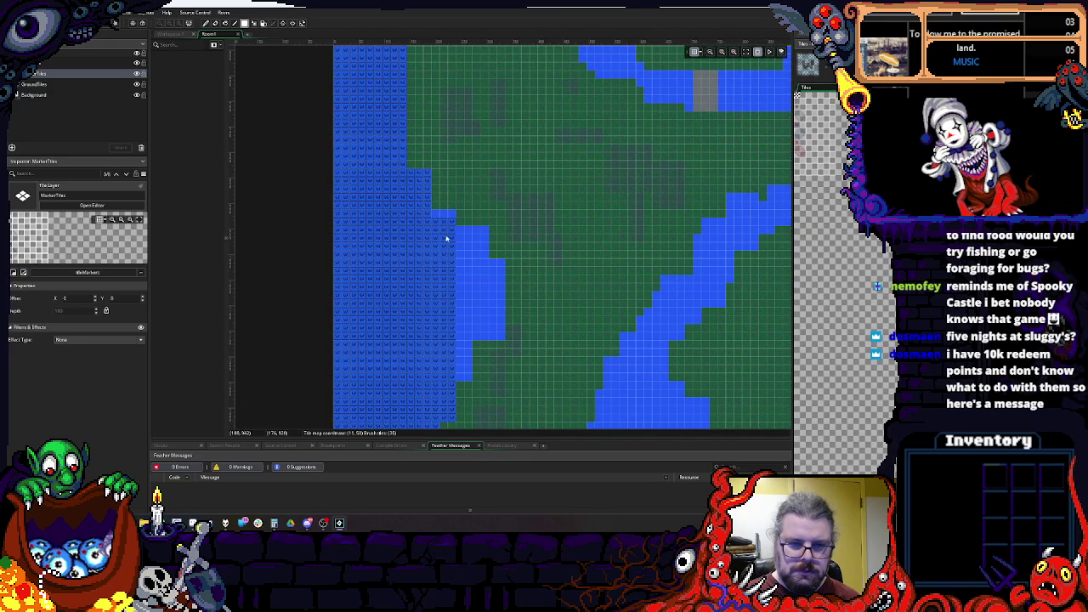
mouse_move(482, 230)
left_mouse_down()
mouse_move(463, 336)
mouse_move(493, 279)
mouse_move(493, 348)
left_mouse_up()
Step: Paint marker tiles along the southern shore and fill the remaining water gaps
scroll(485, 306, "down", 5)
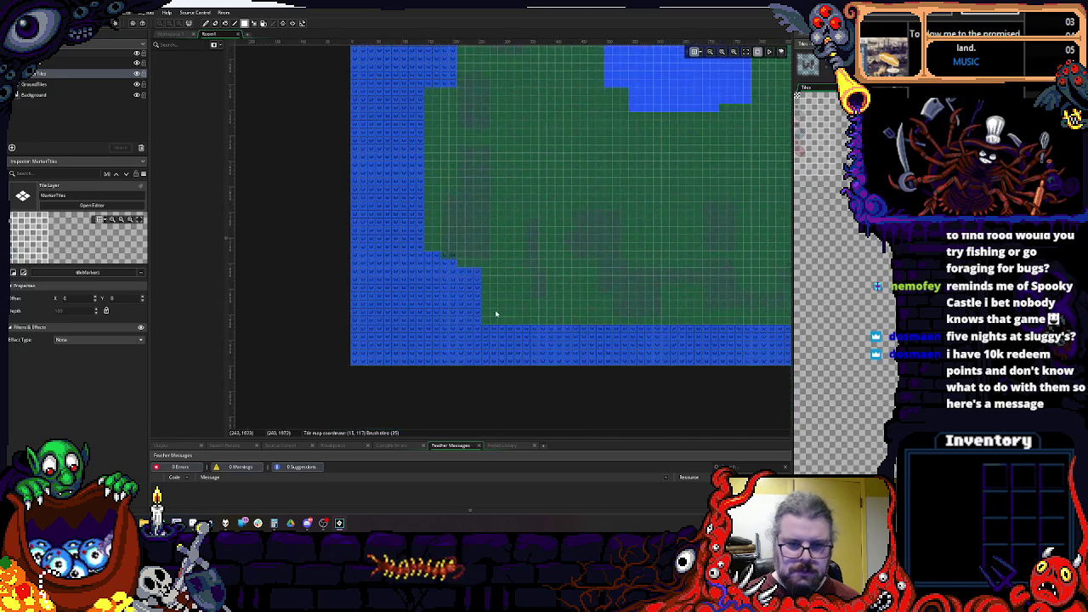
scroll(443, 294, "right", 1)
scroll(595, 281, "right", 5)
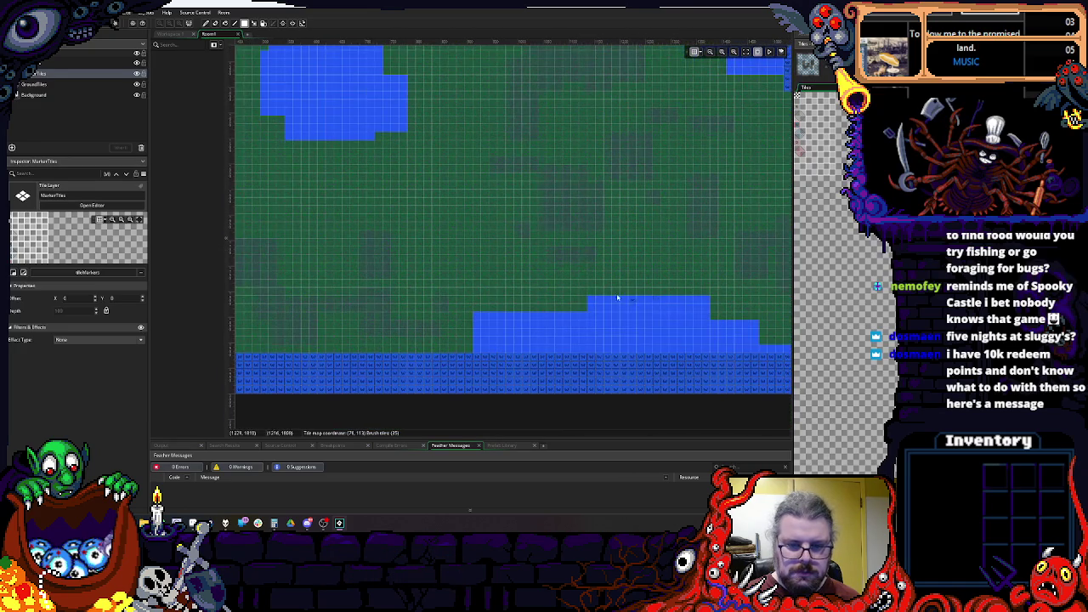
mouse_move(473, 324)
left_mouse_down()
mouse_move(575, 348)
mouse_move(736, 360)
mouse_move(713, 360)
left_mouse_up()
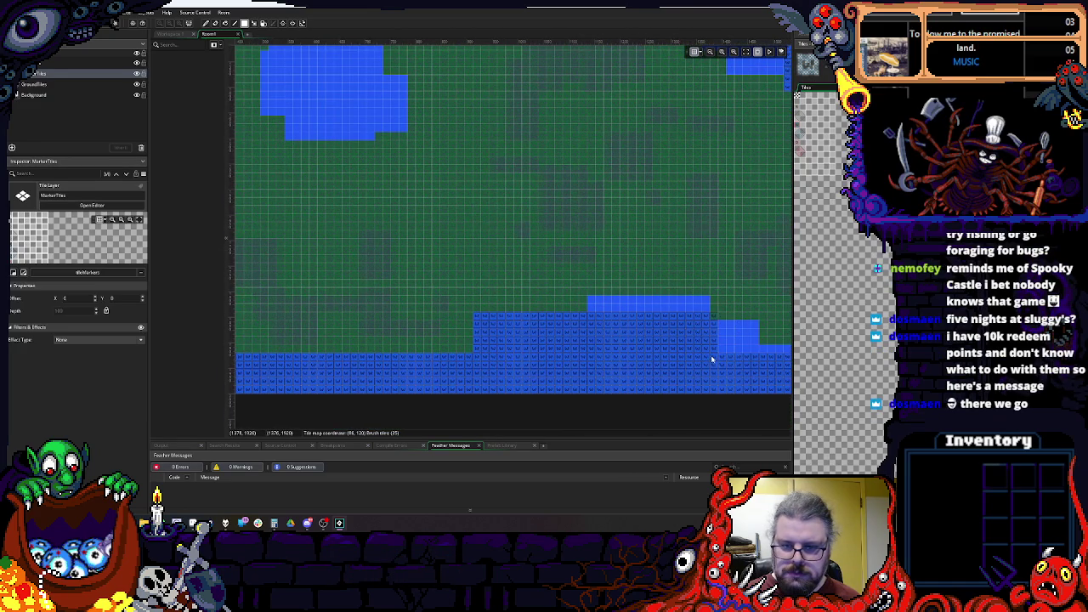
left_click_drag(704, 303, 705, 303)
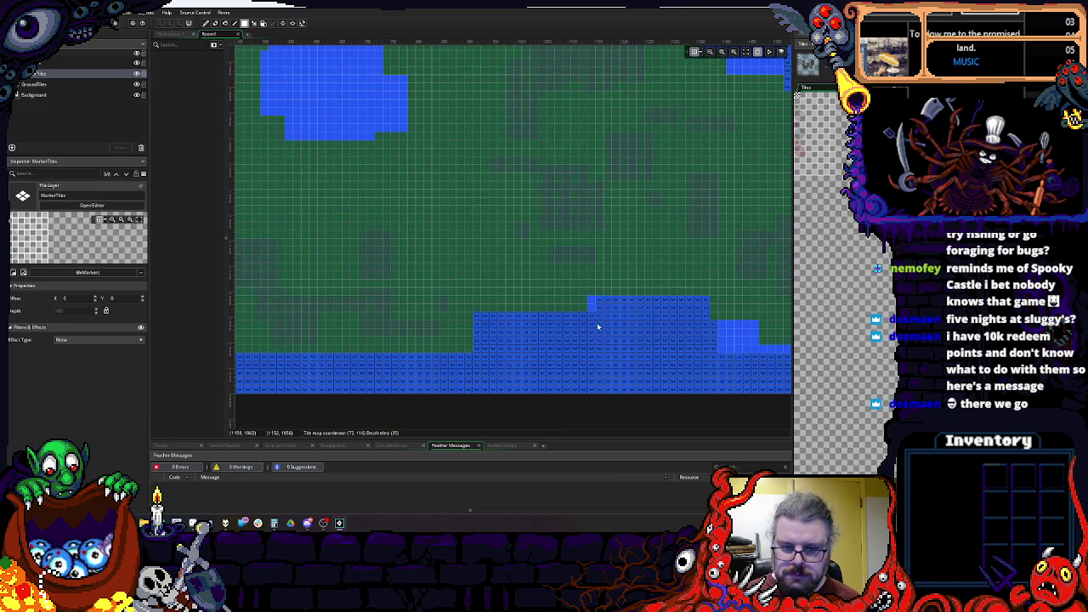
scroll(597, 325, "down", 2)
scroll(597, 325, "right", 3)
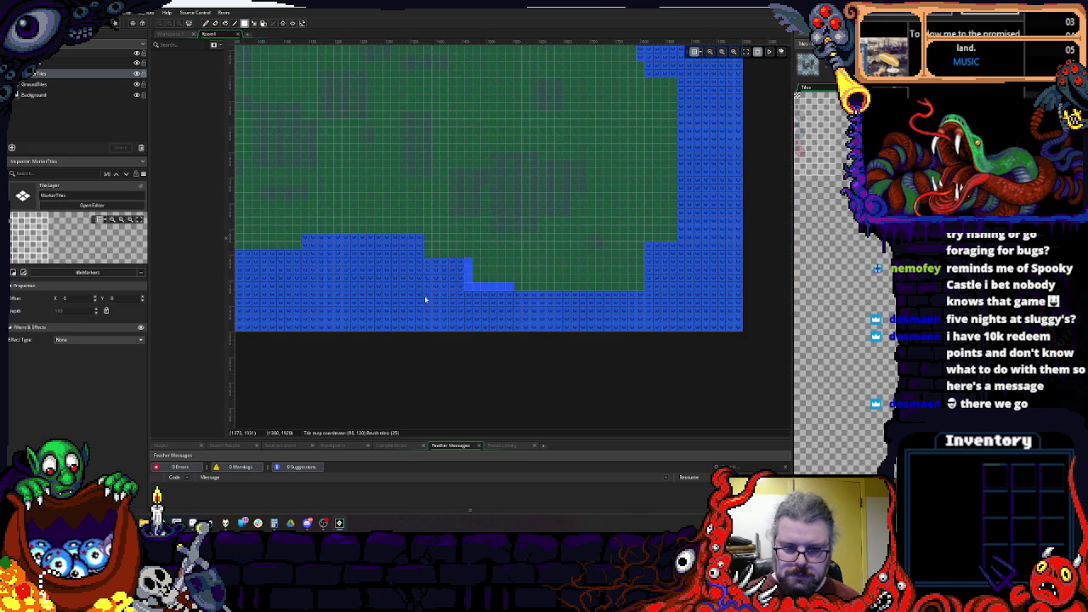
scroll(468, 296, "up", 3)
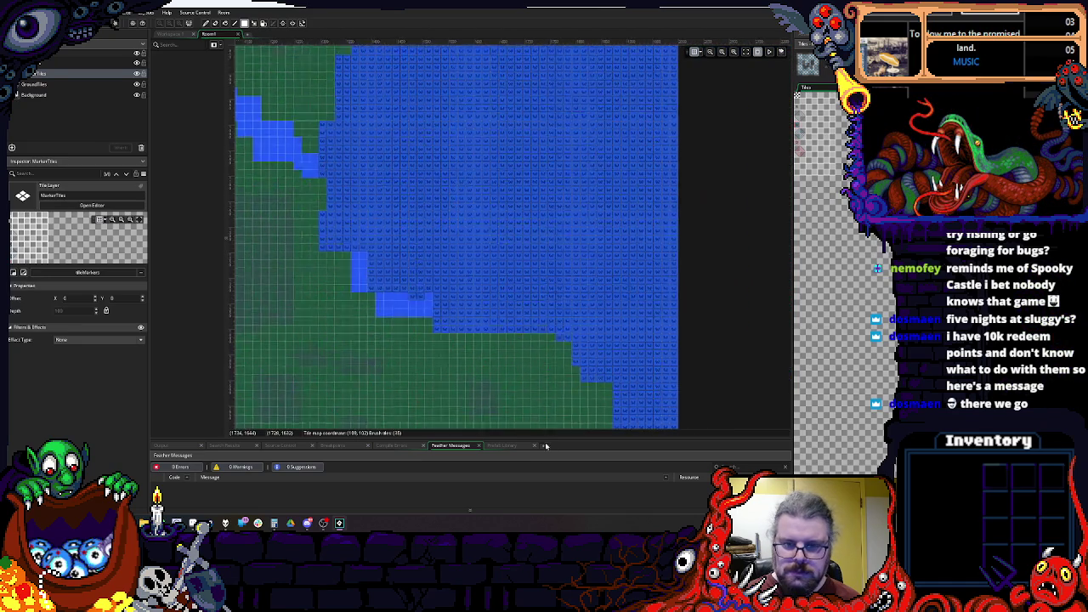
scroll(570, 376, "up", 3)
left_click_drag(568, 414, 569, 413)
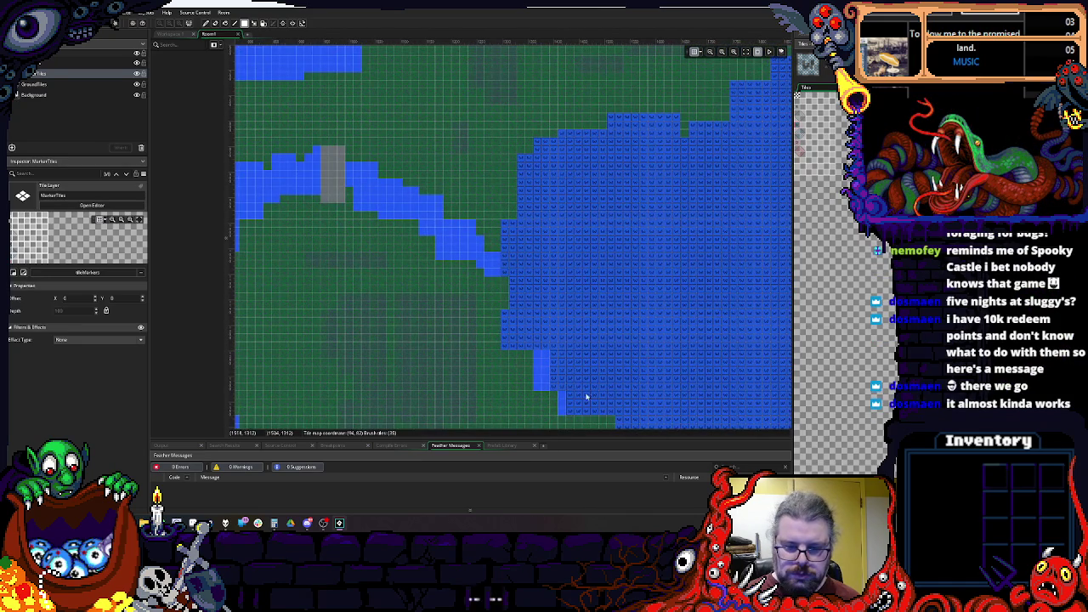
scroll(575, 311, "up", 9)
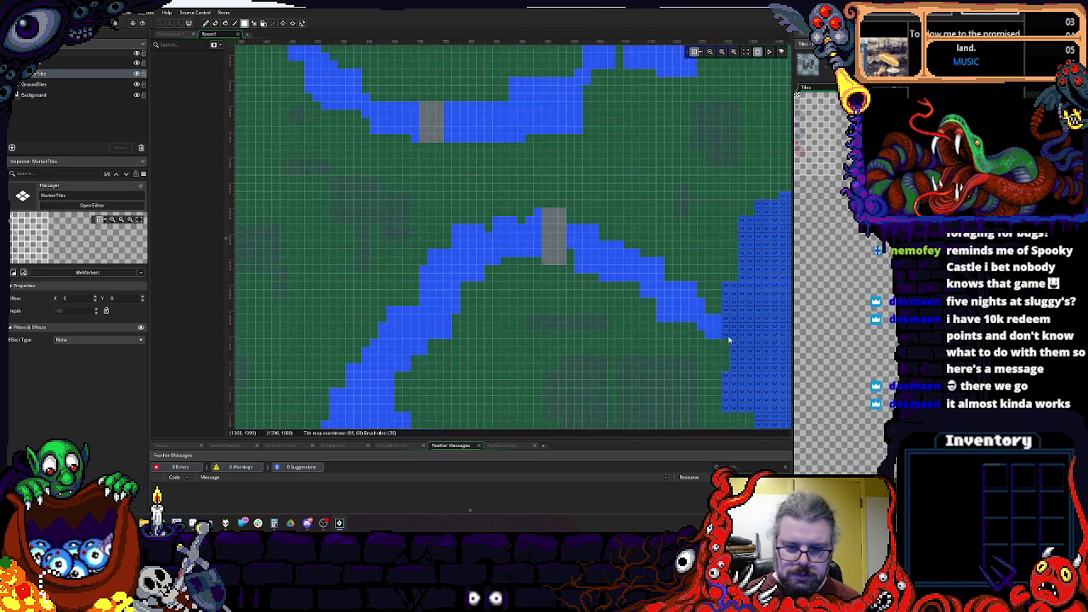
scroll(600, 319, "down", 6)
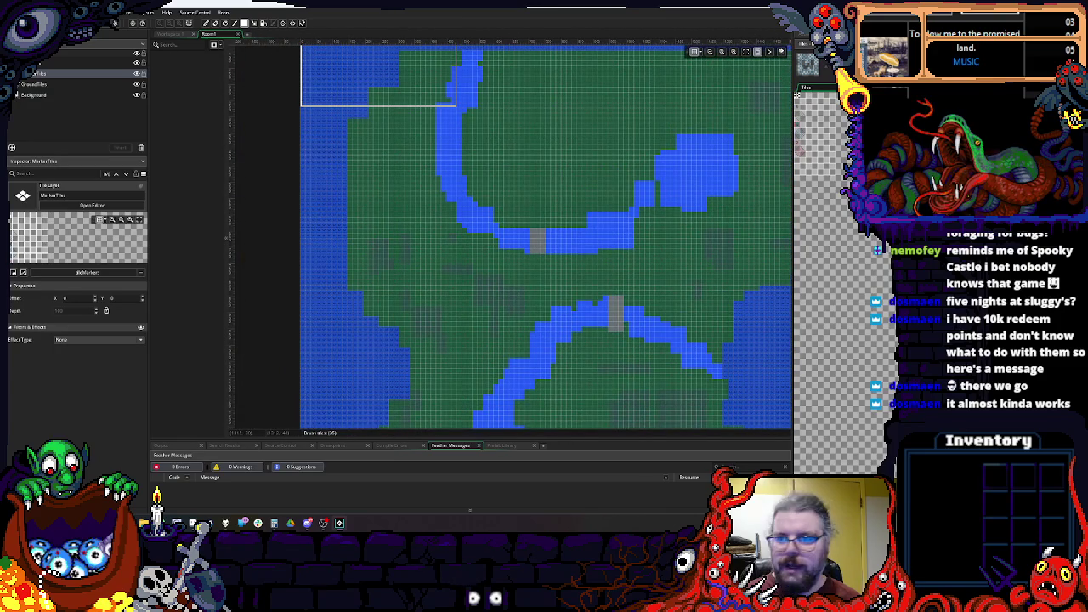
Step: Create a new object asset named objPlayer
right_click(840, 210)
mouse_move(843, 215)
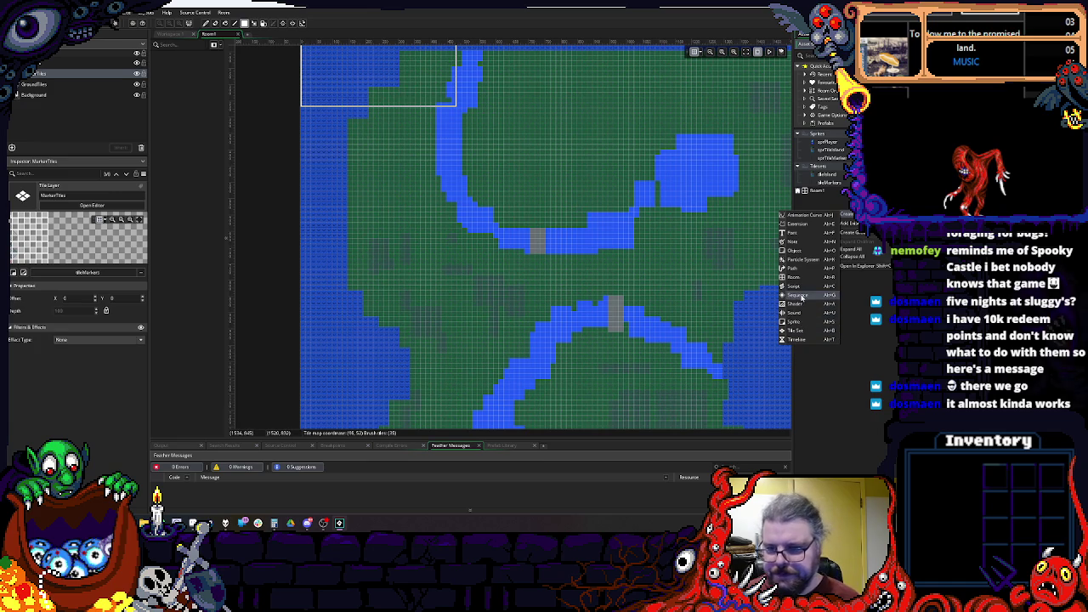
left_click(799, 250)
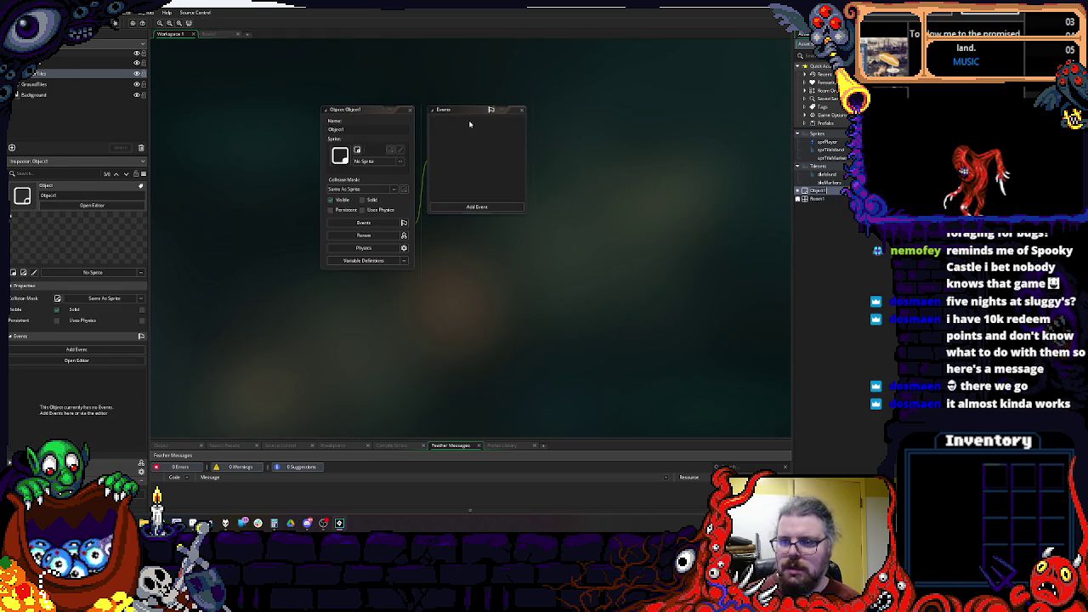
type("objPlayer")
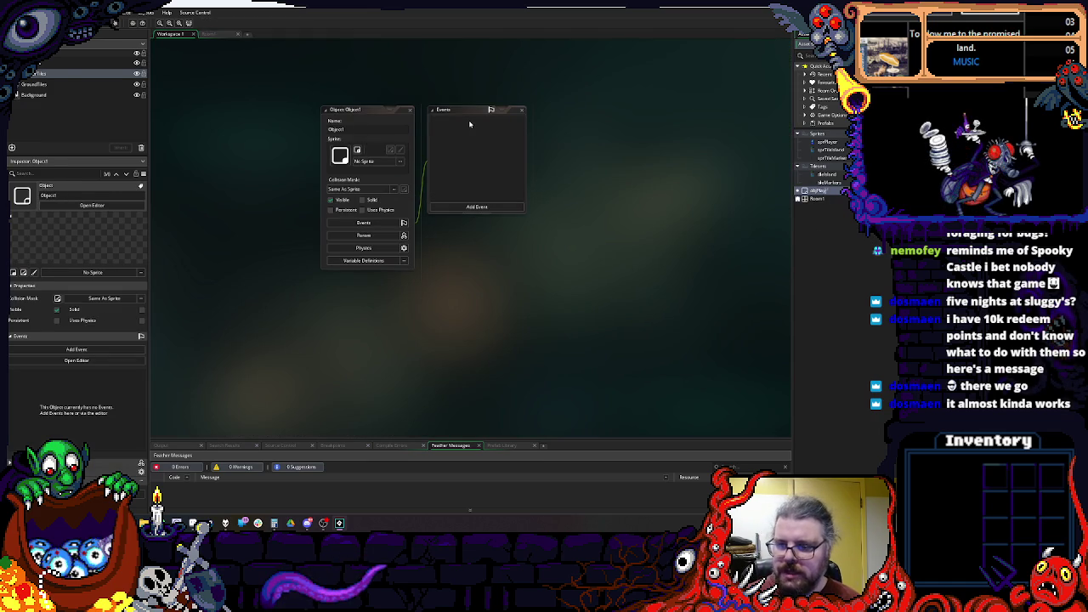
Step: Create an Objects group in the Asset Browser and move objPlayer into it
right_click(837, 256)
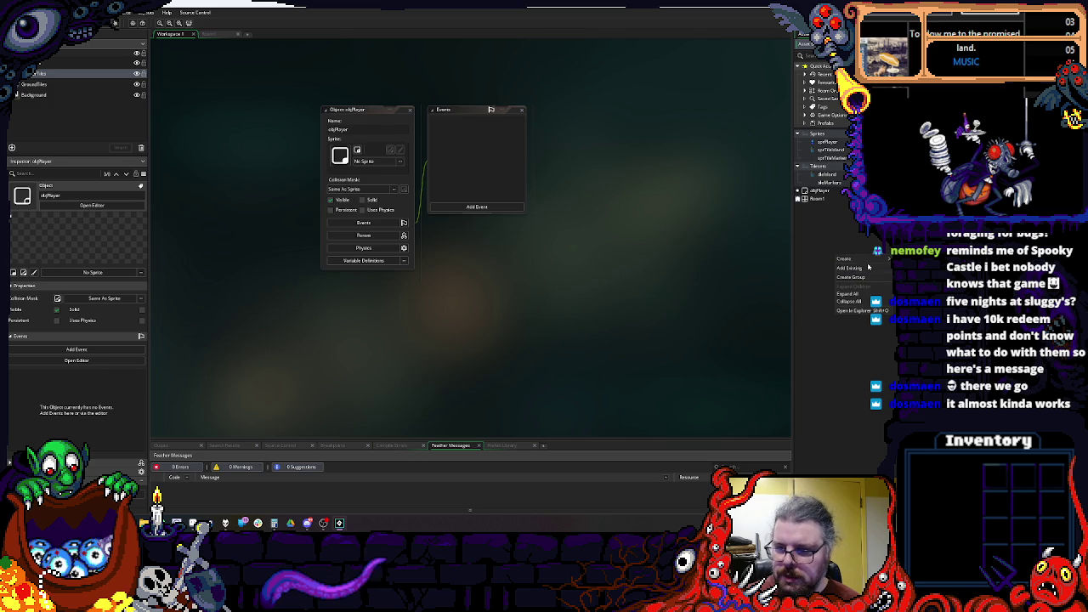
mouse_move(865, 259)
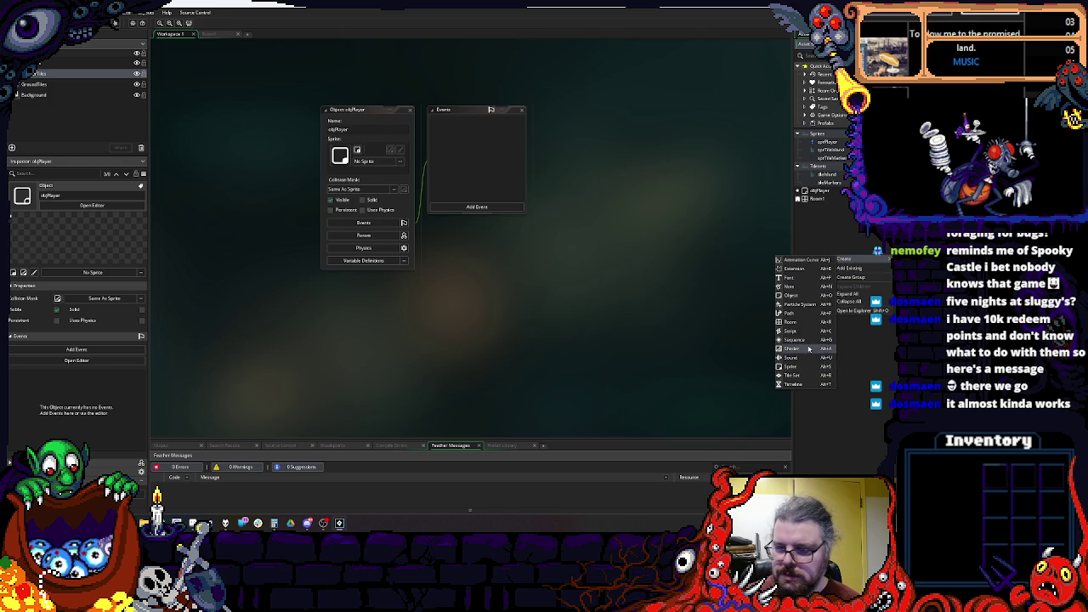
left_click(856, 280)
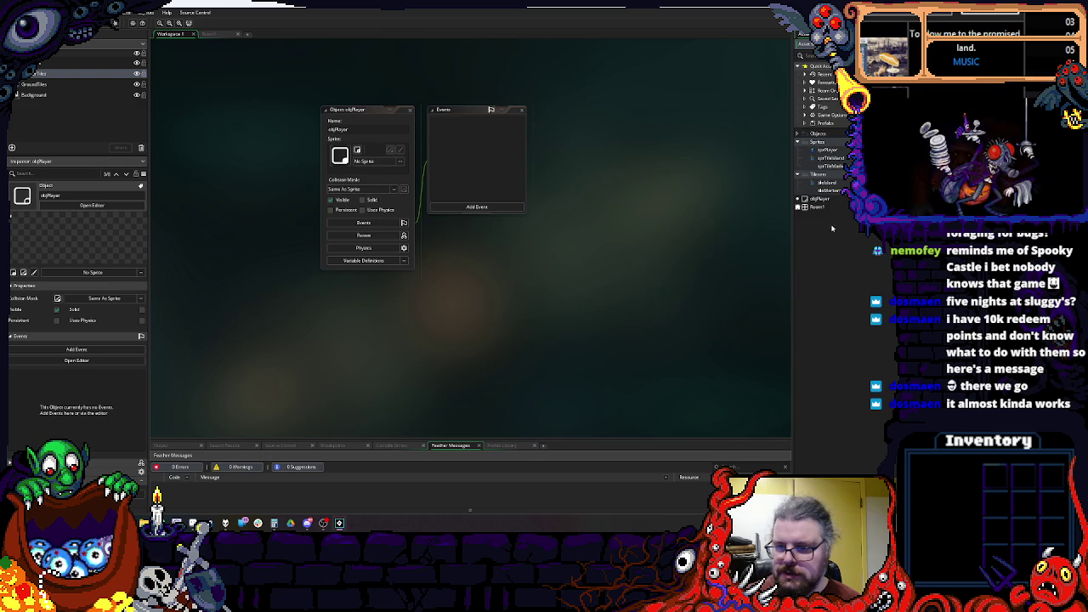
left_click_drag(818, 198, 817, 137)
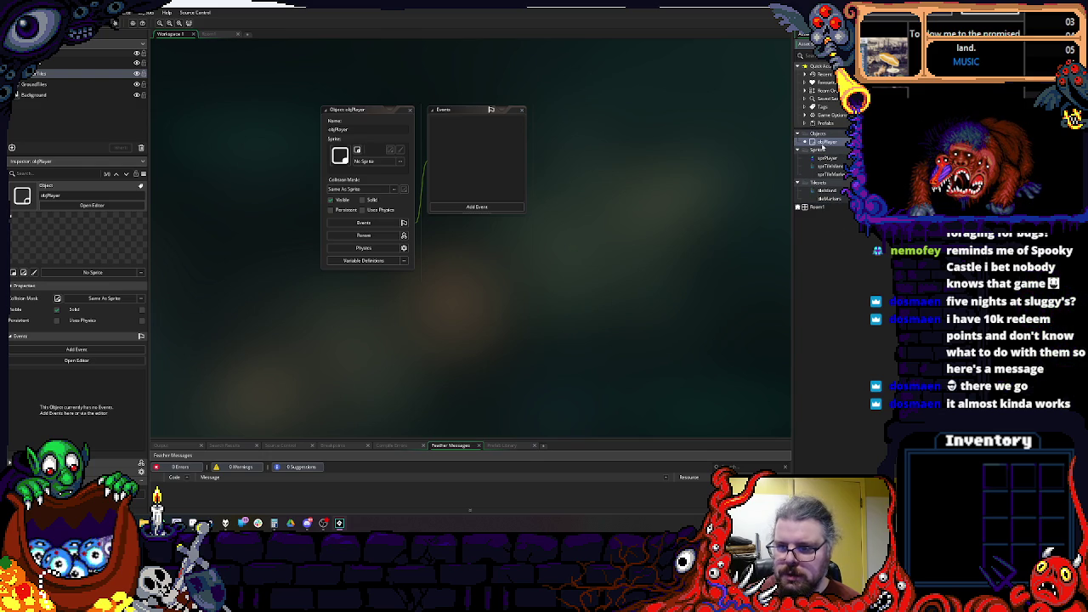
Step: Assign sprPlayer as objPlayer's sprite
left_click(400, 161)
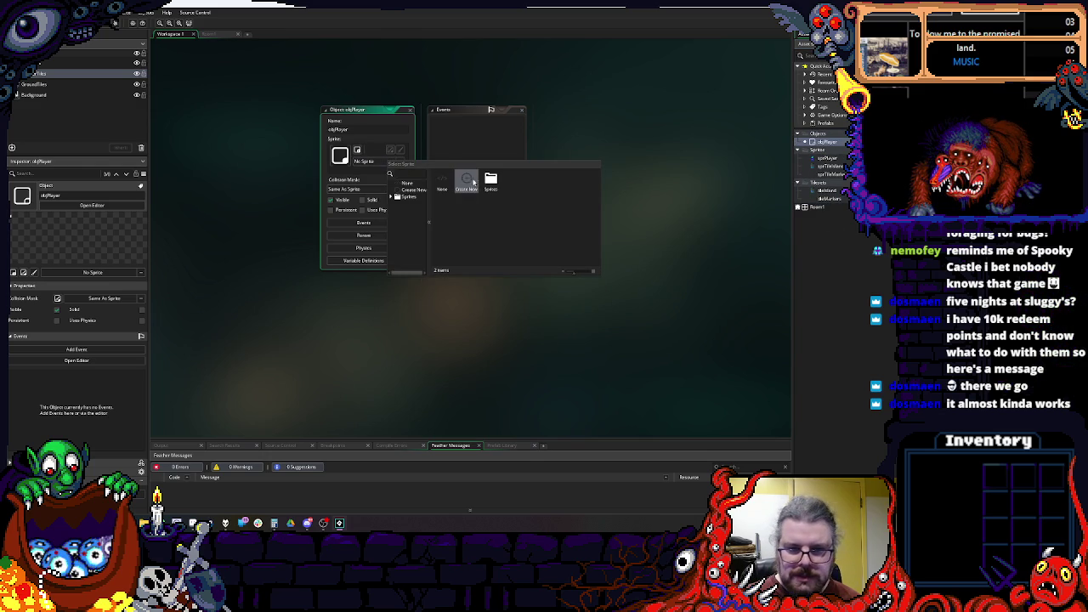
left_click(465, 181)
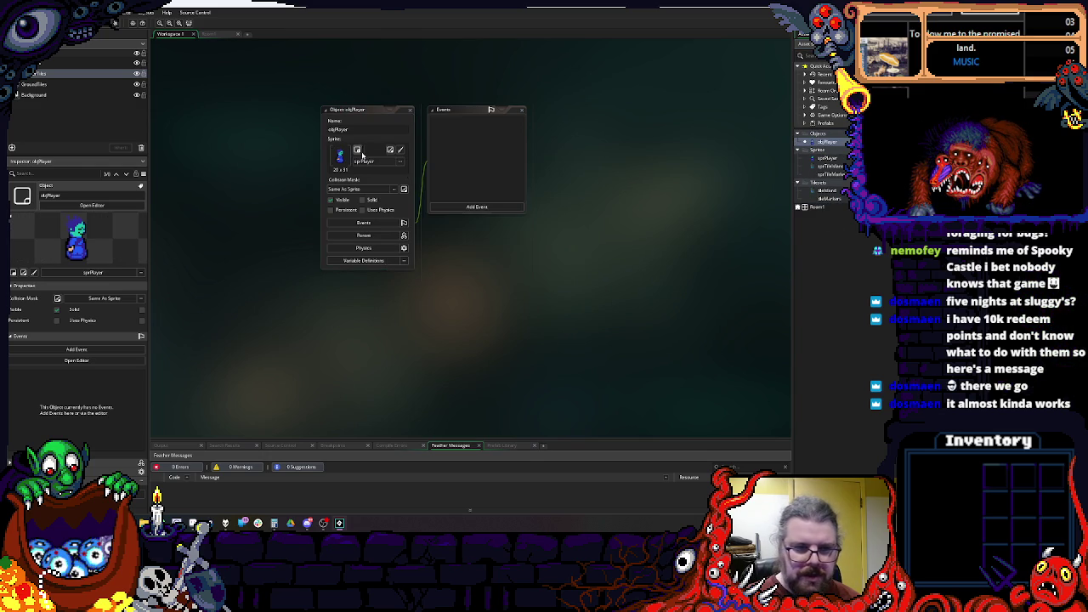
mouse_move(349, 107)
left_mouse_down()
mouse_move(381, 99)
mouse_move(360, 104)
left_mouse_up()
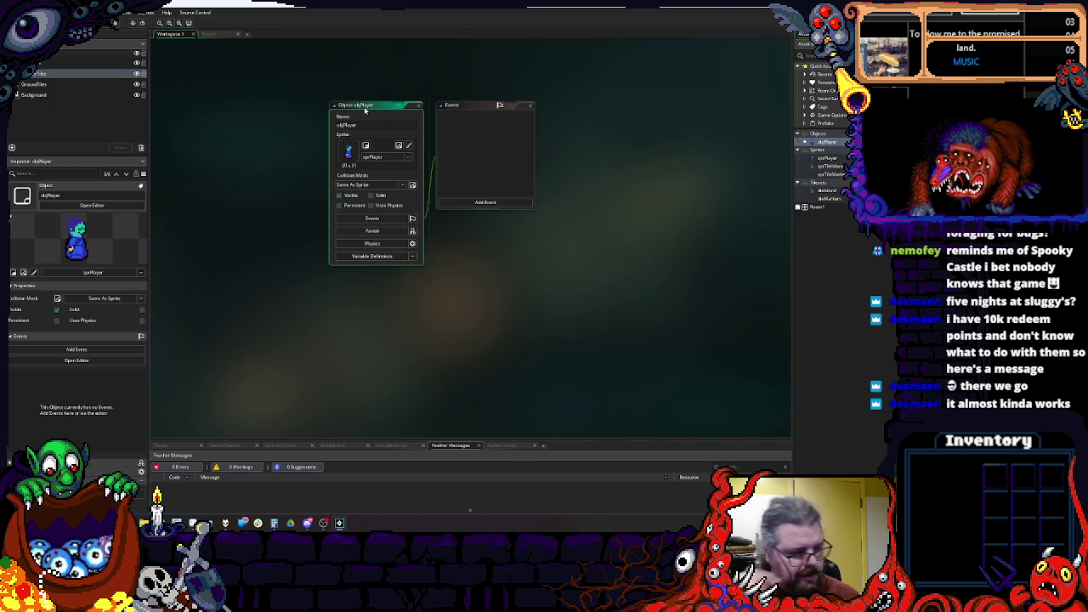
left_click(505, 203)
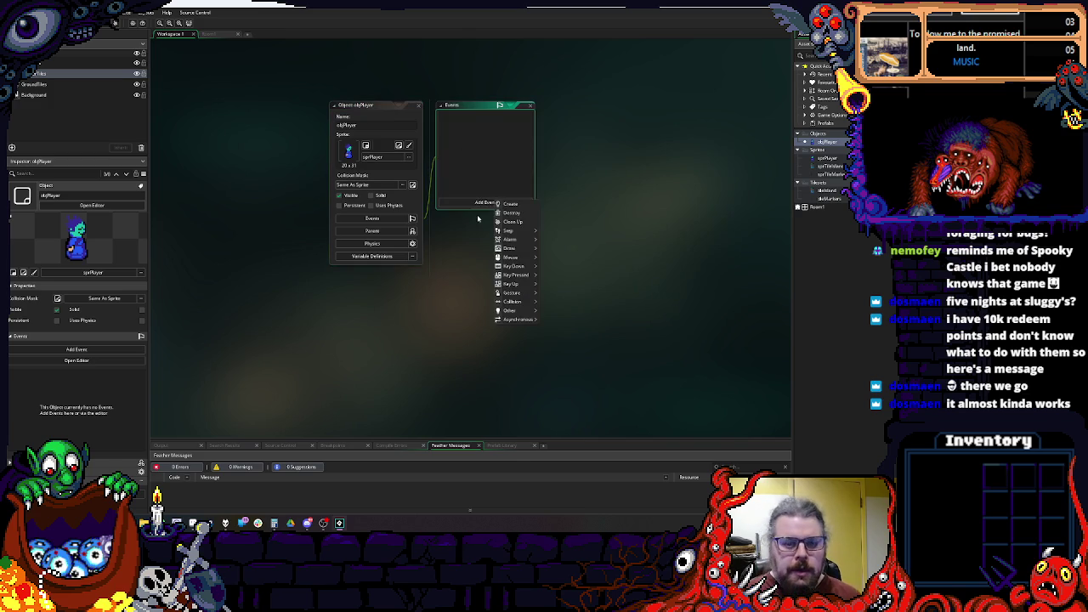
Step: Add a Create event to objPlayer containing the code facingDirection = 0;
left_click(510, 211)
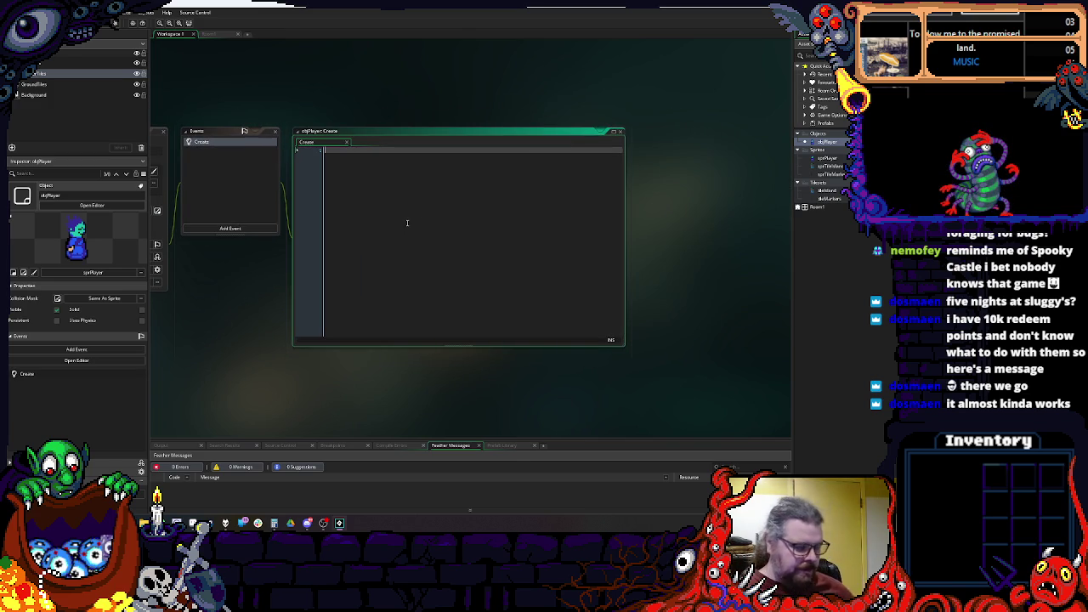
type("facingDire")
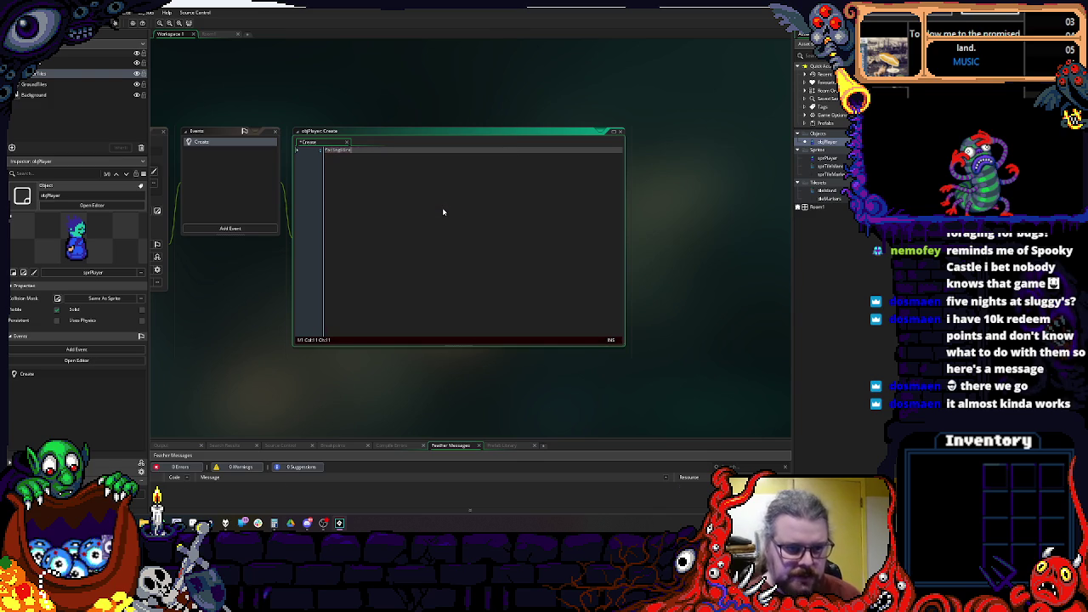
type("ction")
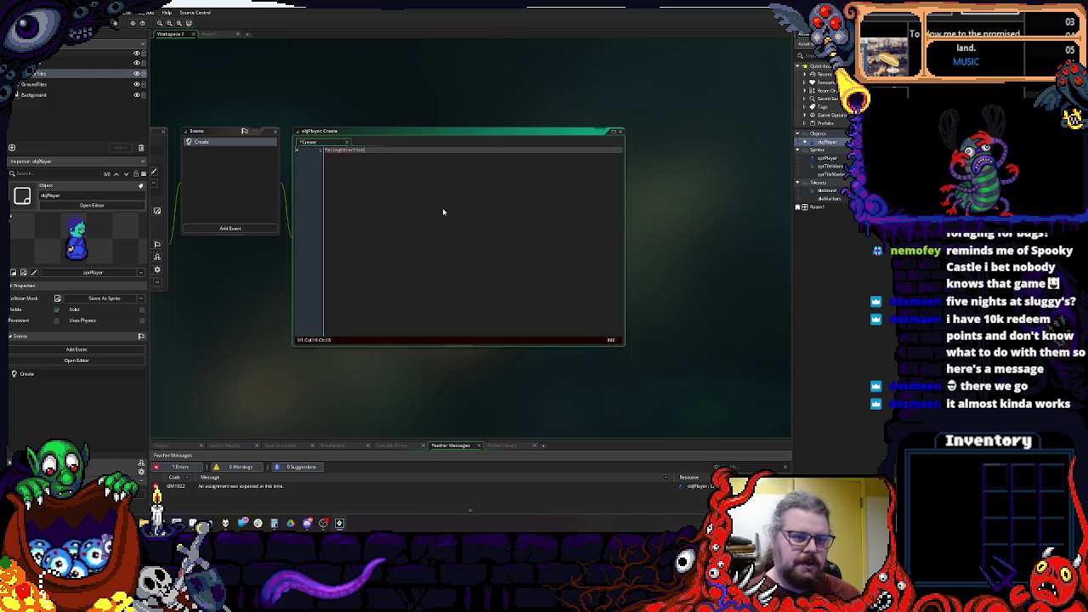
type(" = 0;")
key("Return")
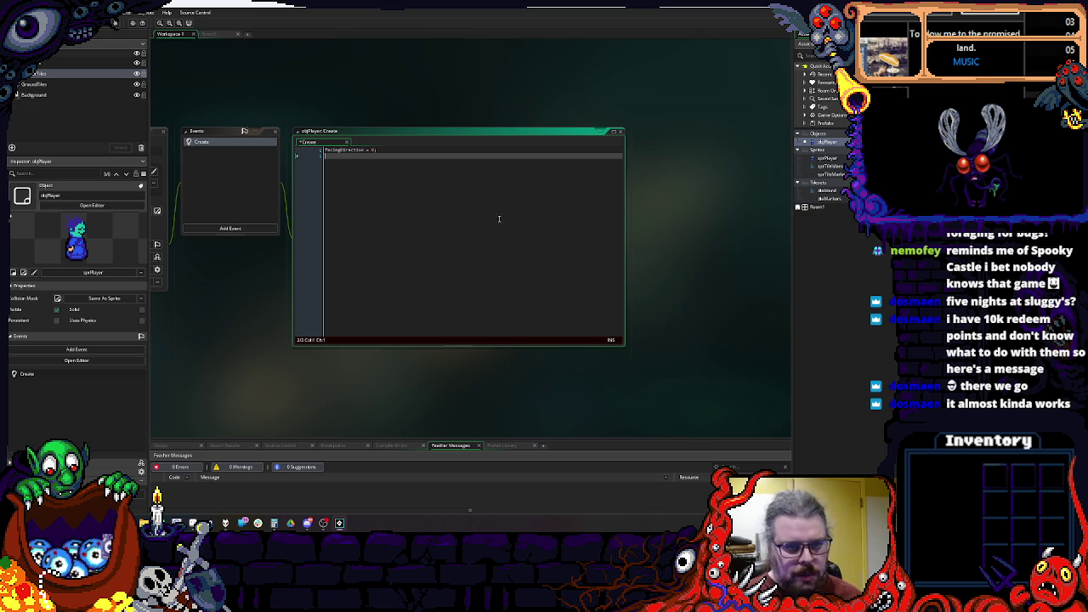
left_click_drag(692, 348, 634, 341)
left_click(362, 240)
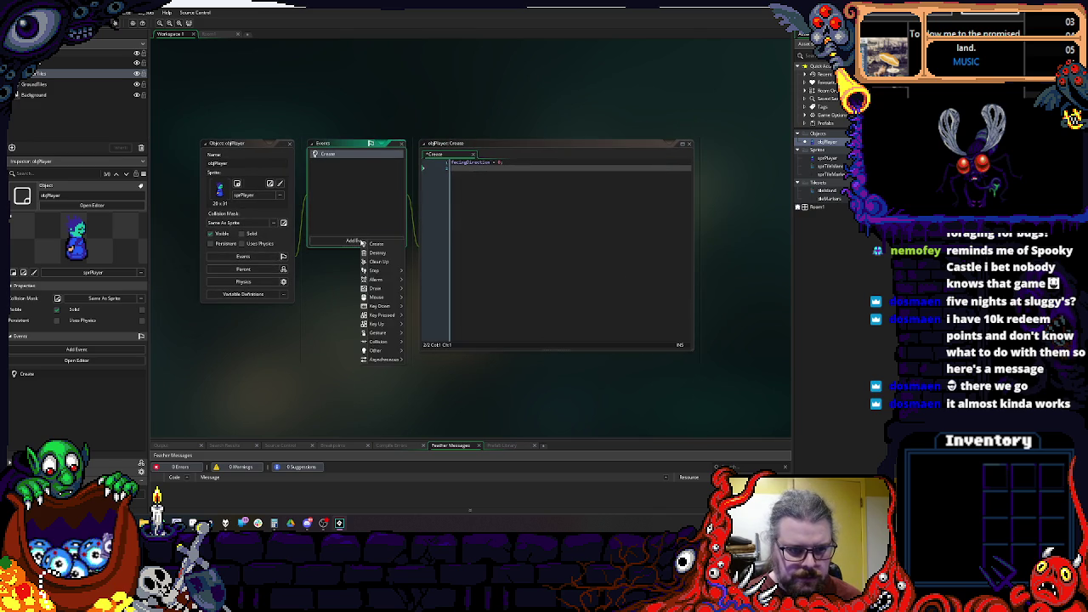
Step: Add a Step event to objPlayer with the code if(keyboard_check(ord("A"))){}
left_click(410, 271)
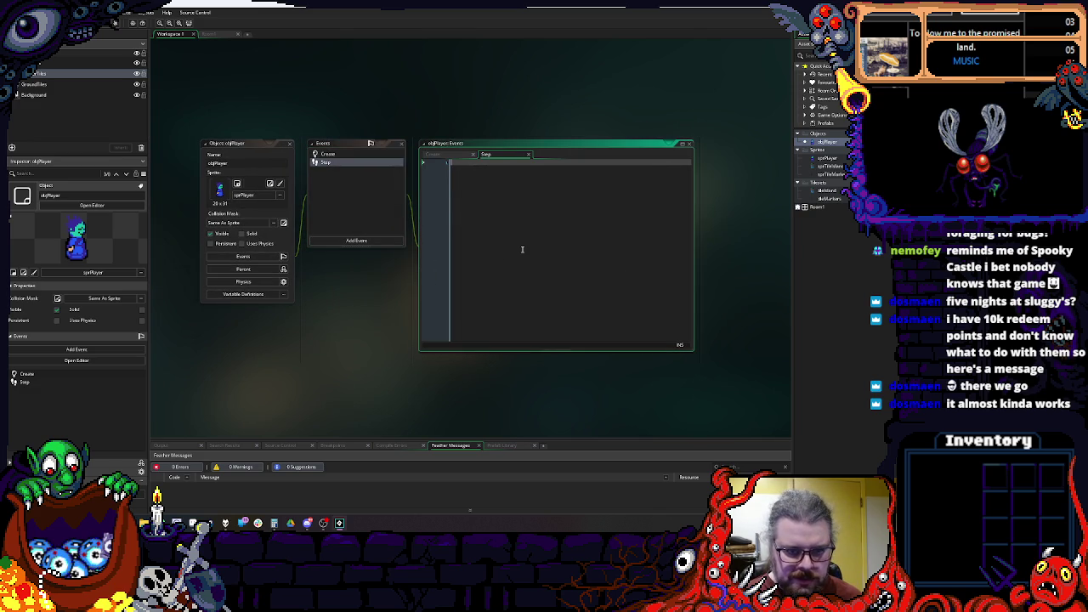
type("//(key")
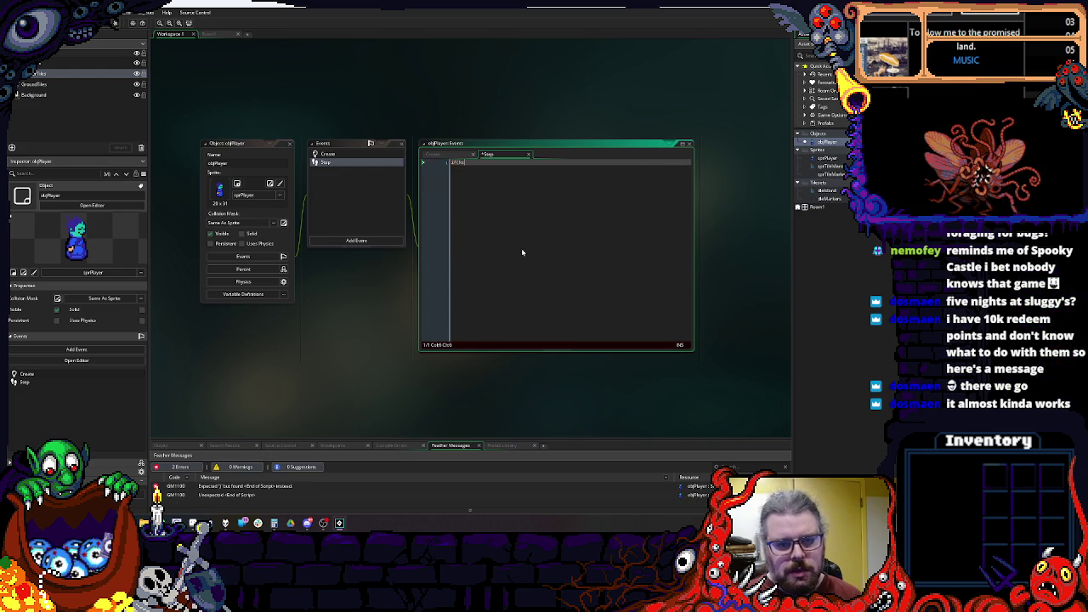
key("Return")
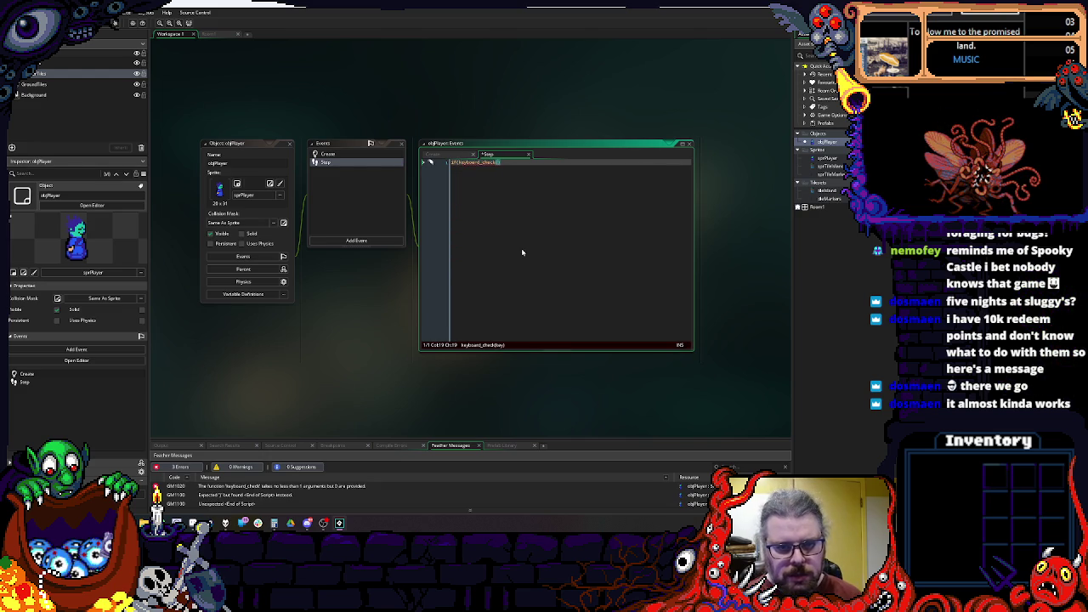
type("(vk_")
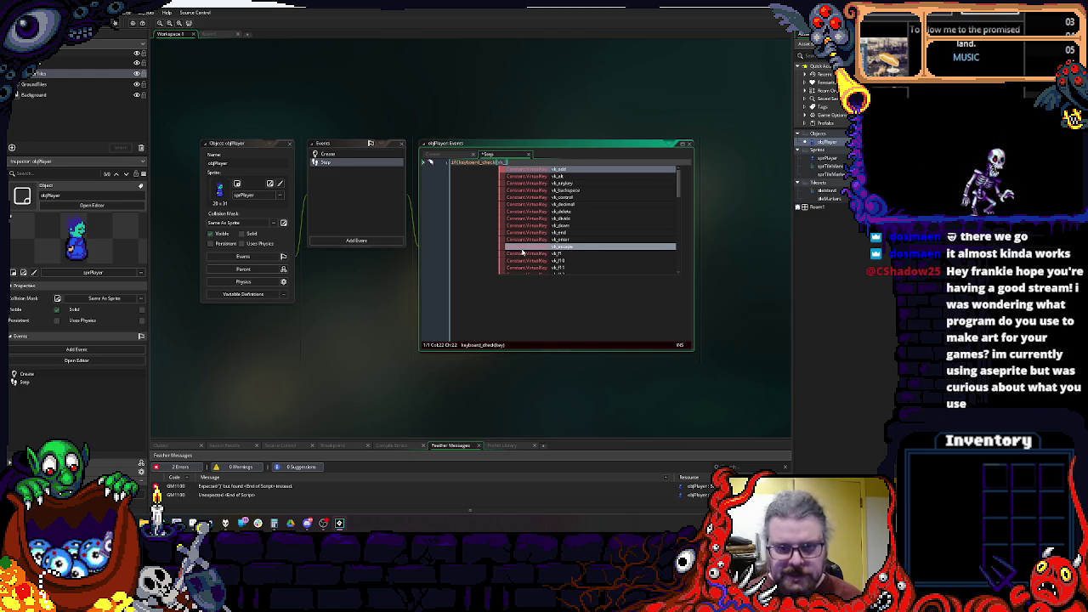
key("BackSpace")
key("BackSpace")
key("BackSpace")
type("ord(\"")
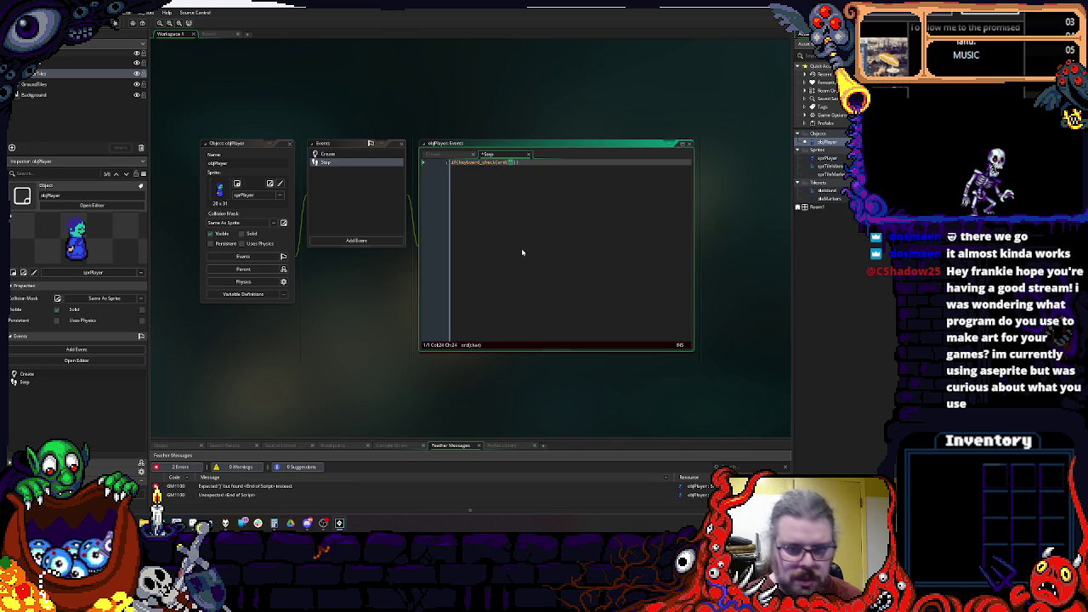
type("A\"))) {")
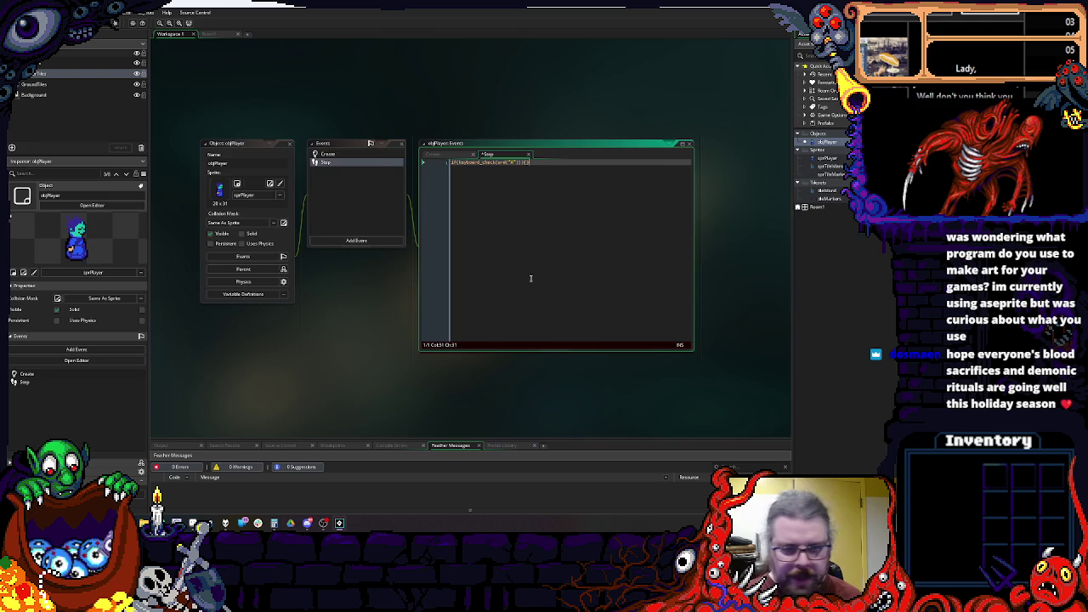
scroll(533, 219, "right", 3)
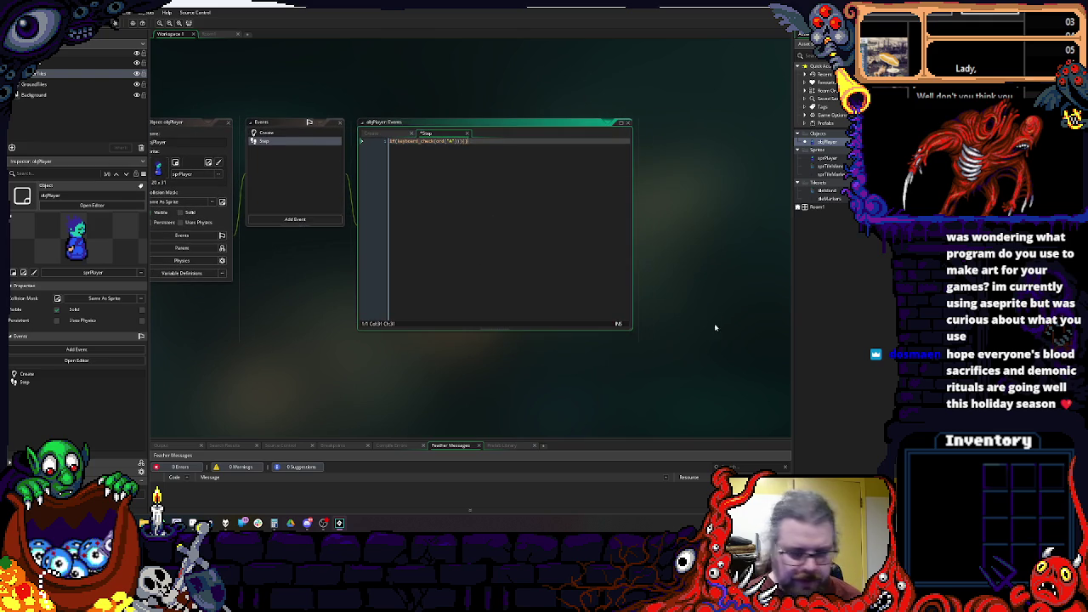
mouse_move(631, 330)
left_mouse_down()
mouse_move(687, 382)
mouse_move(676, 337)
mouse_move(687, 382)
left_mouse_up()
scroll(569, 283, "up", 1)
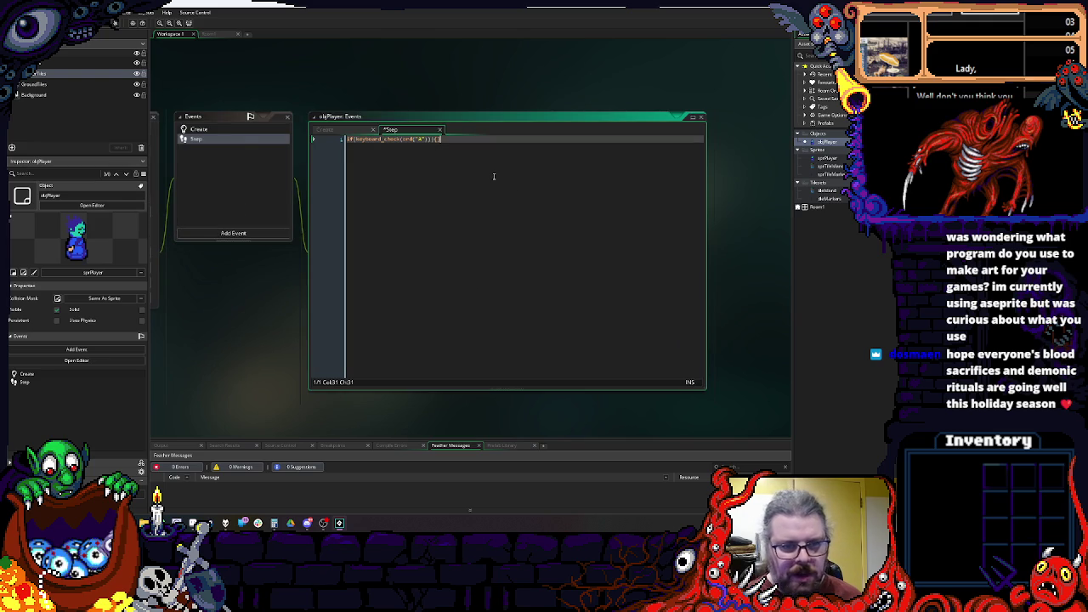
type(")){}")
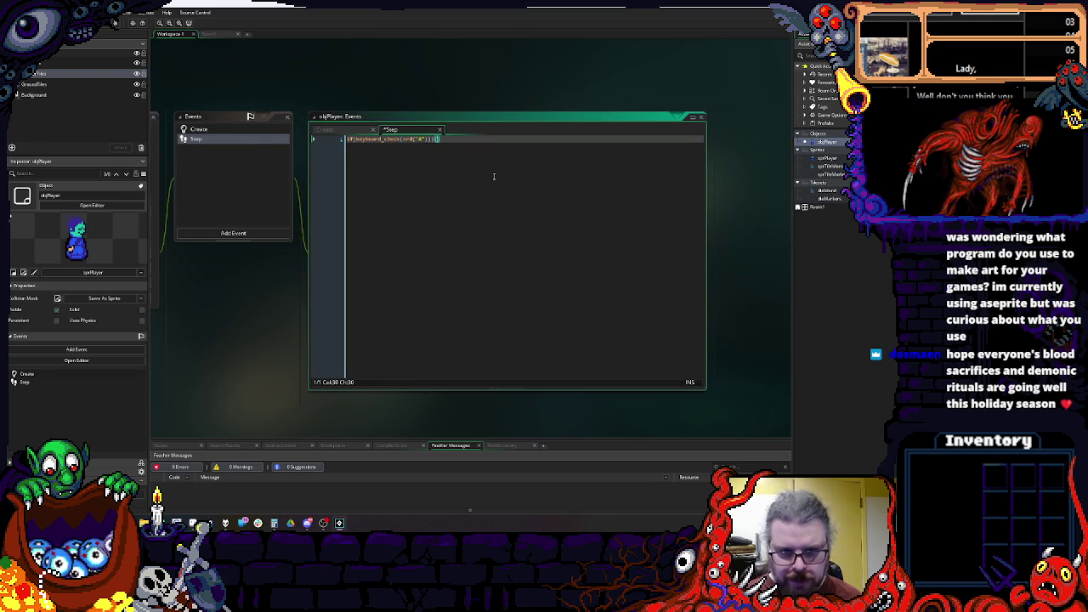
scroll(510, 174, "left", 3)
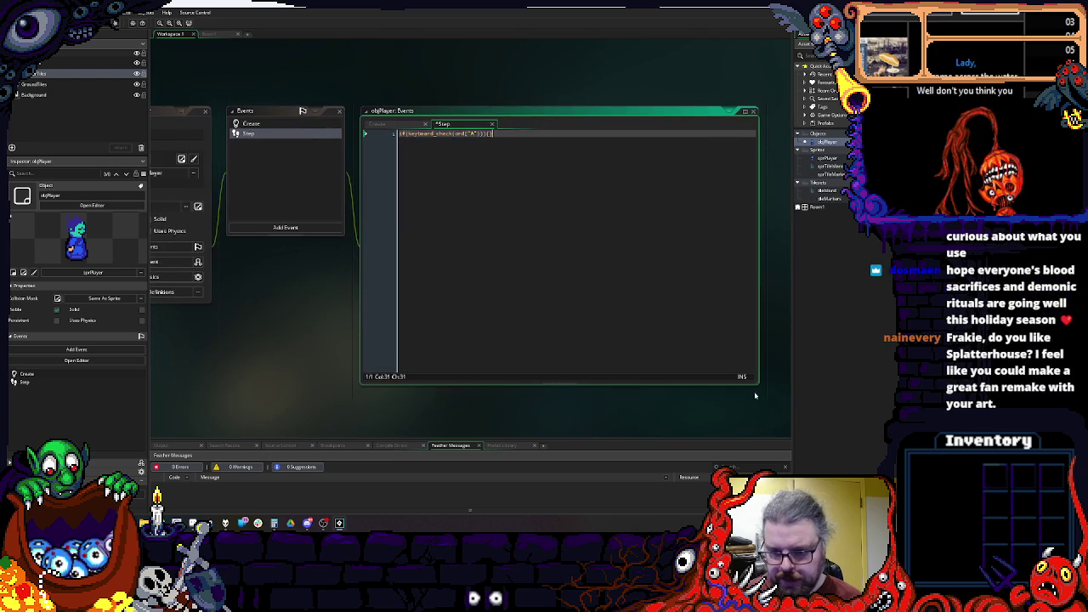
mouse_move(763, 383)
left_mouse_down()
mouse_move(650, 342)
mouse_move(660, 364)
left_mouse_up()
scroll(583, 255, "left", 3)
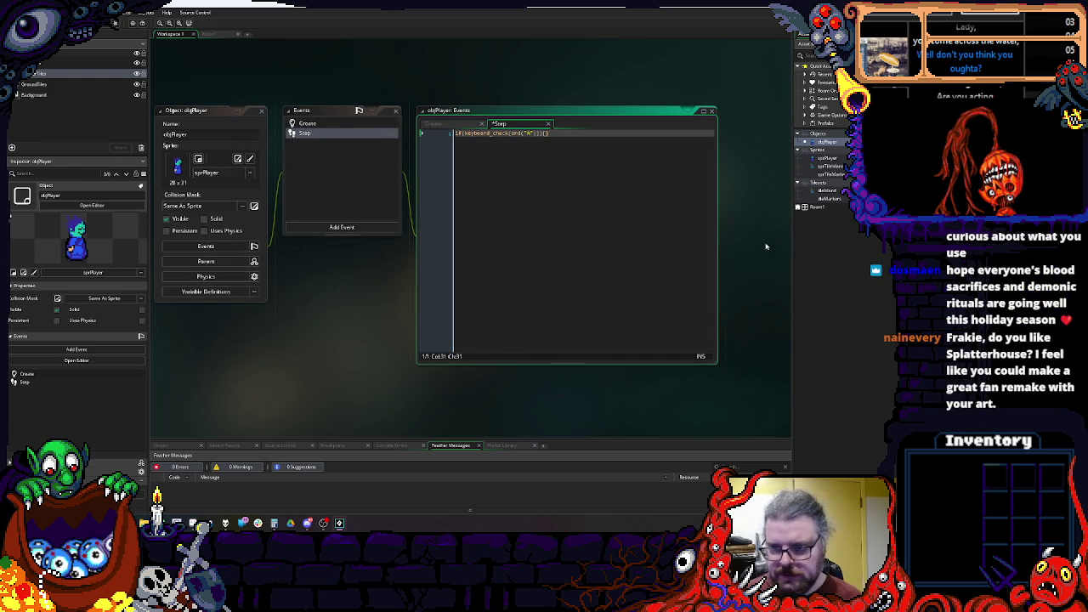
Step: In the Asset Browser, select the tileSand tile set, then objPlayer, and bring up its asset options
left_click(837, 244)
left_click(826, 190)
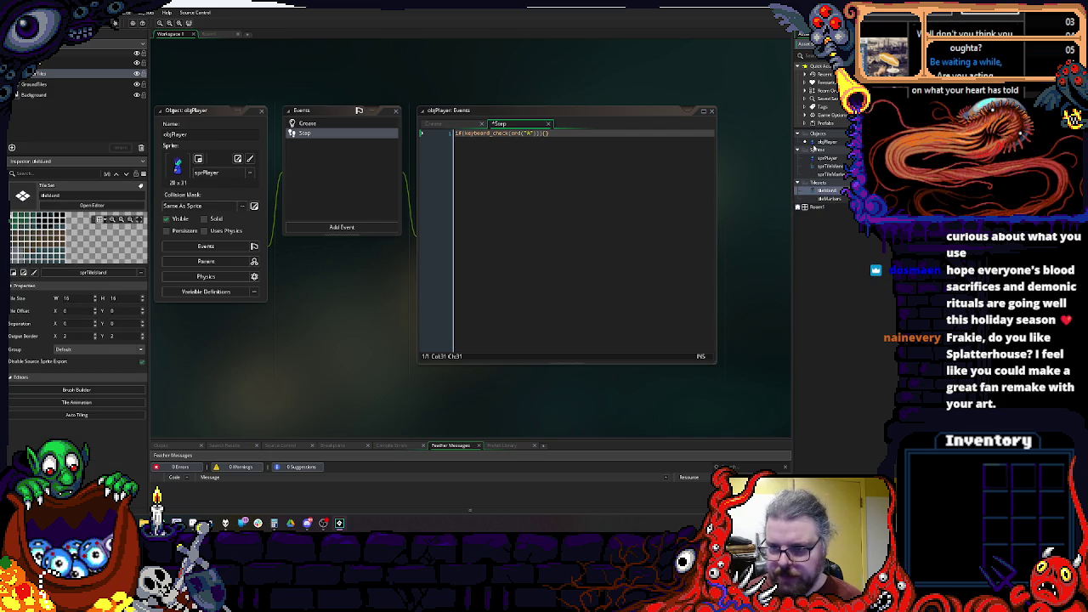
left_click(825, 141)
right_click(825, 142)
Step: Create a new object in the Objects group and name it ctrlKeyInput
left_click(842, 155)
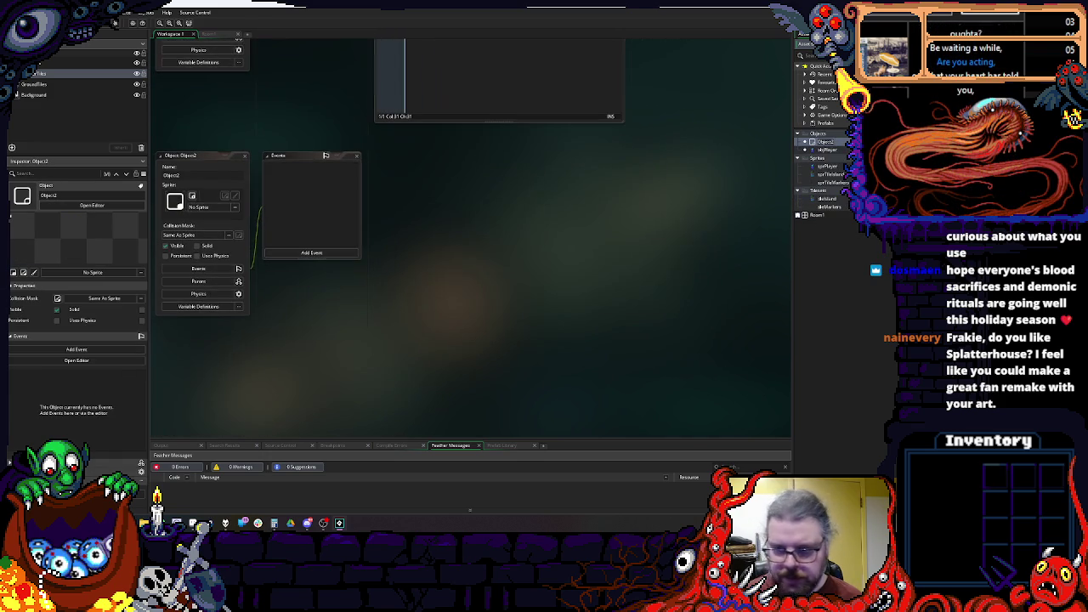
type("objWall")
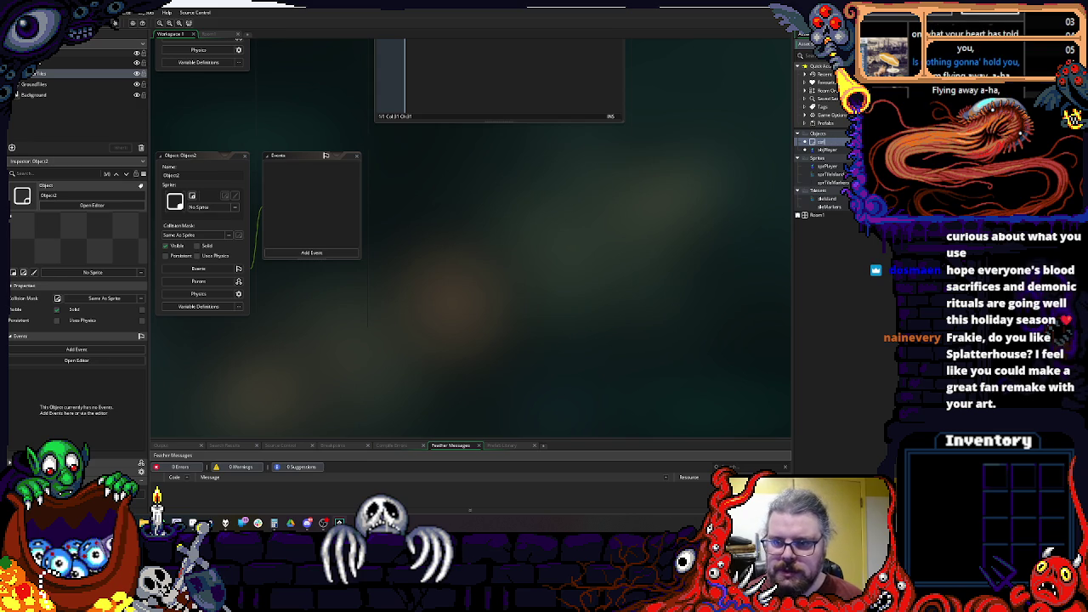
type("boards")
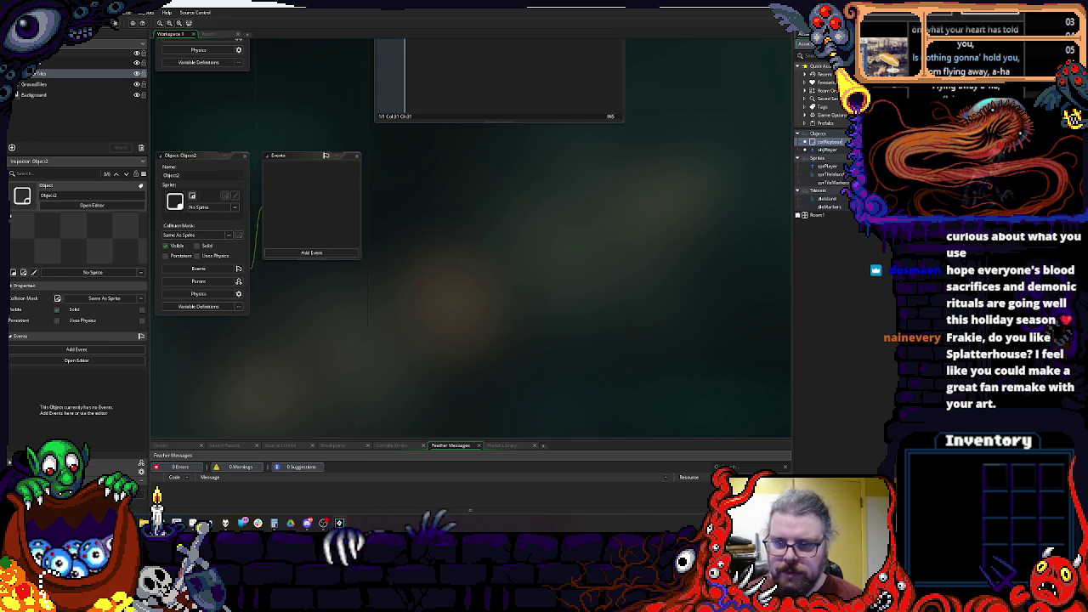
key("Return")
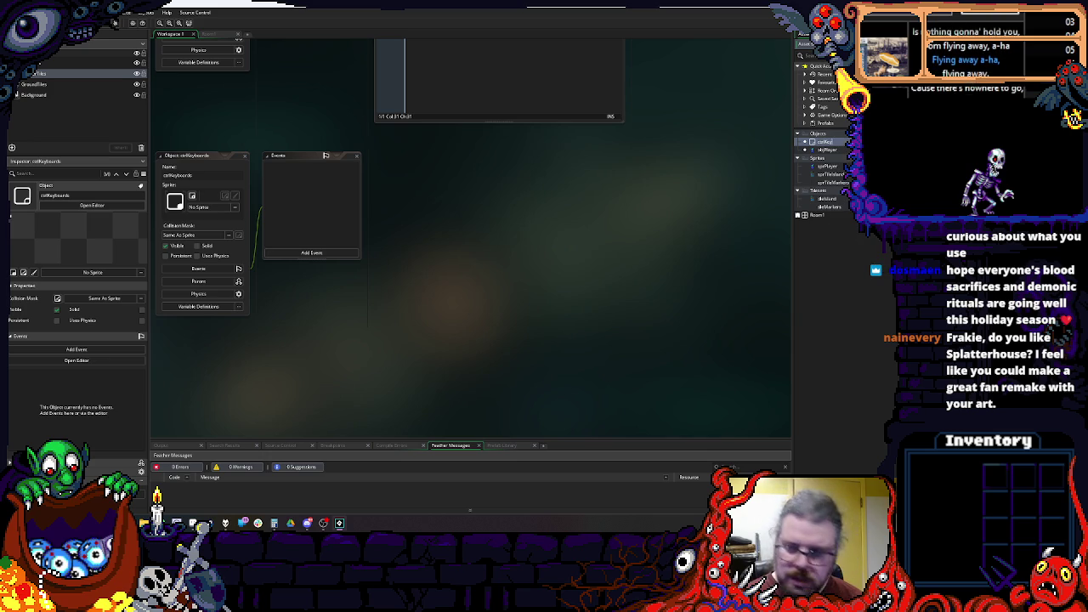
key("Return")
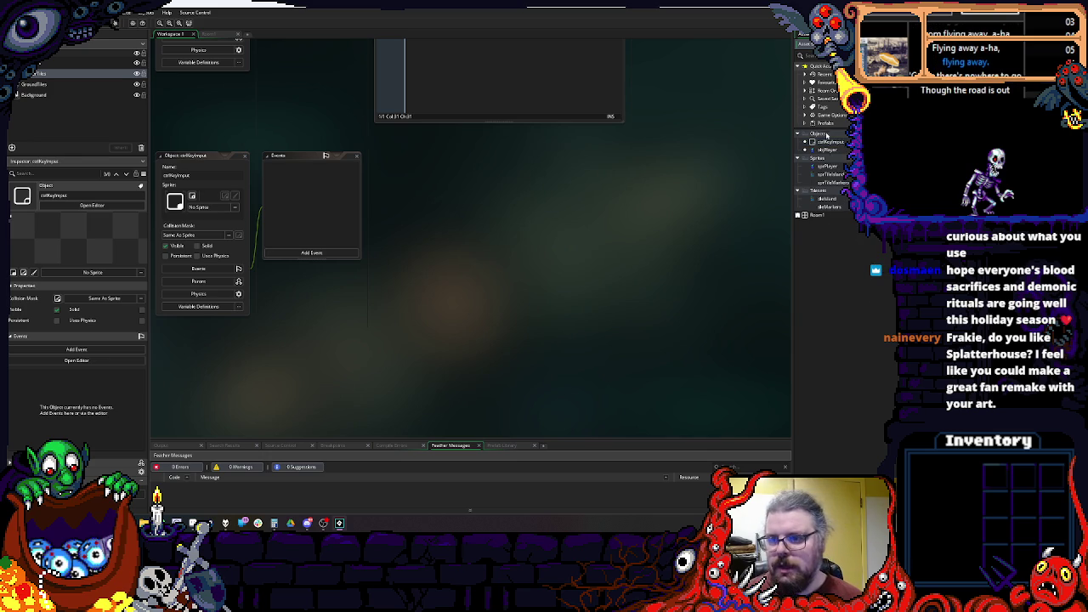
Step: Create a Control Objects group and move ctrlKeyInput into it
right_click(840, 267)
mouse_move(844, 269)
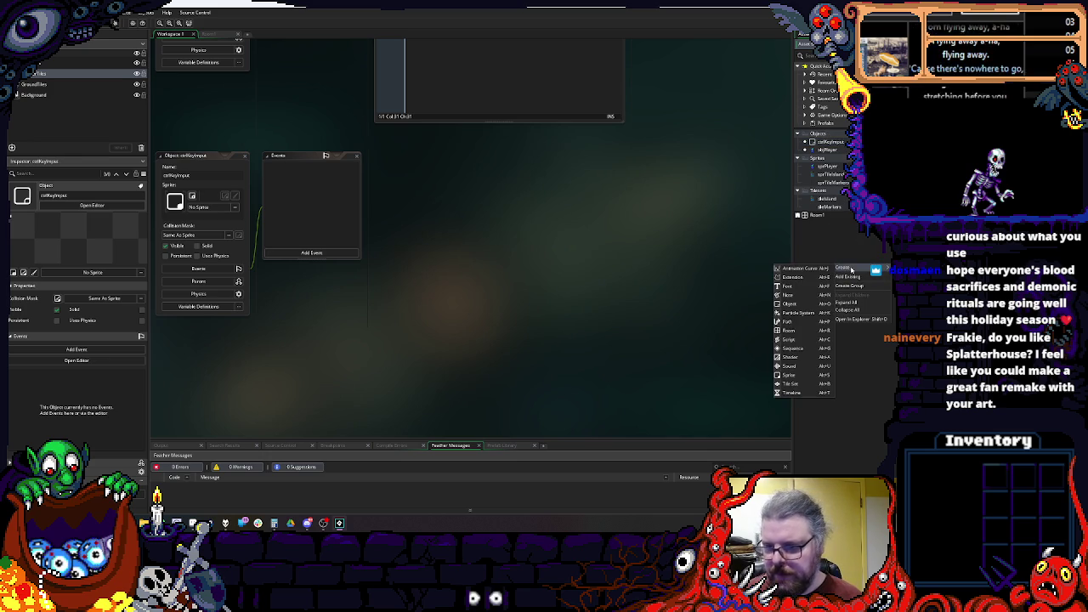
left_click(866, 286)
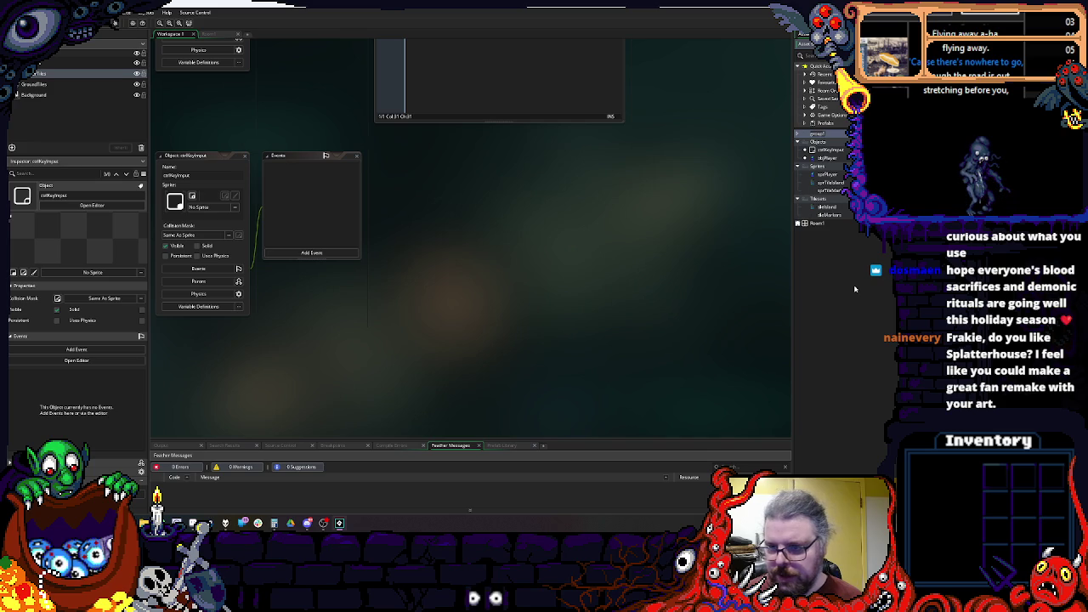
type("G")
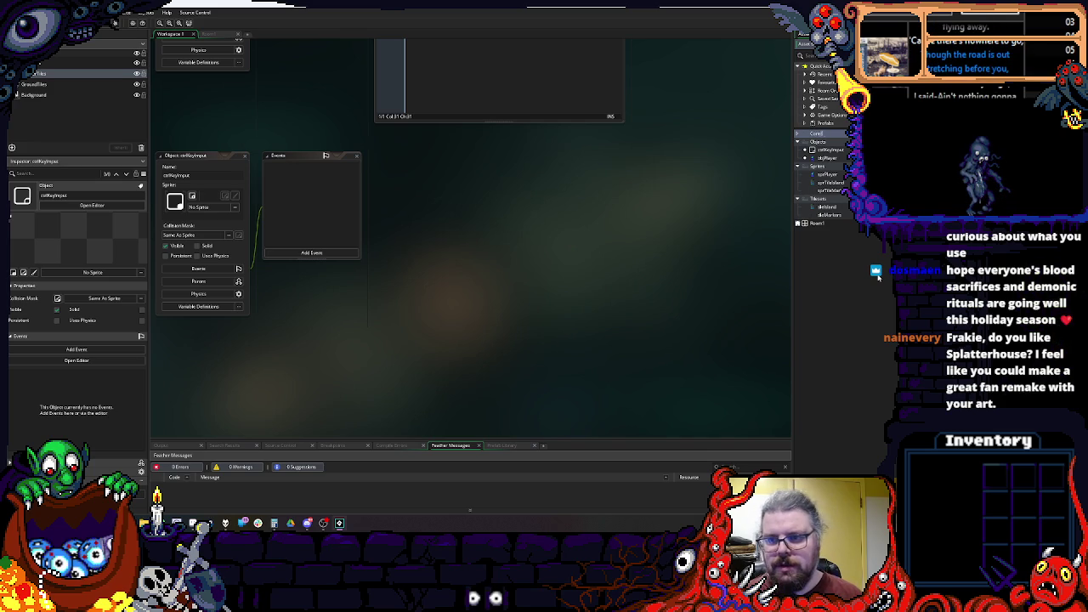
type("rol Objects")
key("Return")
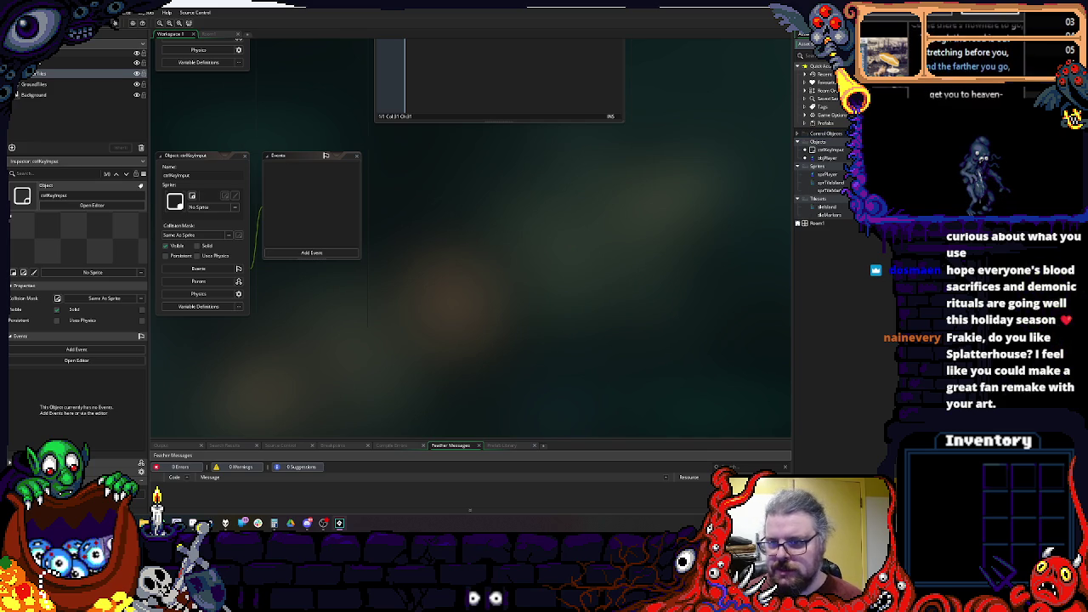
mouse_move(825, 153)
left_mouse_down()
mouse_move(839, 136)
mouse_move(835, 145)
left_mouse_up()
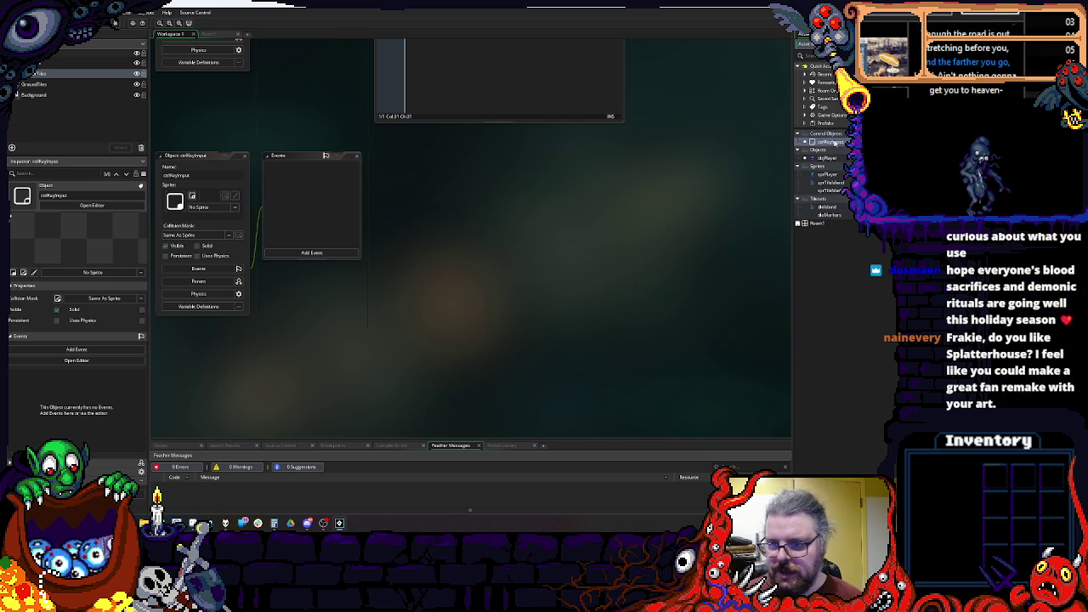
scroll(439, 226, "up", 2)
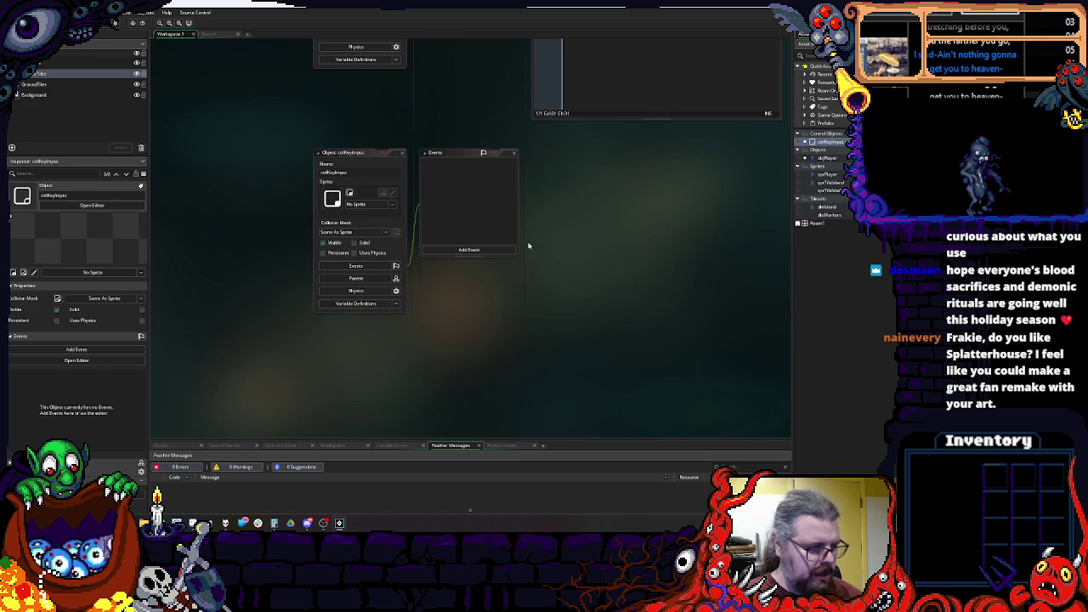
Step: Add an empty Create event to ctrlKeyInput and tick its Persistent checkbox
left_click(470, 251)
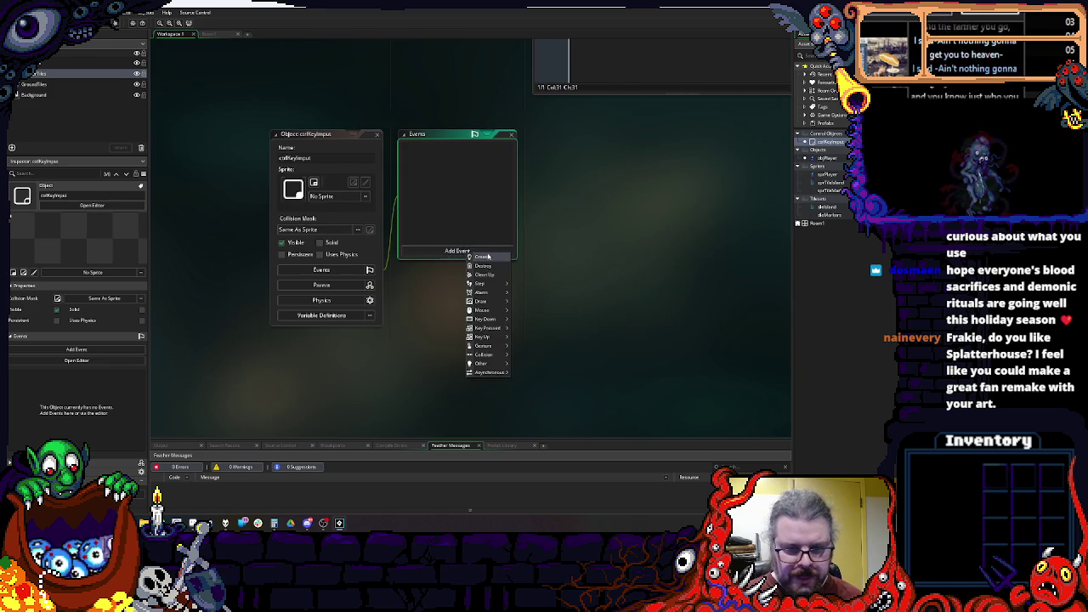
left_click(498, 257)
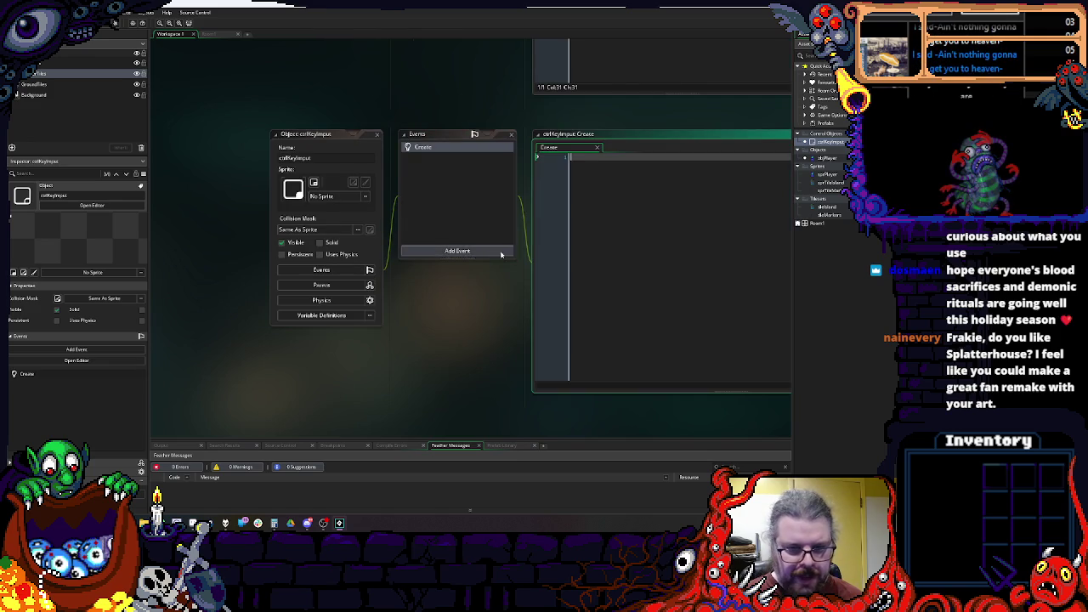
left_click(302, 255)
scroll(575, 296, "right", 3)
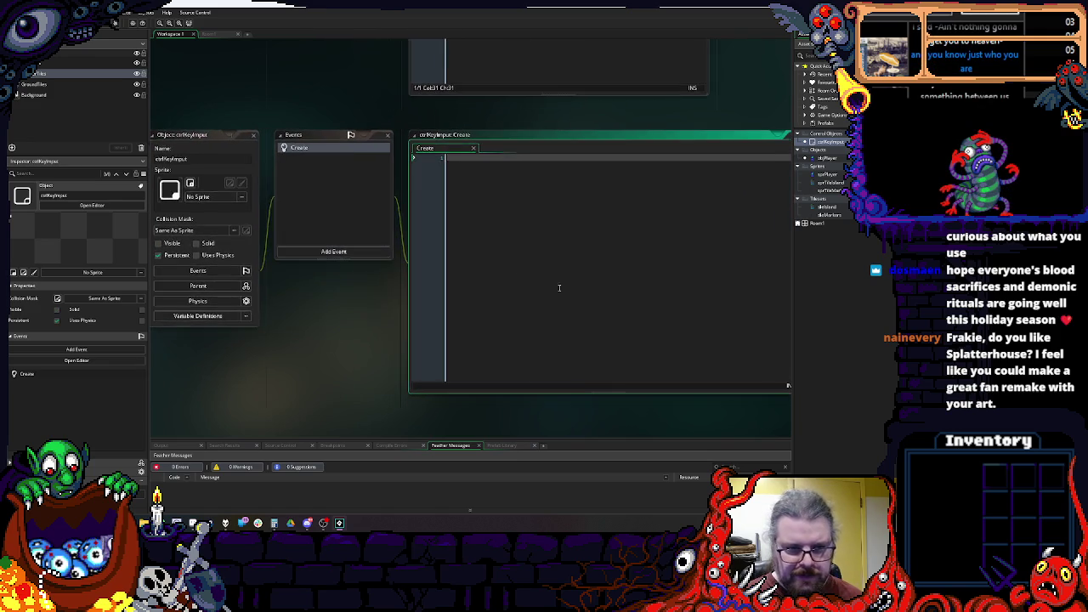
scroll(575, 296, "down", 2)
left_click_drag(659, 349, 567, 360)
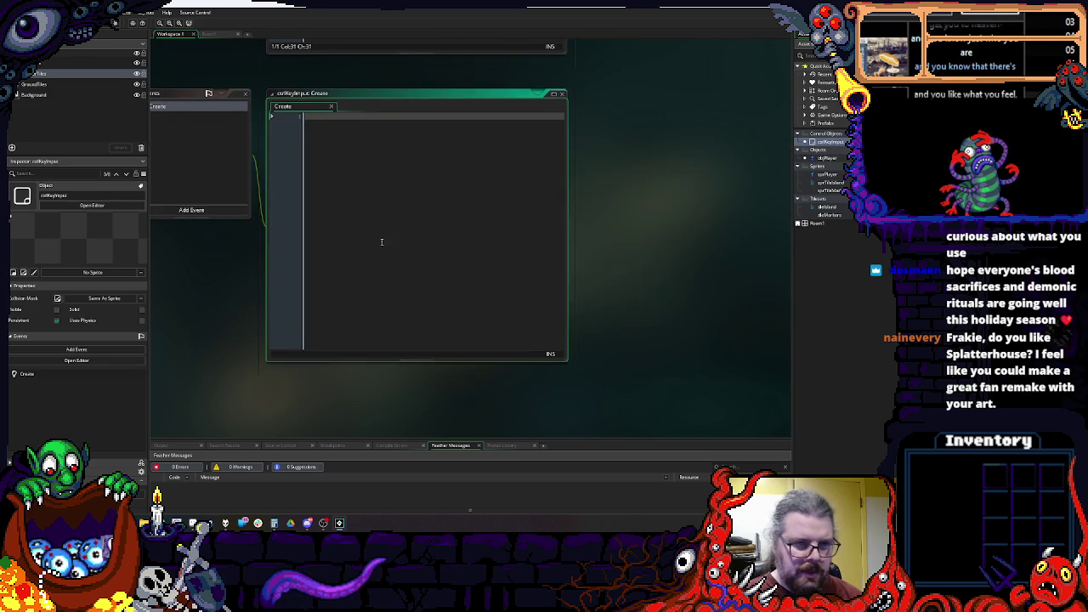
scroll(381, 241, "left", 5)
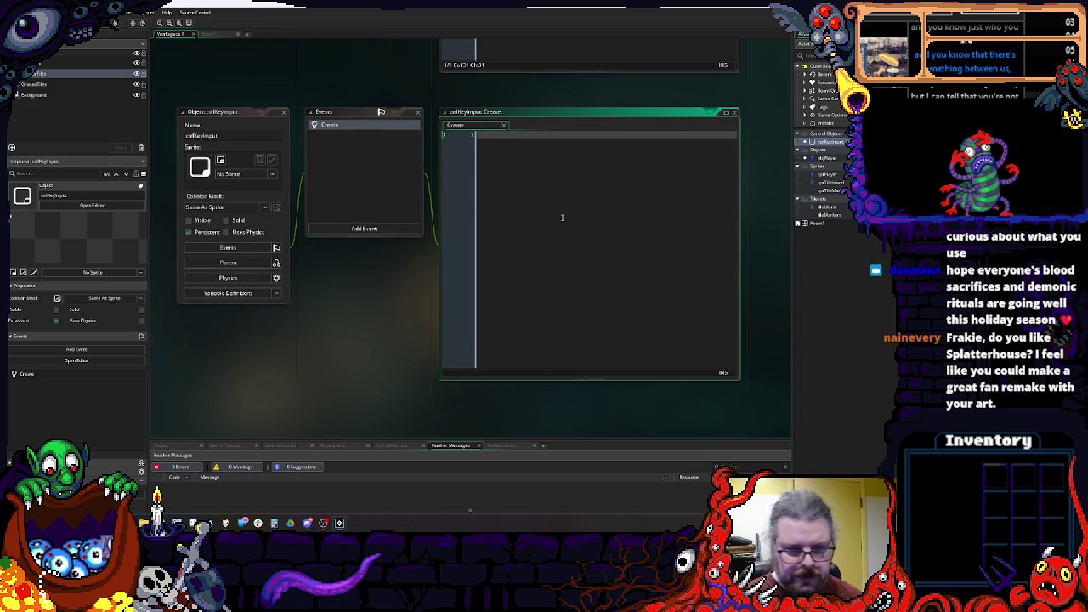
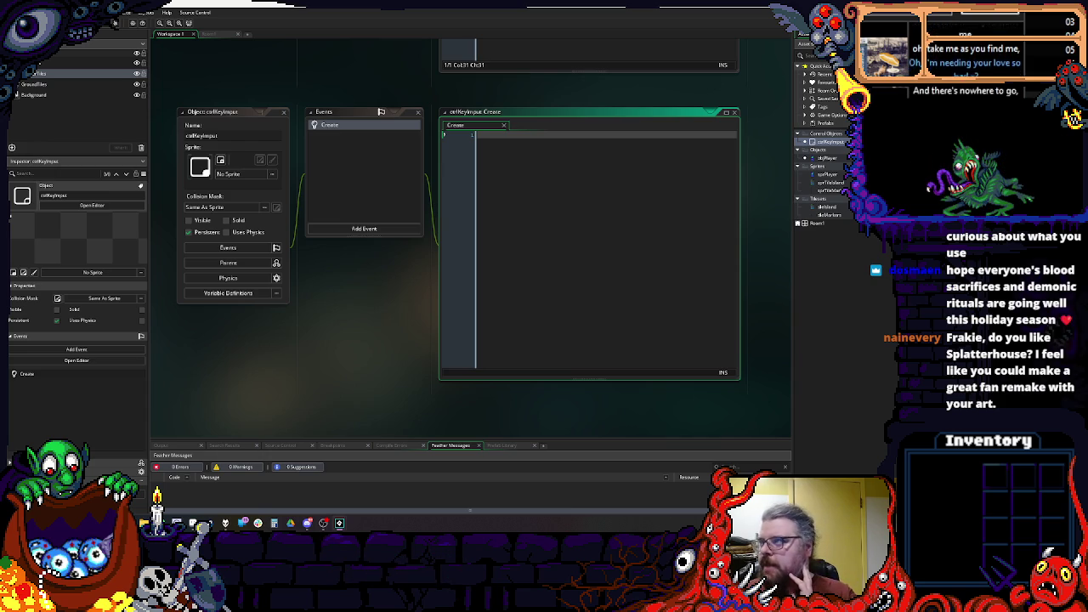
Step: Switch to the other project and open CTRL_key's Create event from the system folder
key("alt+Tab")
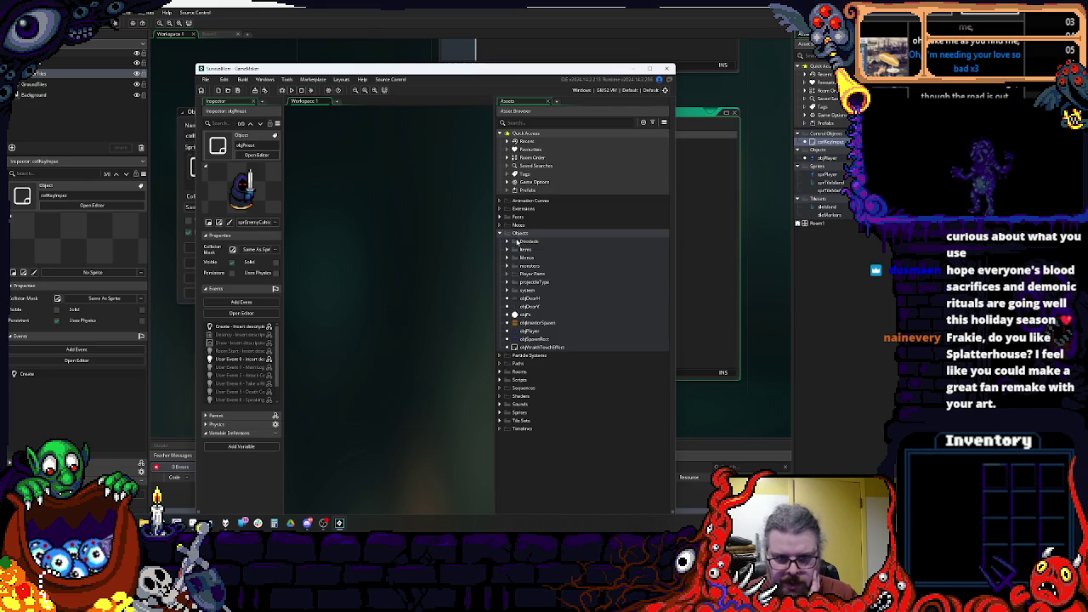
left_click(507, 291)
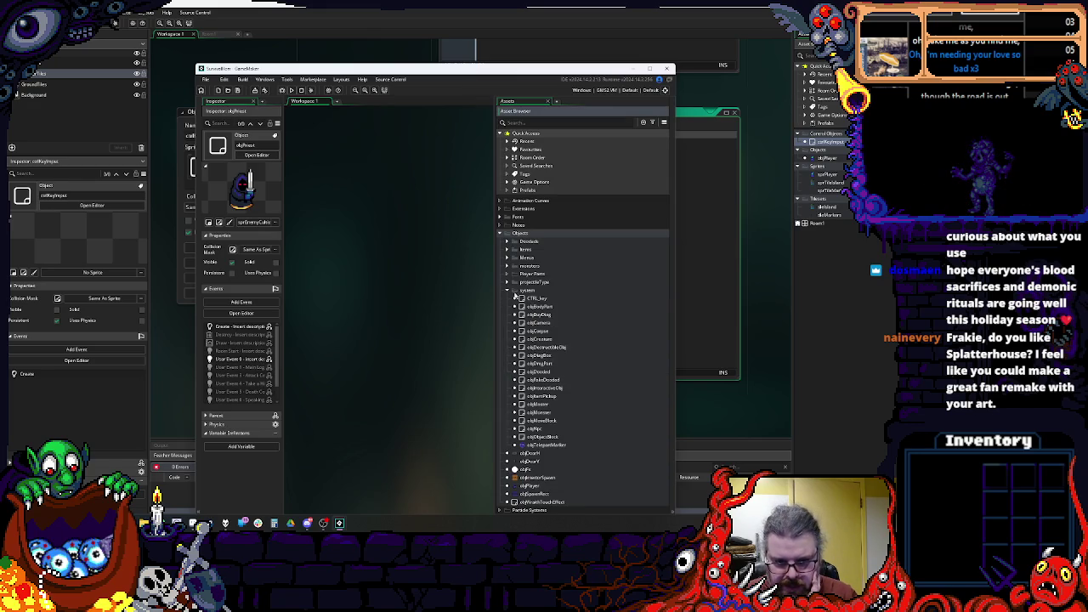
double_click(535, 299)
left_click_drag(671, 261, 874, 261)
double_click(438, 168)
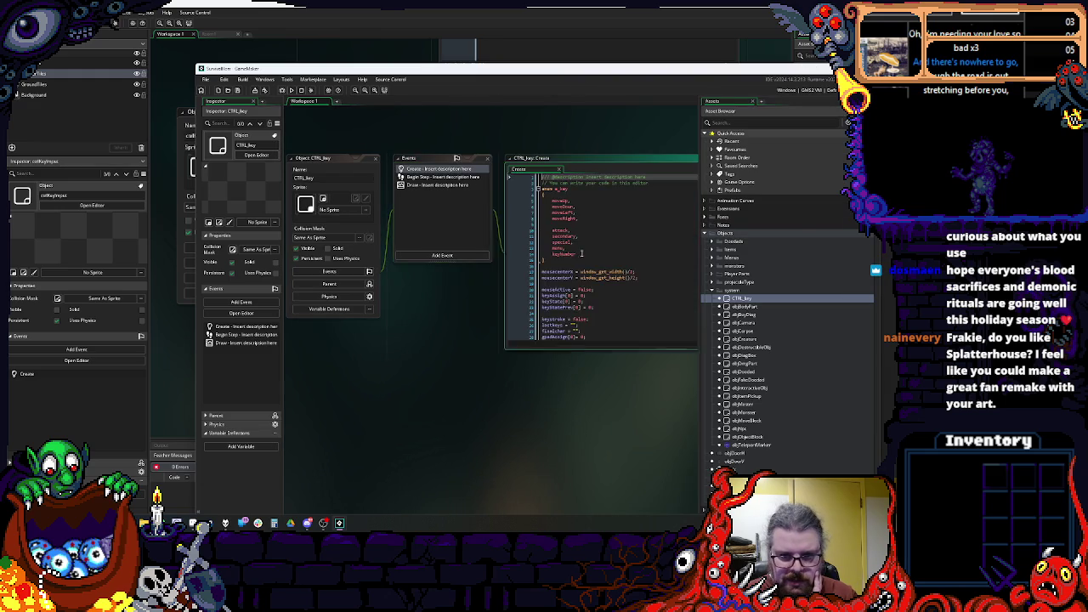
Step: Read through the moveDown, secondary and keyNumber key assignments in the Create code
left_click(482, 168)
left_click(485, 189)
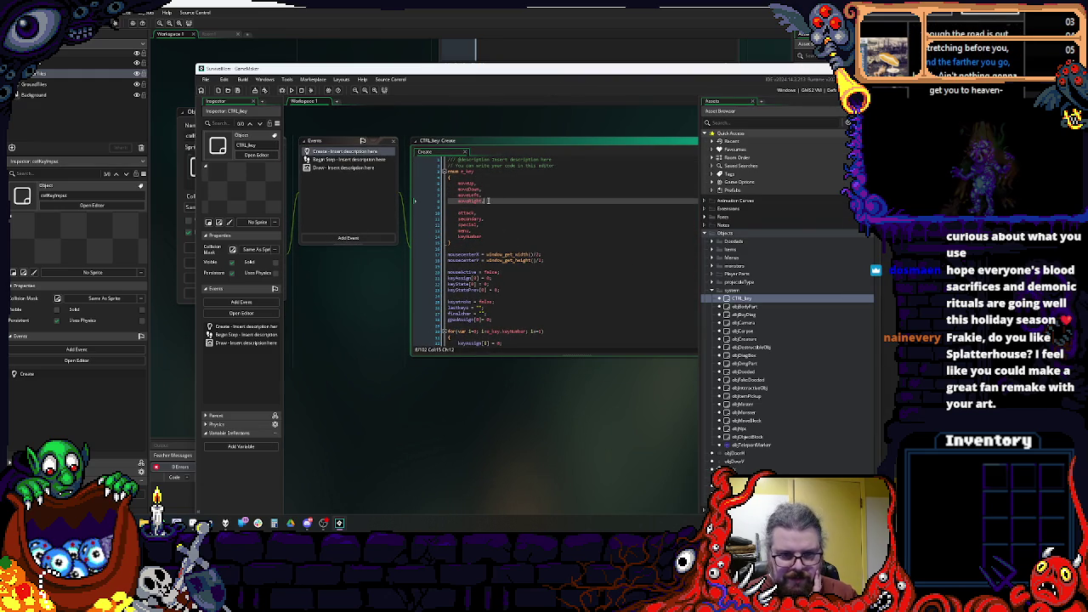
left_click(485, 220)
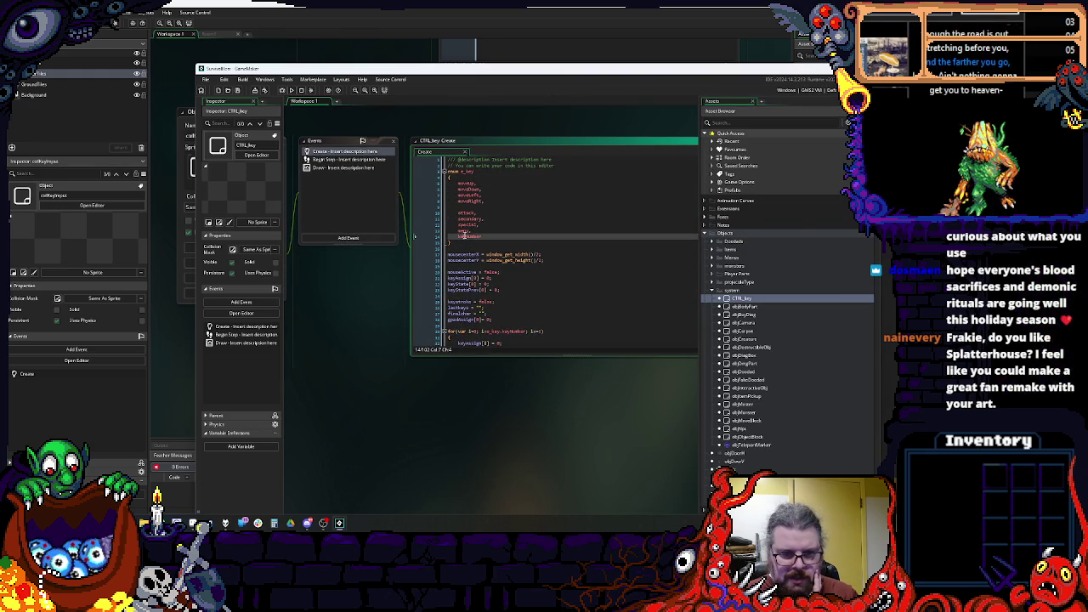
left_click(469, 237)
scroll(469, 237, "down", 2)
scroll(476, 236, "up", 2)
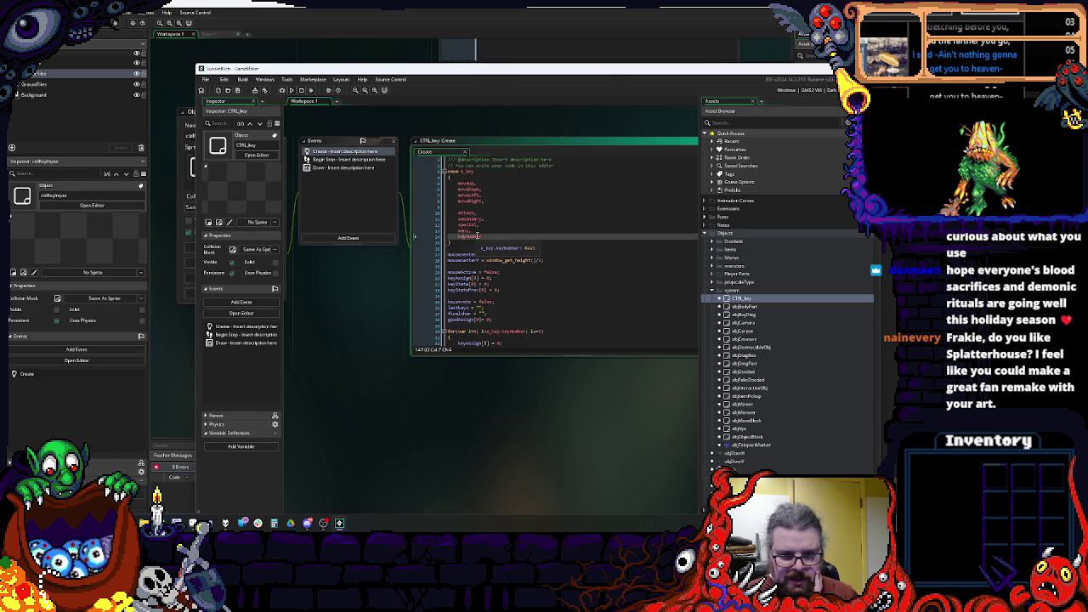
scroll(510, 238, "down", 5)
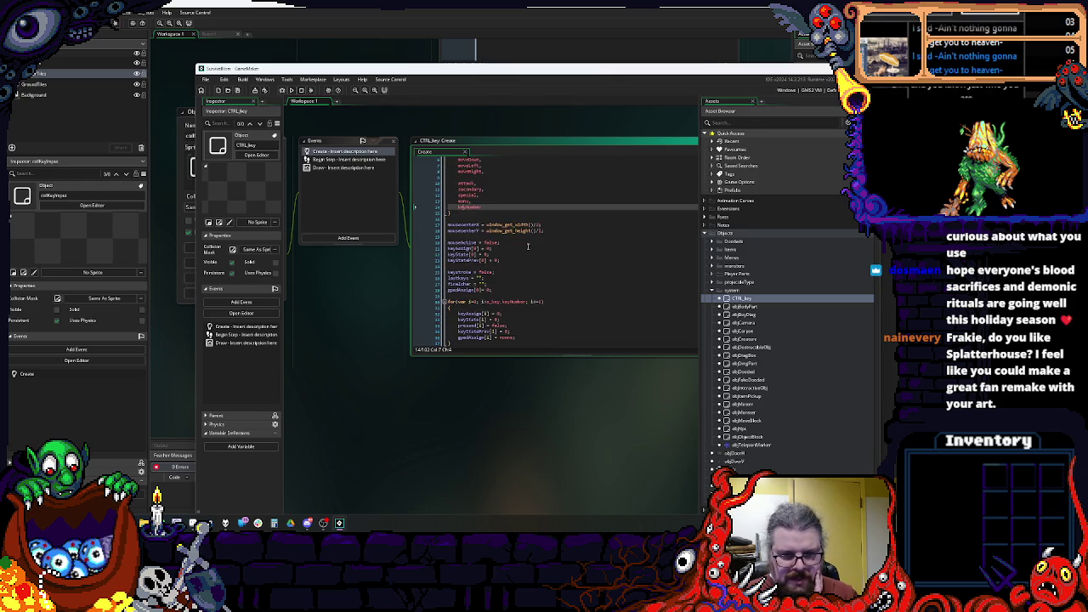
scroll(528, 246, "down", 5)
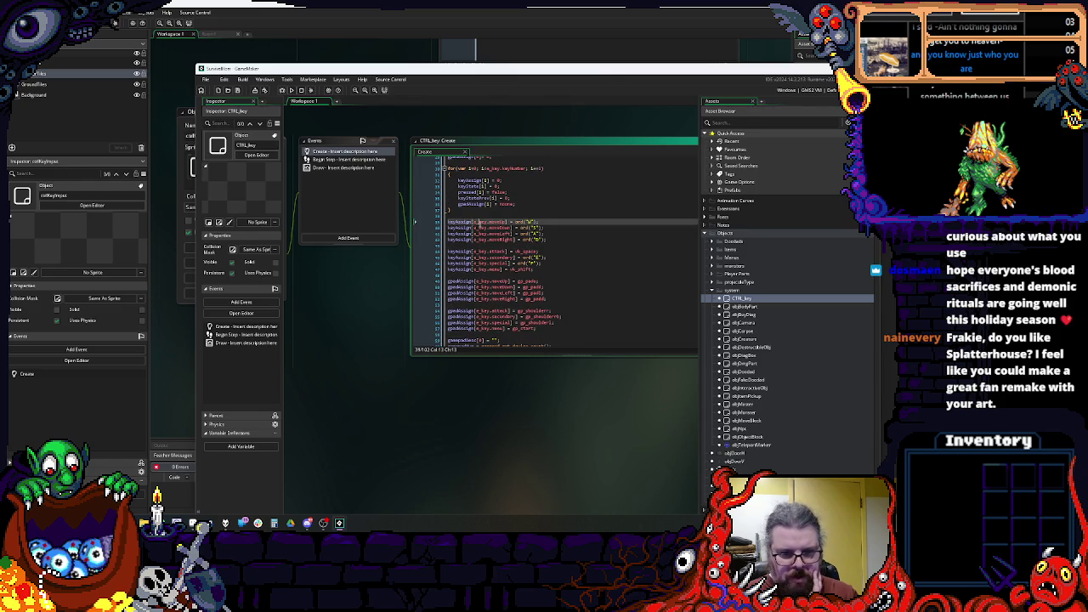
left_click(496, 227)
scroll(498, 247, "down", 2)
scroll(502, 247, "down", 7)
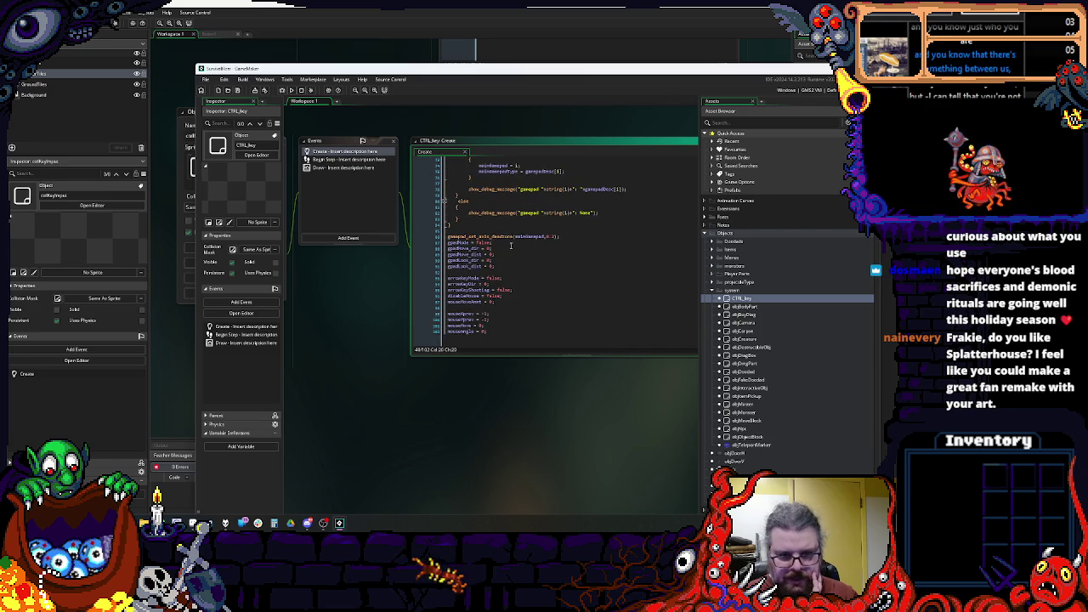
scroll(509, 246, "up", 2)
Step: Glance at the Begin Step event, then return to the Create event code
left_click(353, 160)
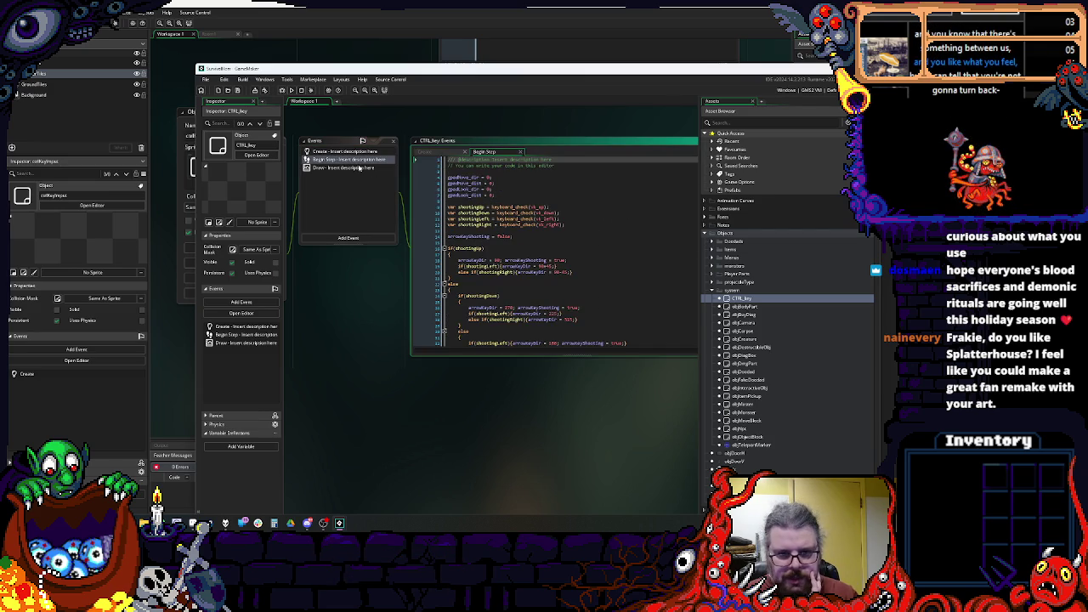
left_click(357, 162)
left_click(361, 151)
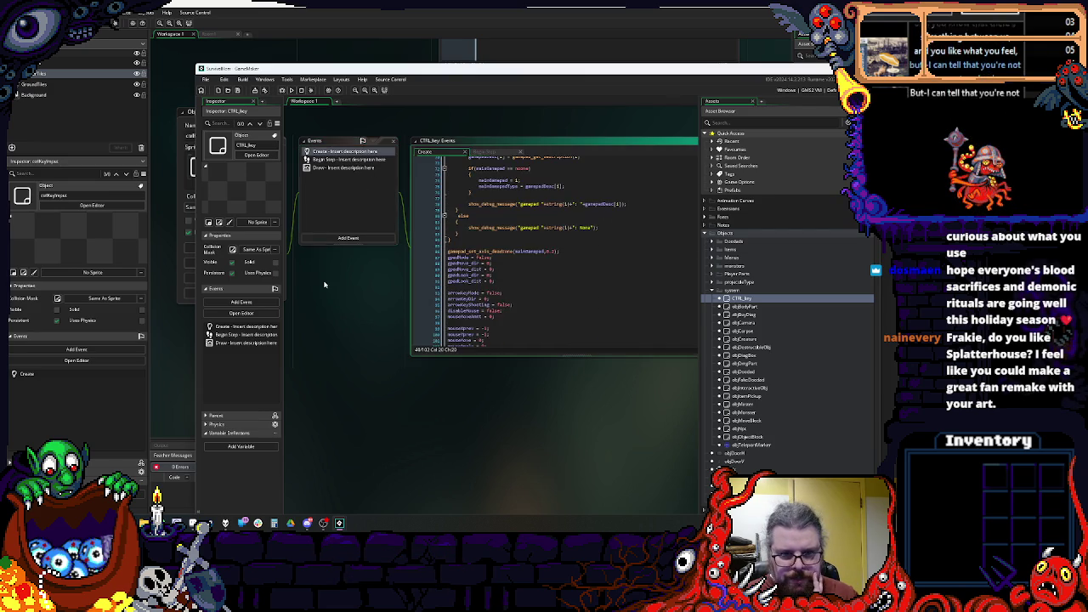
double_click(738, 299)
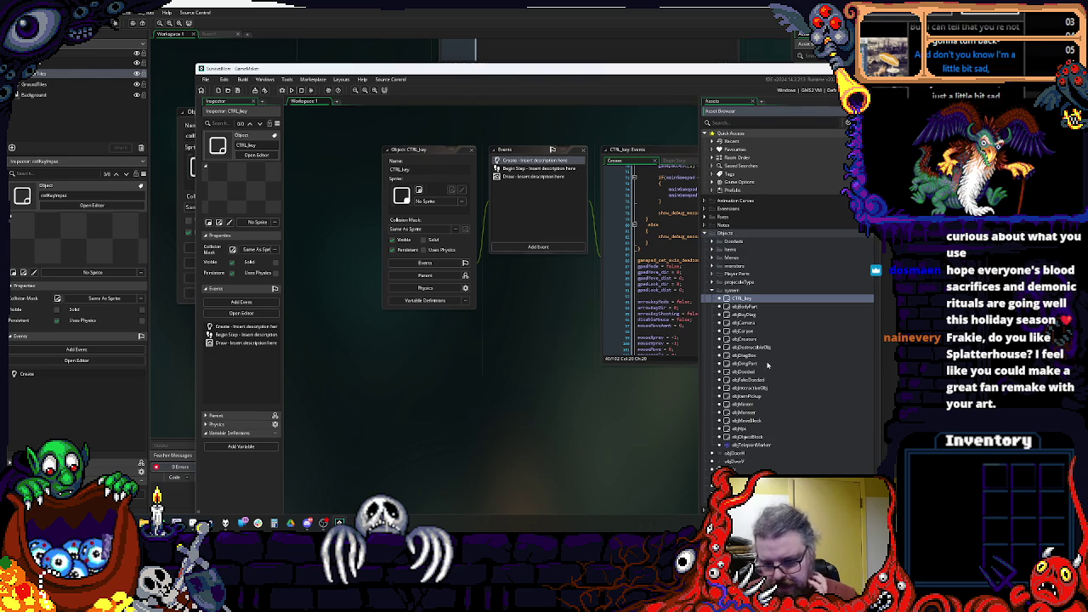
right_click(738, 299)
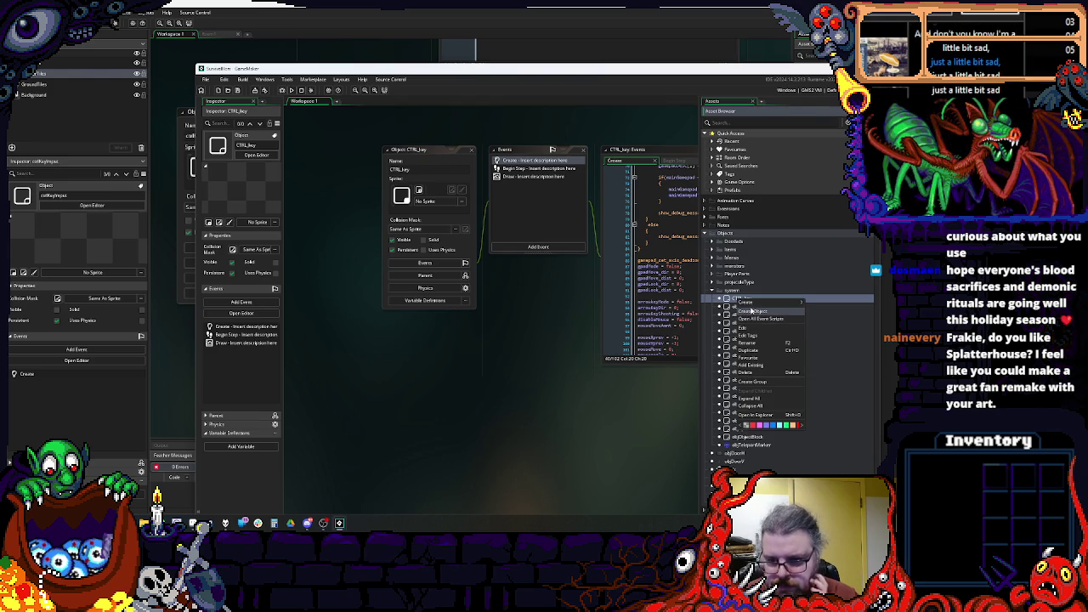
mouse_move(755, 304)
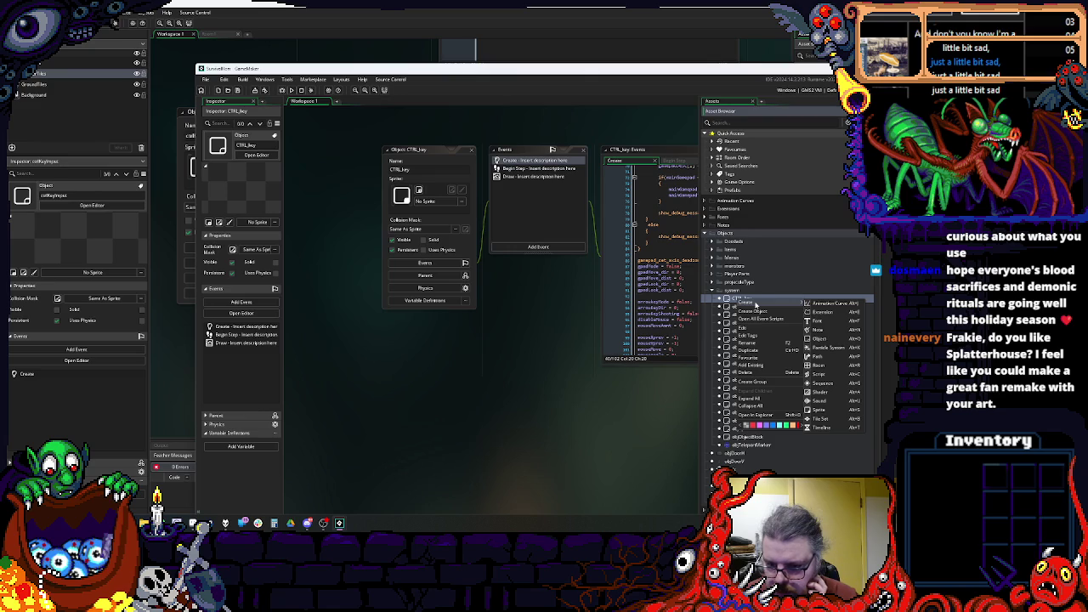
left_click(481, 366)
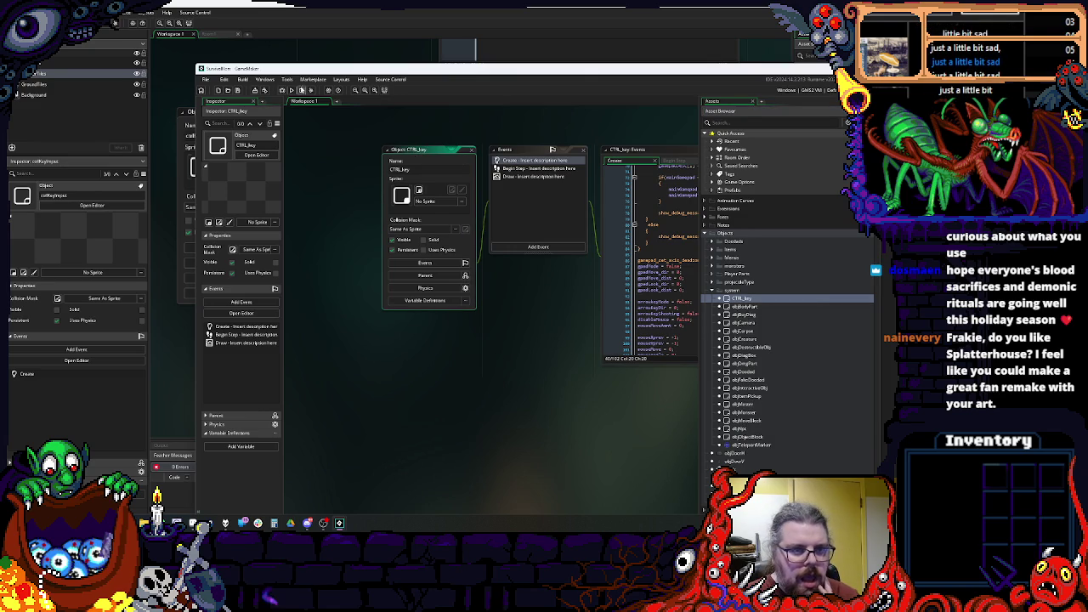
left_click(287, 80)
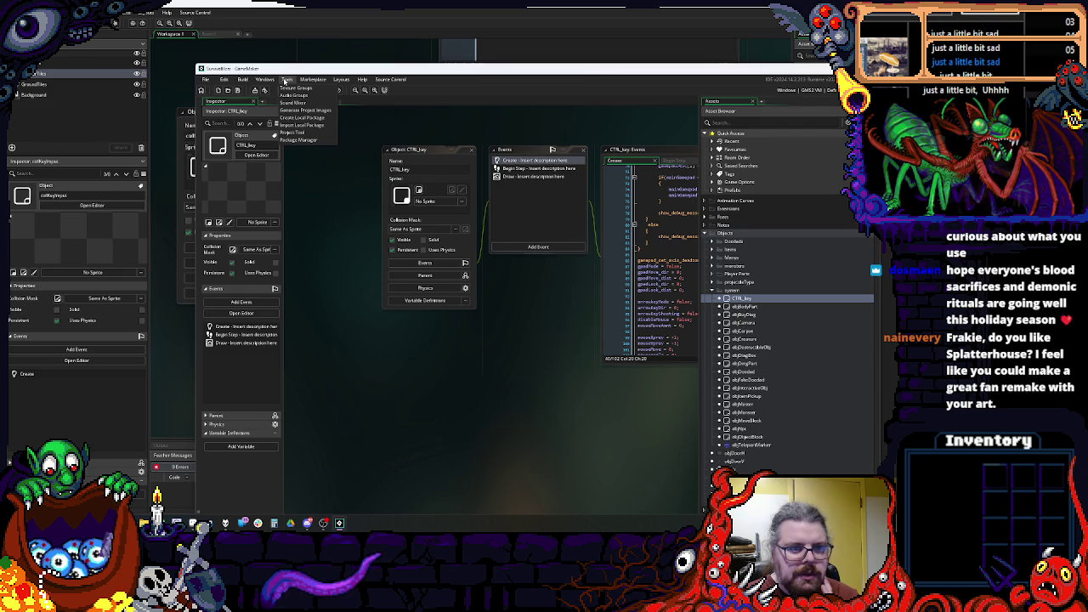
mouse_move(265, 81)
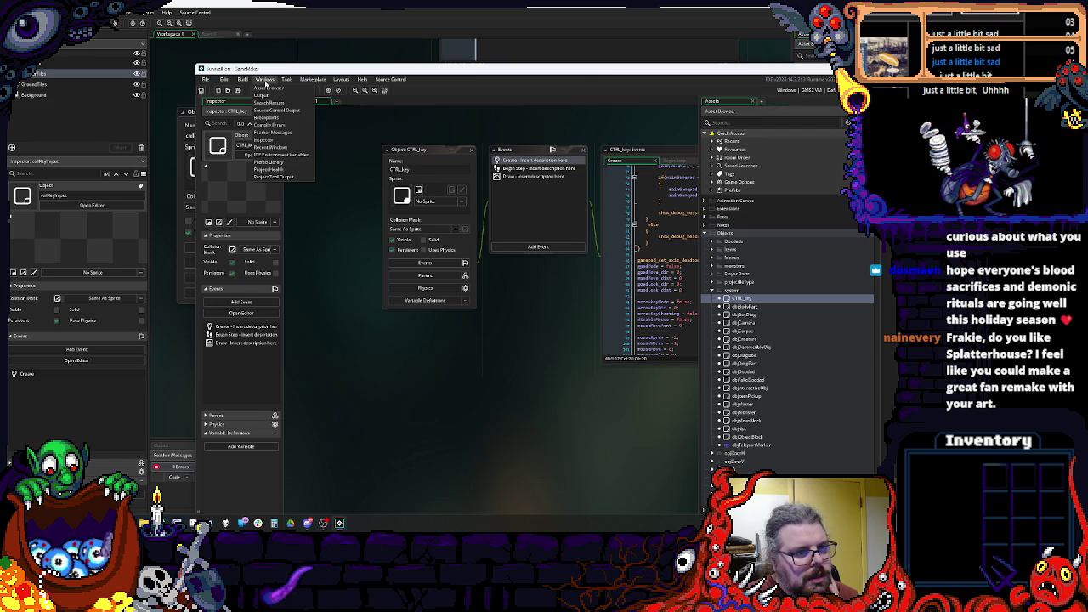
mouse_move(222, 82)
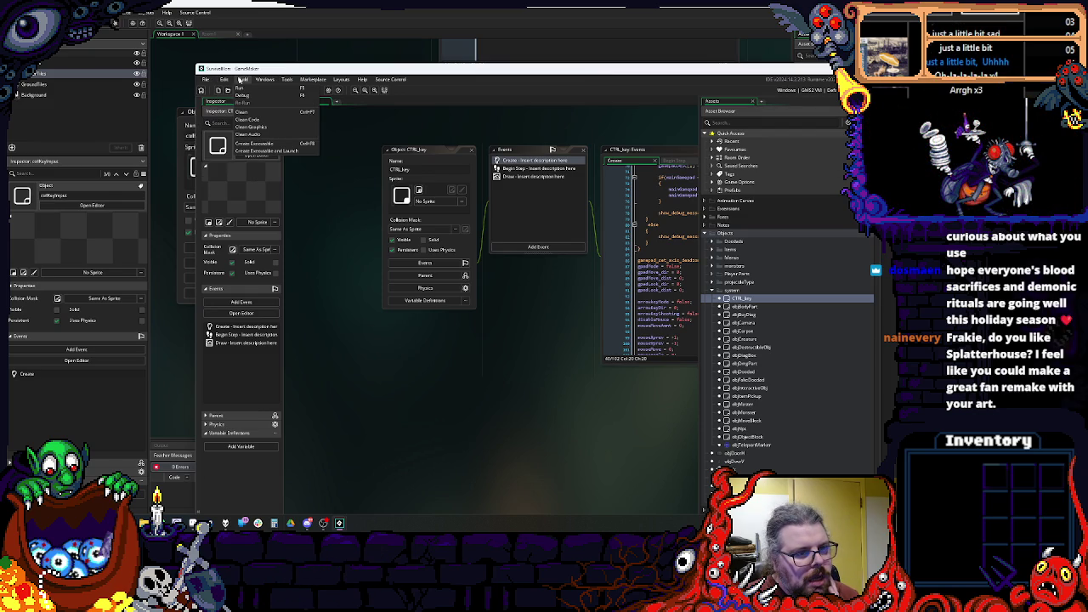
mouse_move(351, 81)
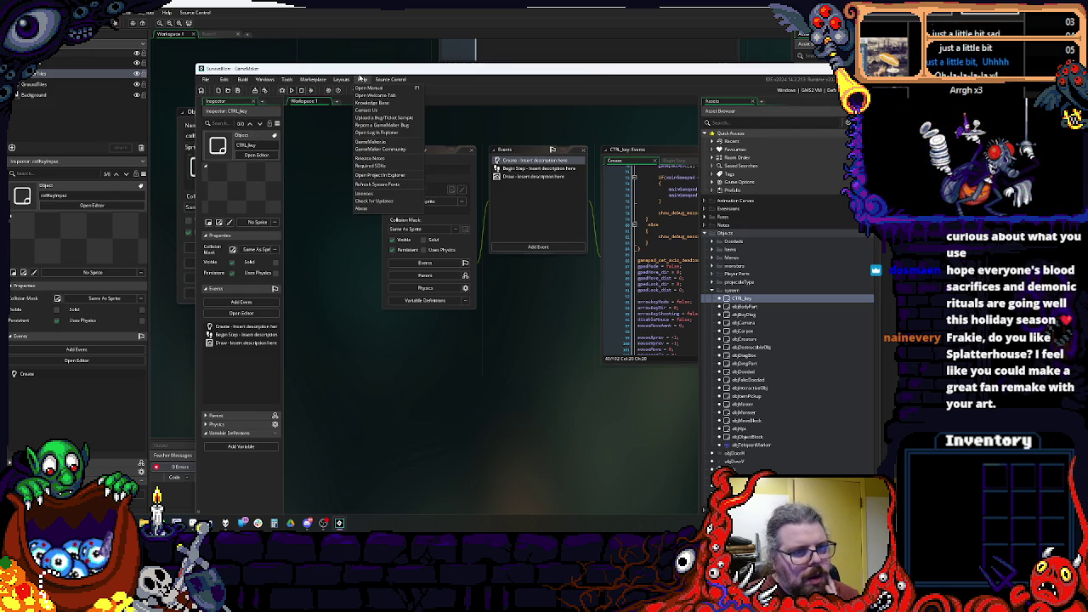
mouse_move(392, 79)
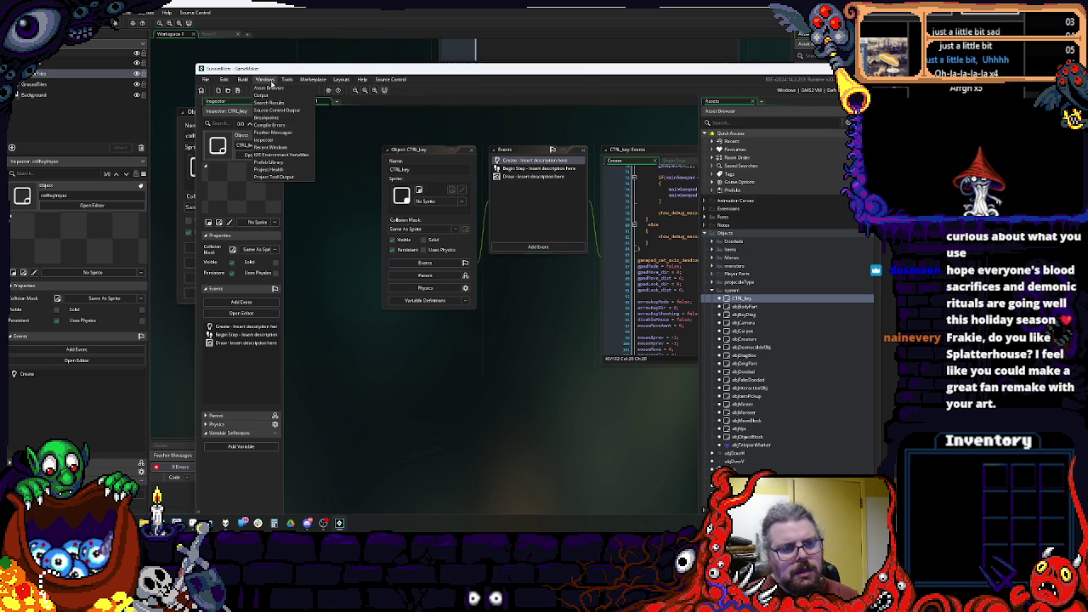
left_click(288, 163)
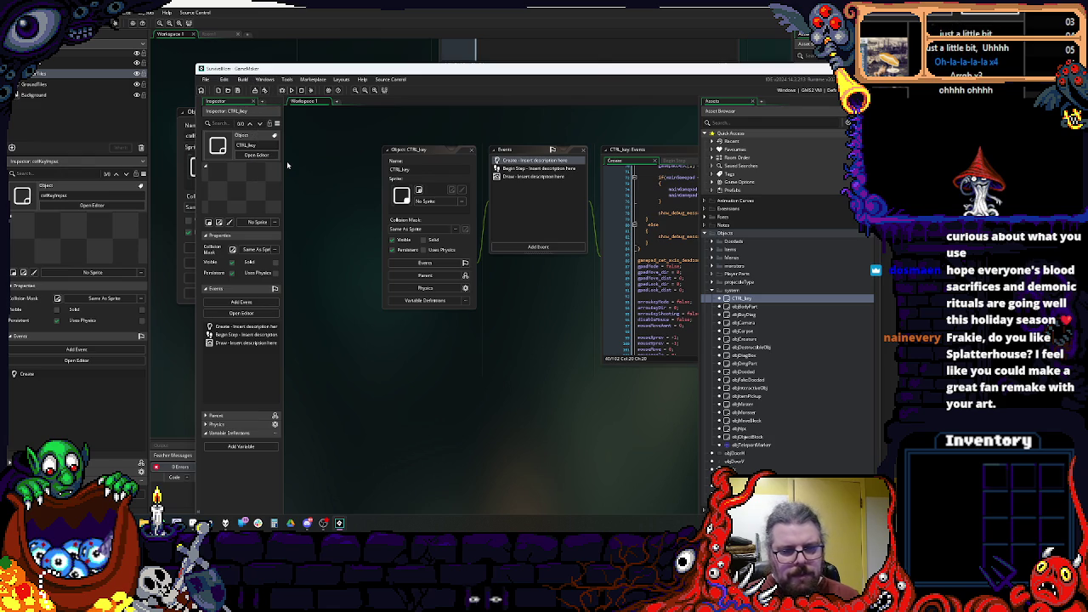
Step: Reposition the project window and select the CTRL_key object
mouse_move(225, 73)
left_mouse_down()
mouse_move(258, 40)
mouse_move(122, 22)
left_mouse_up()
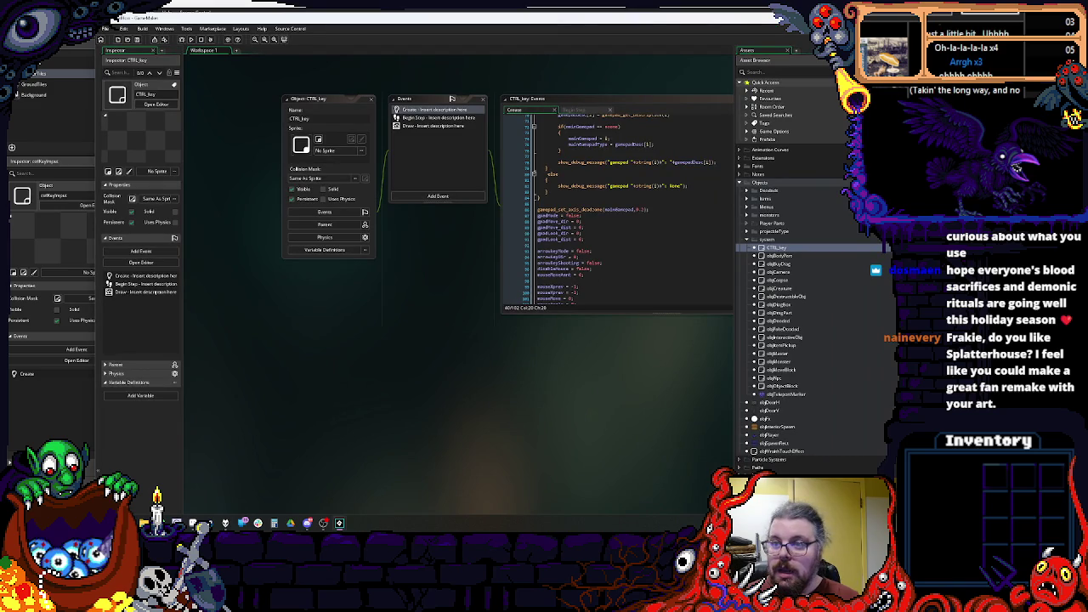
mouse_move(121, 19)
left_mouse_down()
mouse_move(121, 49)
mouse_move(127, 23)
left_mouse_up()
mouse_move(777, 25)
left_mouse_down()
mouse_move(770, 15)
mouse_move(770, 418)
mouse_move(756, 37)
left_mouse_up()
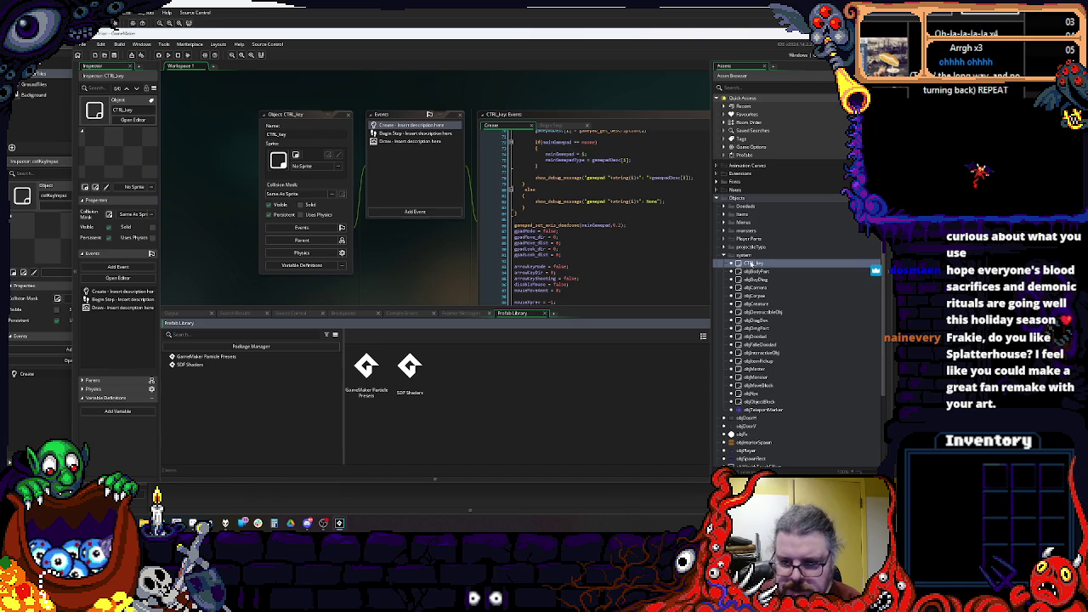
left_click(753, 264)
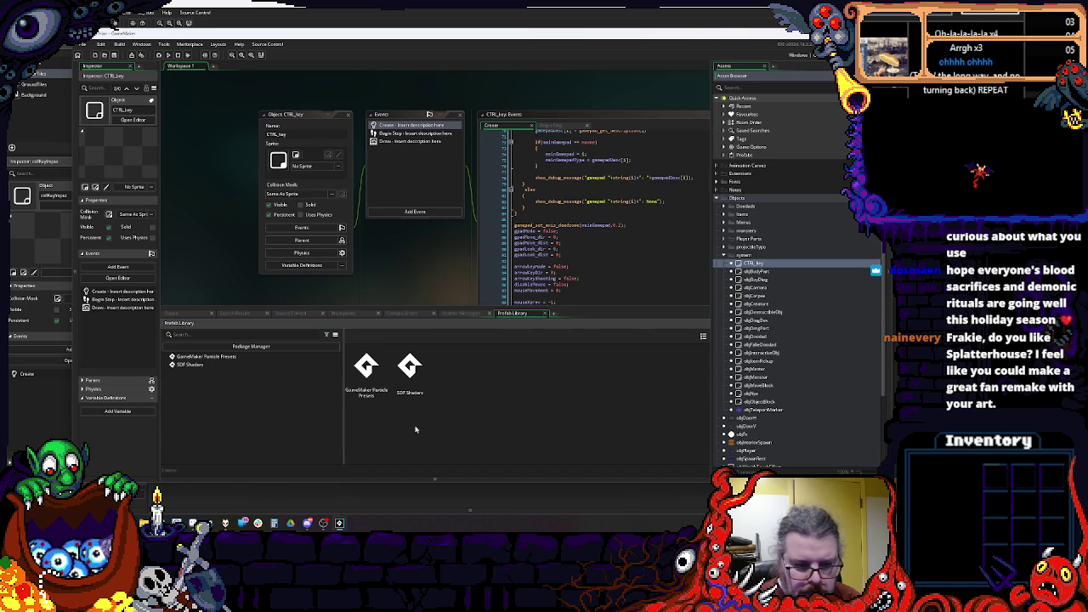
Step: Browse the SDF Shaders and GameMaker Particle Presets prefabs, then make the code editor taller
left_click(187, 364)
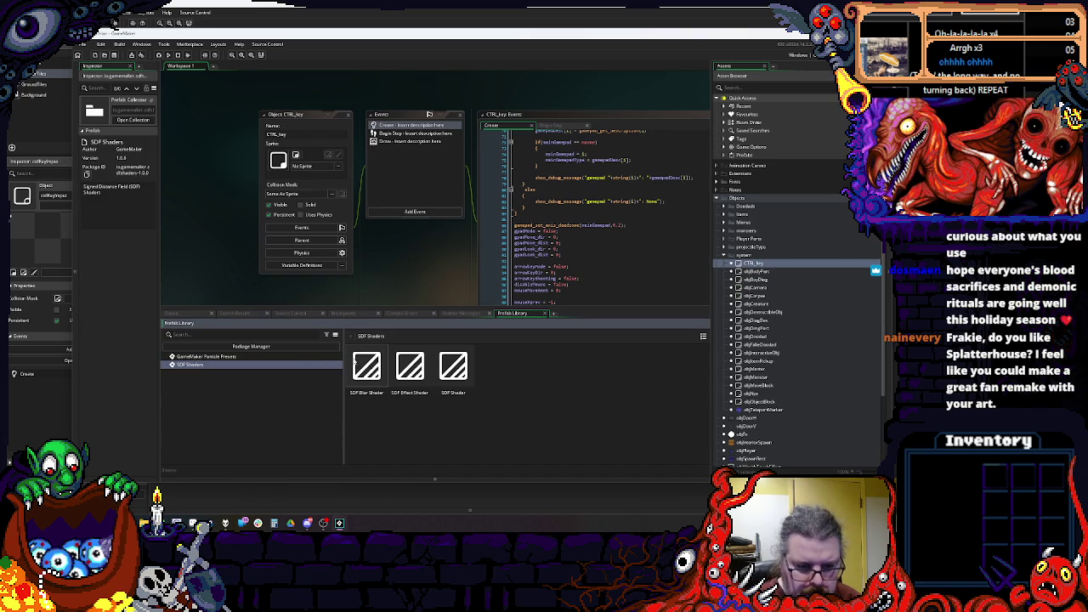
left_click(226, 358)
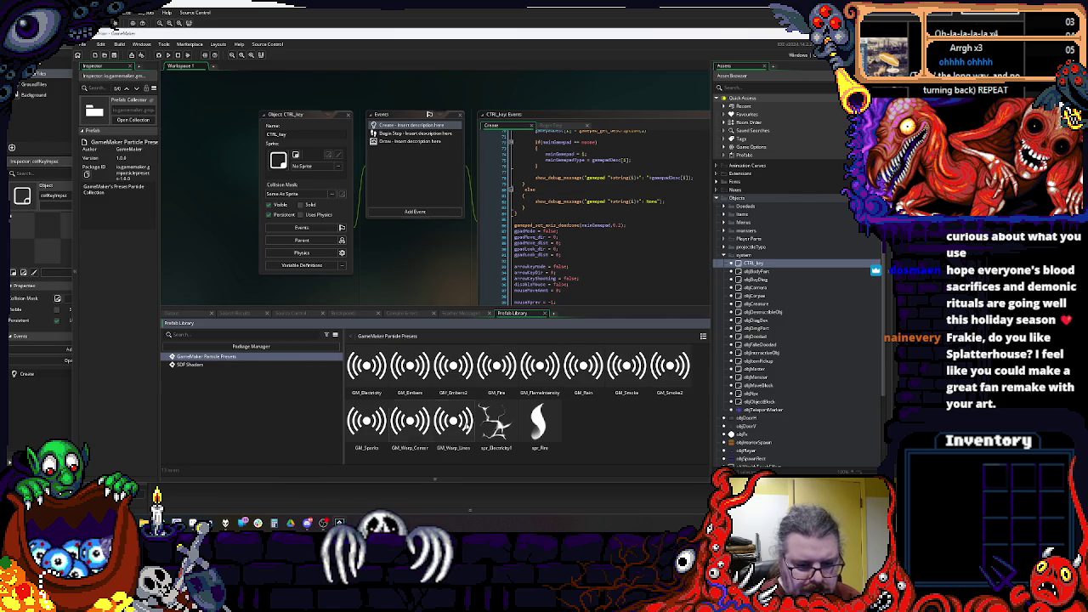
left_click(273, 407)
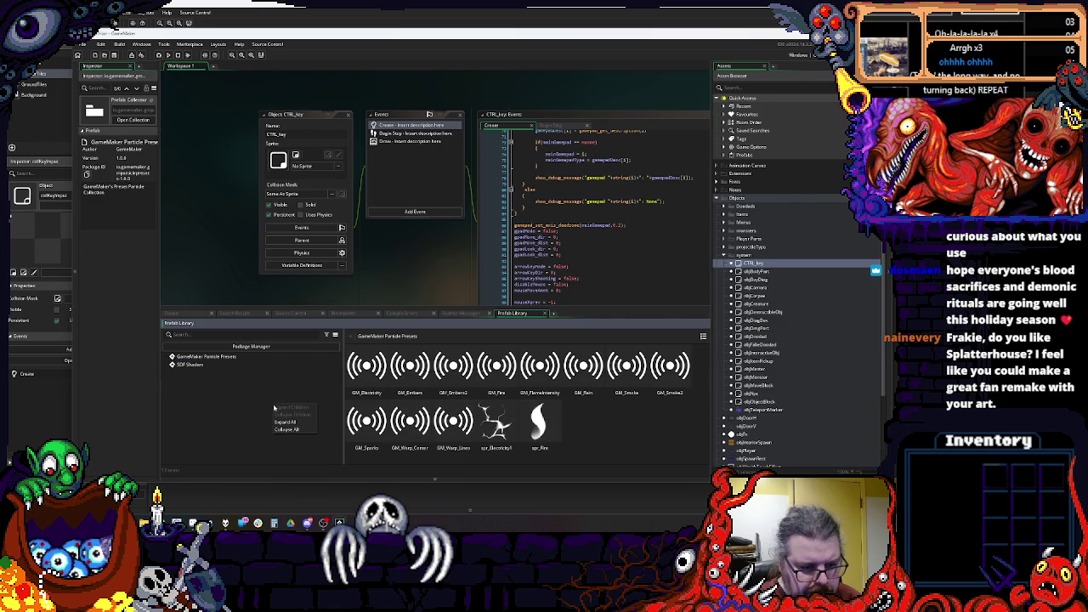
left_click(222, 411)
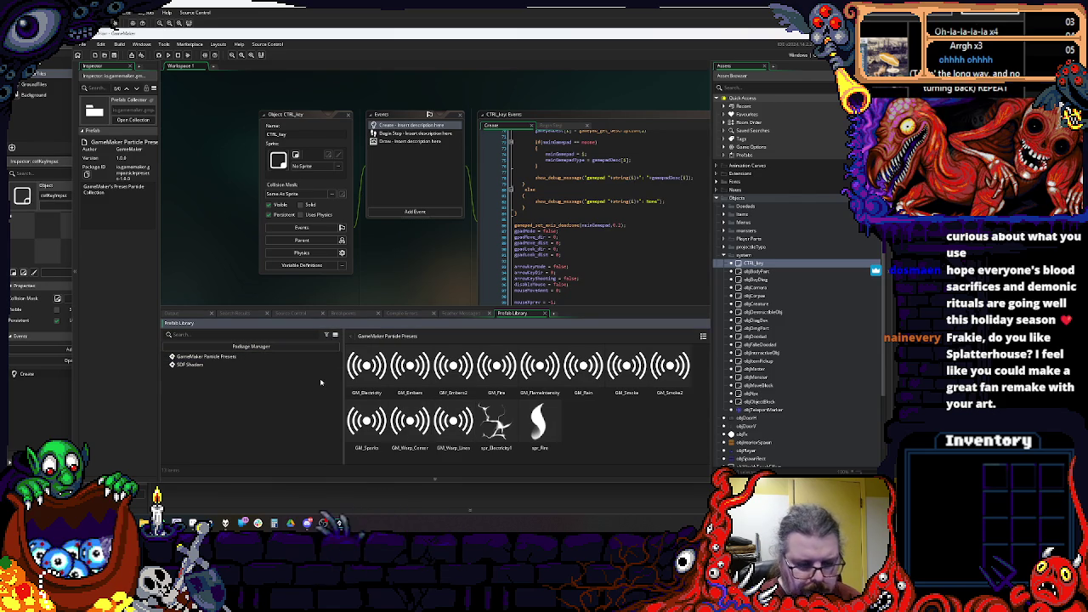
mouse_move(343, 307)
left_mouse_down()
mouse_move(343, 354)
mouse_move(343, 255)
mouse_move(344, 283)
left_mouse_up()
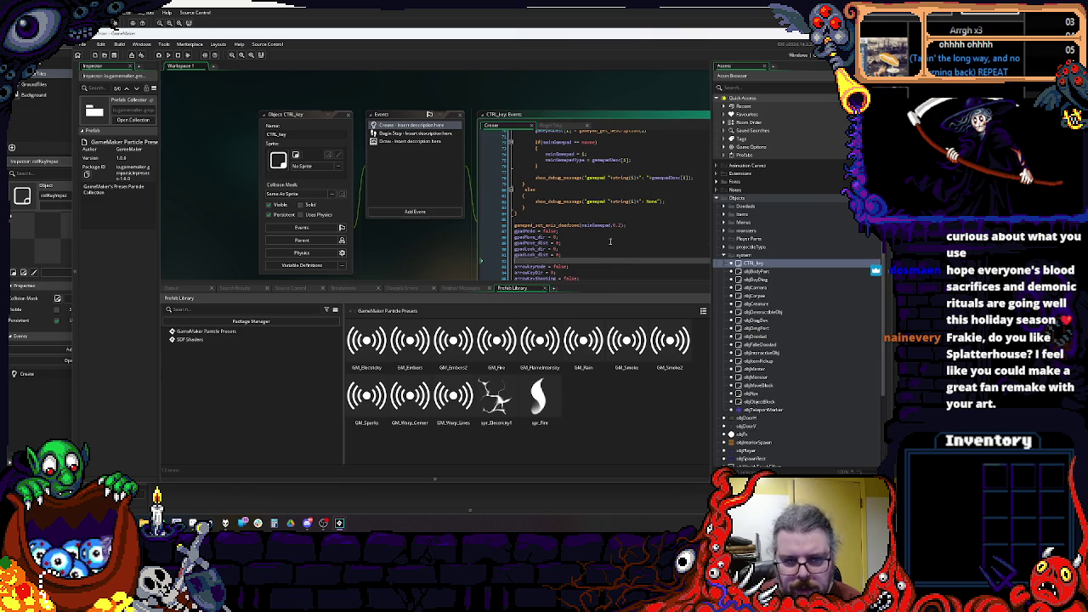
Step: Pan the workspace and open, then dismiss, the CTRL_key object's options menu
left_click_drag(605, 256, 546, 162)
right_click(751, 264)
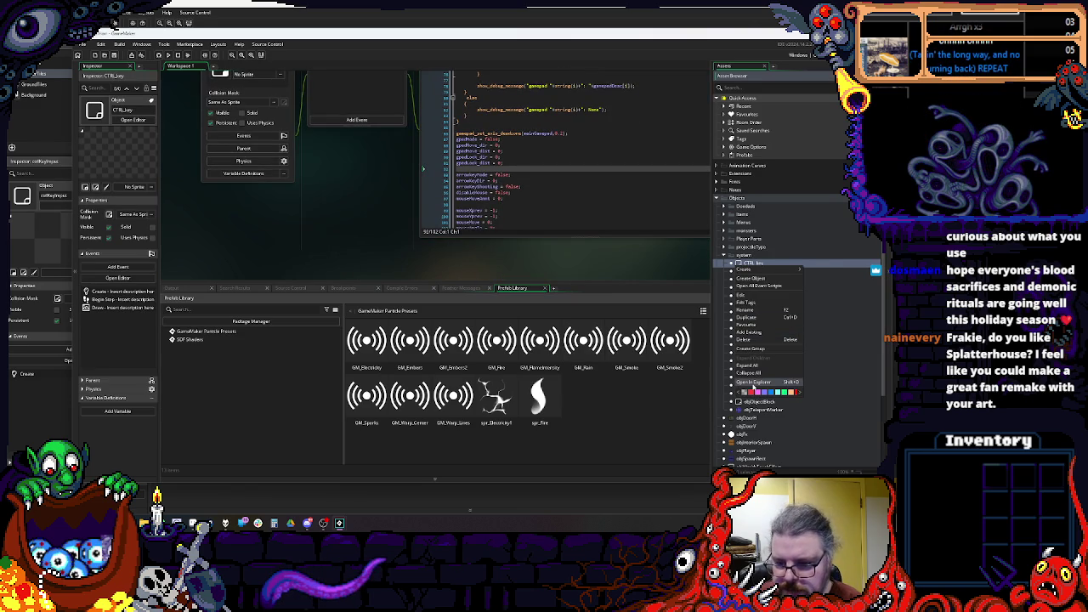
left_click(752, 384)
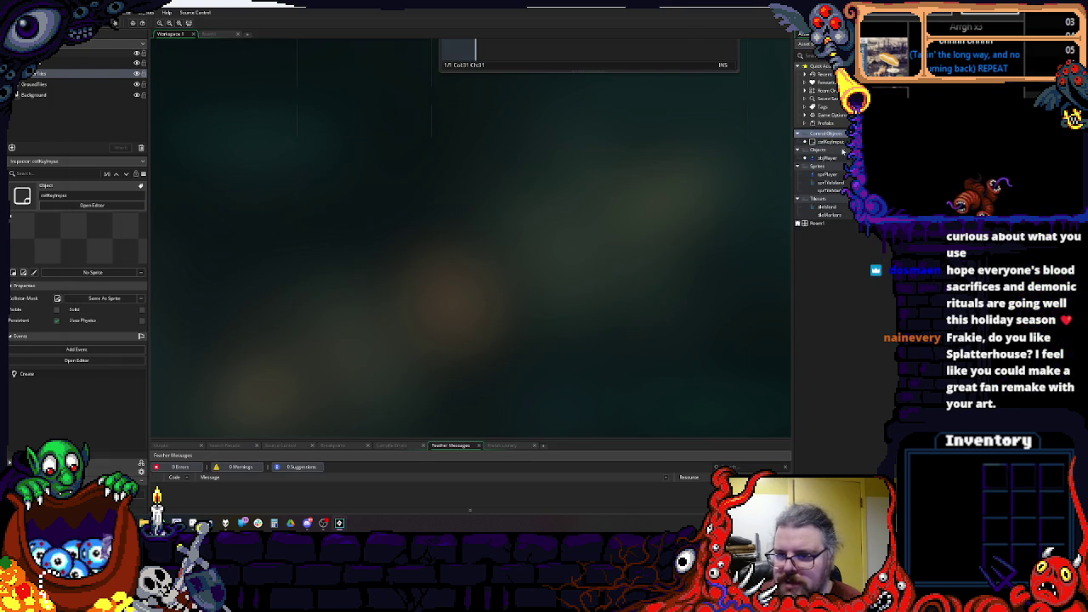
Step: Delete the unwanted objKeyInput controller object
right_click(818, 143)
left_click(829, 218)
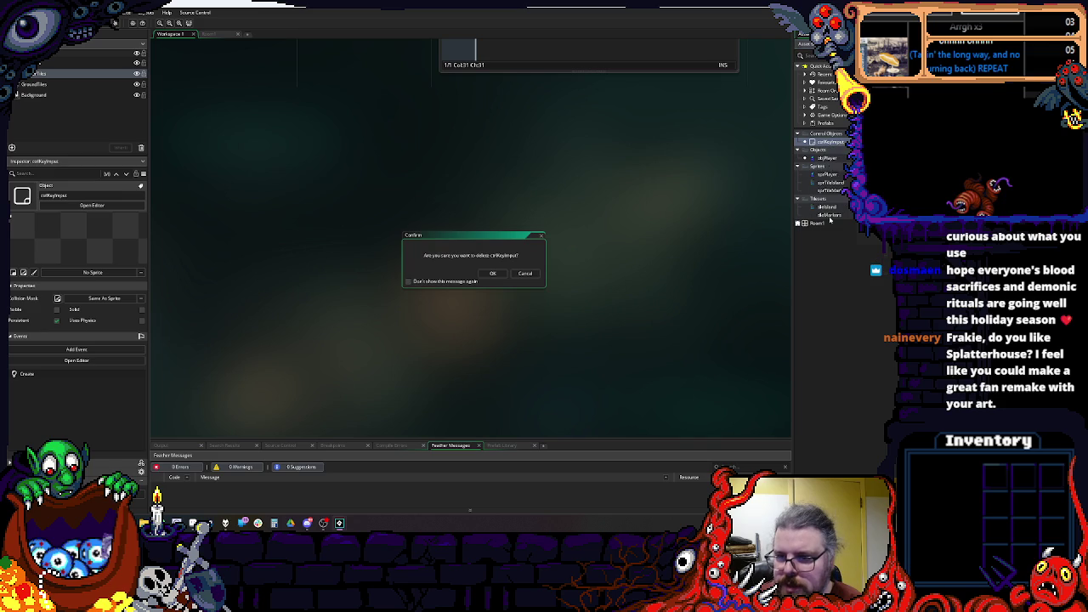
left_click(493, 273)
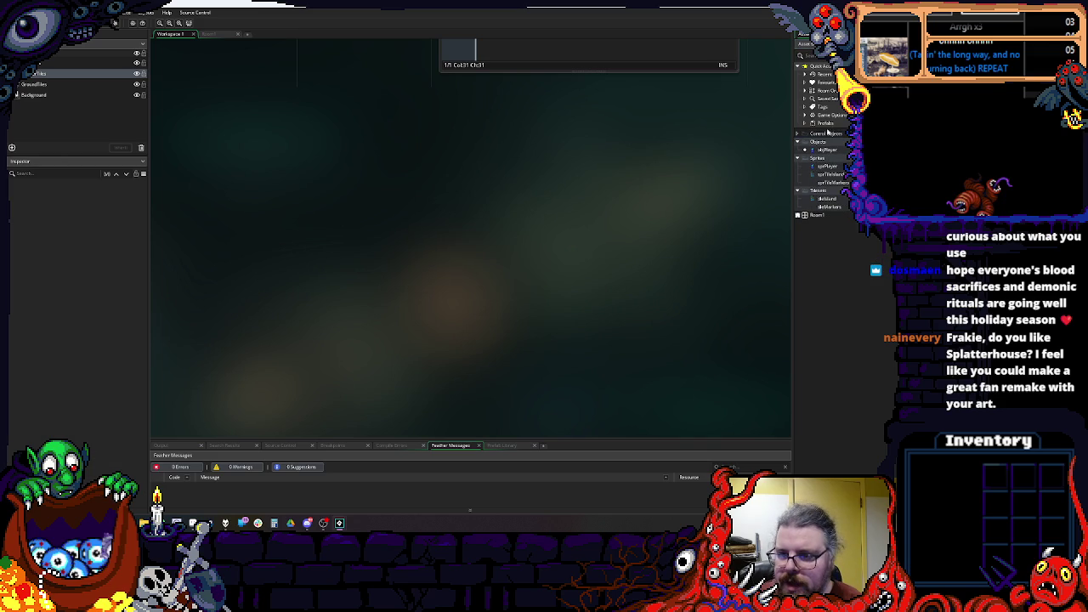
Step: Add the existing CTRL_key.yy from the SurvivalHere project's objects folder in PROJECTS_Backup
right_click(819, 136)
mouse_move(836, 141)
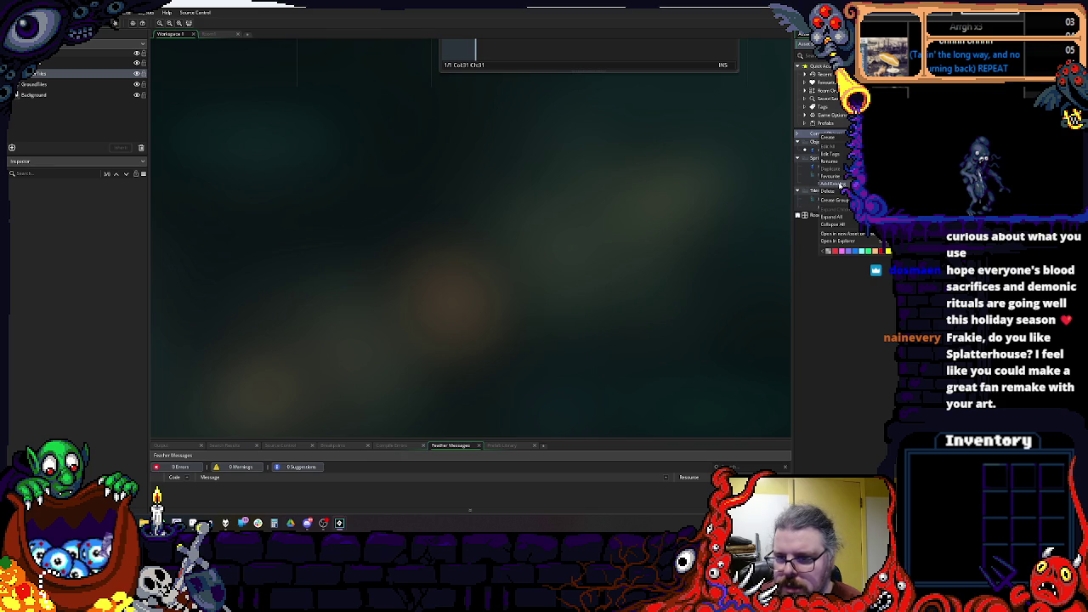
left_click(842, 183)
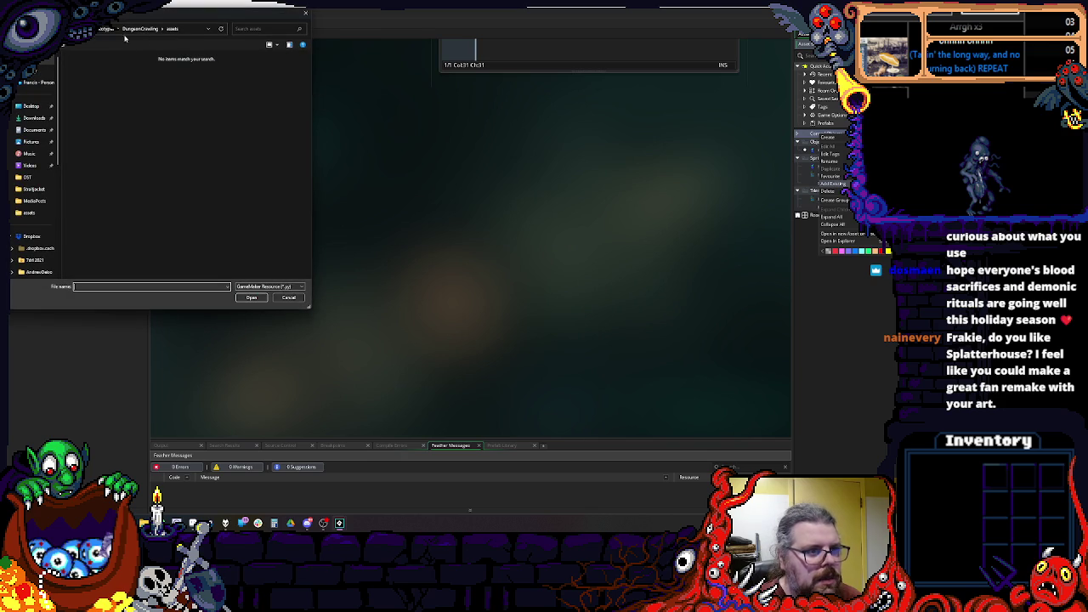
left_click(34, 130)
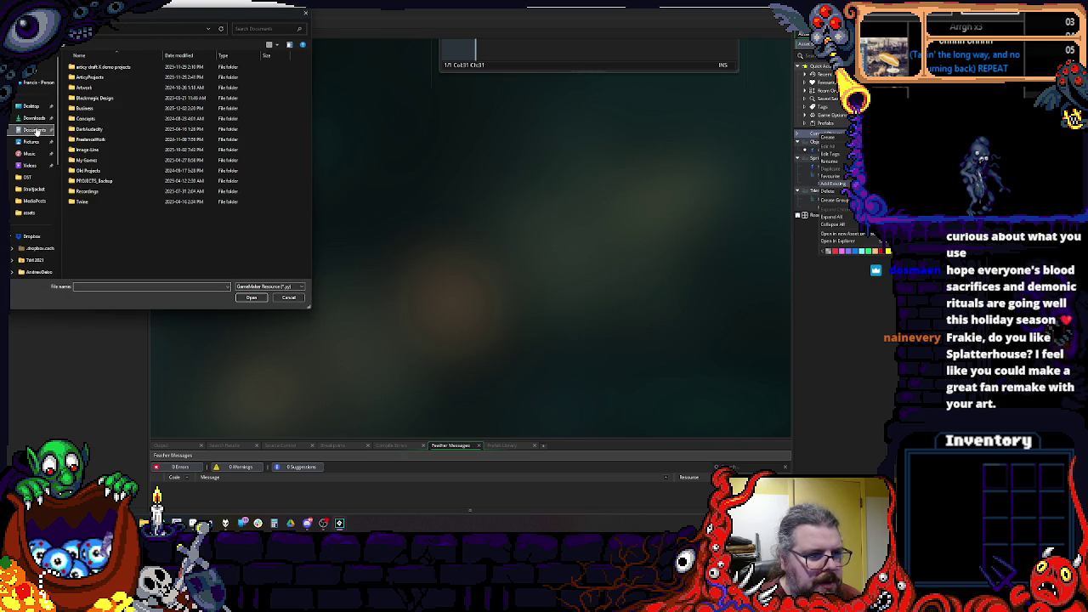
double_click(88, 183)
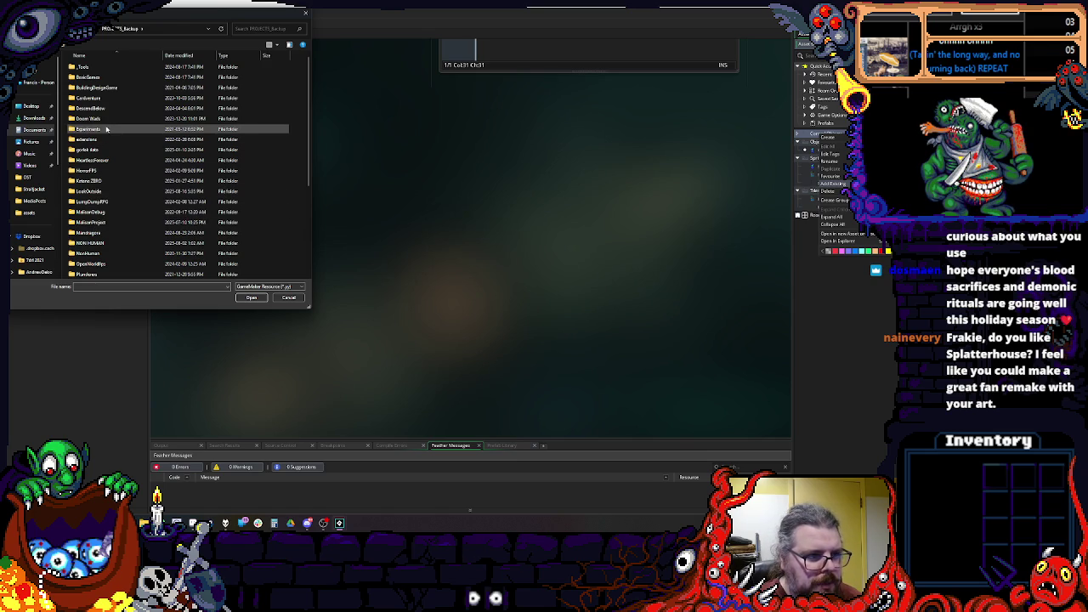
left_click(111, 162)
double_click(112, 164)
type("si")
double_click(80, 110)
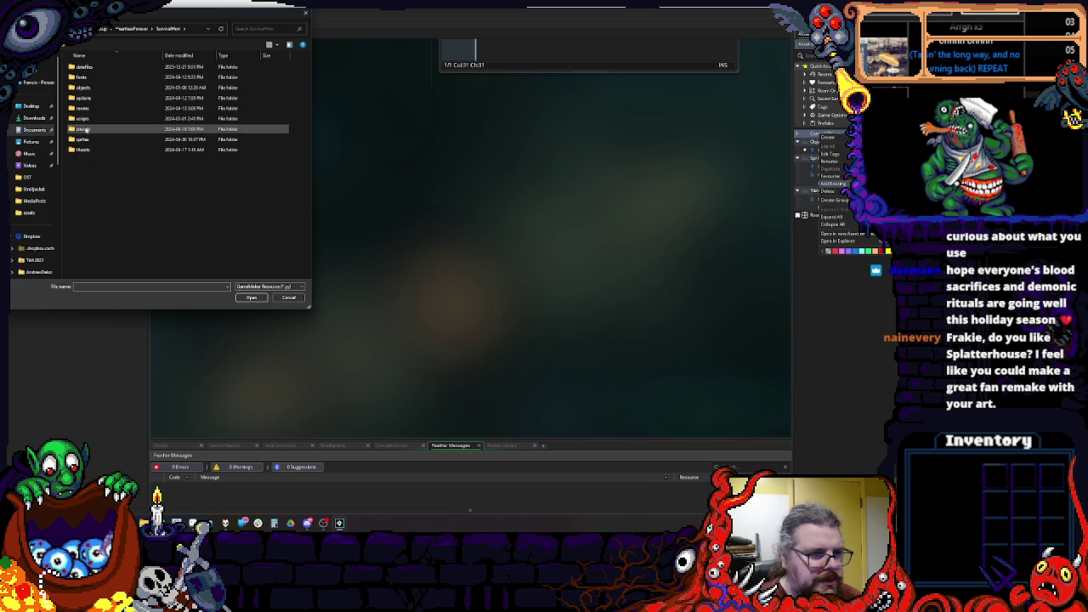
double_click(82, 88)
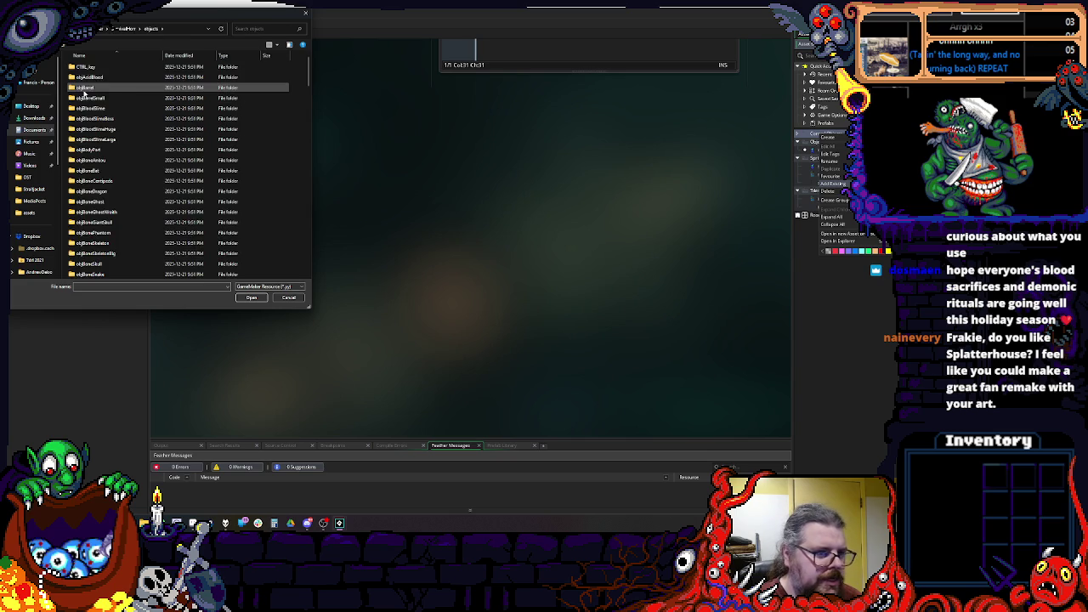
left_click(251, 298)
left_click(109, 68)
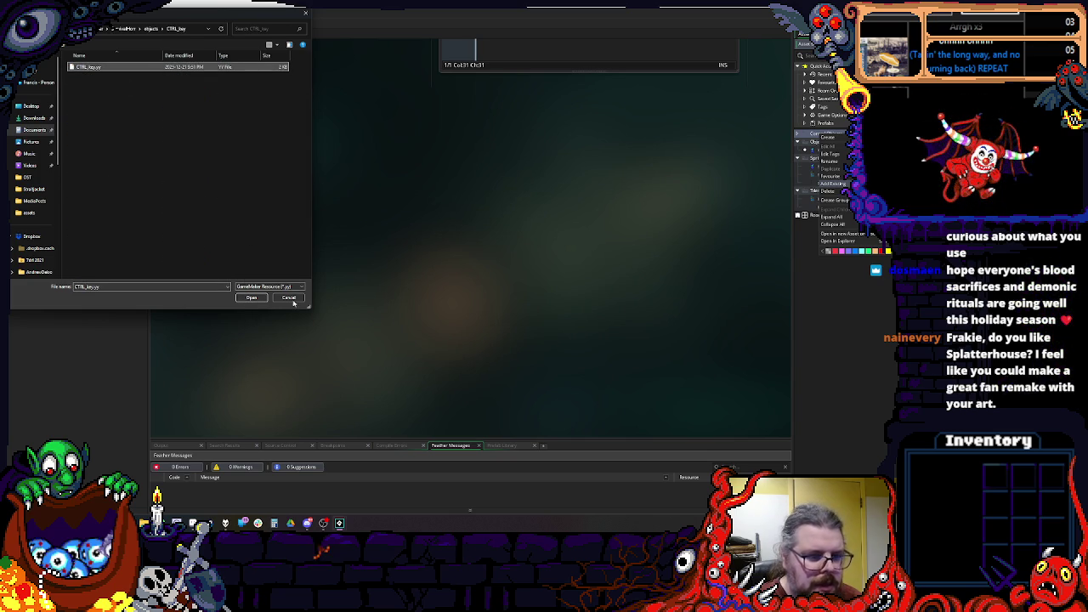
left_click(252, 299)
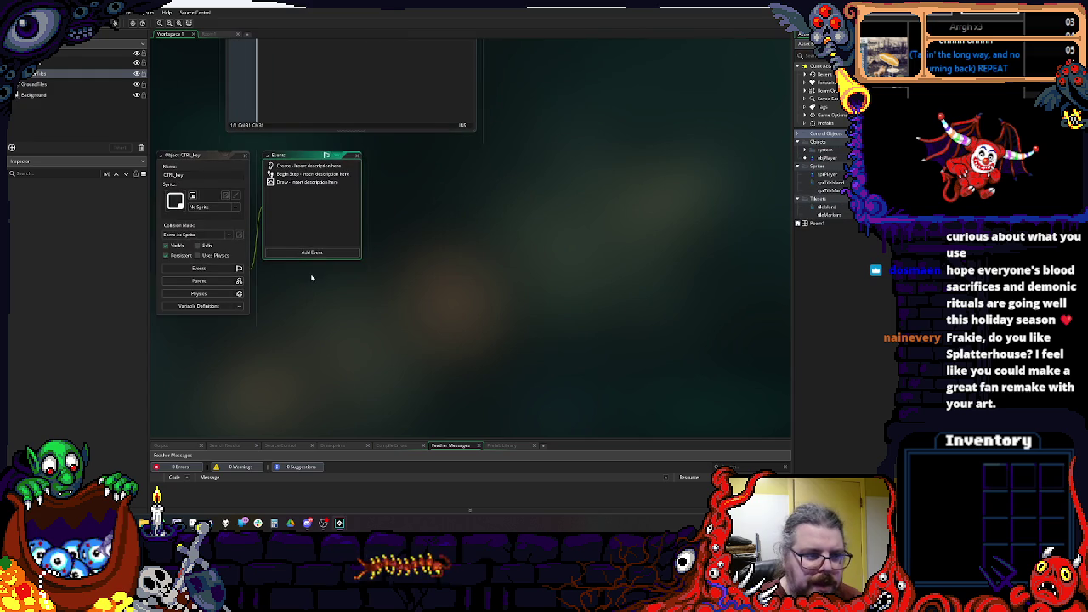
Step: Check the imported object's name and open its Create event code
left_click(316, 147)
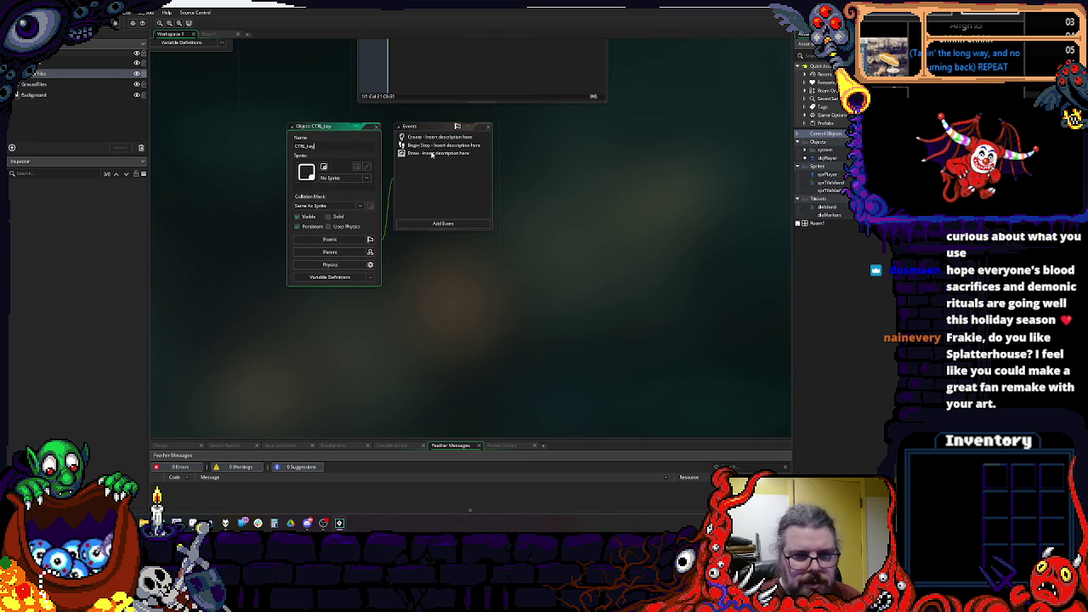
left_click(435, 146)
double_click(433, 138)
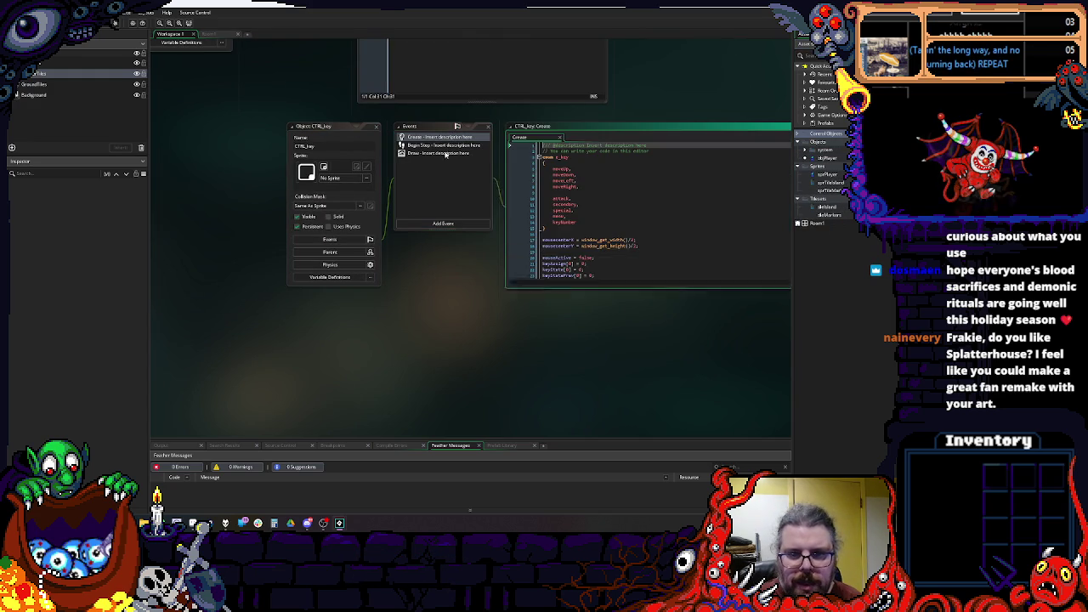
scroll(595, 218, "down", 8)
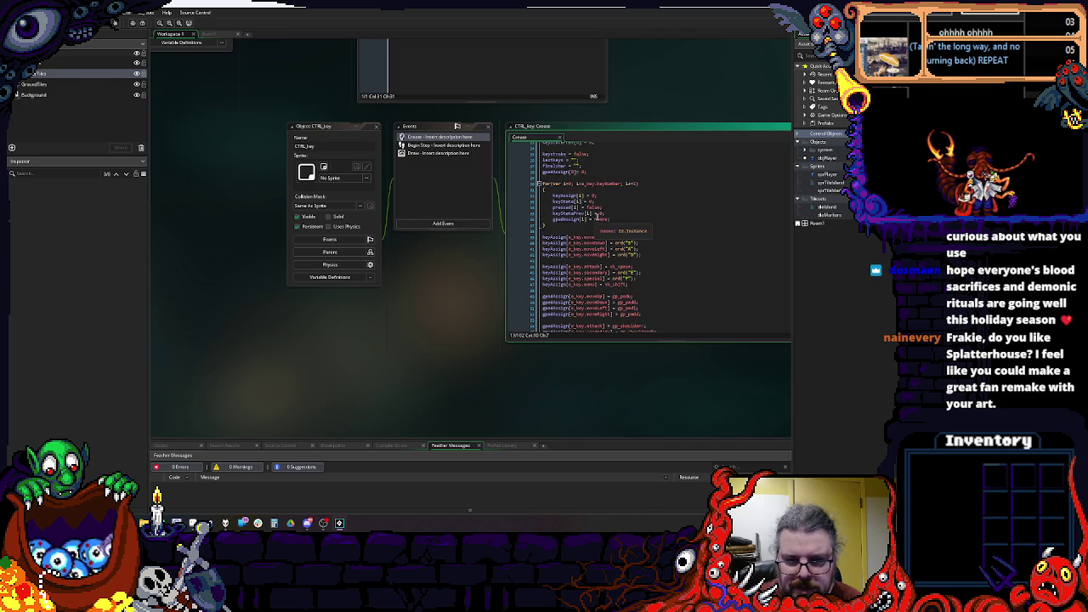
scroll(599, 218, "down", 2)
left_click(598, 218)
scroll(499, 197, "up", 4)
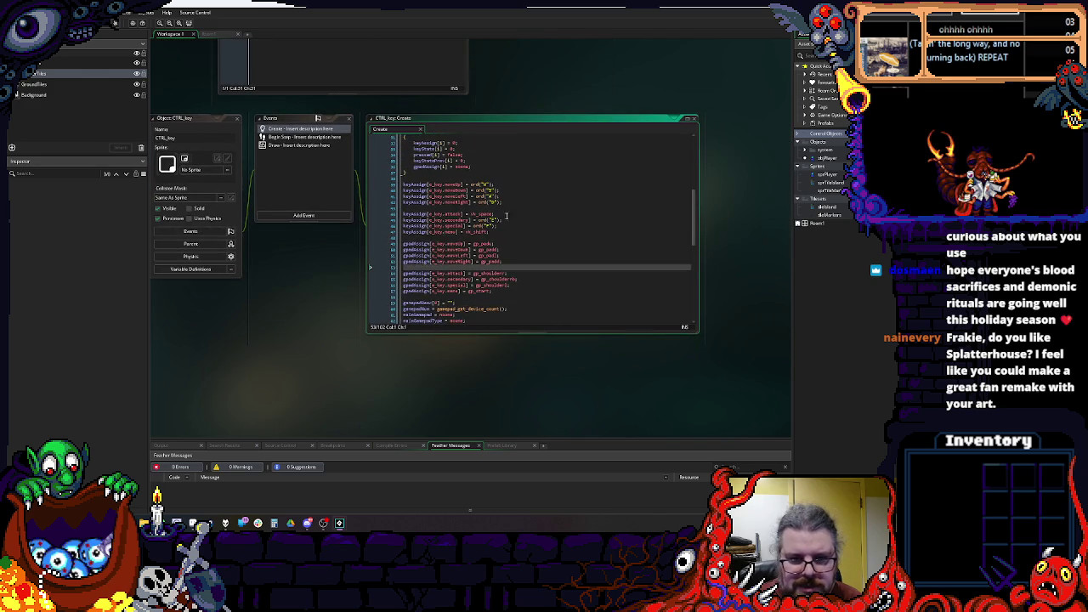
left_click(498, 195)
left_click(491, 184)
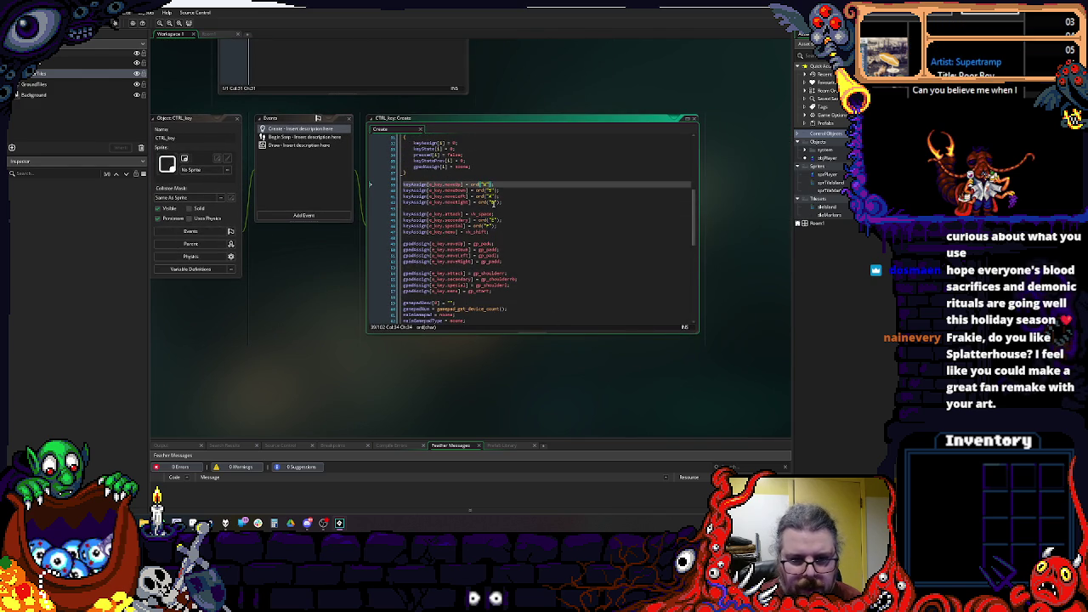
left_click(497, 225)
left_click(495, 232)
scroll(491, 228, "down", 2)
left_click(515, 243)
scroll(515, 244, "down", 2)
scroll(516, 243, "down", 2)
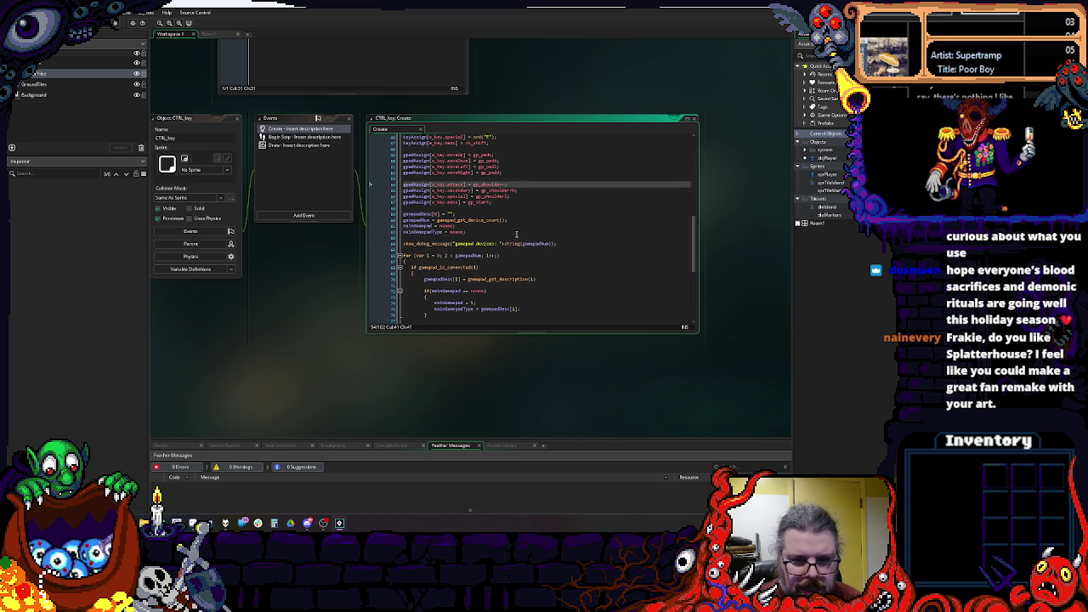
scroll(467, 188, "down", 10)
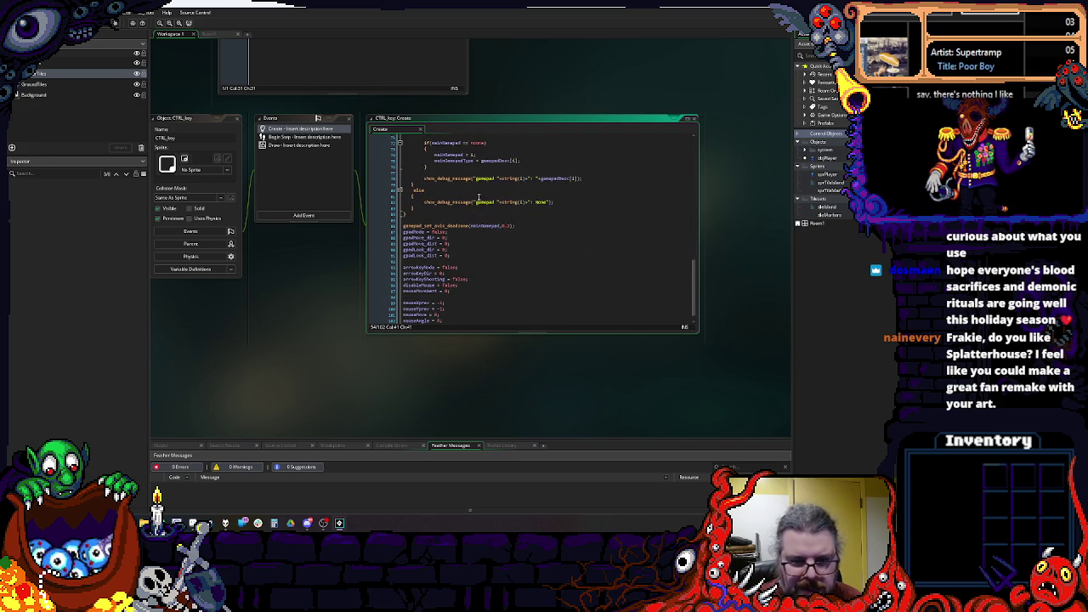
scroll(492, 185, "down", 1)
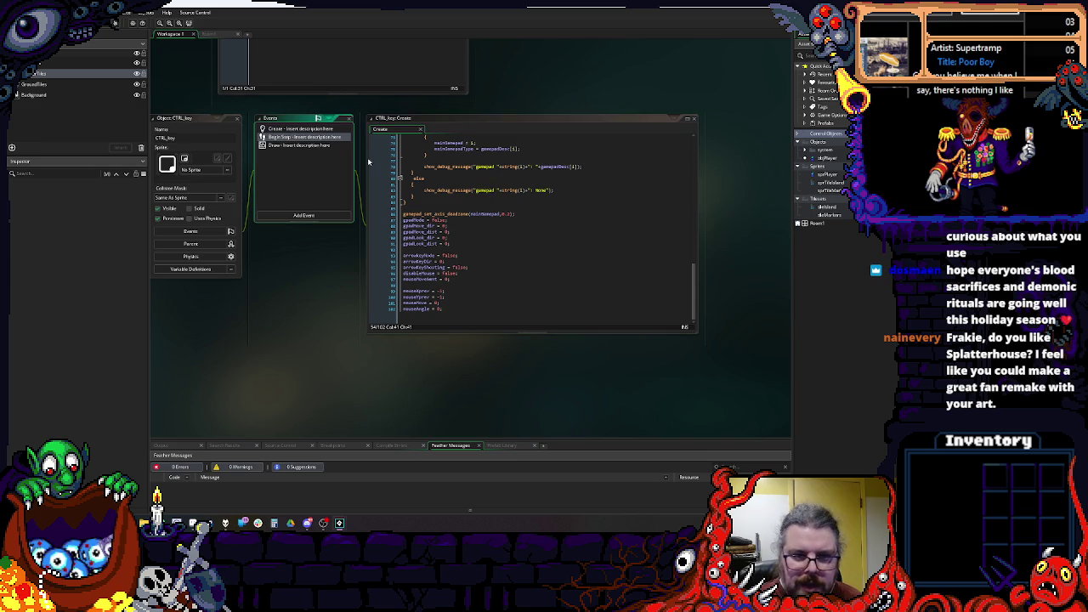
left_click(304, 139)
Step: Enlarge and reposition the Begin Step code window, scroll through it, then return to the Create code
scroll(513, 215, "down", 20)
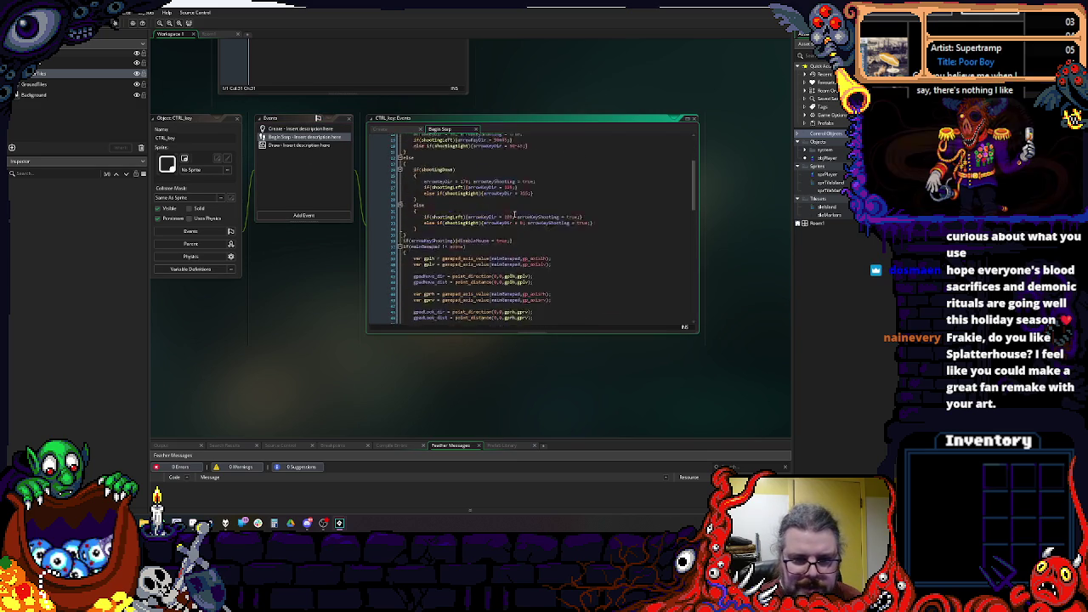
mouse_move(698, 334)
left_mouse_down()
mouse_move(756, 438)
mouse_move(757, 403)
left_mouse_up()
left_click_drag(206, 120, 211, 157)
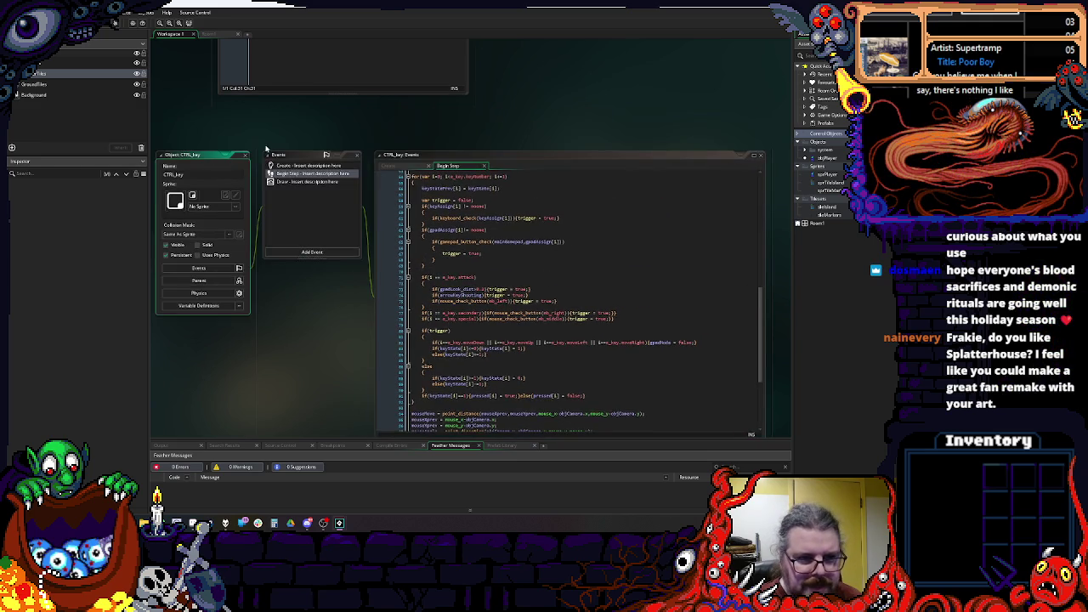
left_click_drag(472, 178, 474, 103)
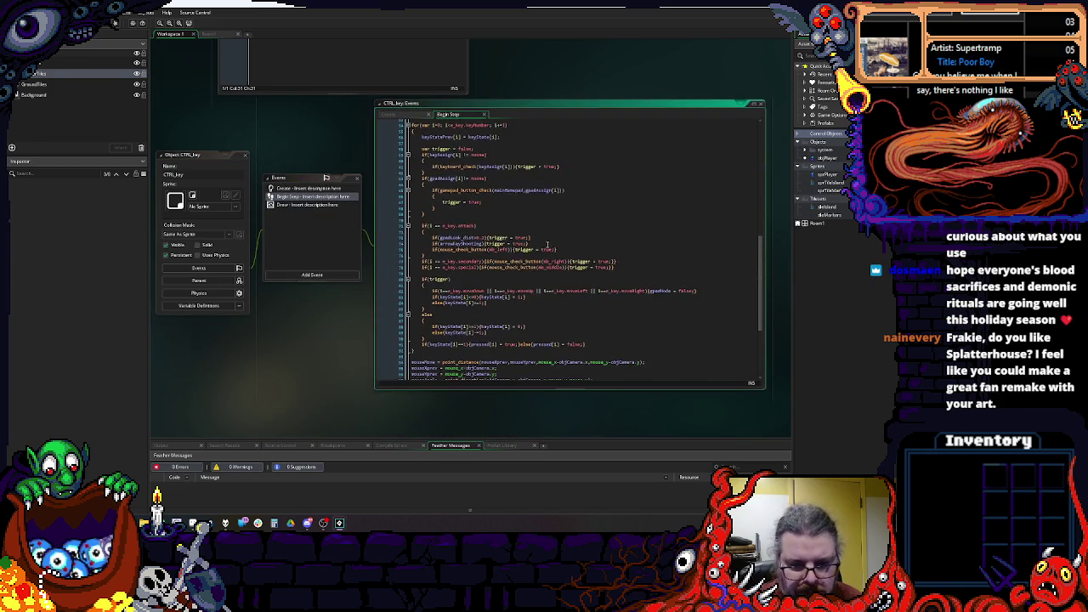
left_click_drag(521, 215, 473, 183)
scroll(565, 229, "down", 2)
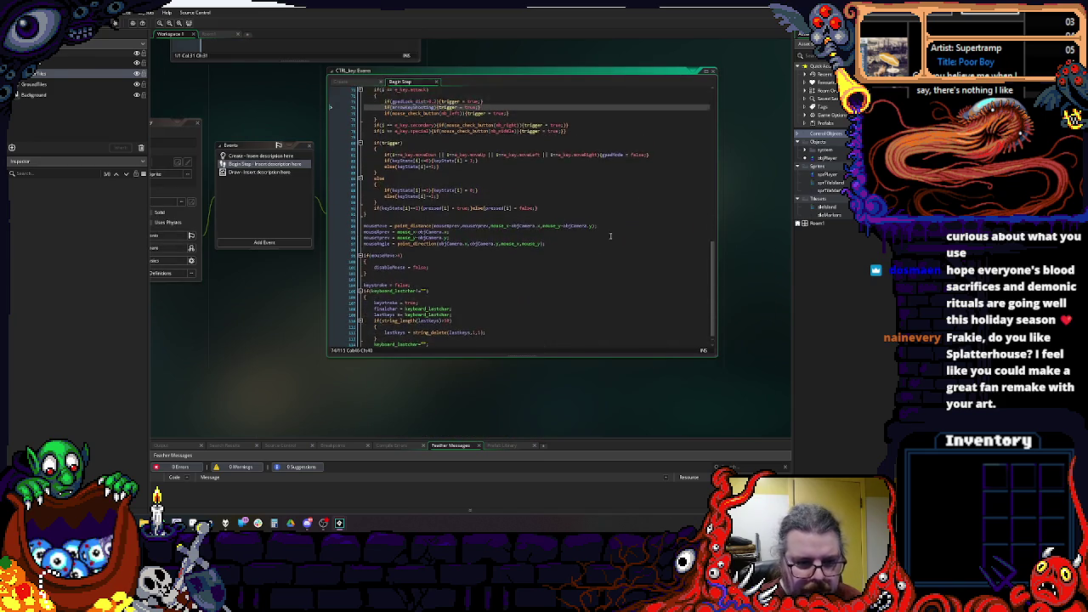
scroll(565, 247, "up", 5)
scroll(566, 270, "up", 8)
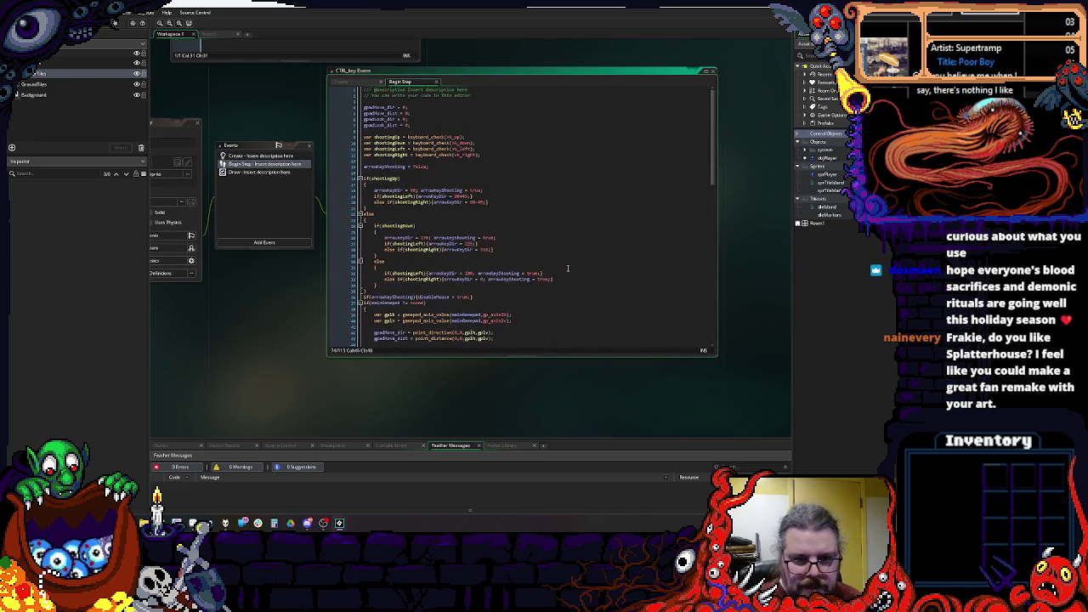
left_click(500, 273)
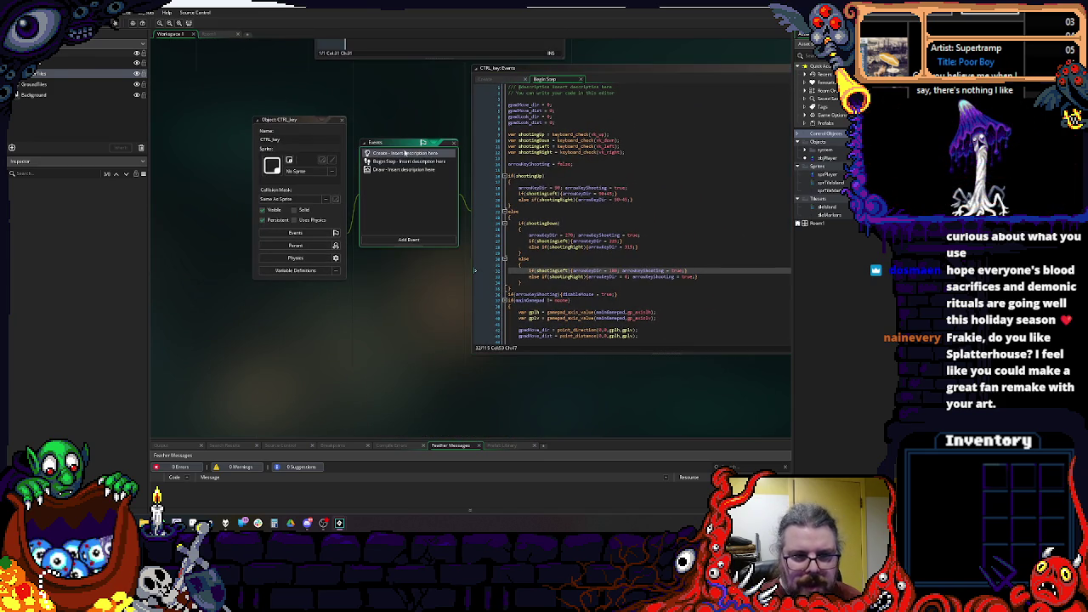
left_click(405, 154)
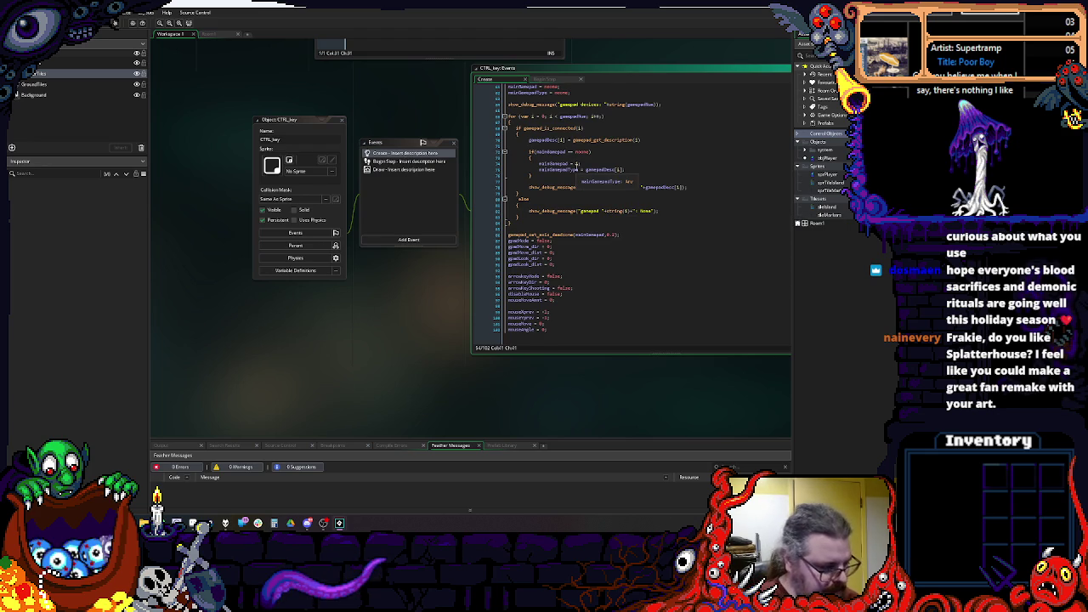
Step: Compare objPlayer's Step keyboard_check line with the CTRL_key Create code, scrolling both
scroll(578, 170, "up", 1)
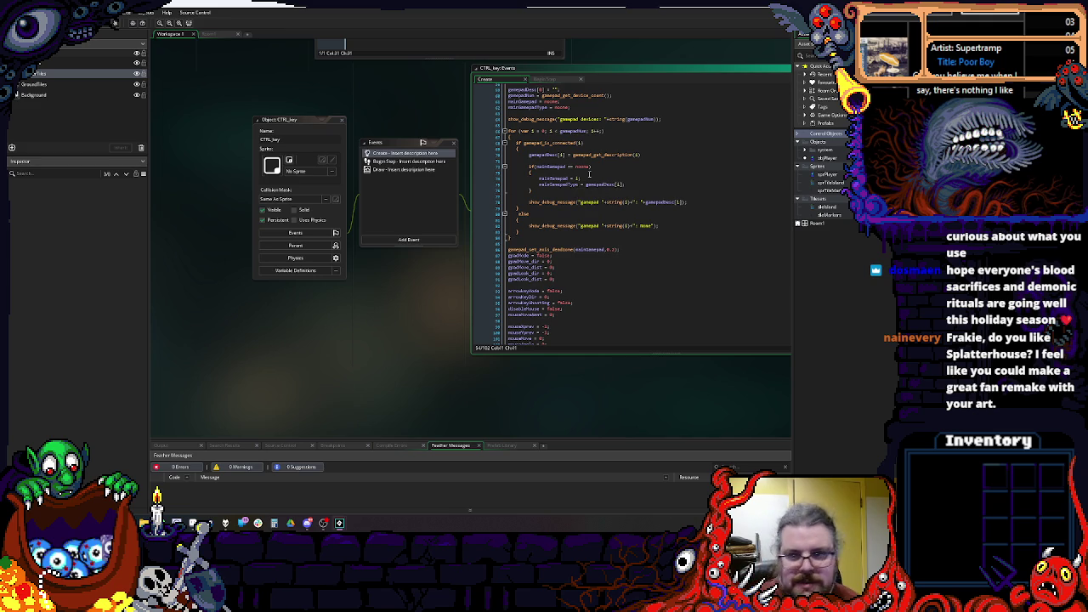
left_click(826, 151)
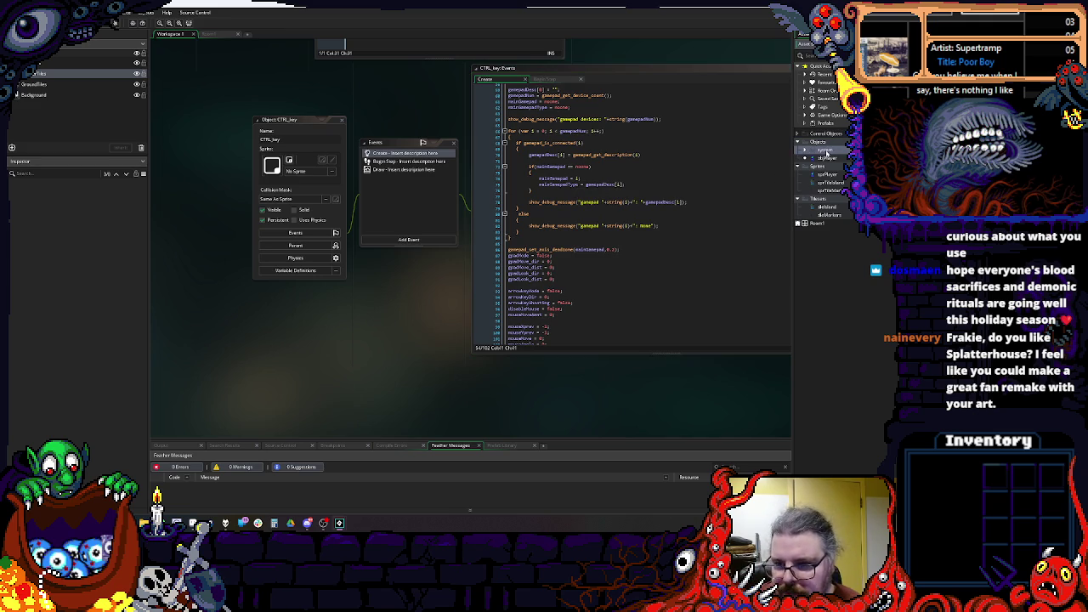
left_click(574, 203)
scroll(574, 203, "up", 15)
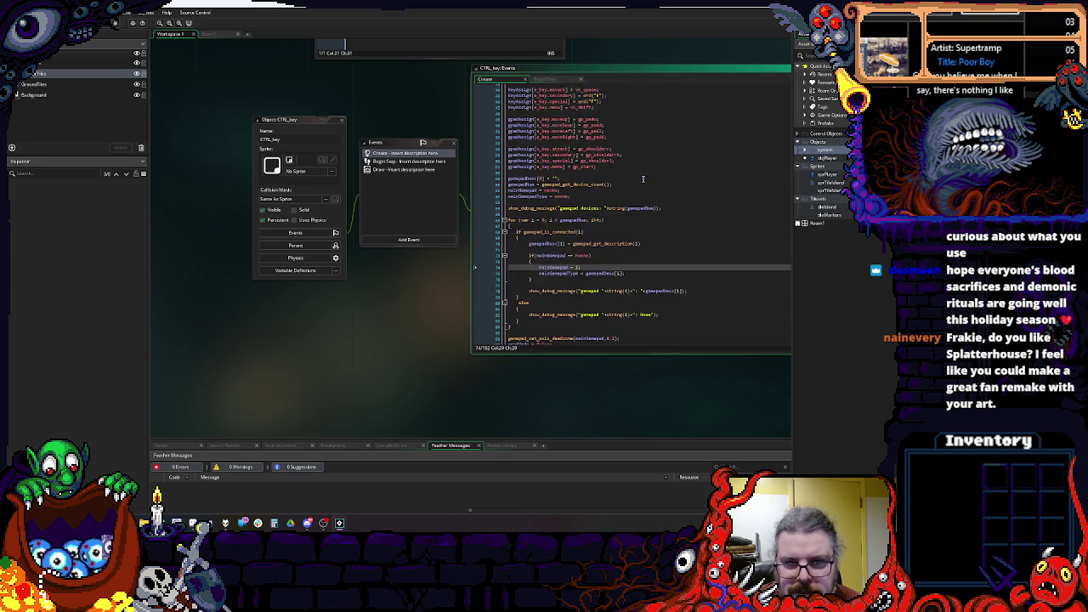
scroll(308, 227, "up", 5)
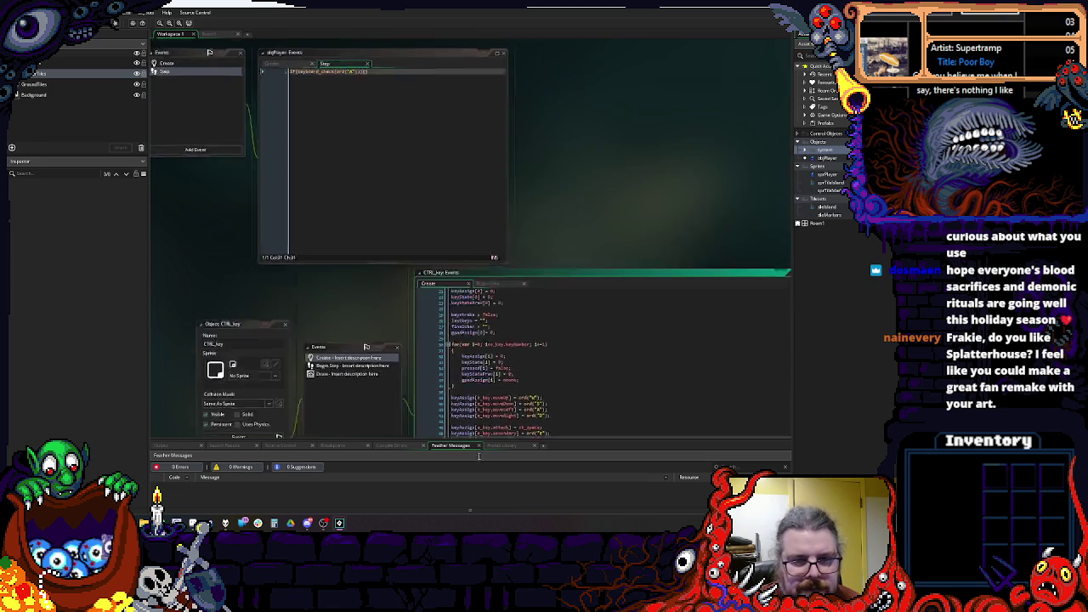
scroll(308, 227, "left", 4)
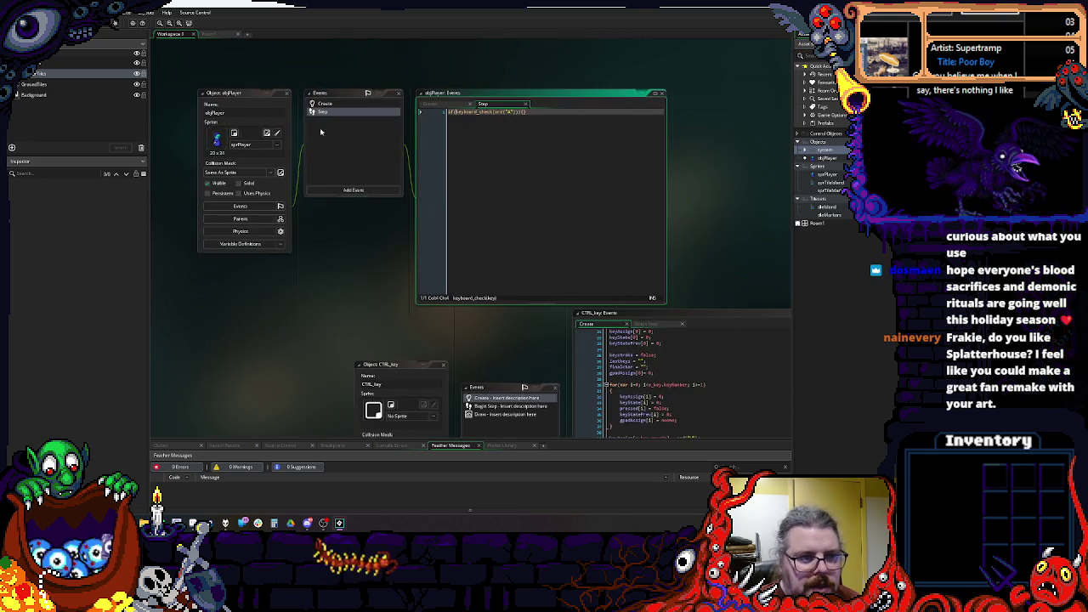
left_click(468, 112)
scroll(467, 112, "down", 5)
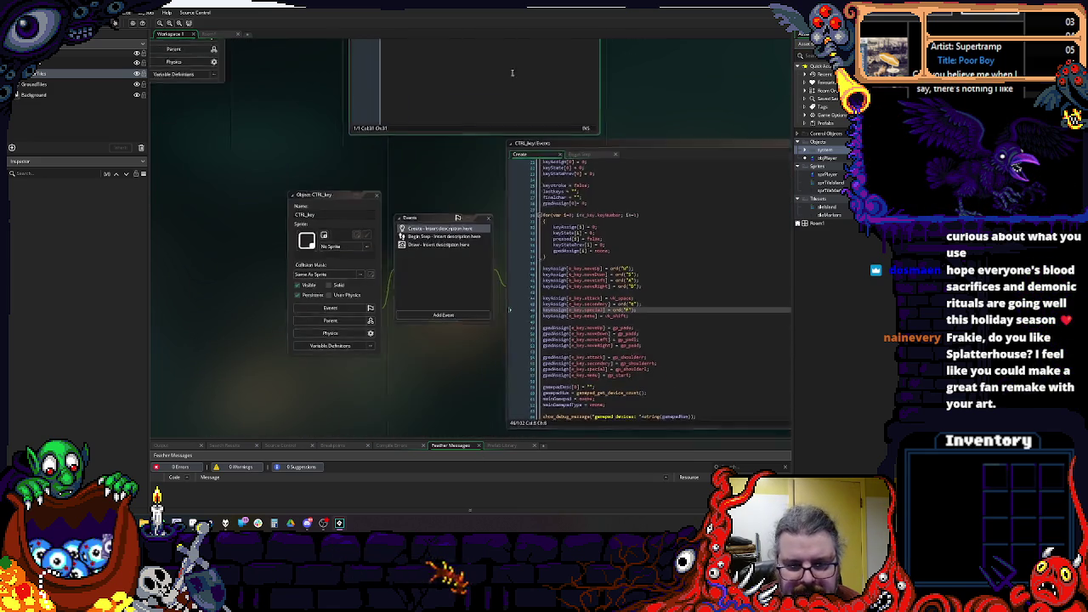
left_click(664, 260)
scroll(537, 286, "right", 5)
scroll(537, 287, "up", 2)
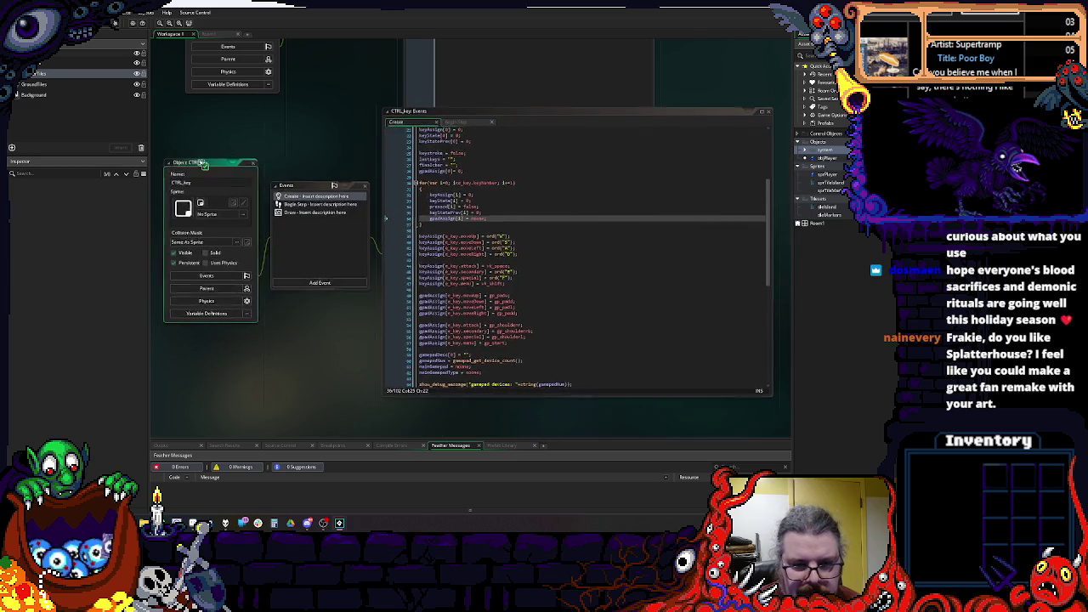
scroll(538, 287, "up", 8)
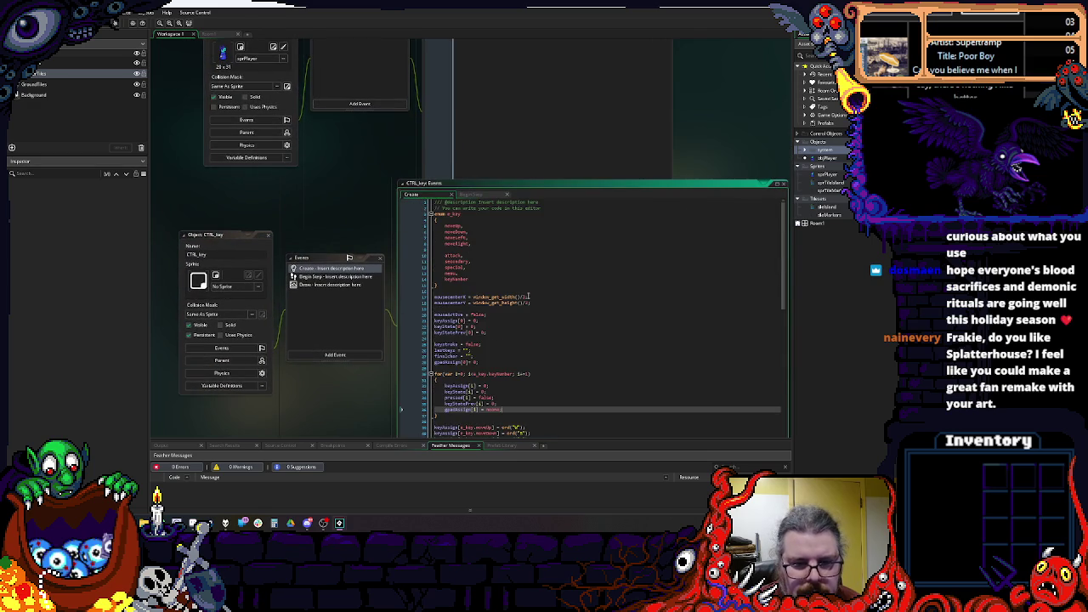
scroll(553, 331, "left", 2)
Step: Check objPlayer's Create and Step tabs and CTRL_key's keyState setup, ending on the Step code
left_click(509, 132)
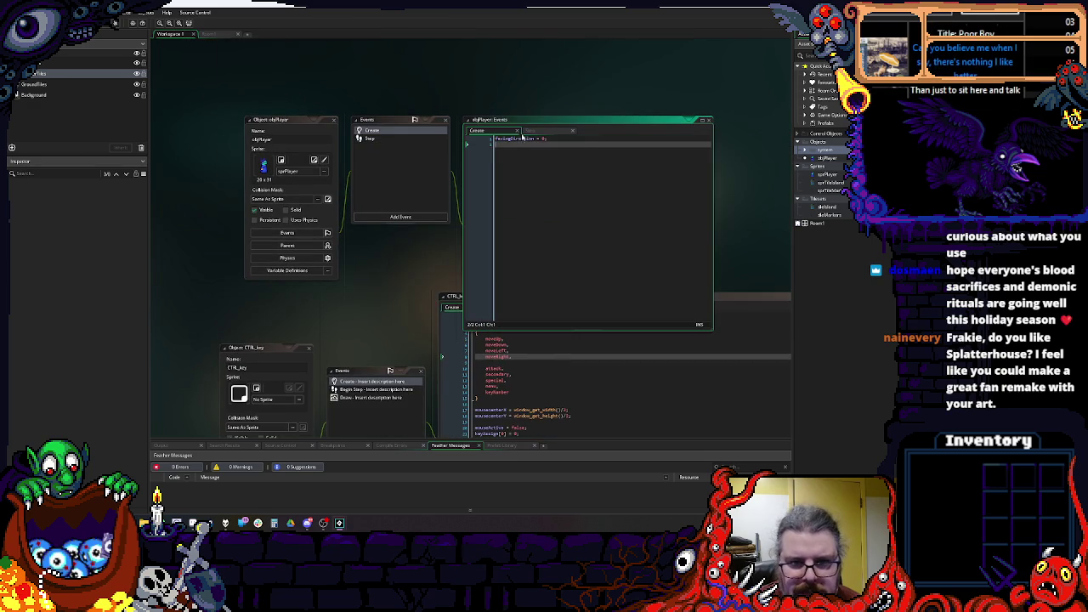
left_click(530, 130)
left_click(541, 139)
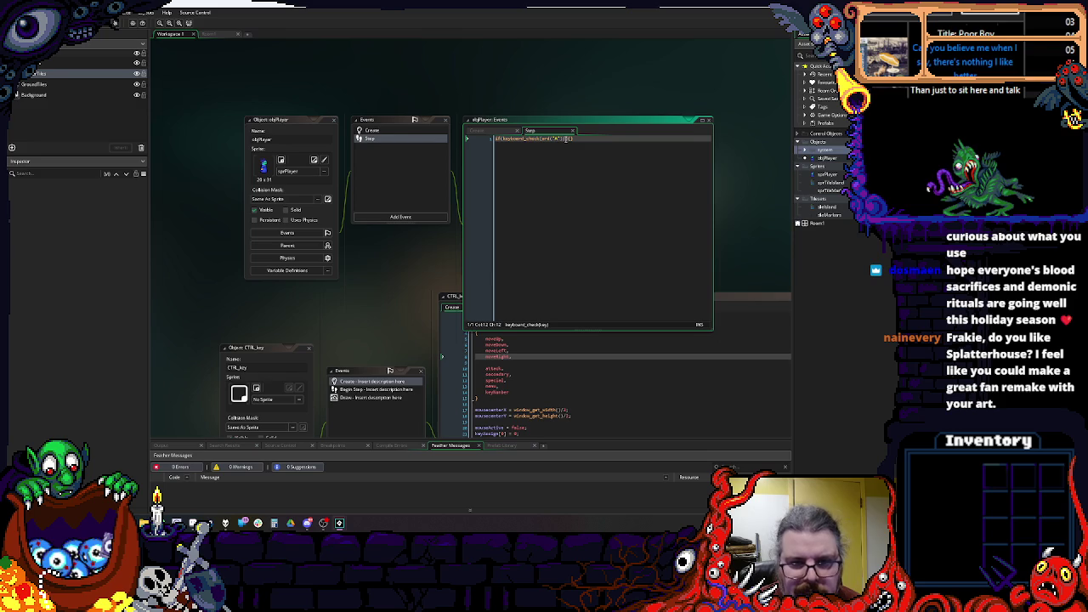
left_click(551, 399)
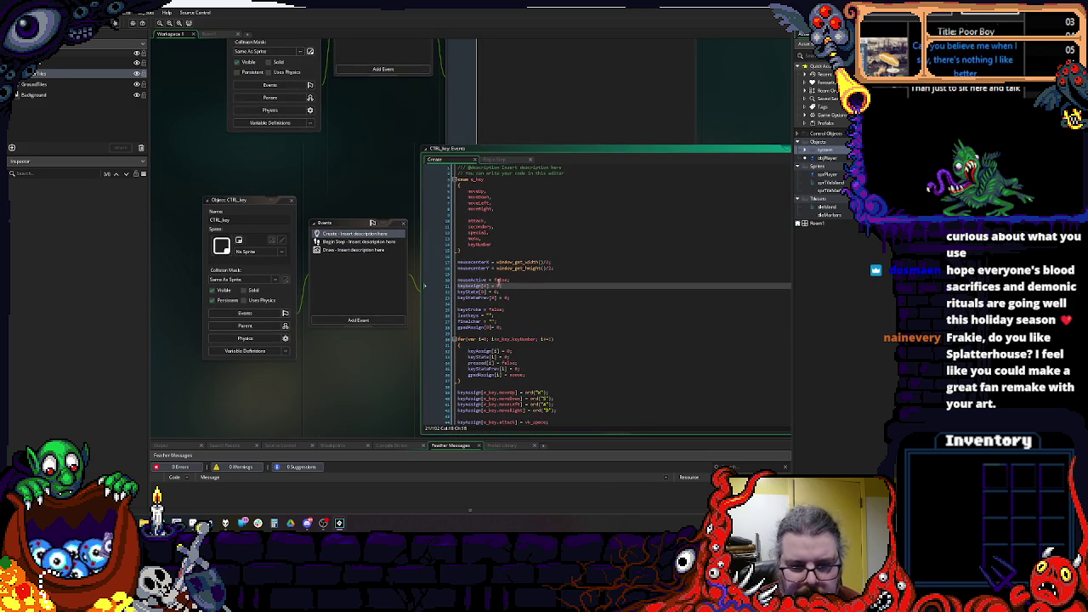
left_click(466, 292)
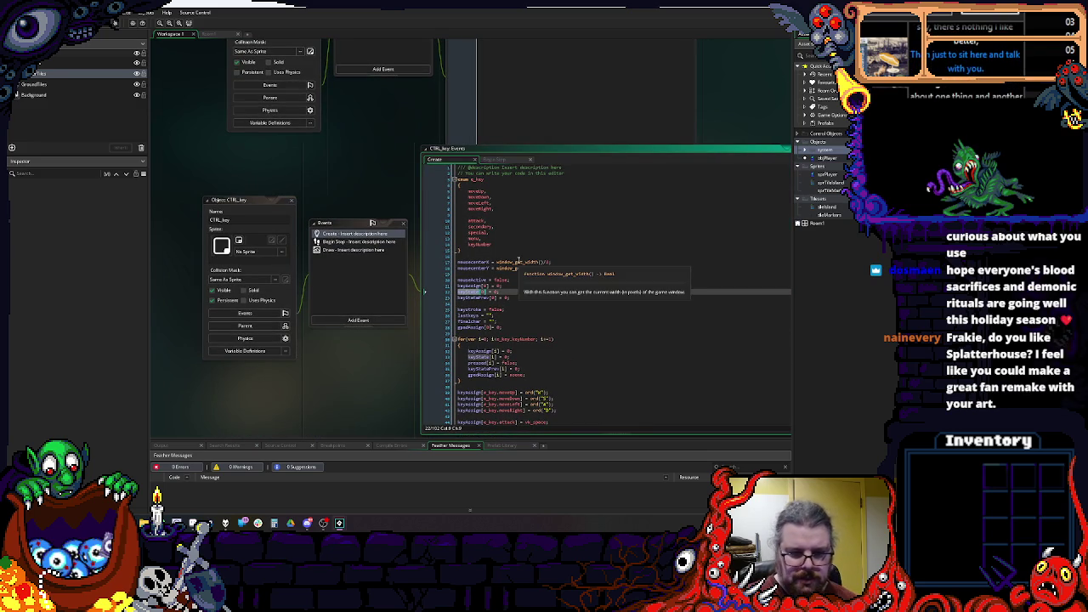
left_click_drag(246, 199, 290, 292)
left_click(562, 86)
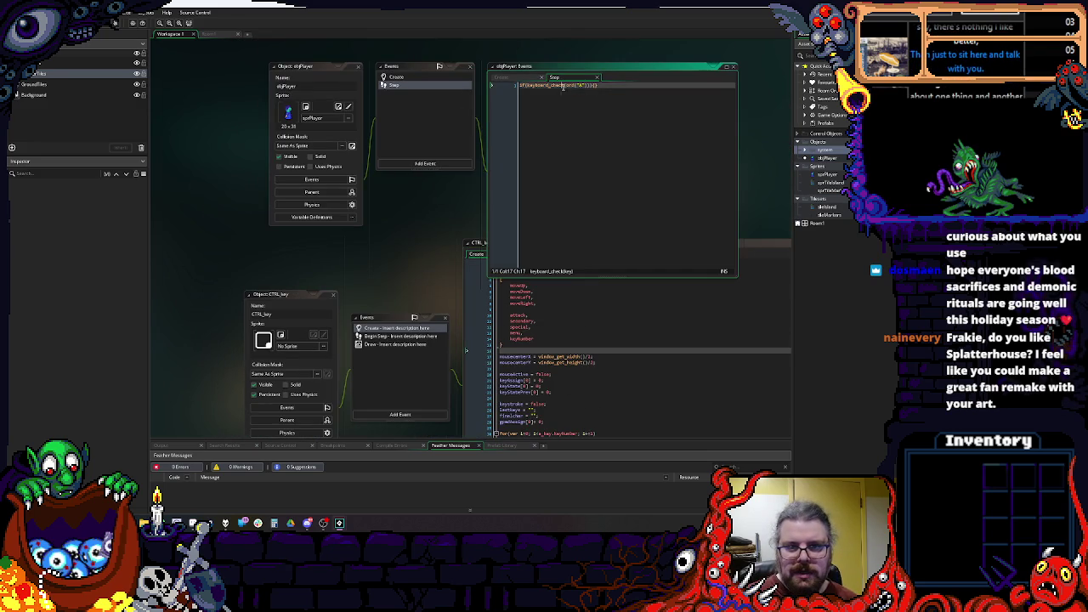
Step: Replace the keyboard check with CTRL_key.keyState[ using autocomplete
mouse_move(531, 89)
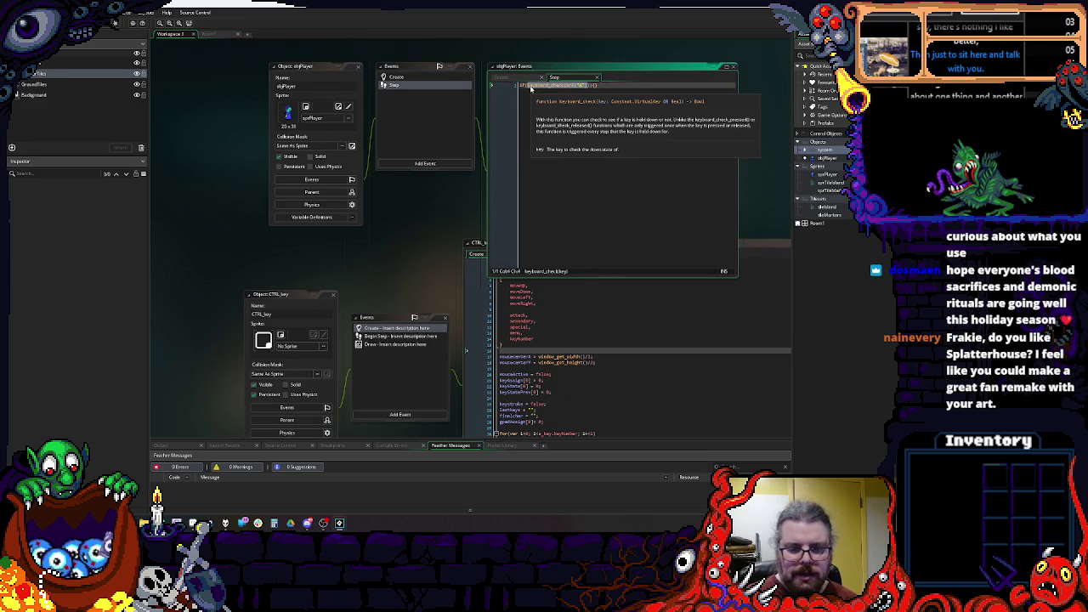
type("keyState")
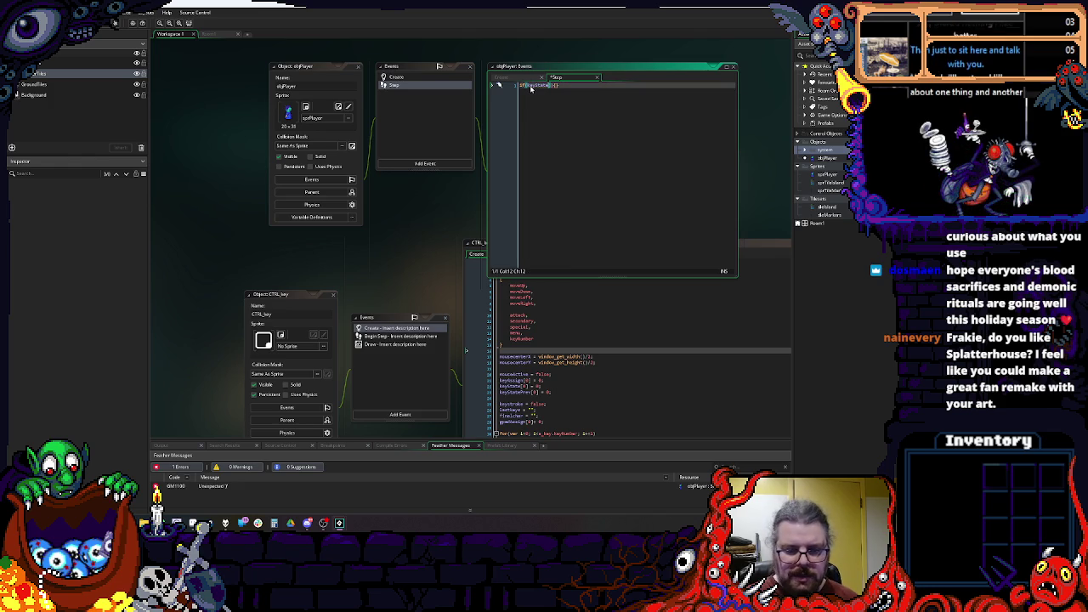
double_click(530, 86)
type("ctrl_")
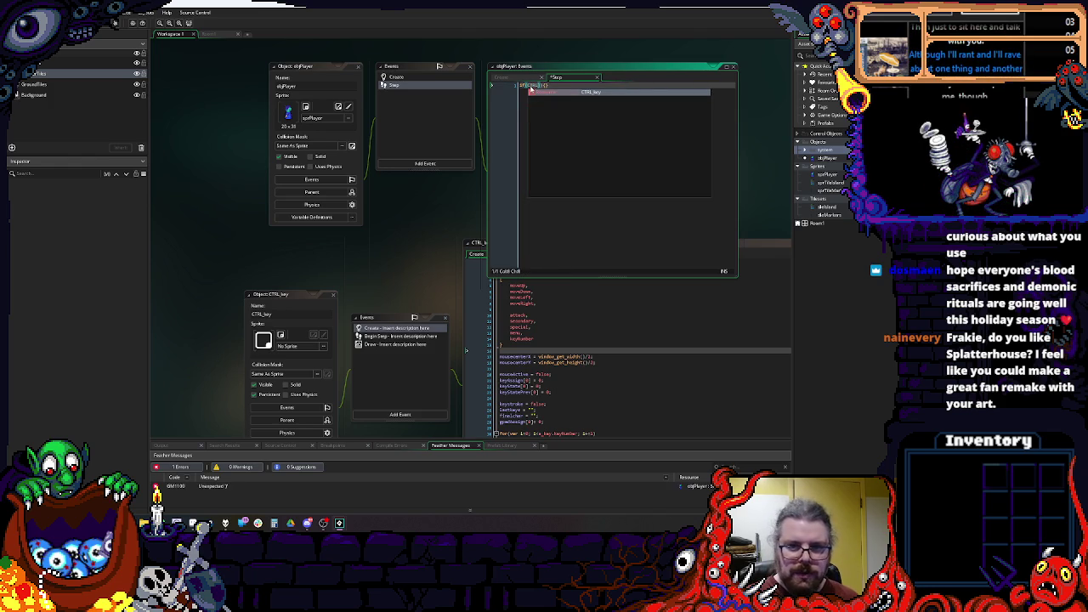
key("Return")
type("keyState")
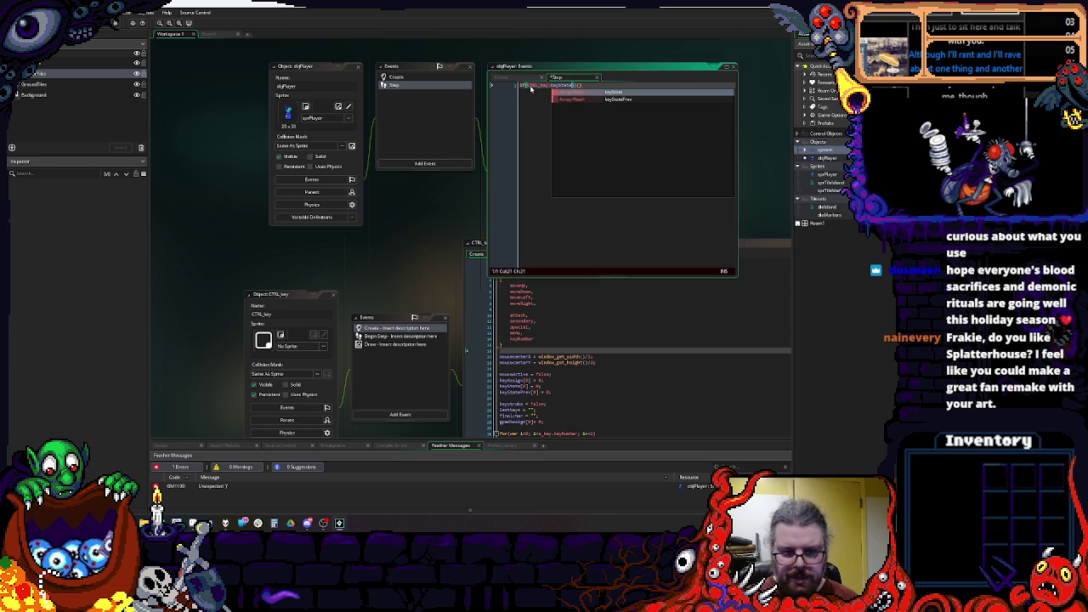
type("[")
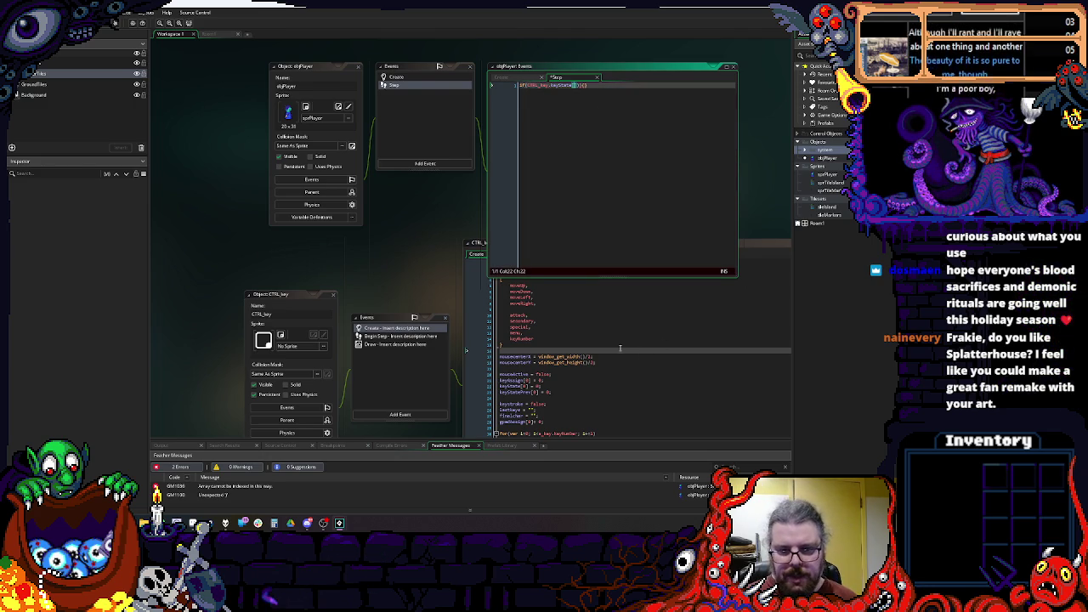
Step: Complete the index as e_key.moveUp and jump to the e_key enum definition with F12
left_click(581, 349)
left_click(518, 275)
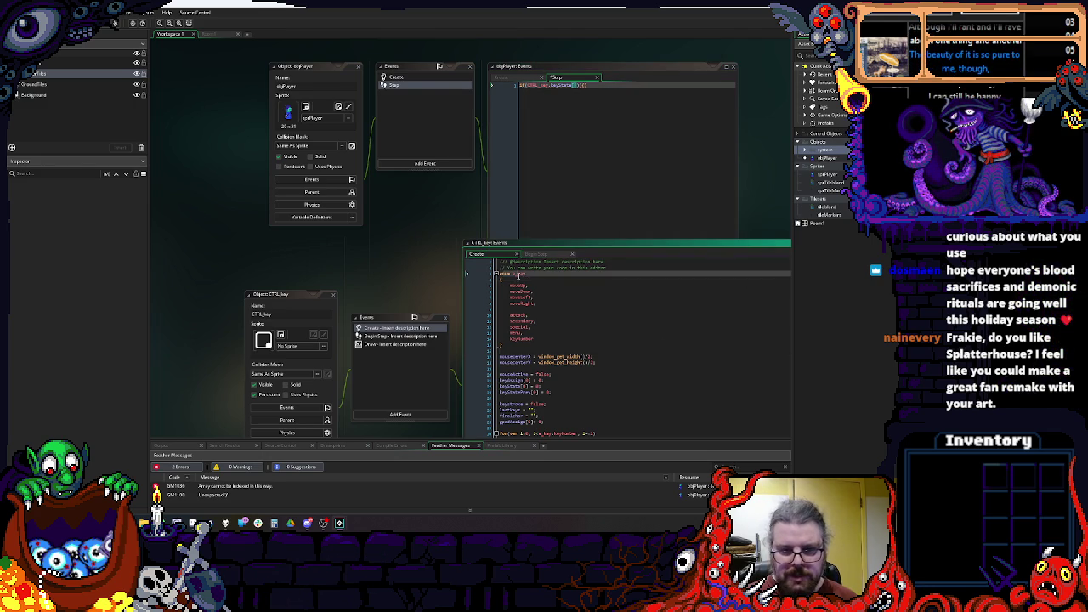
left_click(575, 87)
type(".")
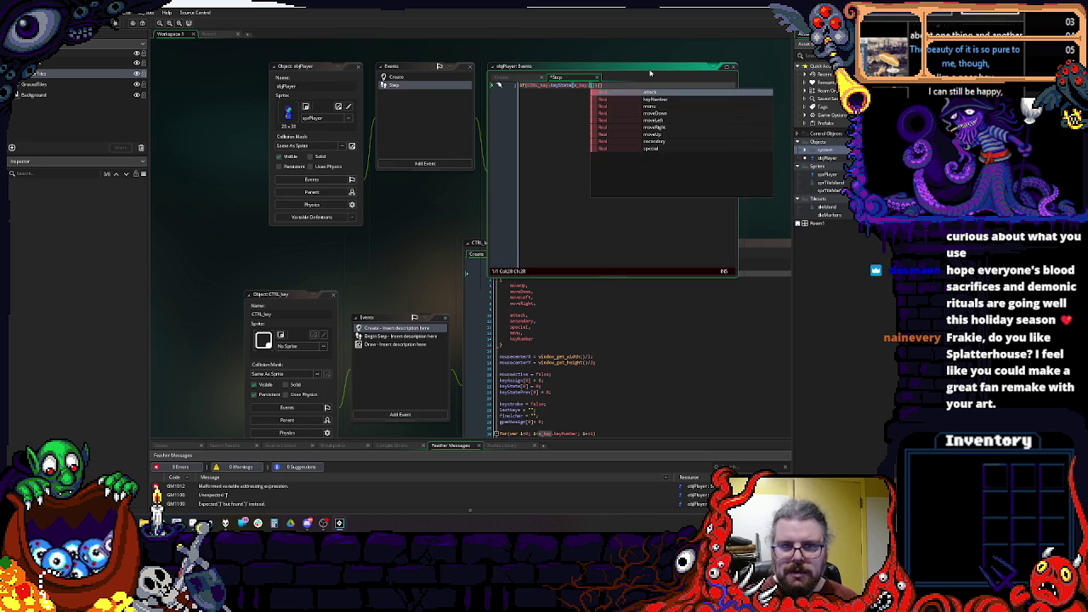
key("Down")
key("Down")
key("Down")
key("Down")
key("Return")
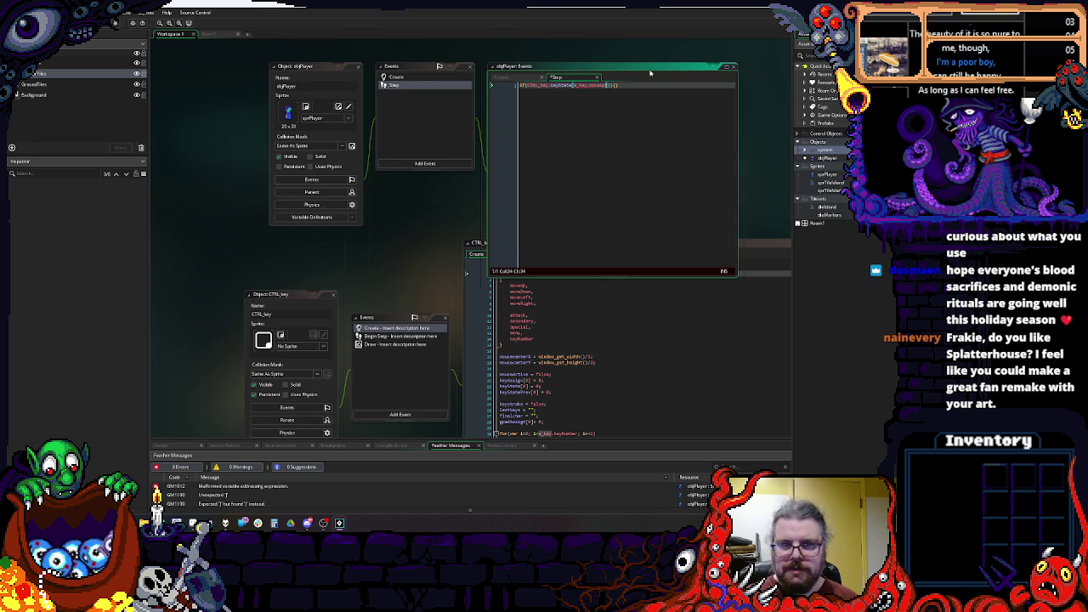
key("Left")
key("Left")
key("Left")
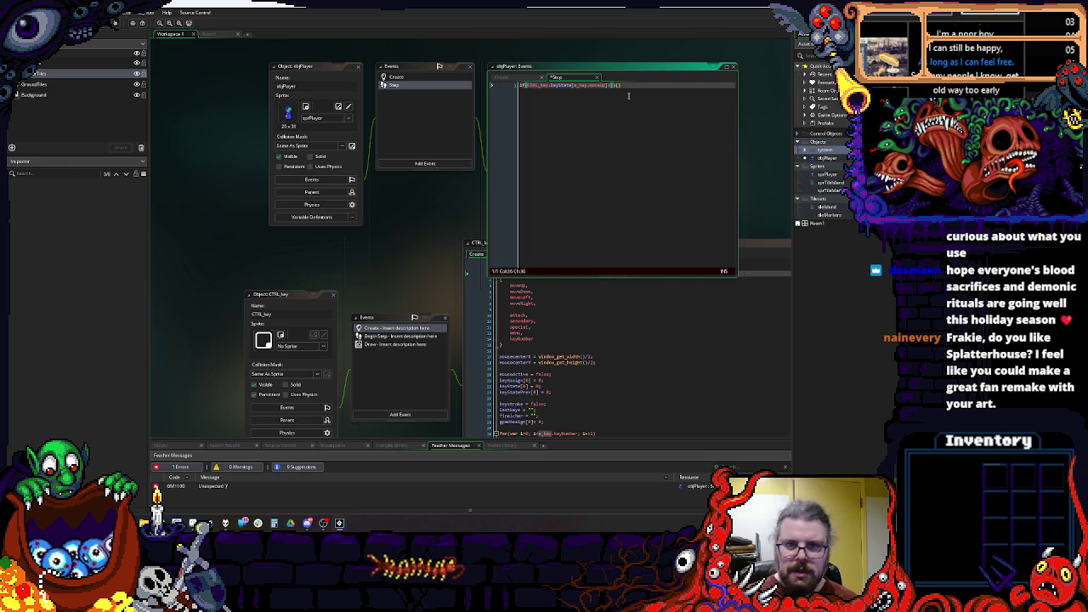
key("F12")
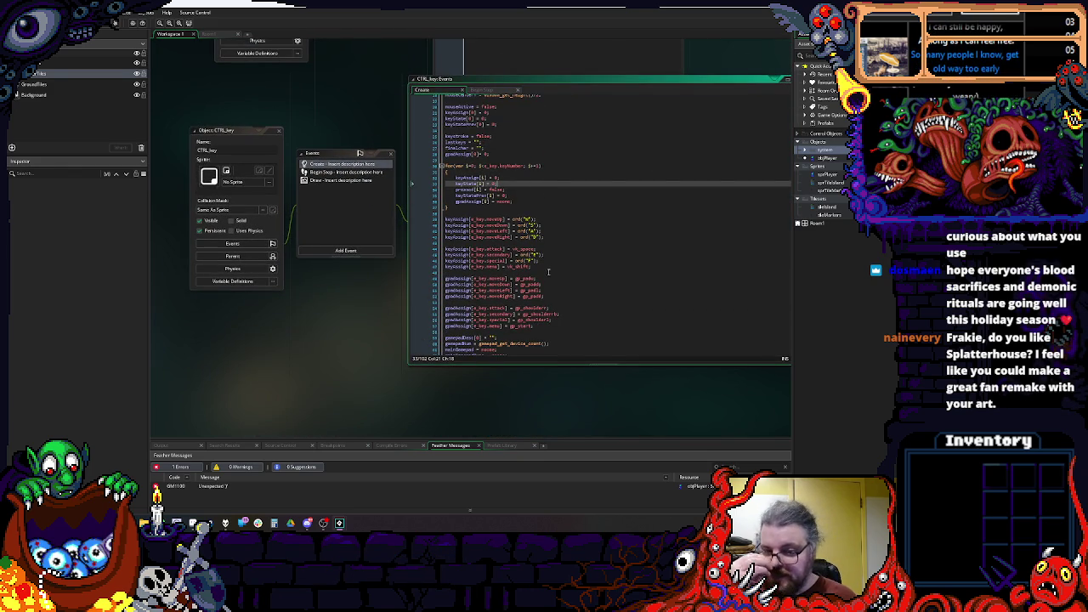
Step: Add keyHeld[0] = false; and keyHold[0] = false; lines above the keystroke line
scroll(548, 272, "up", 3)
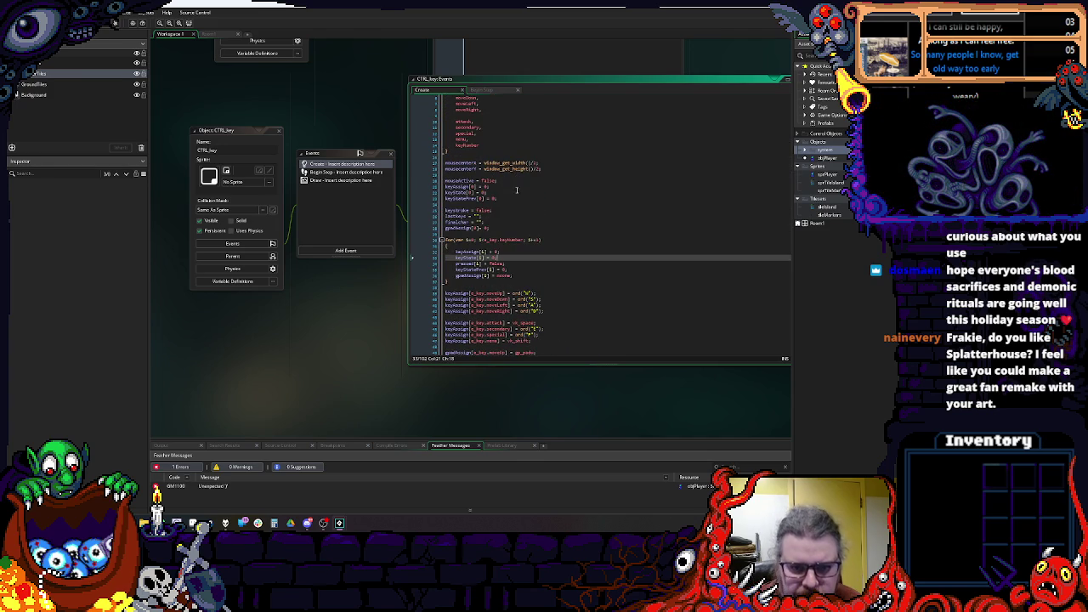
scroll(520, 210, "down", 2)
scroll(520, 210, "down", 9)
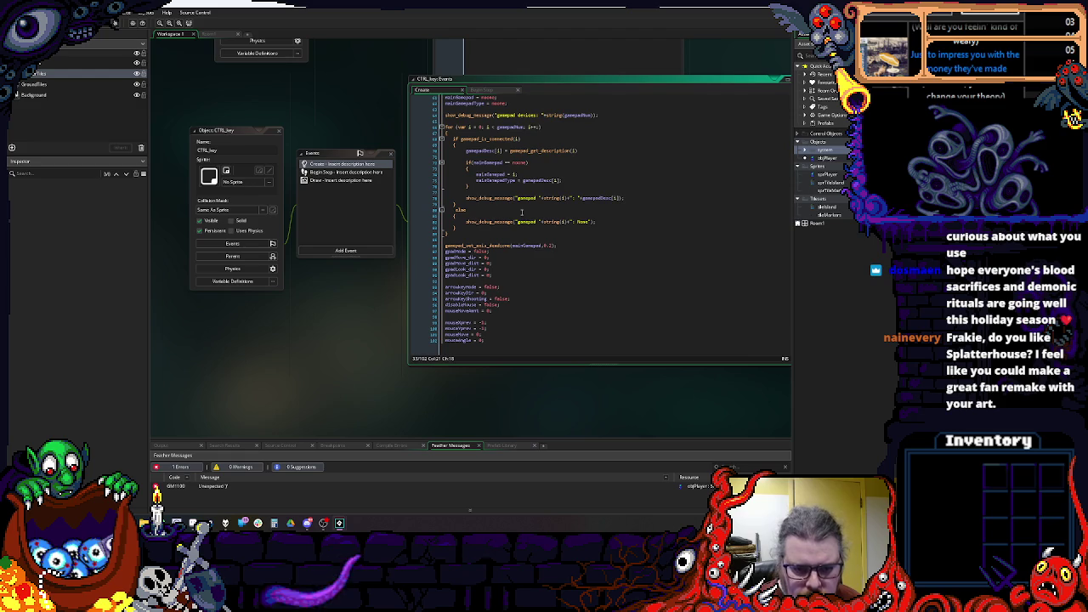
scroll(521, 208, "up", 4)
scroll(525, 205, "up", 8)
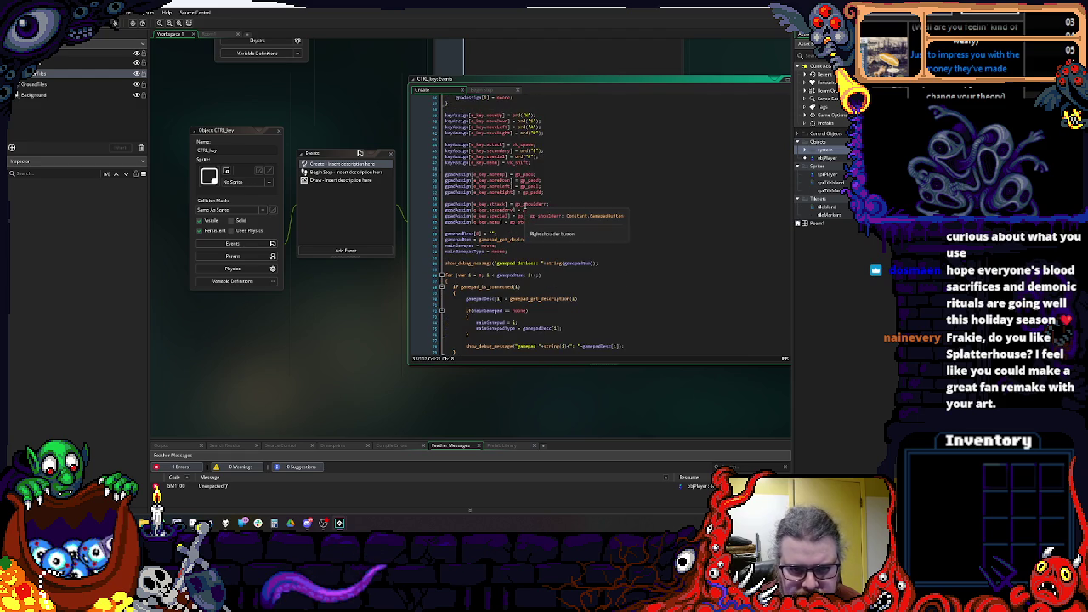
scroll(560, 190, "up", 3)
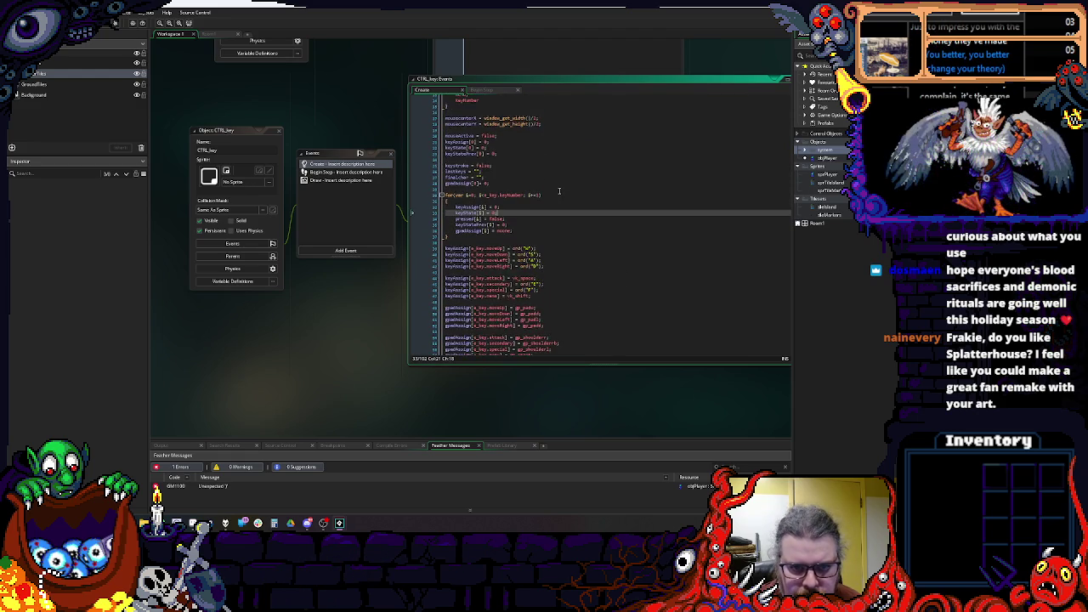
left_click(586, 179)
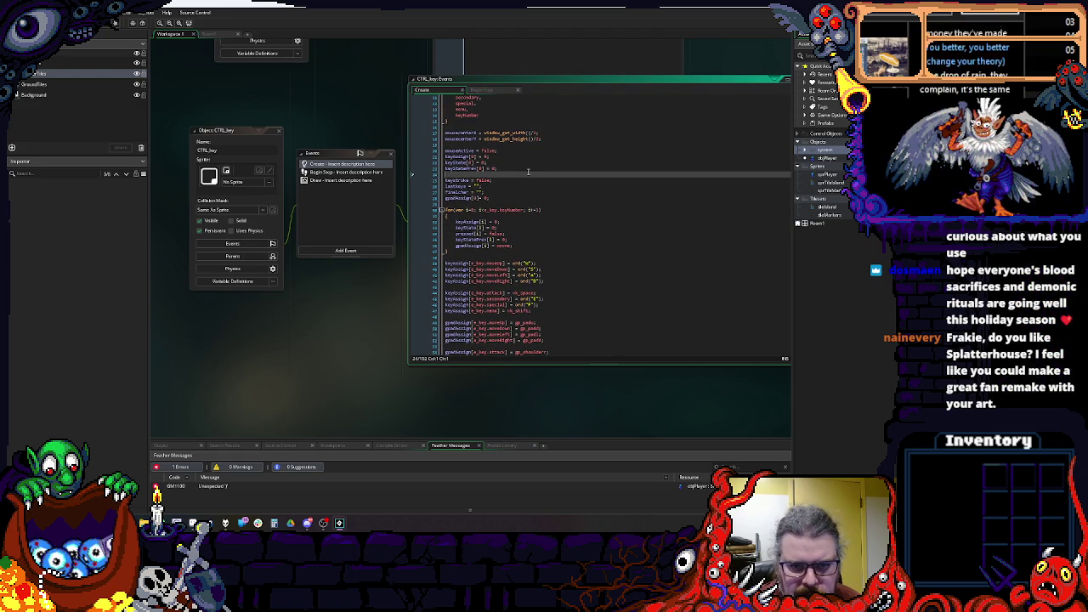
scroll(618, 223, "up", 2)
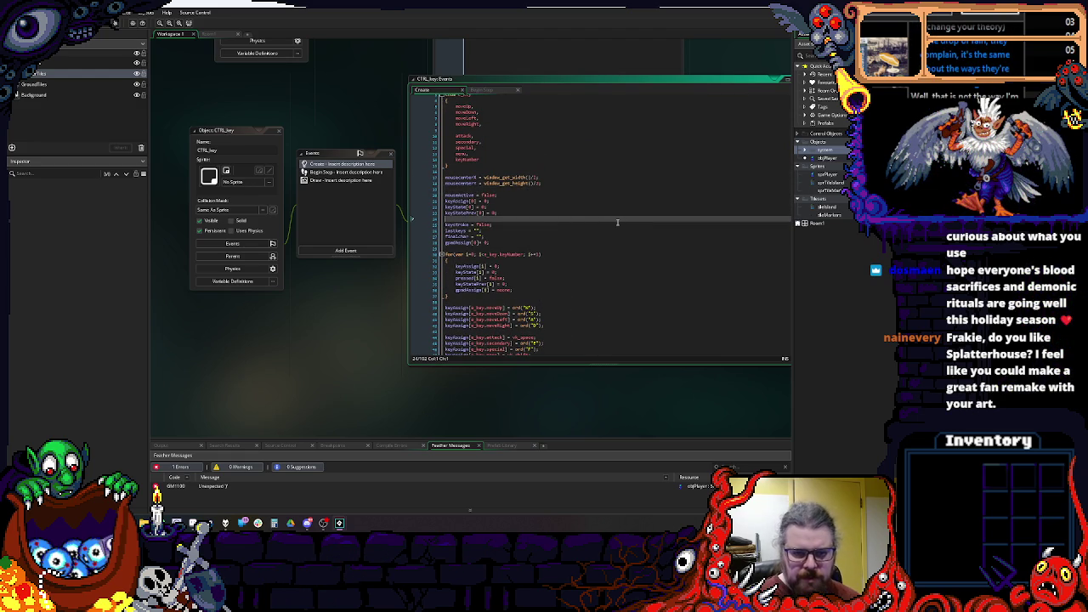
key("Return")
key("Return")
key("Up")
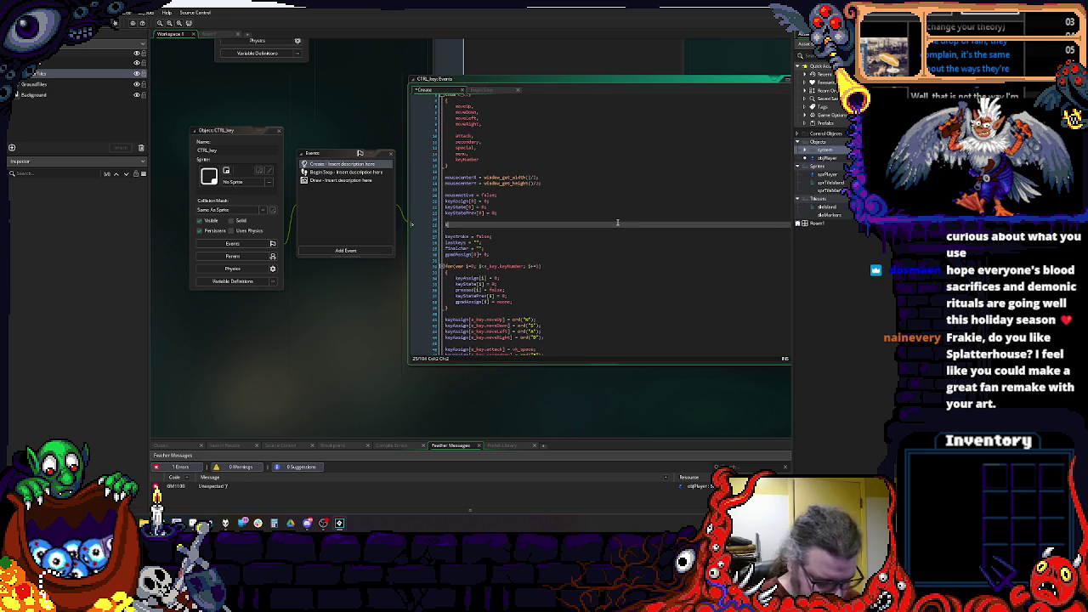
type("keyHeld")
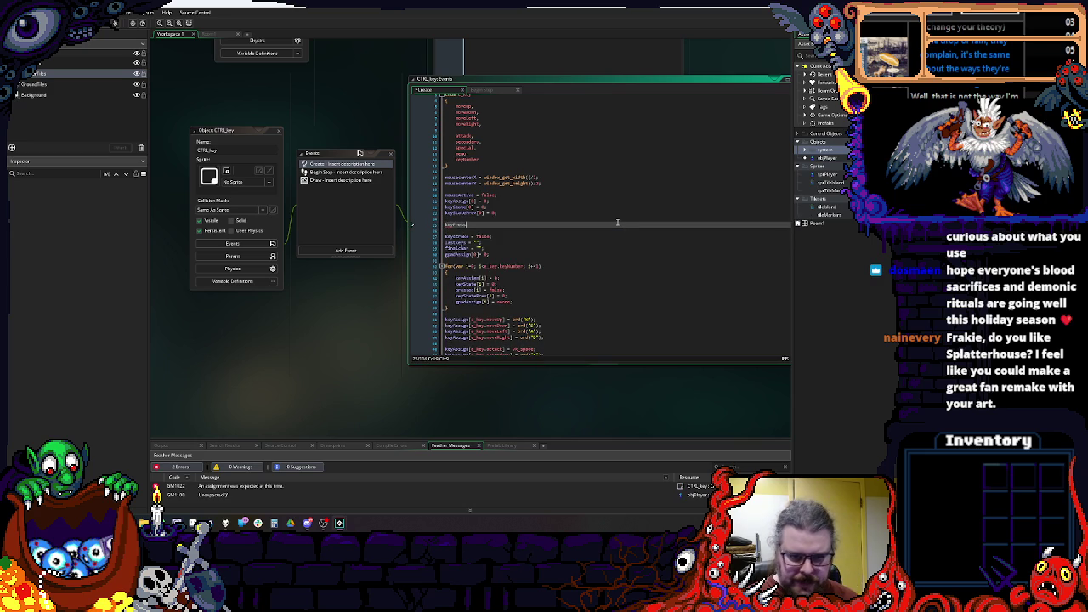
type("[0] ")
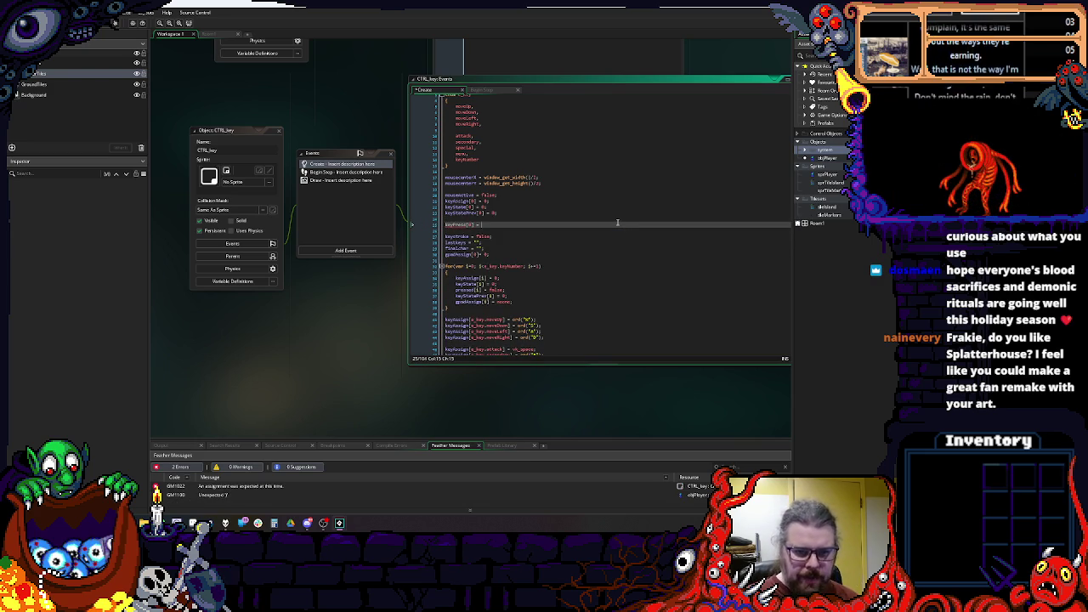
type("= false;")
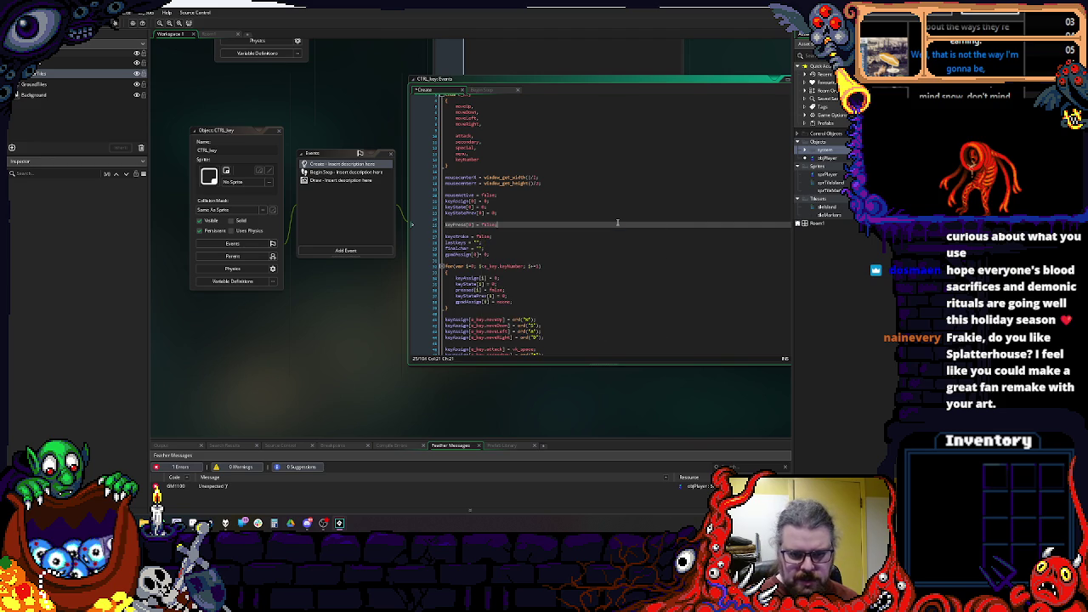
key("Return")
type("keyHold[0]")
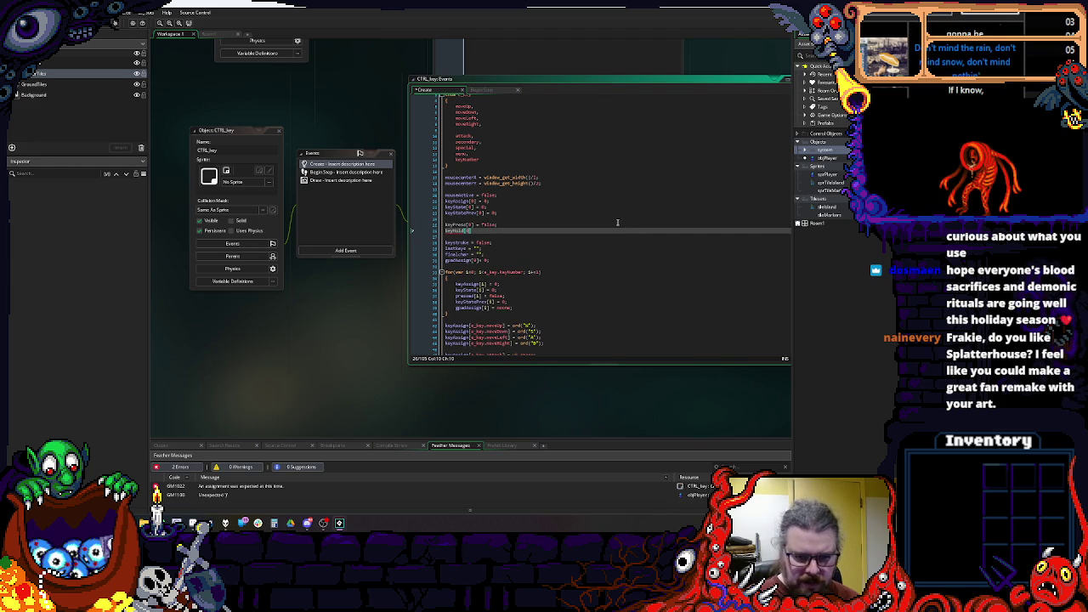
type(" = false;")
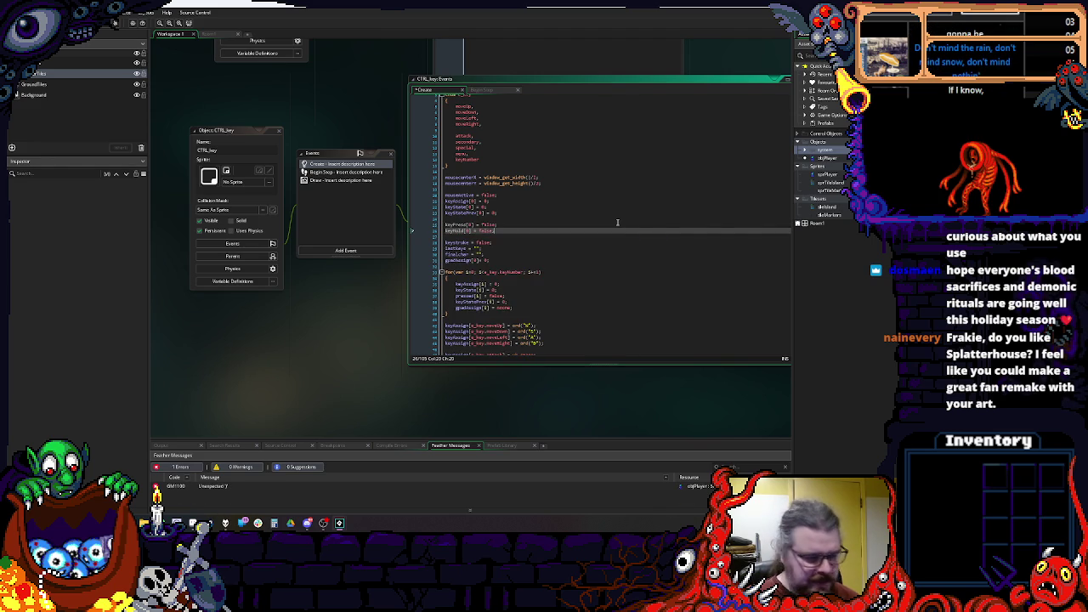
Step: Copy the pressed array name from the loop and write a pressed[0] = false; line
left_click(491, 225)
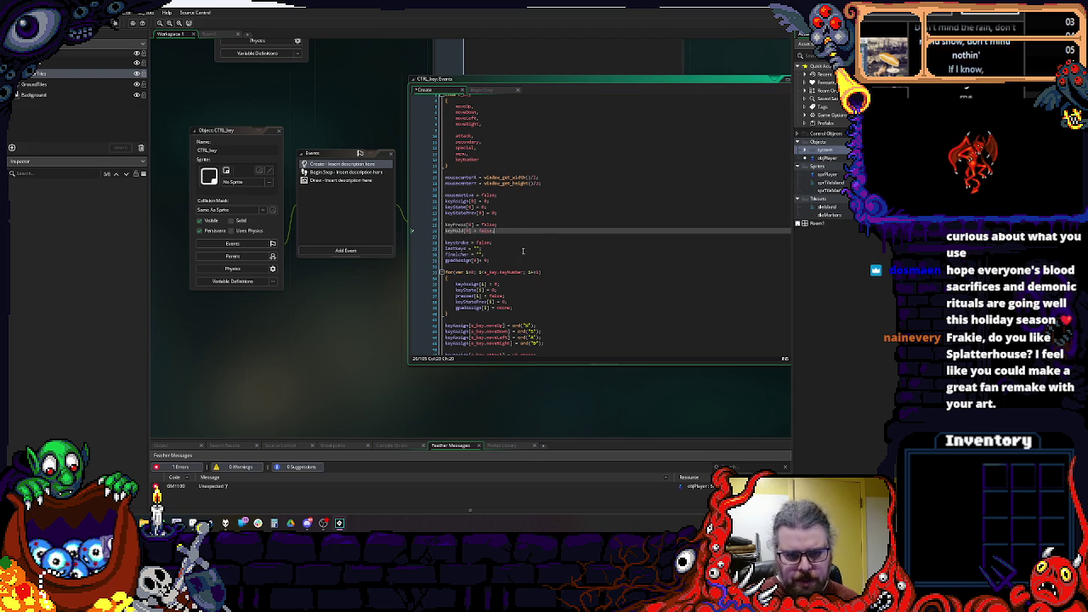
left_click(504, 242)
double_click(466, 296)
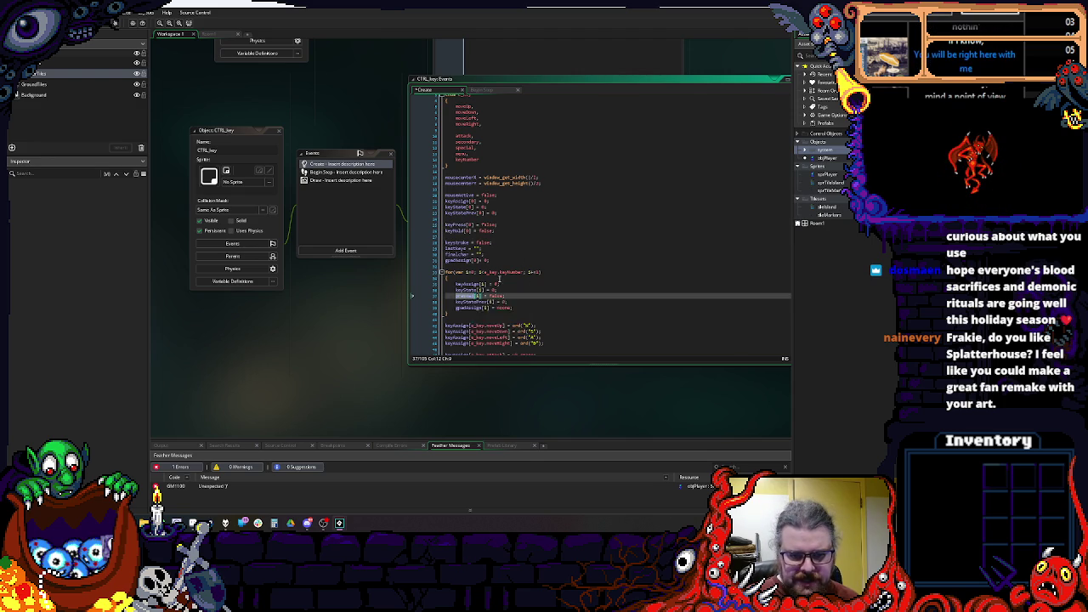
scroll(500, 278, "down", 3)
scroll(509, 279, "down", 3)
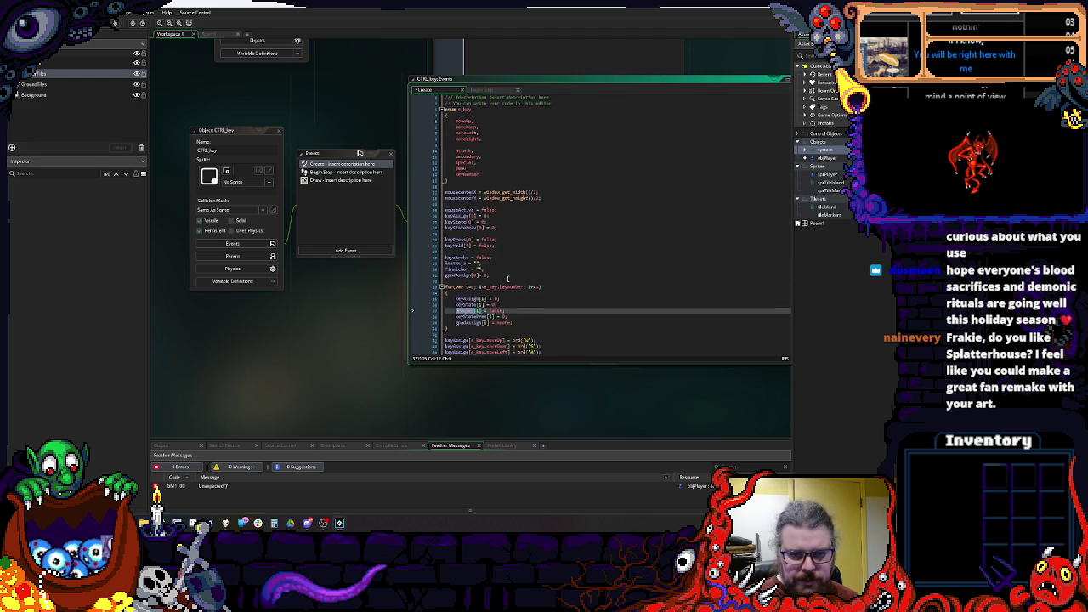
key("Down")
key("Down")
key("Down")
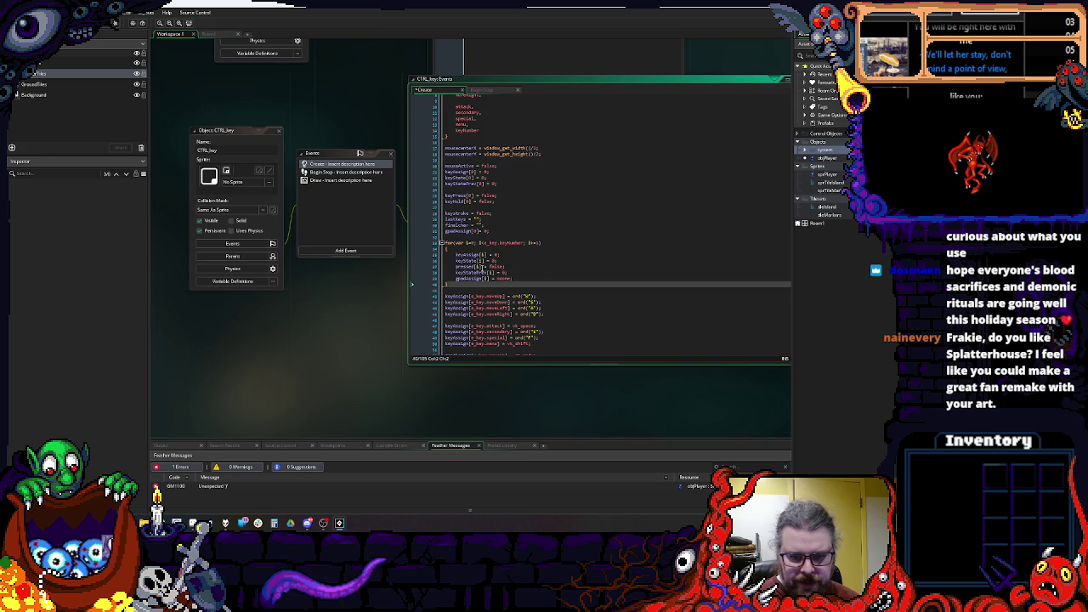
double_click(480, 268)
key("ctrl+c")
left_click(500, 207)
key("ctrl+v")
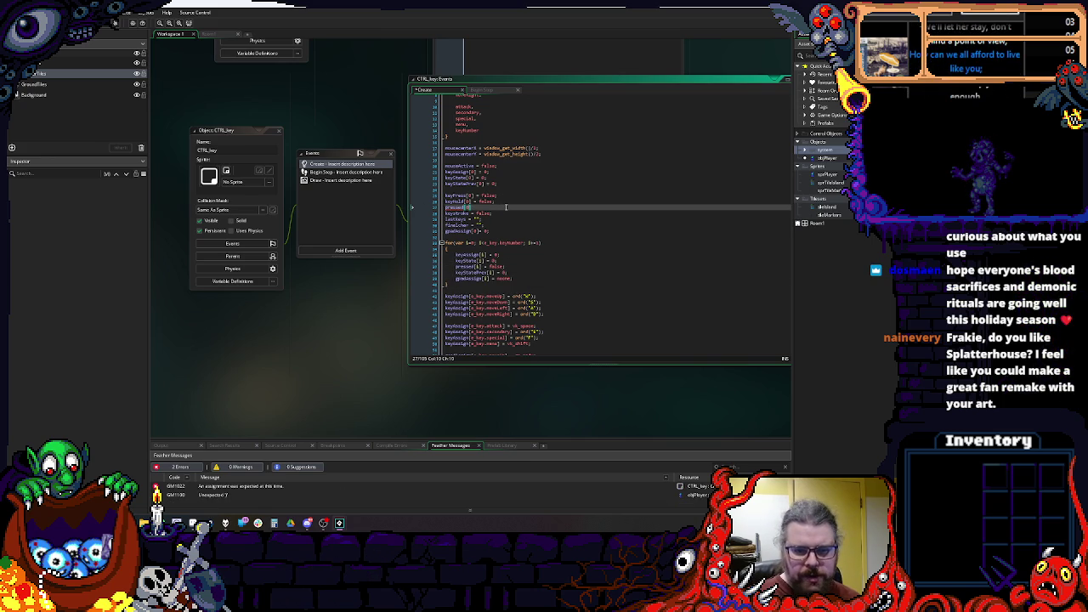
type("se;")
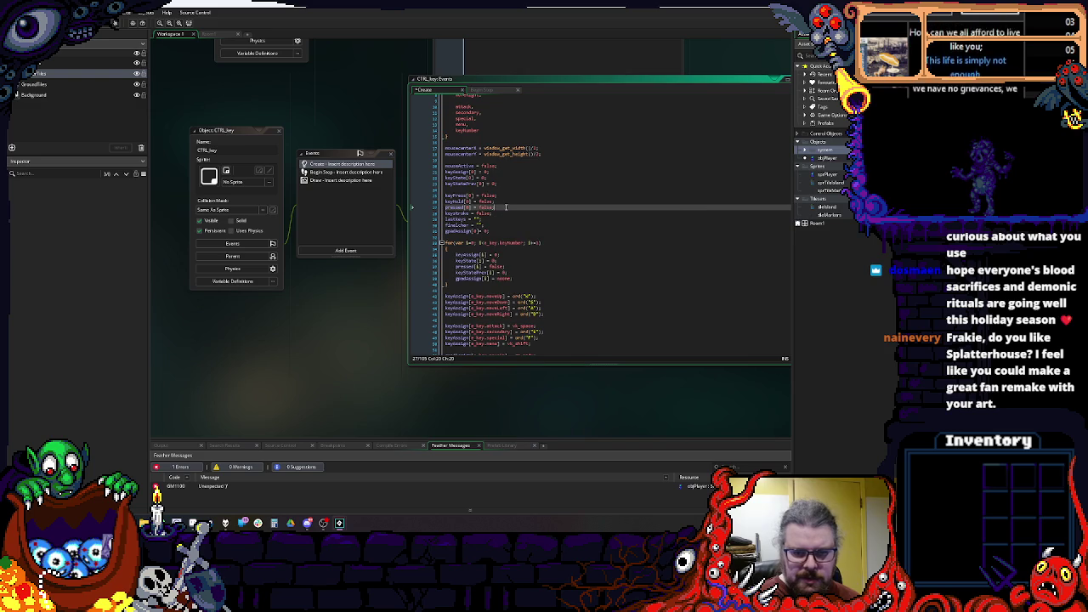
Step: Cut the old keyPressed and keyHeld lines and select pressed in the loop's pressed[i]
key("Up")
key("Up")
key("ctrl+x")
key("ctrl+x")
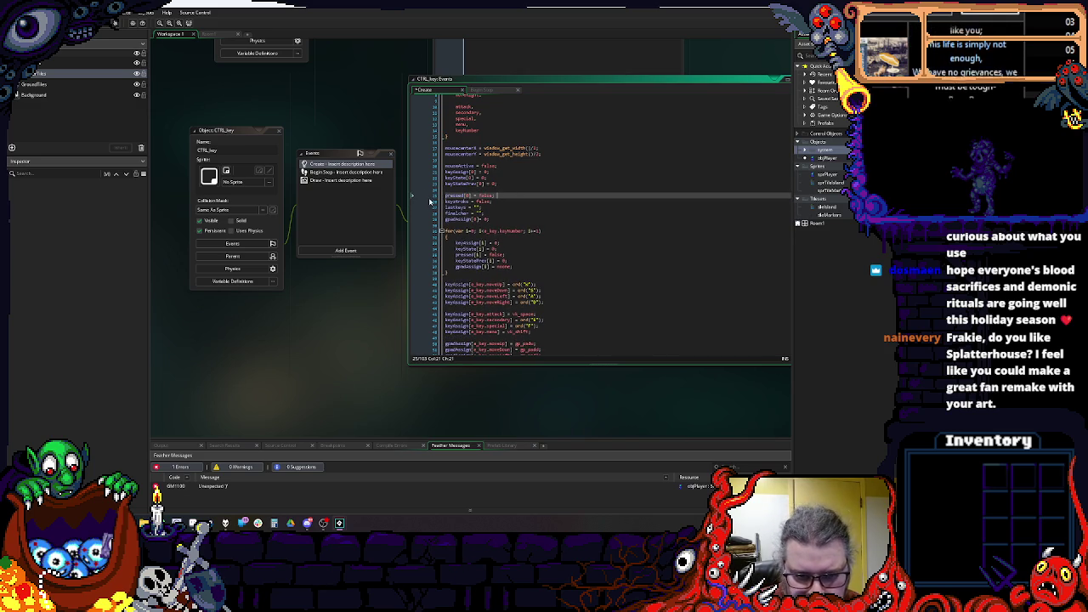
left_click(449, 195)
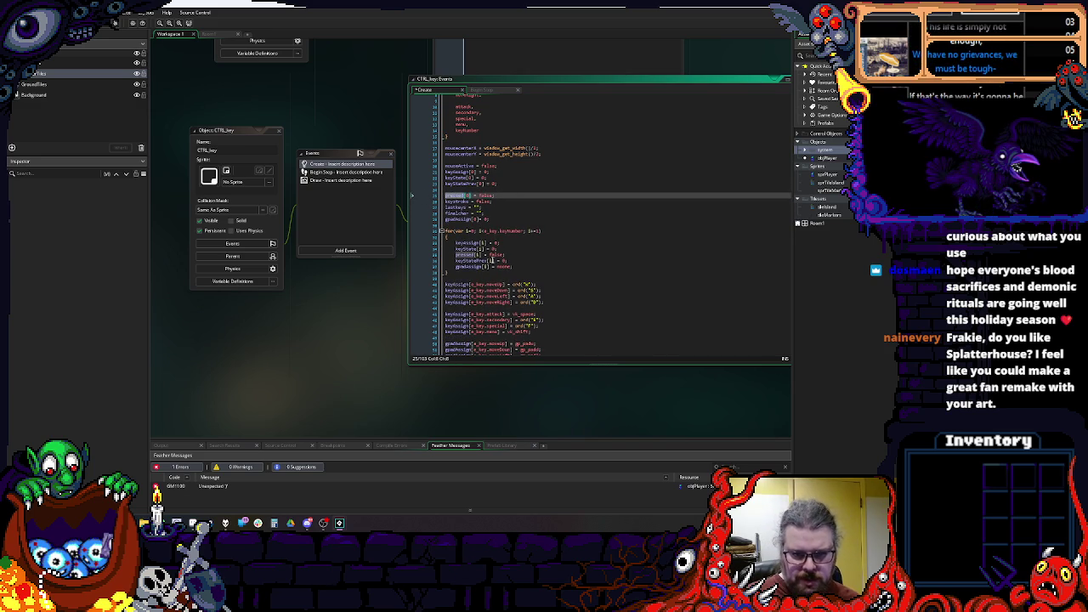
left_click(499, 255)
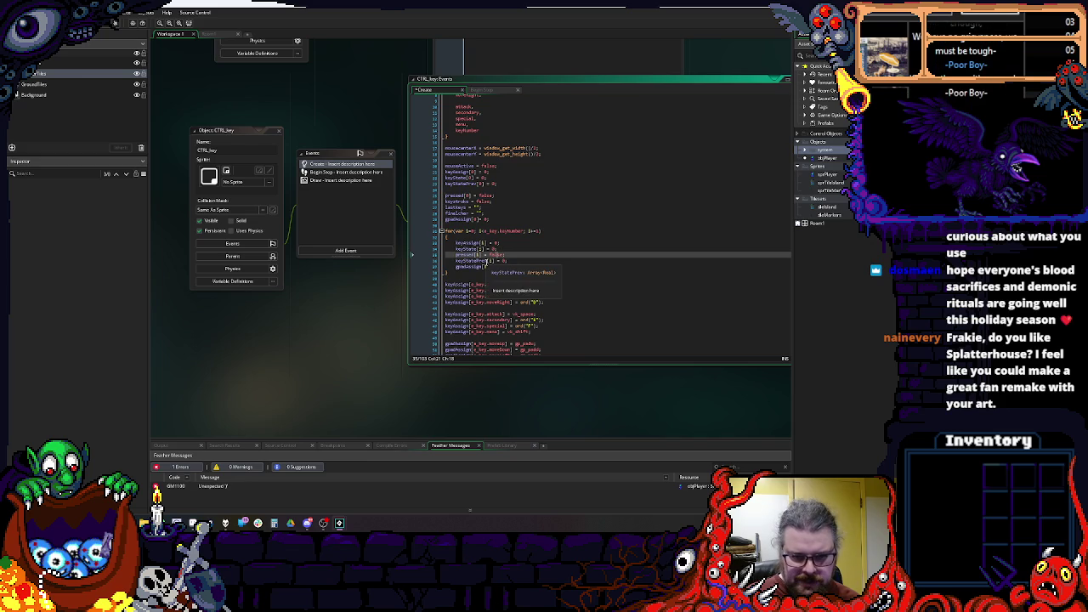
left_click(470, 266)
type("i] = noone;")
double_click(470, 254)
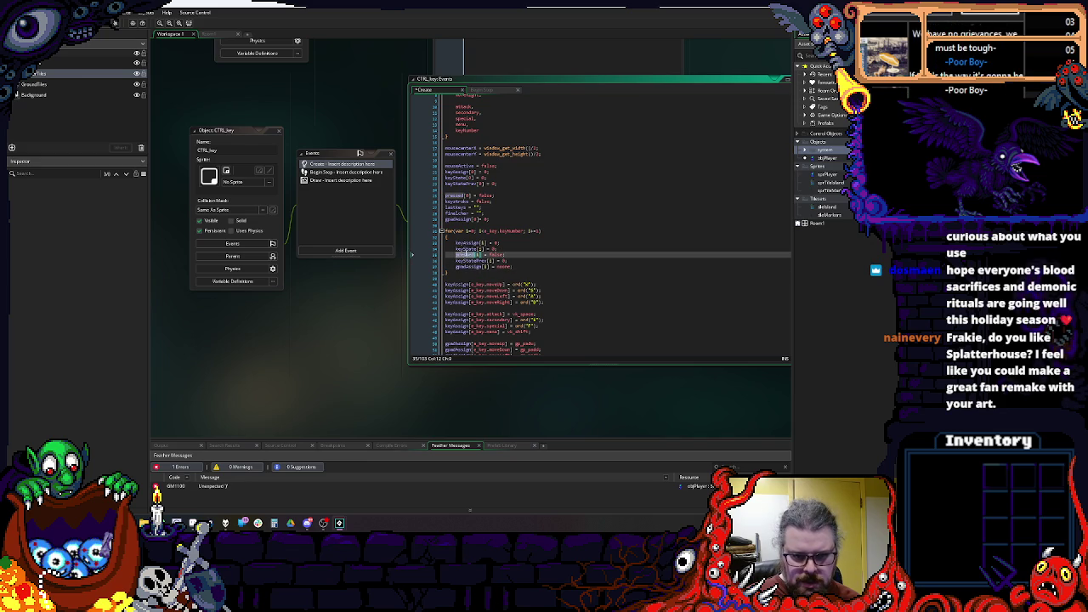
Step: Replace keyState with pressed in objPlayer's Step CTRL_key reference
key("ctrl+Tab")
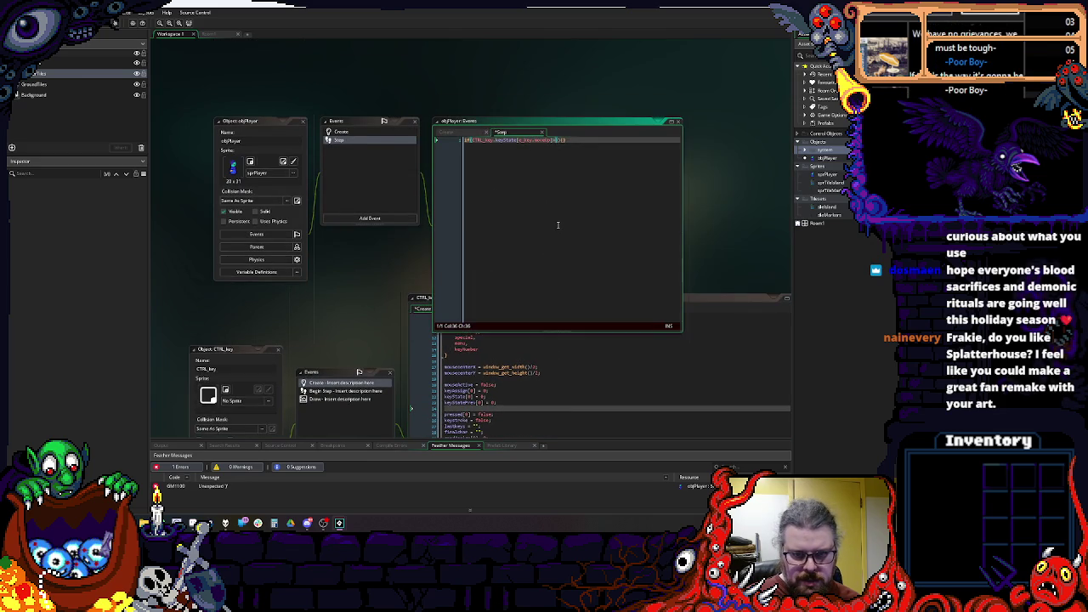
double_click(507, 140)
key("ctrl+v")
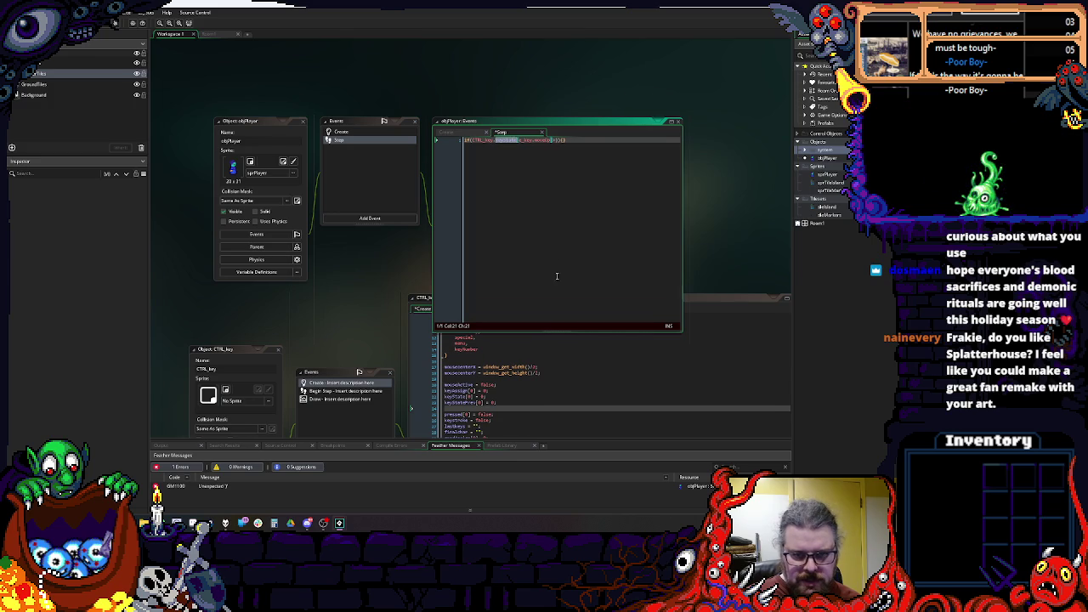
Step: In CTRL_key Create, rename pressed[0] to keyPressed[0] and add keyHeld[0] = false;
key("ctrl+Tab")
left_click(496, 310)
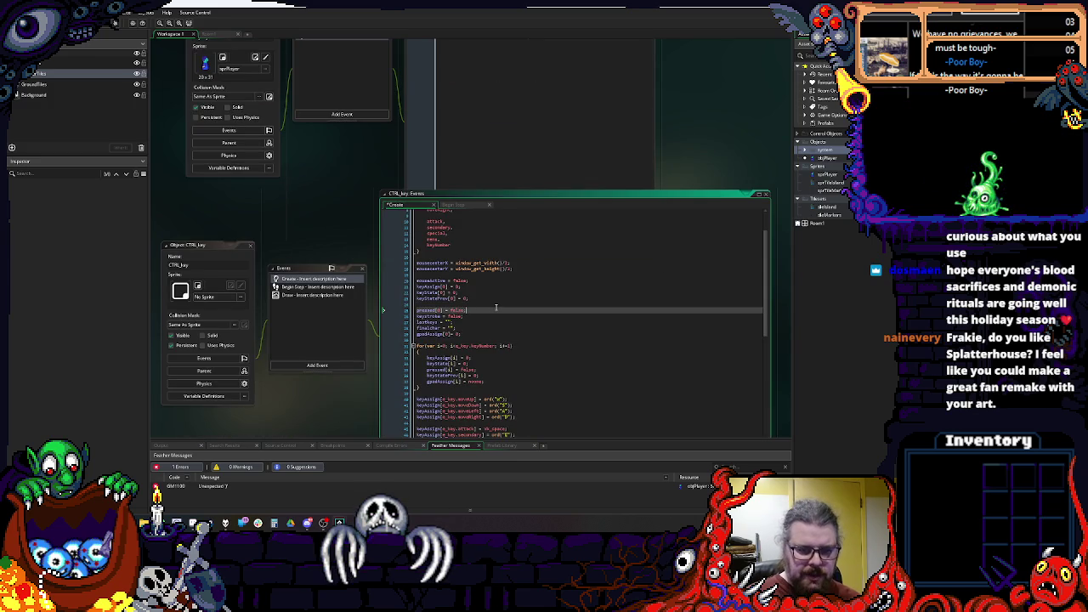
key("Return")
type("held")
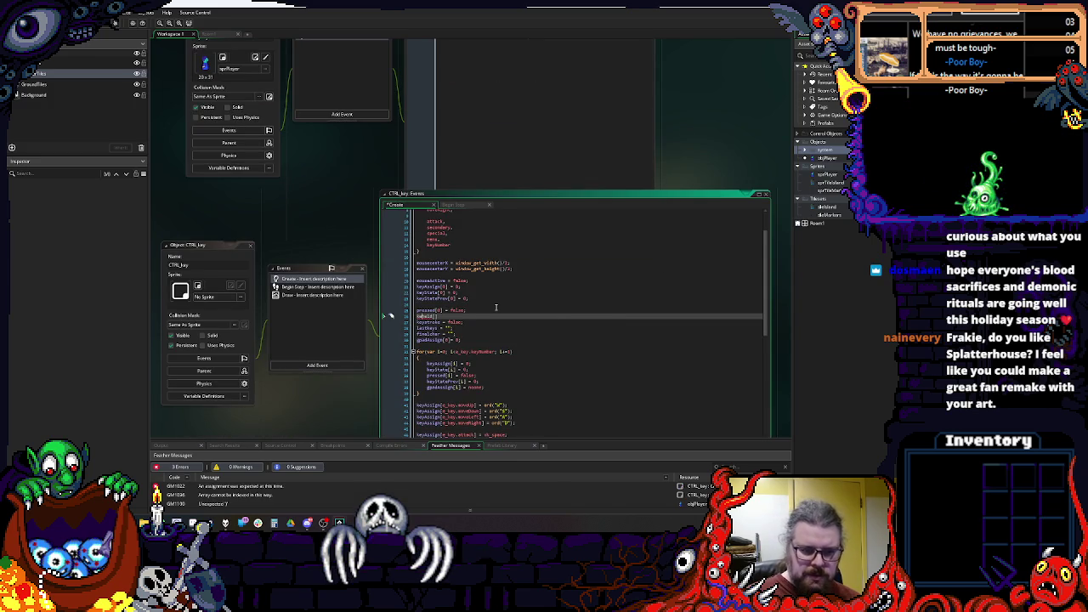
left_click(496, 308)
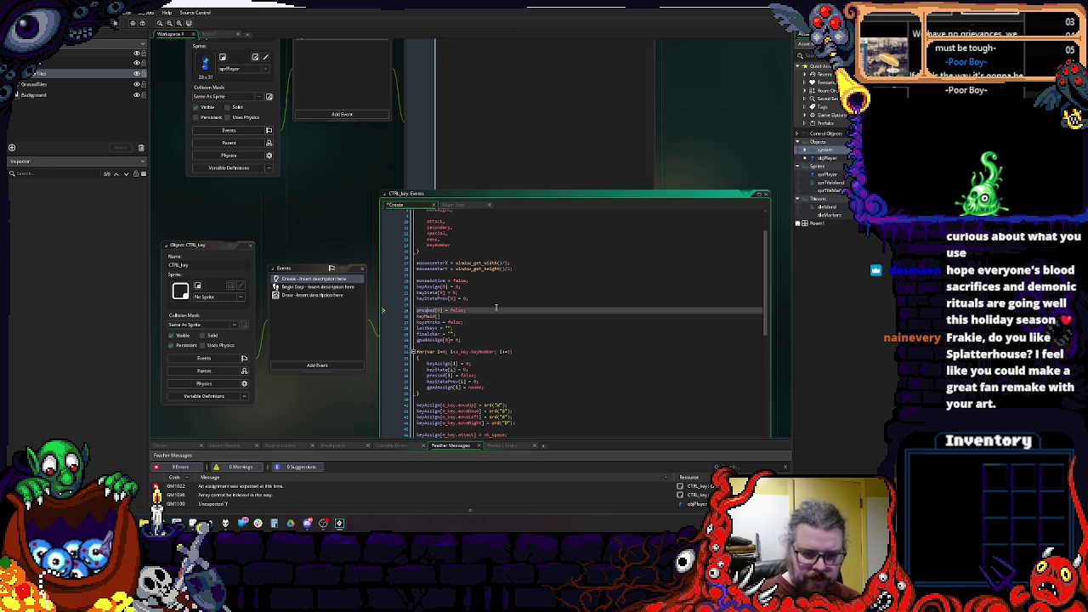
type("keyP")
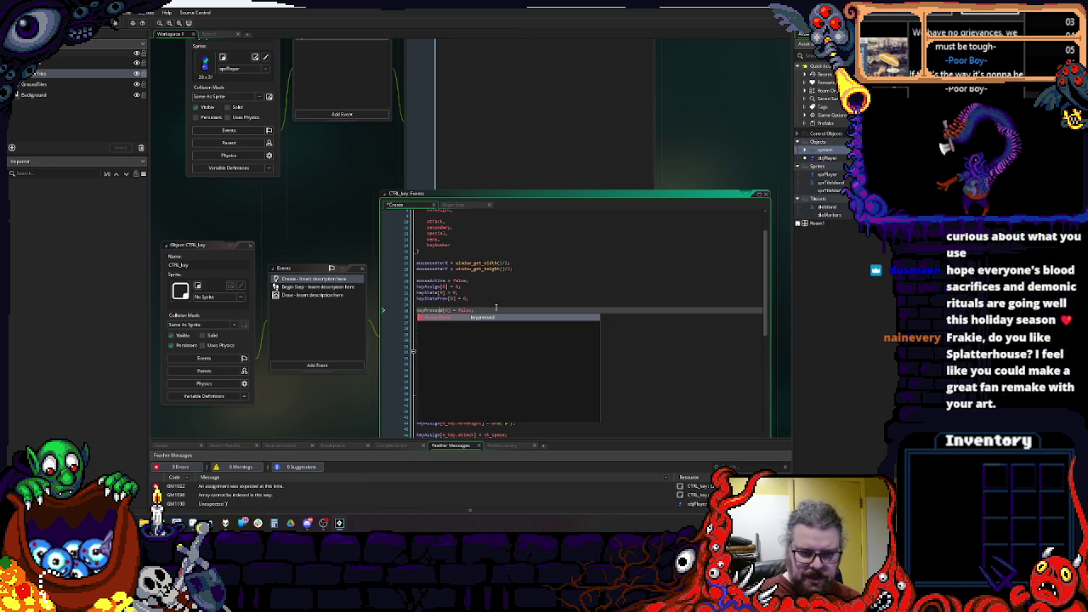
key("Escape")
key("Down")
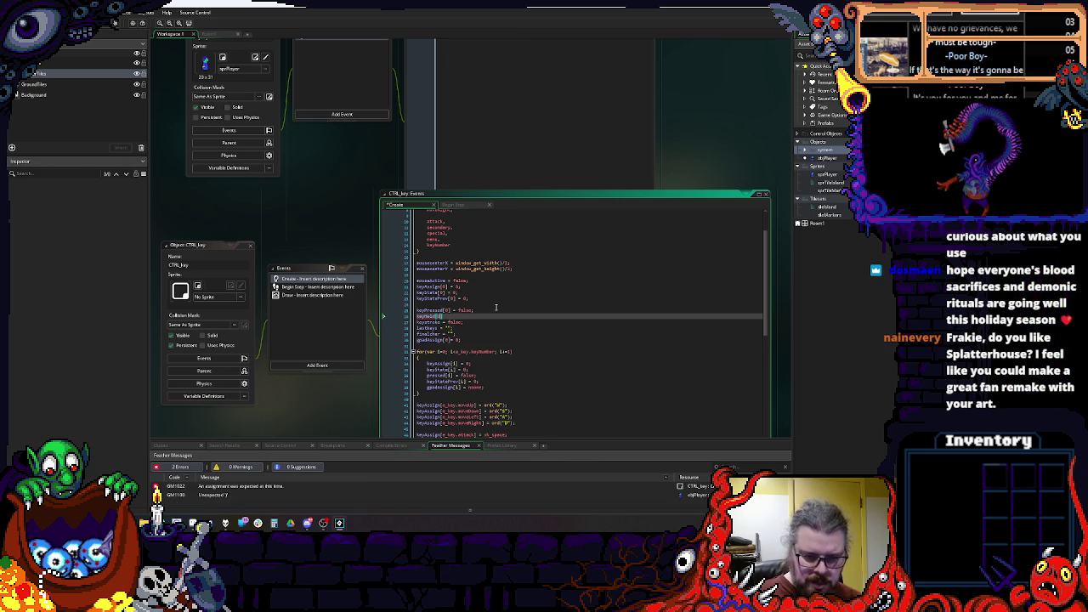
type("0] = false;")
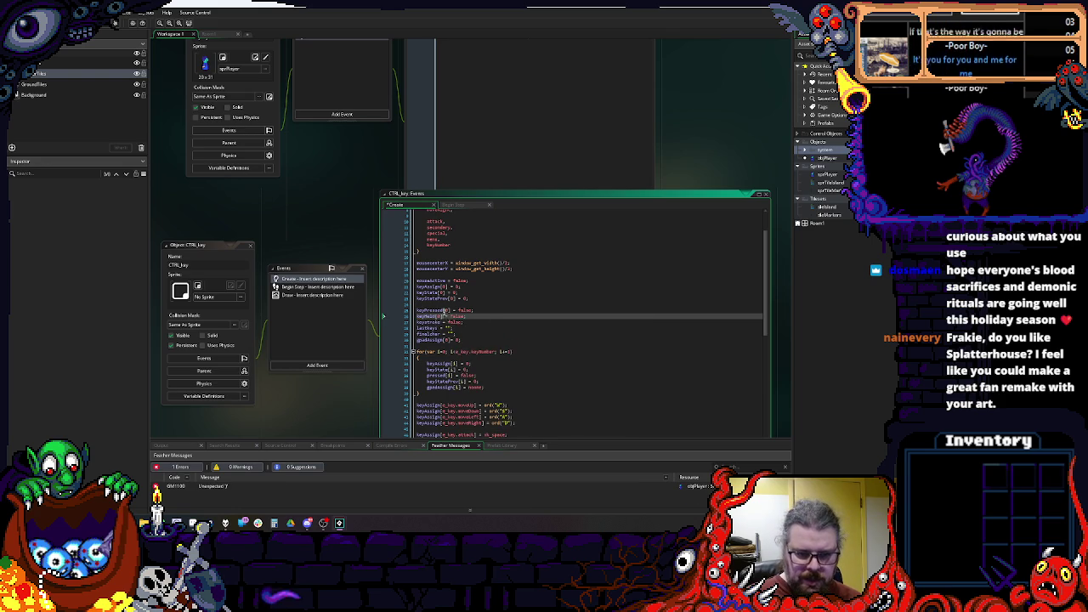
Step: Add keyHeld[i] = false; below keyPressed[i] in the Create loop
double_click(437, 375)
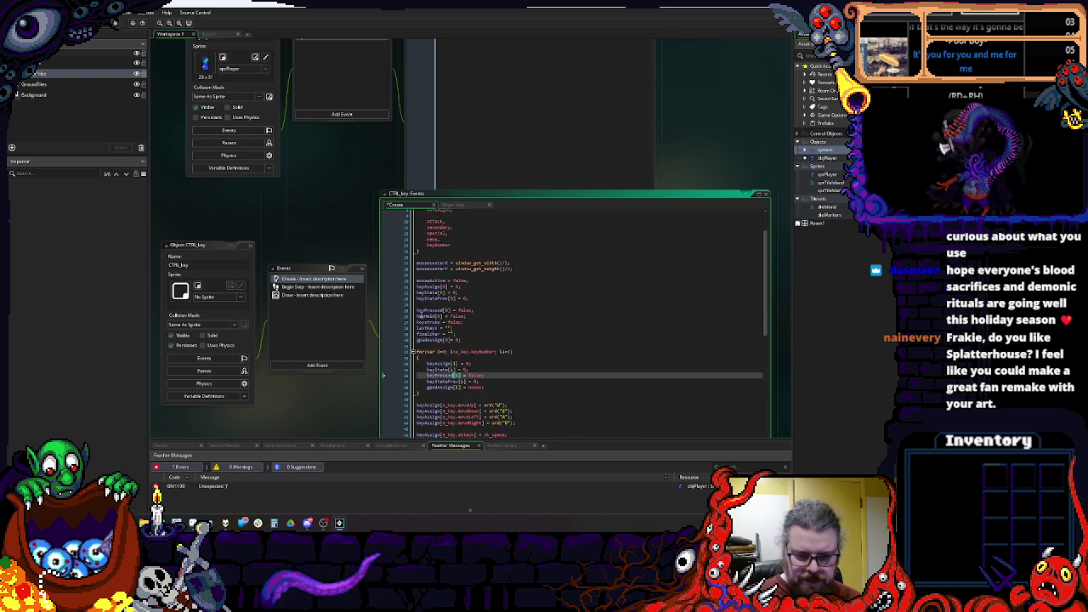
double_click(429, 316)
left_click(494, 376)
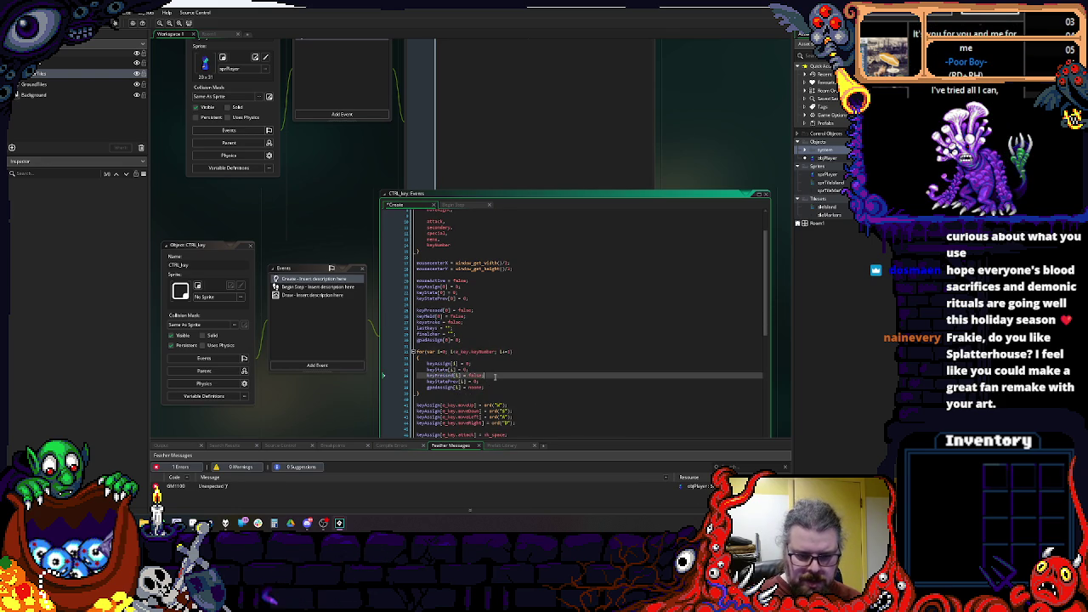
key("Return")
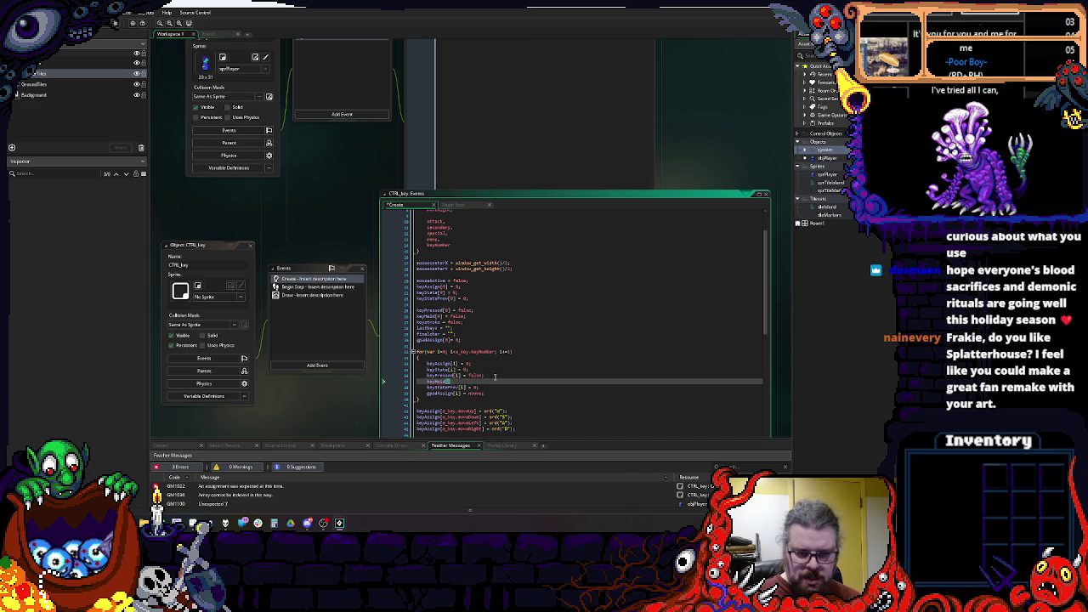
type("[i] = false;")
scroll(495, 377, "down", 2)
left_click(494, 378)
scroll(484, 357, "up", 1)
left_click(453, 281)
scroll(476, 281, "up", 2)
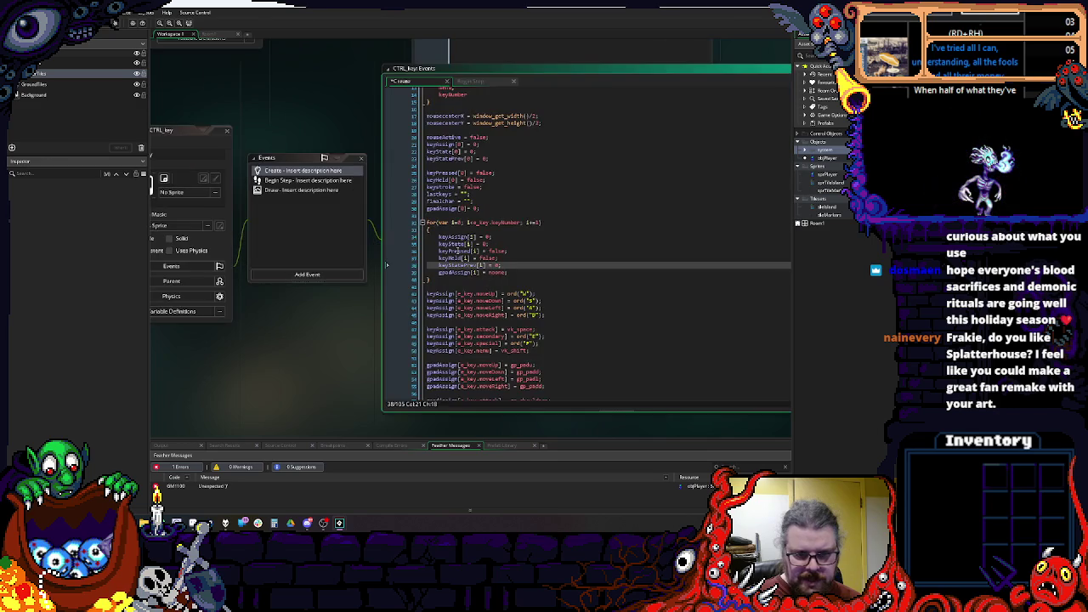
left_click(470, 81)
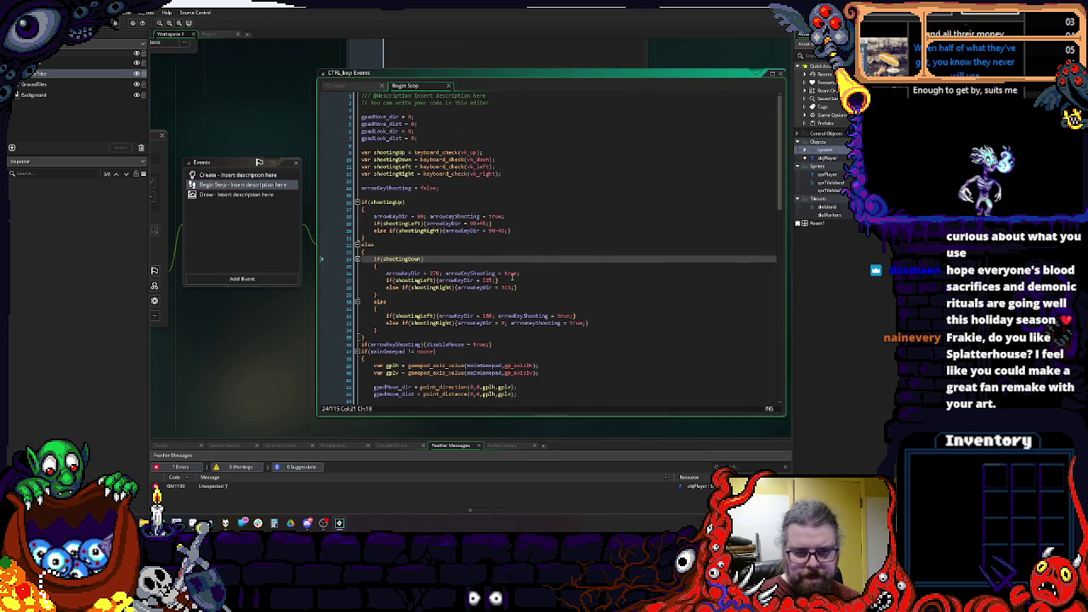
Step: Change line 91's pressed check to !keyPressed in the Begin Step code
scroll(550, 268, "down", 3)
key("ctrl+f")
type("press")
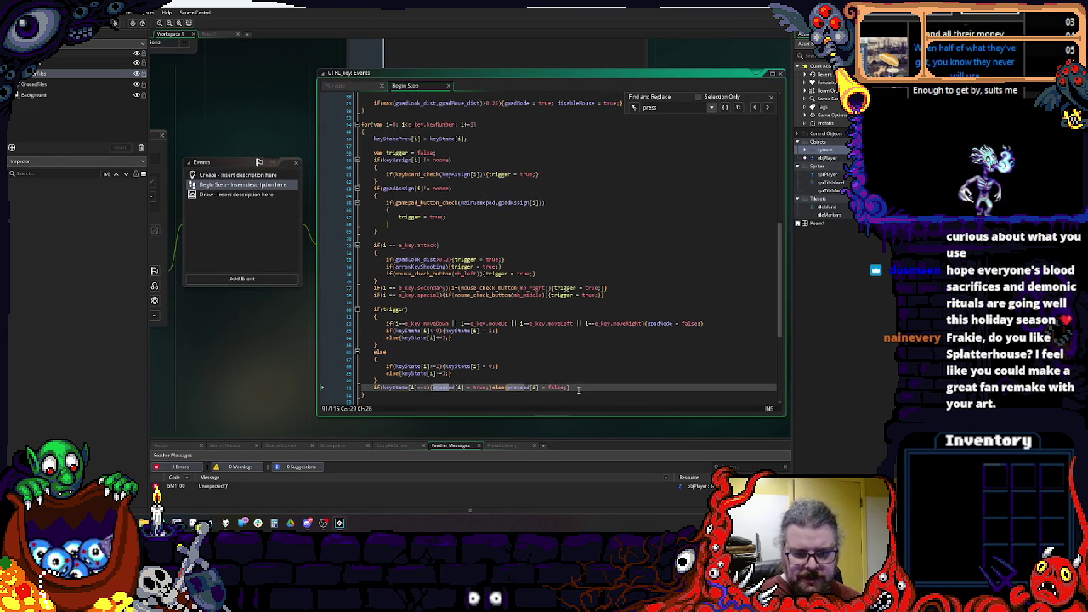
scroll(579, 389, "down", 2)
left_click_drag(374, 253, 607, 253)
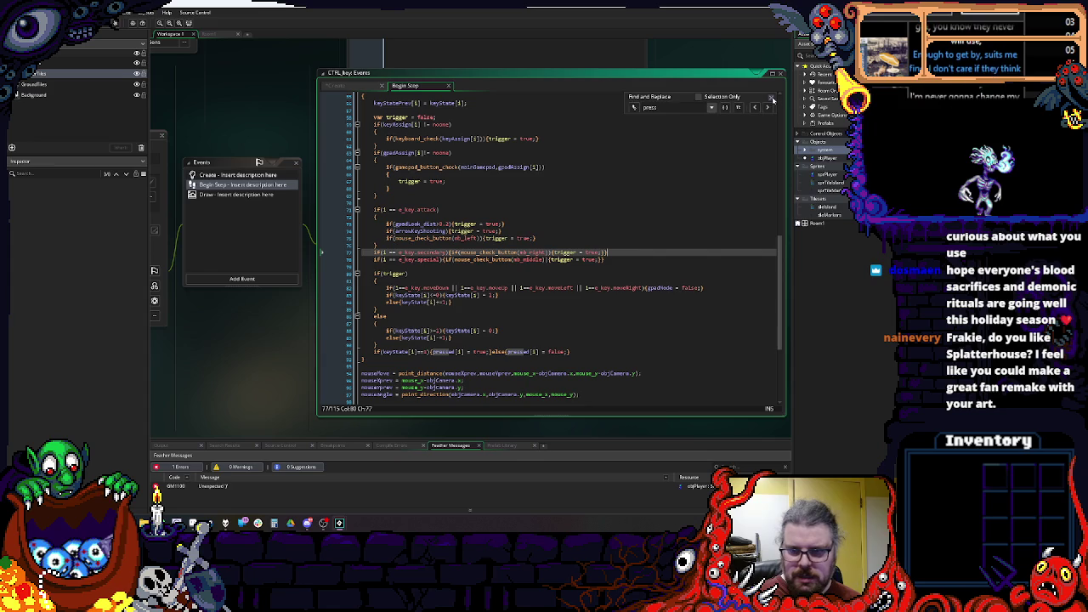
left_click(772, 98)
left_click(434, 351)
type("!")
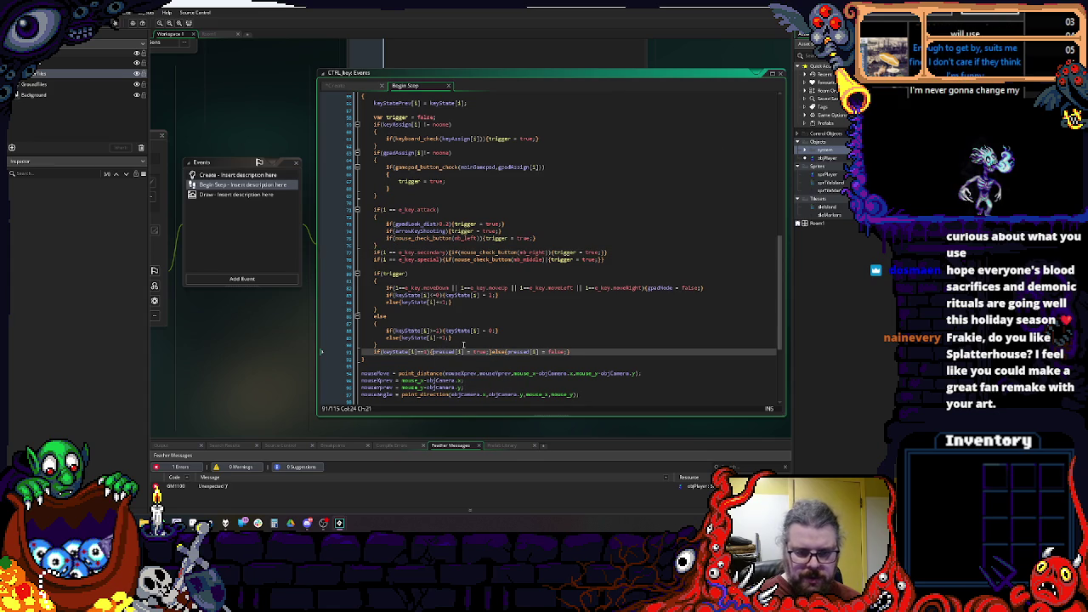
type("key")
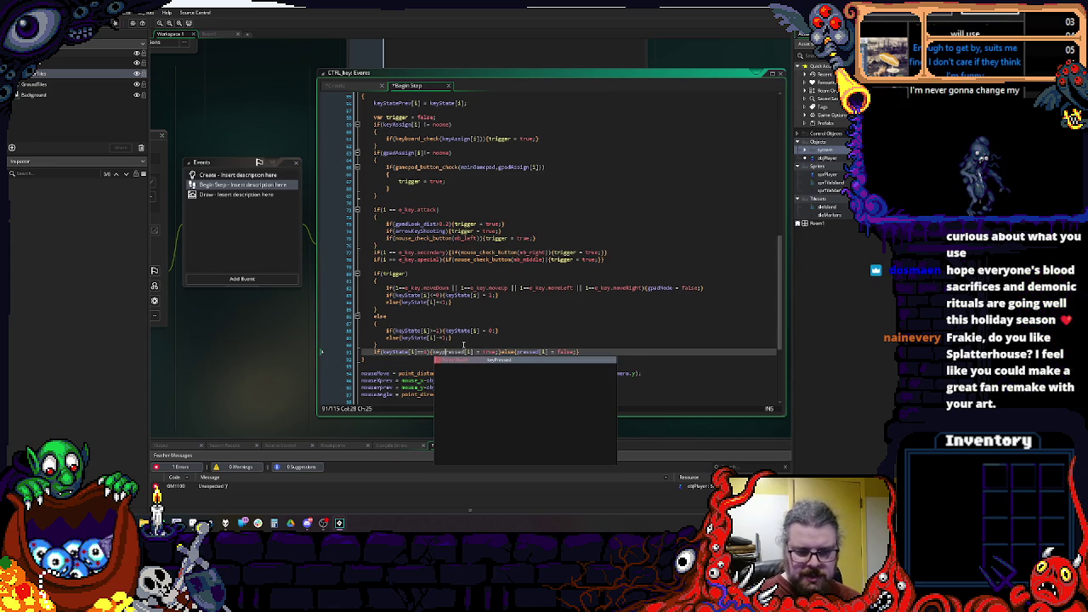
key("Delete")
type("P")
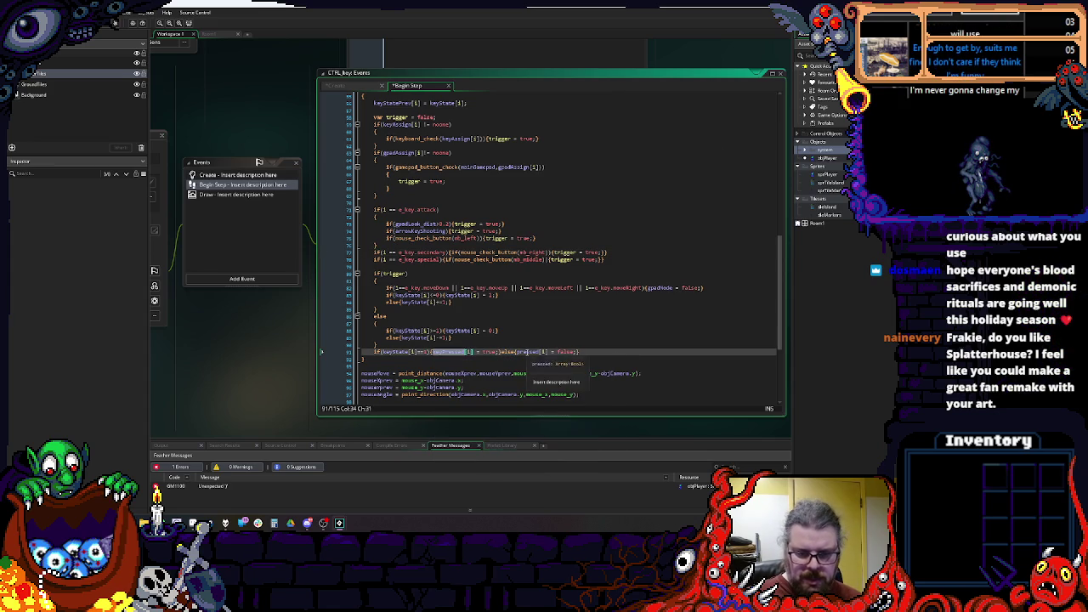
Step: Add line 92: if(keyState[i]==1){keyHeld[i]=true;} followed by an else branch
key("Return")
type("if(keyState[i")
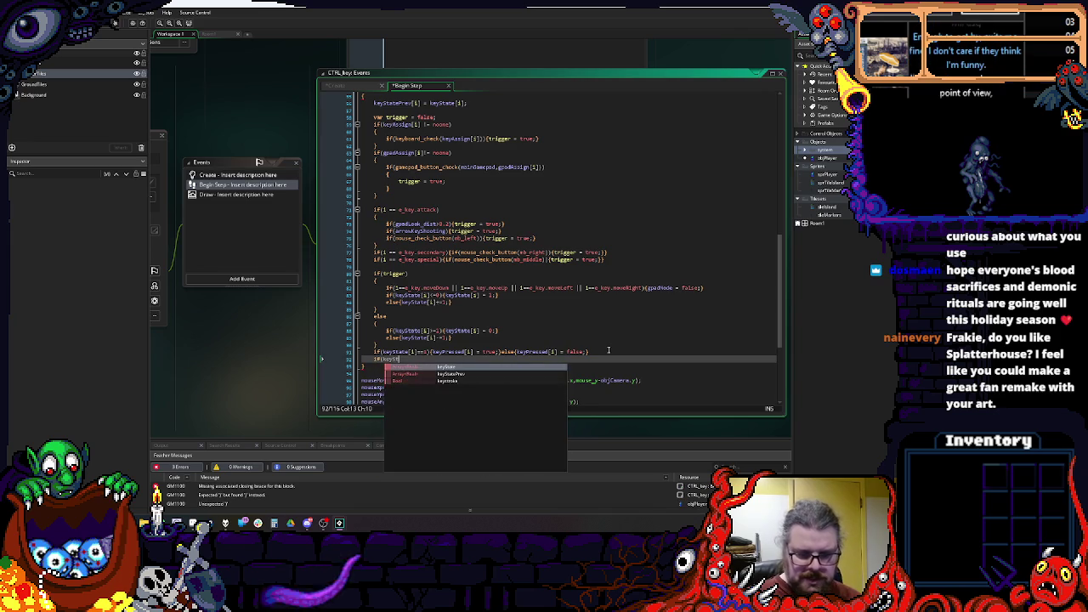
type("]==1){")
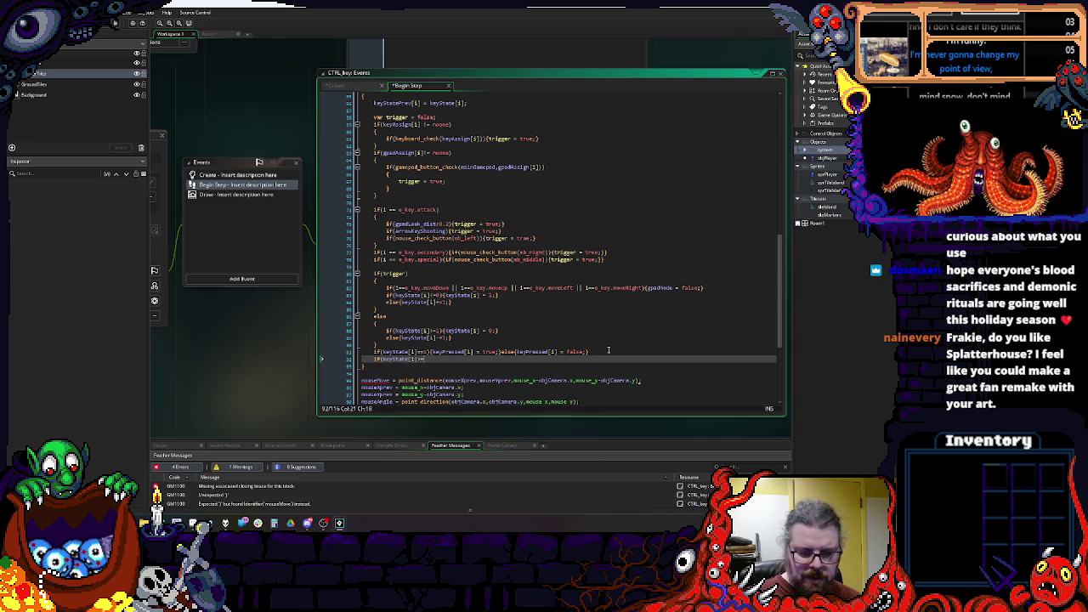
type("}")
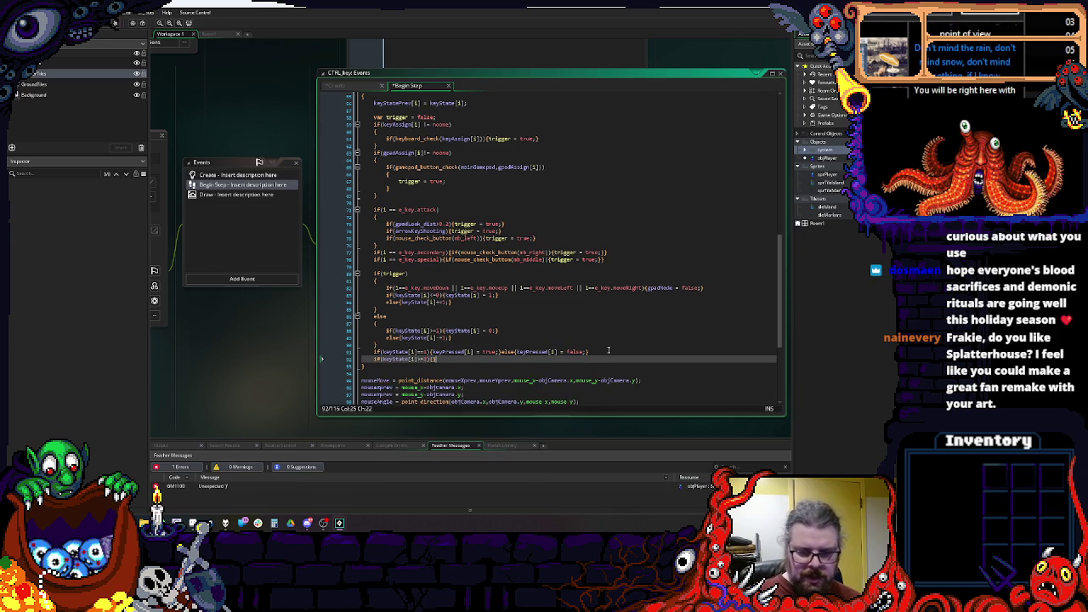
left_click(443, 352)
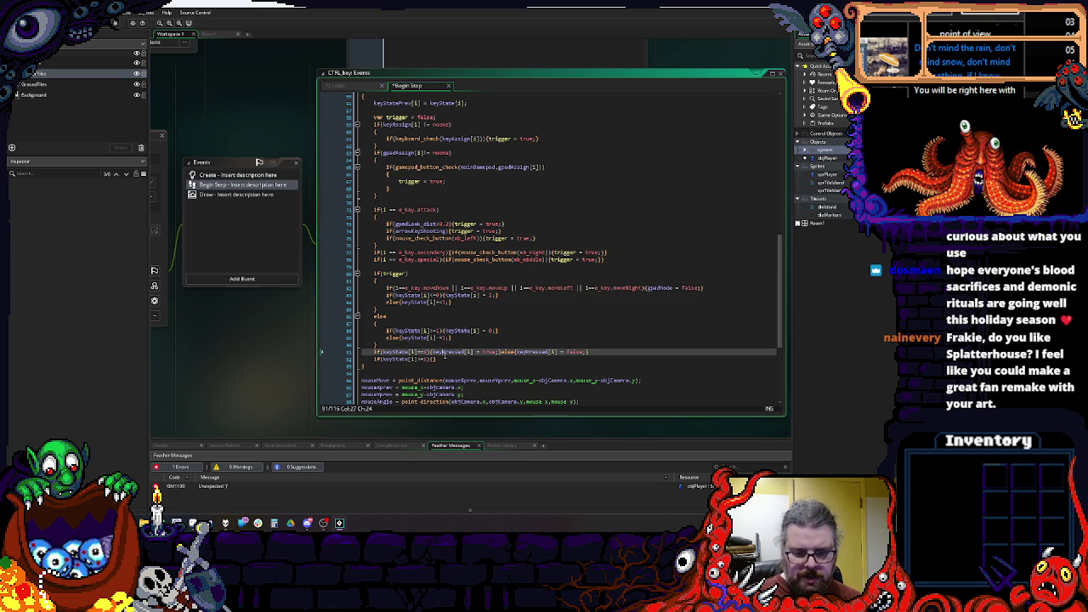
left_click(435, 359)
type("keyHeld[")
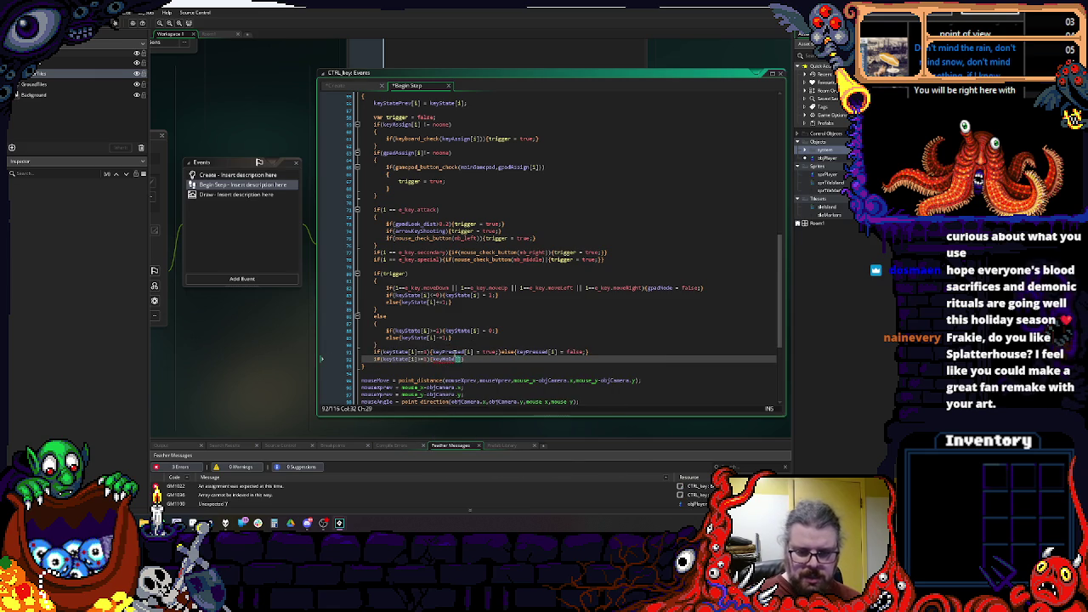
type("i]=")
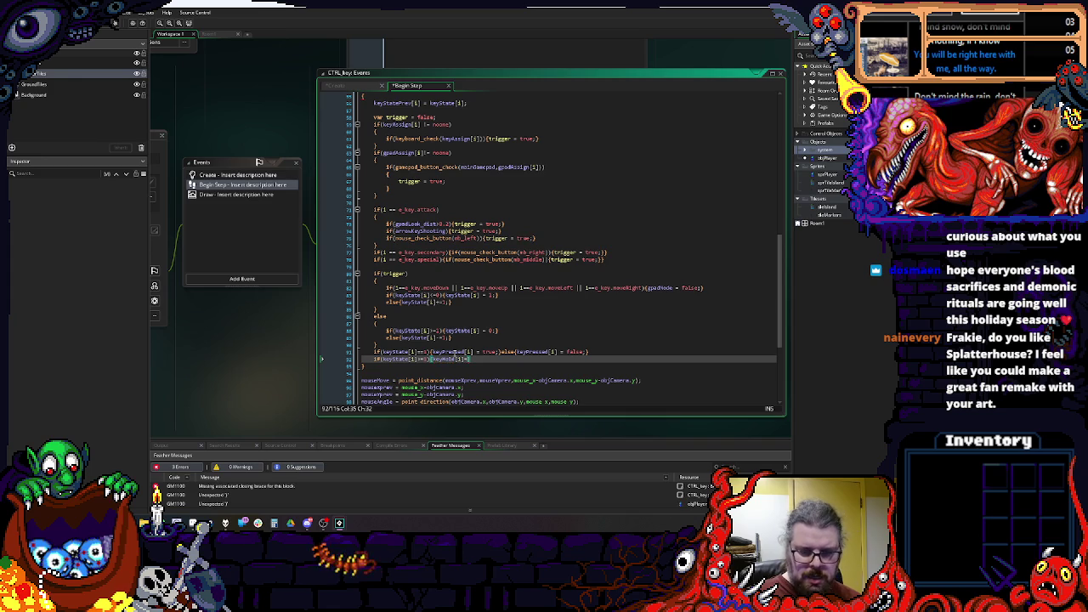
type("true;}")
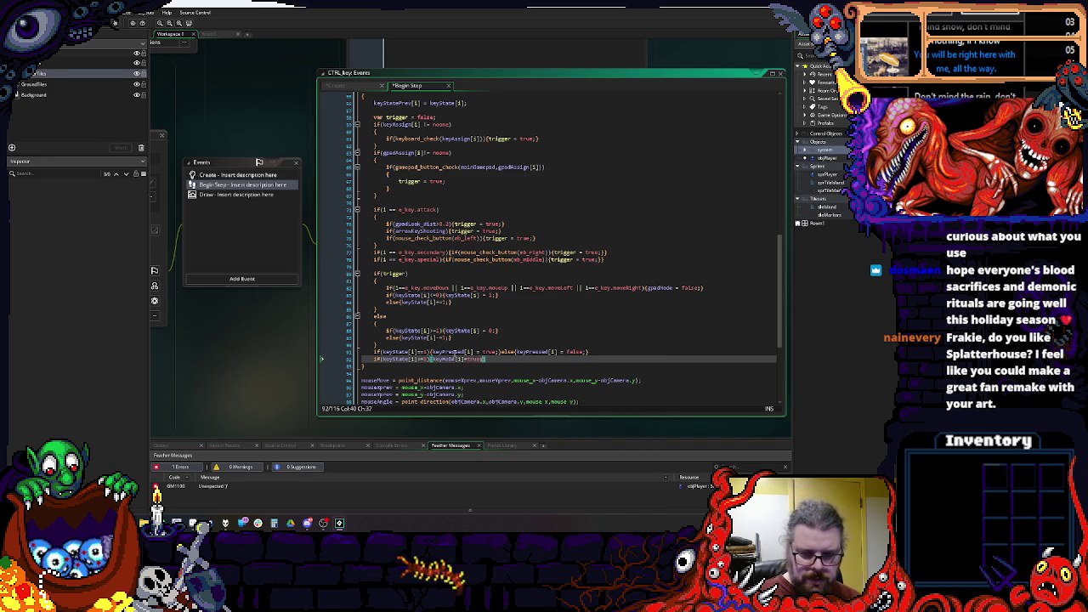
left_click_drag(589, 352, 433, 363)
type("else{")
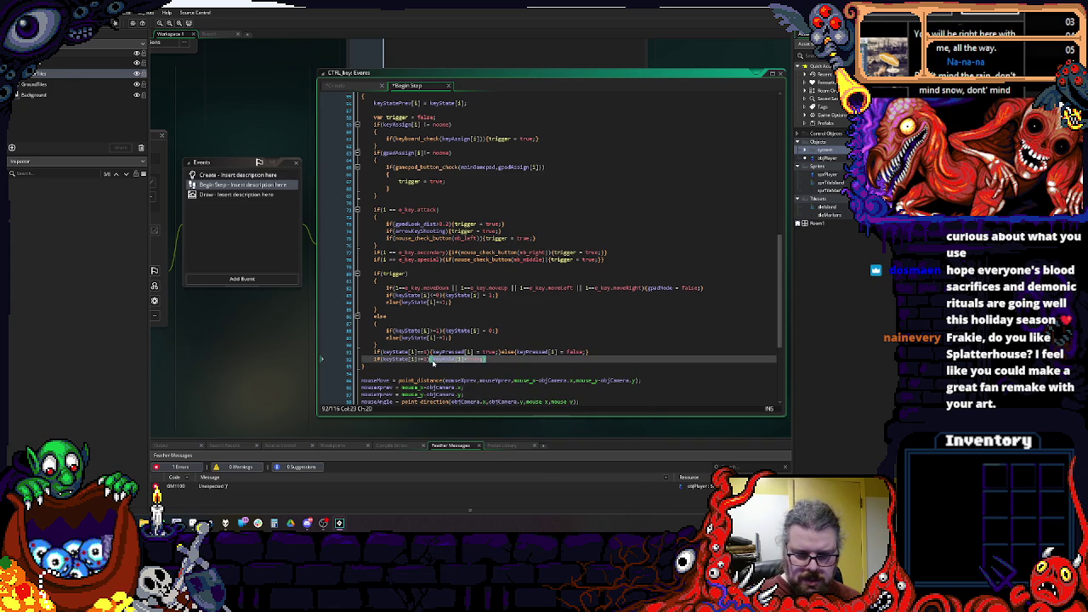
type("else{")
key("ctrl+v")
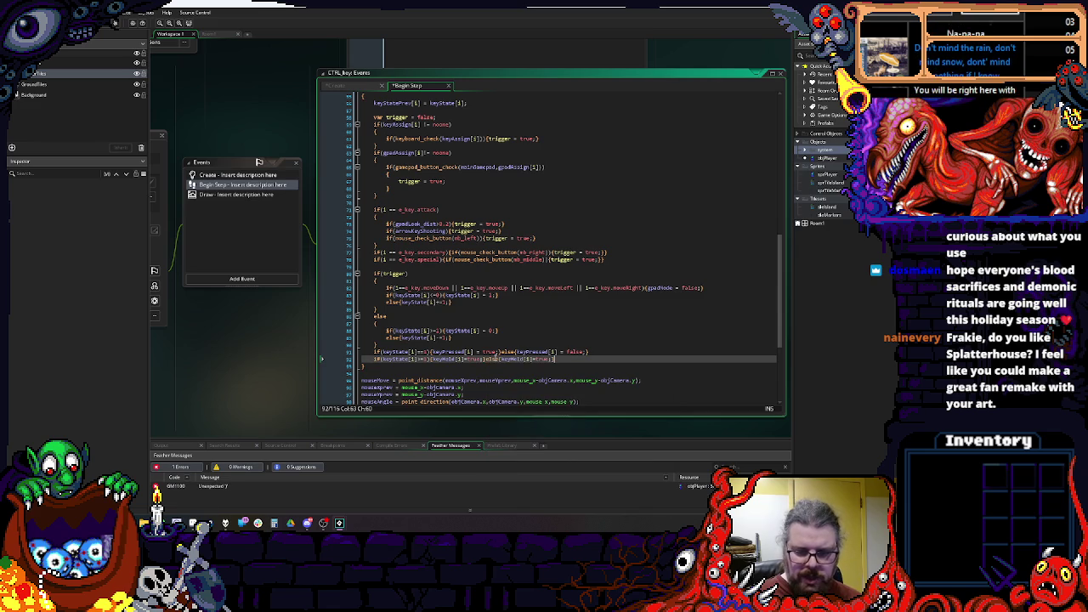
Step: Change the keyHeld line's else value to false
double_click(536, 359)
type("false")
left_click(374, 203)
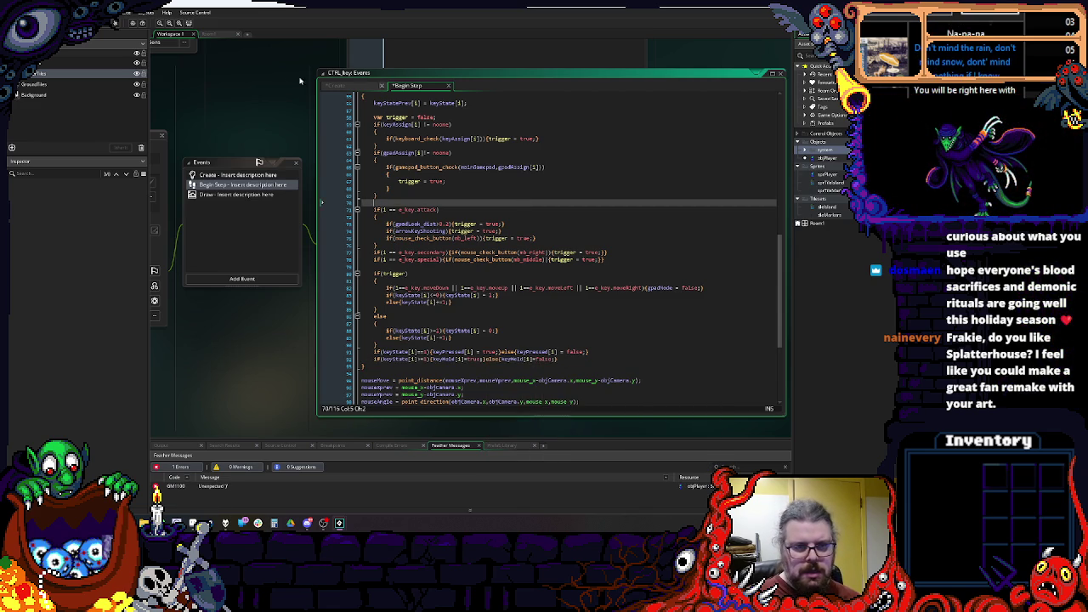
Step: In the Create code, add keyReleased[0] = false; right after the keyHeld declaration
left_click(251, 175)
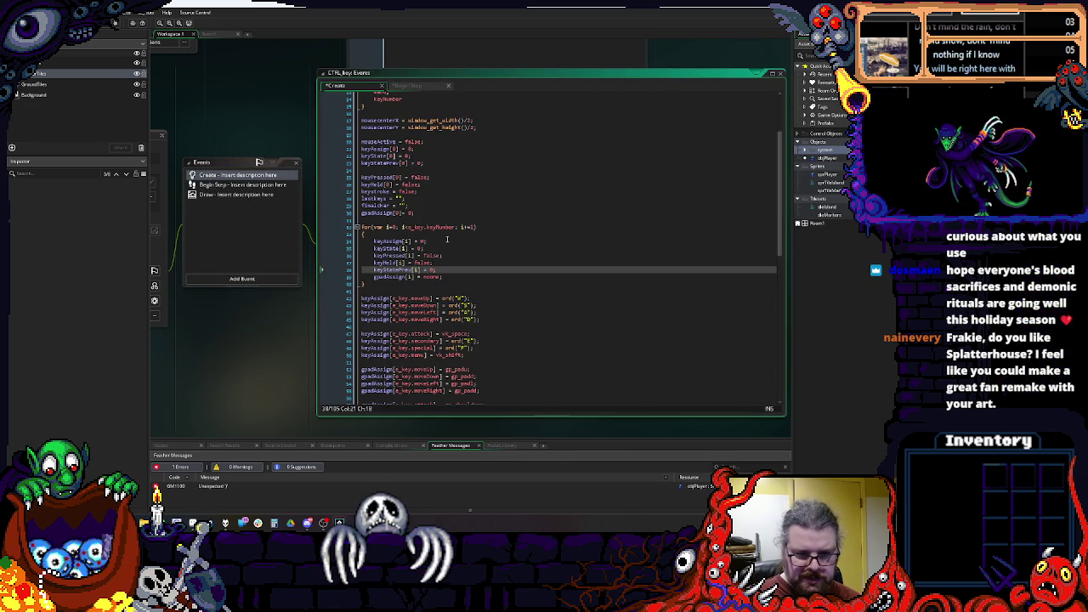
left_click(446, 192)
key("Return")
type("k")
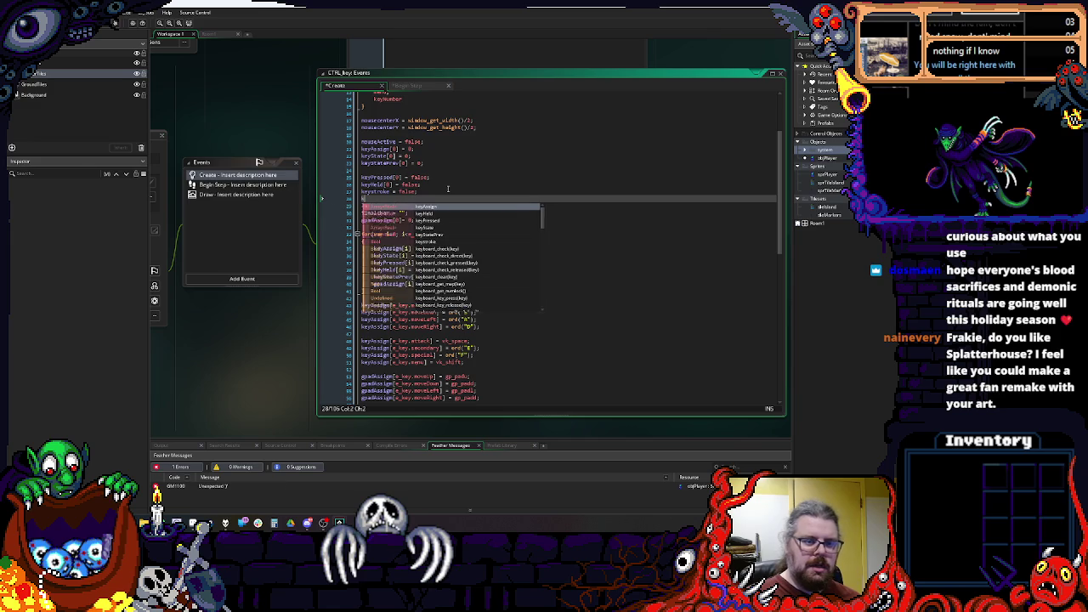
type("eySased[0] = false;")
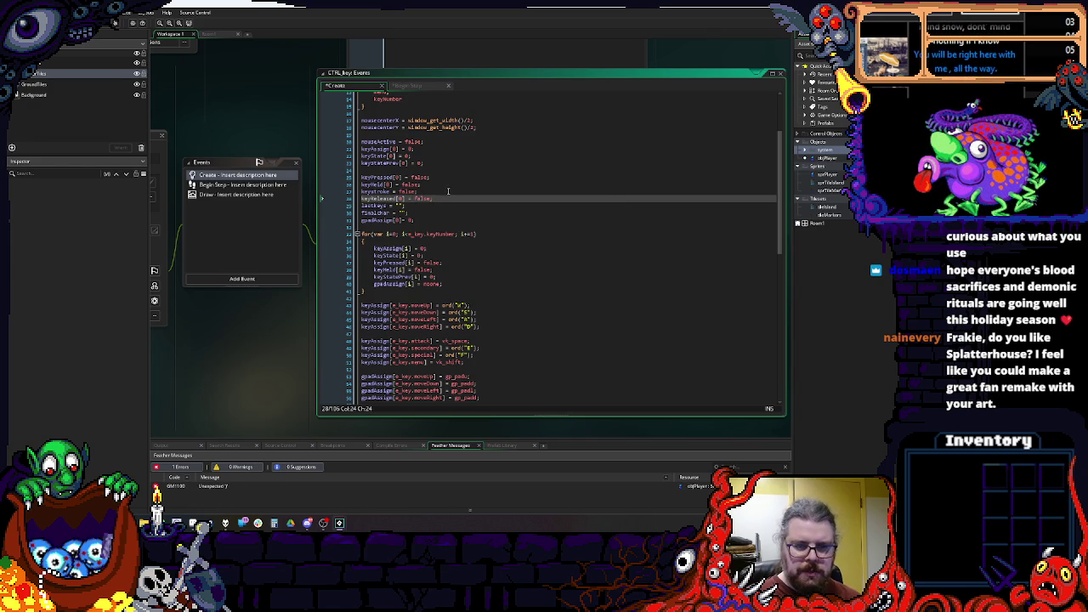
left_click(345, 192)
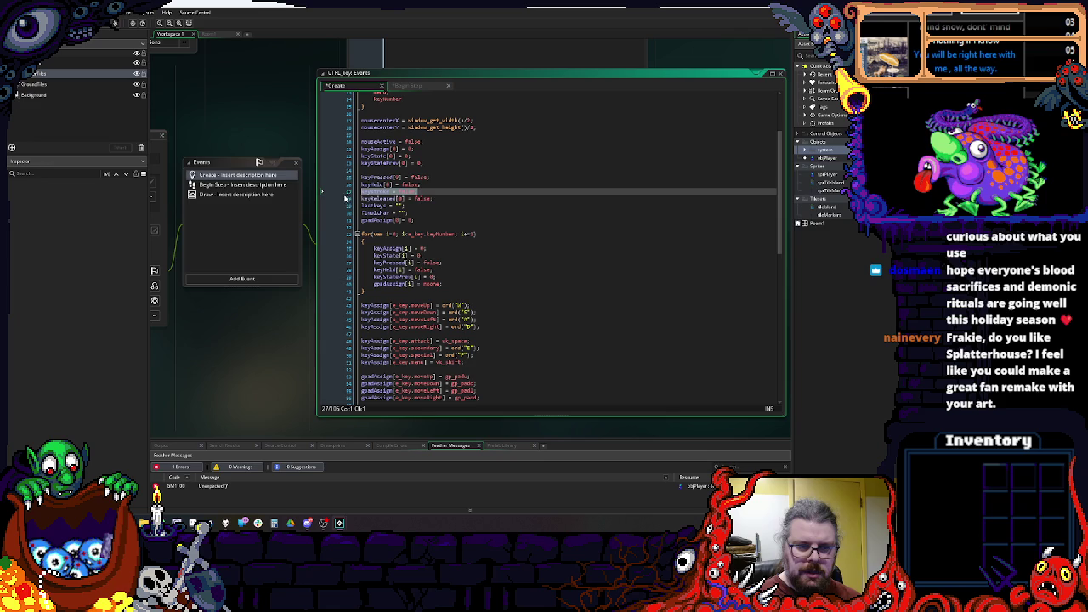
double_click(429, 197)
key("Delete")
left_click(437, 186)
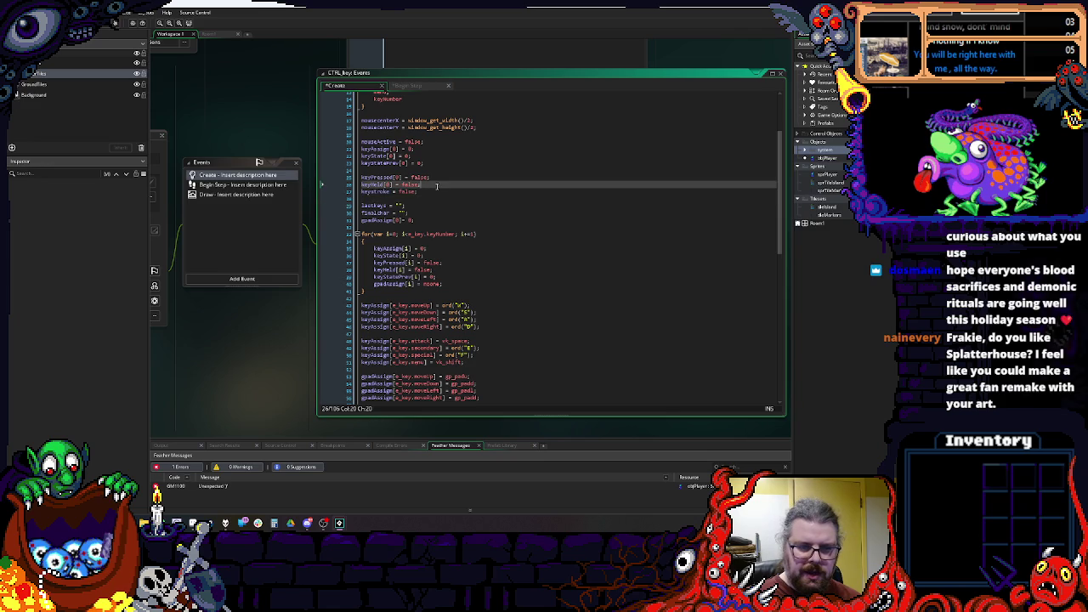
key("Return")
type("keyReleased[0] = false;")
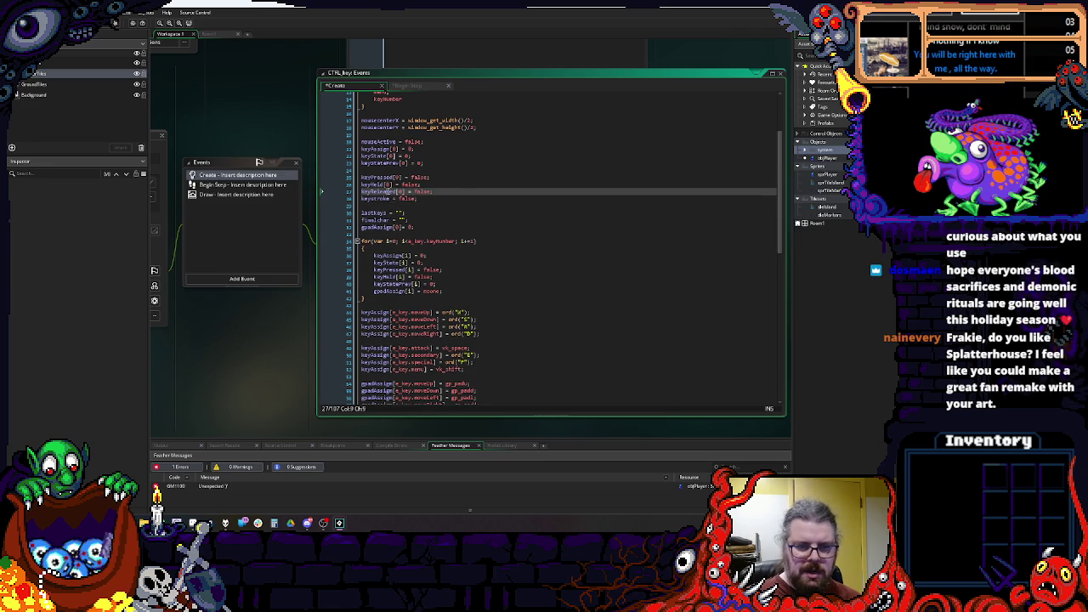
Step: Add keyReleased[i] = false; below keyPressed[i] in the Create loop
key("ctrl+c")
left_click(448, 271)
key("Return")
key("ctrl+v")
type("[i] = fals")
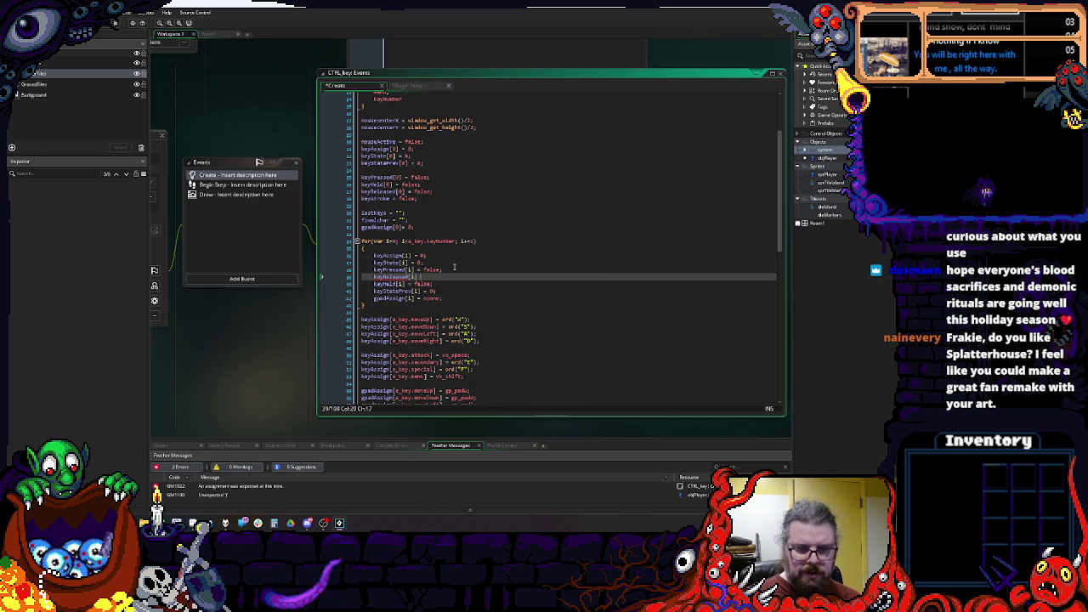
type("e;")
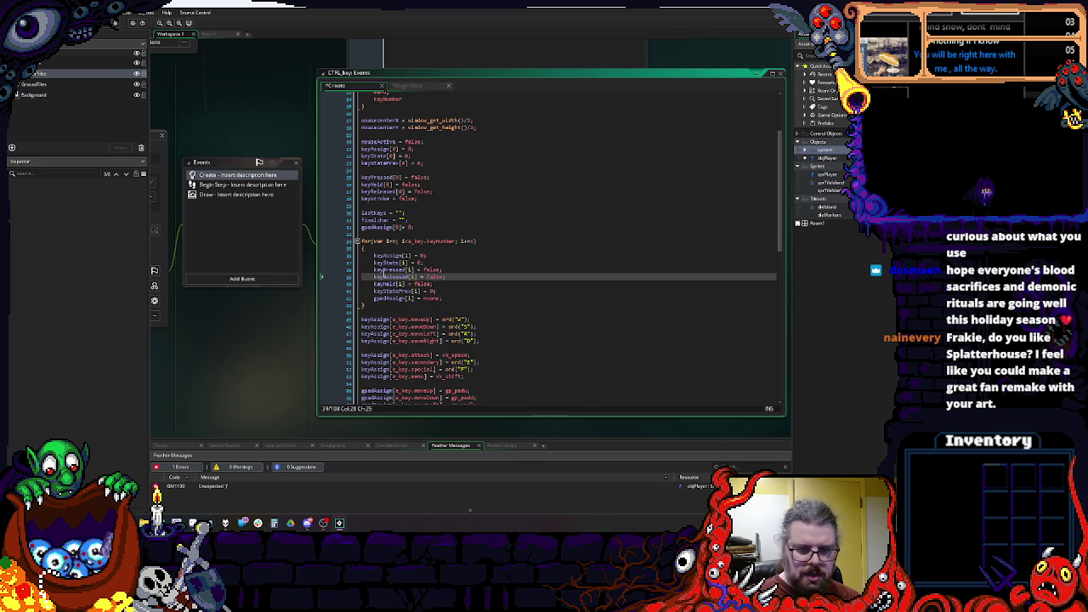
double_click(387, 277)
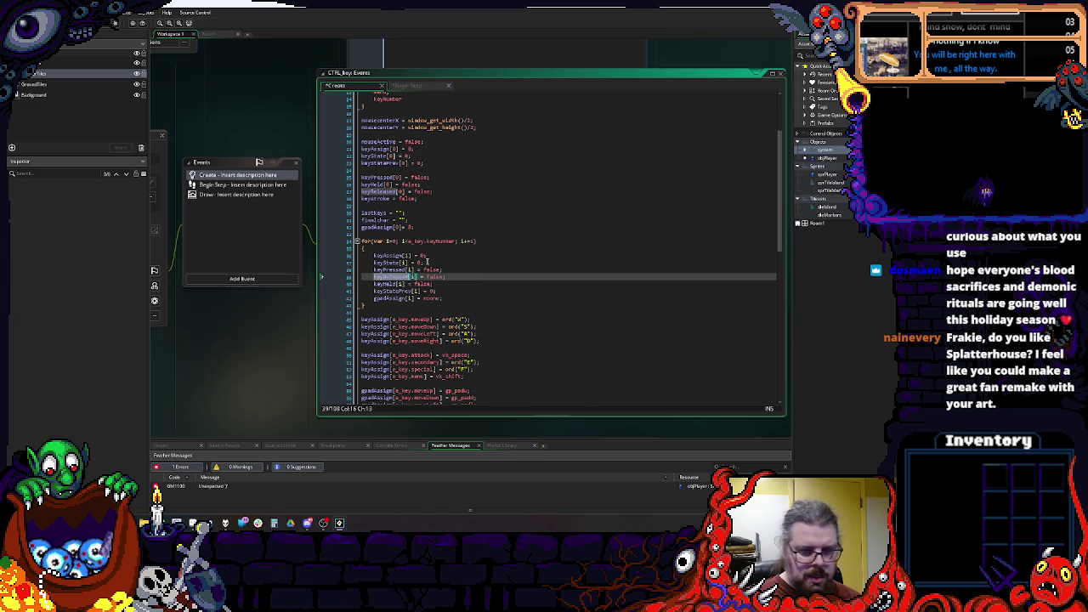
left_click(256, 185)
left_click(429, 279)
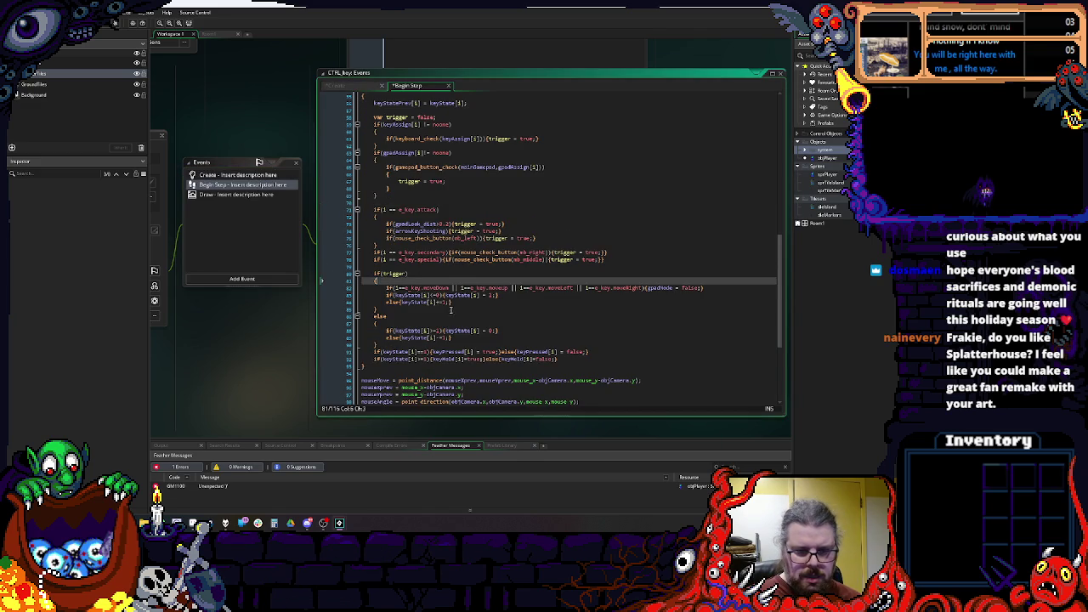
Step: Add an if/else line setting keyReleased[i] true on release, false otherwise
scroll(566, 335, "down", 1)
left_click(587, 340)
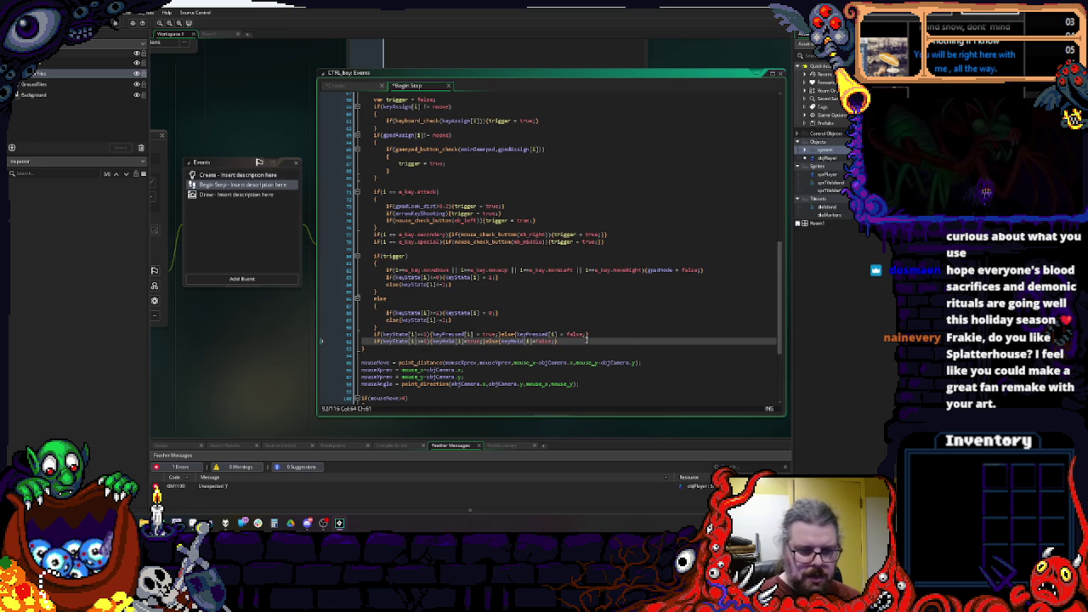
key("Return")
type("if(key")
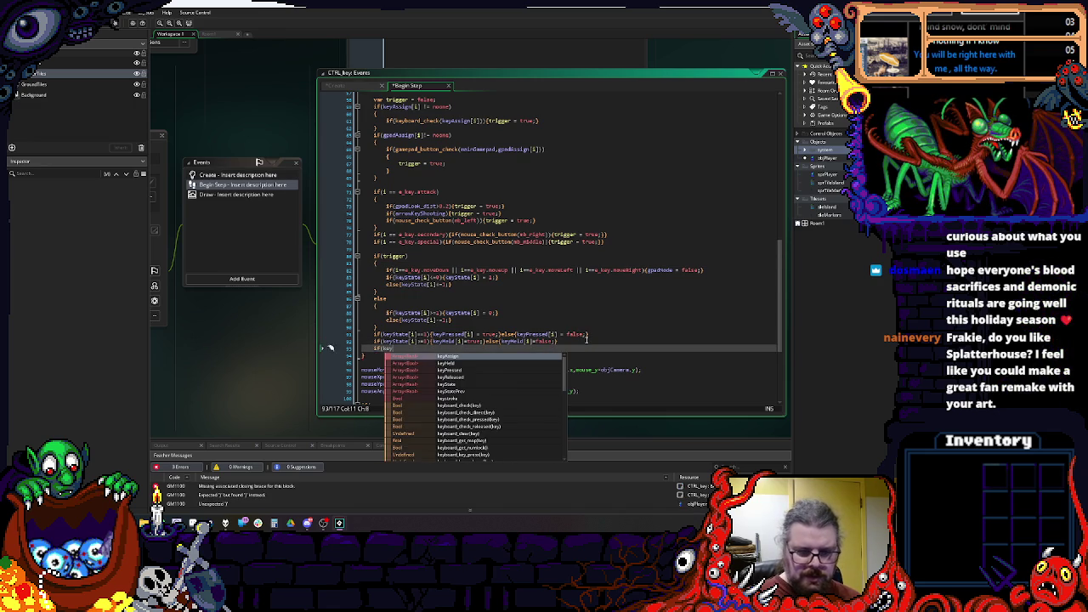
type("State[i]==-1")
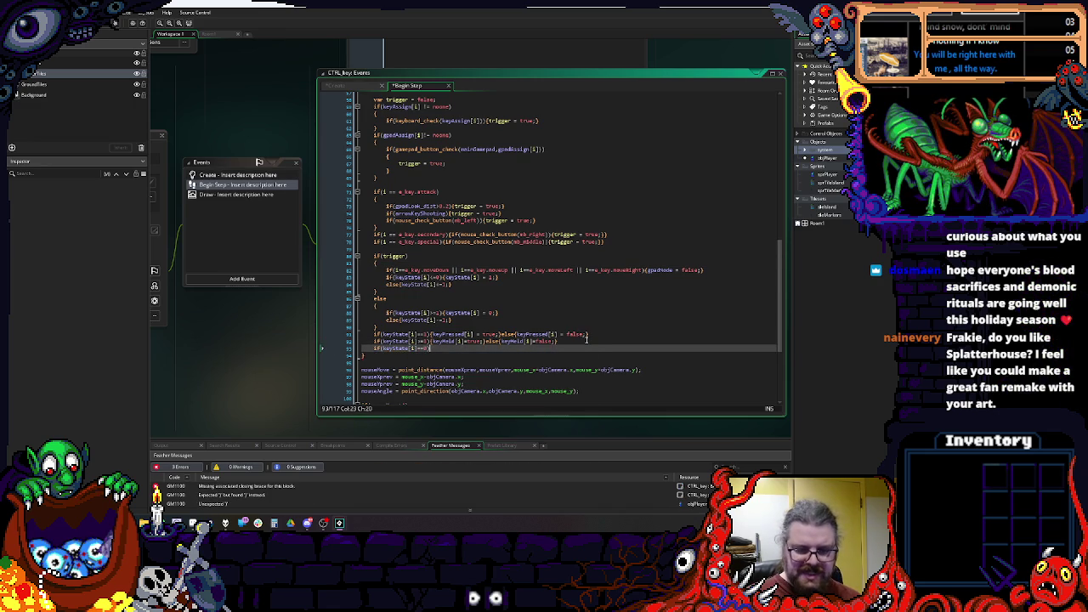
type("){keyReleased")
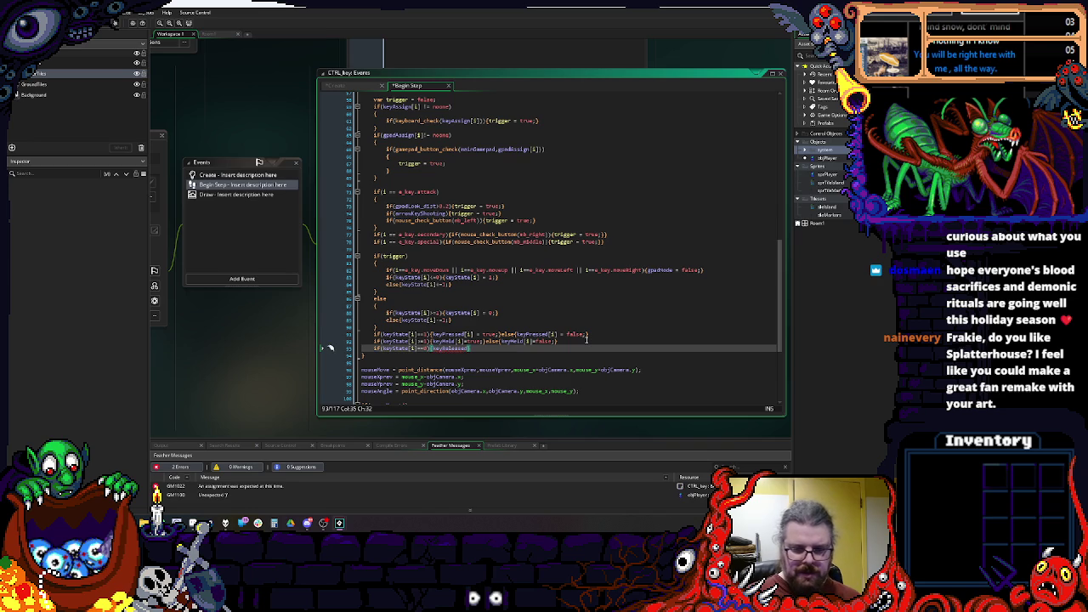
type("[i] = ")
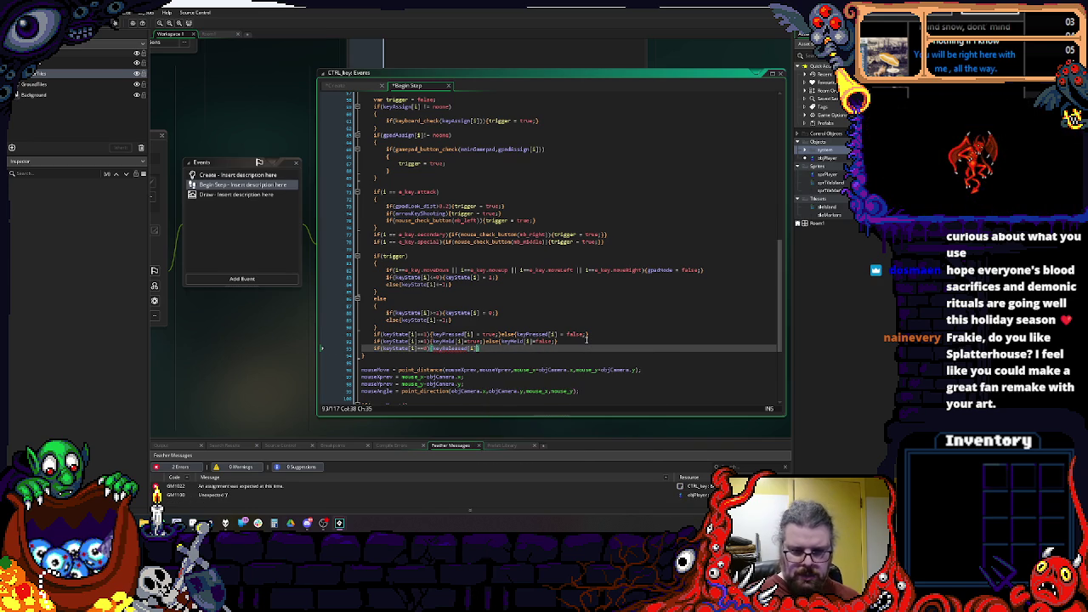
type("true;")
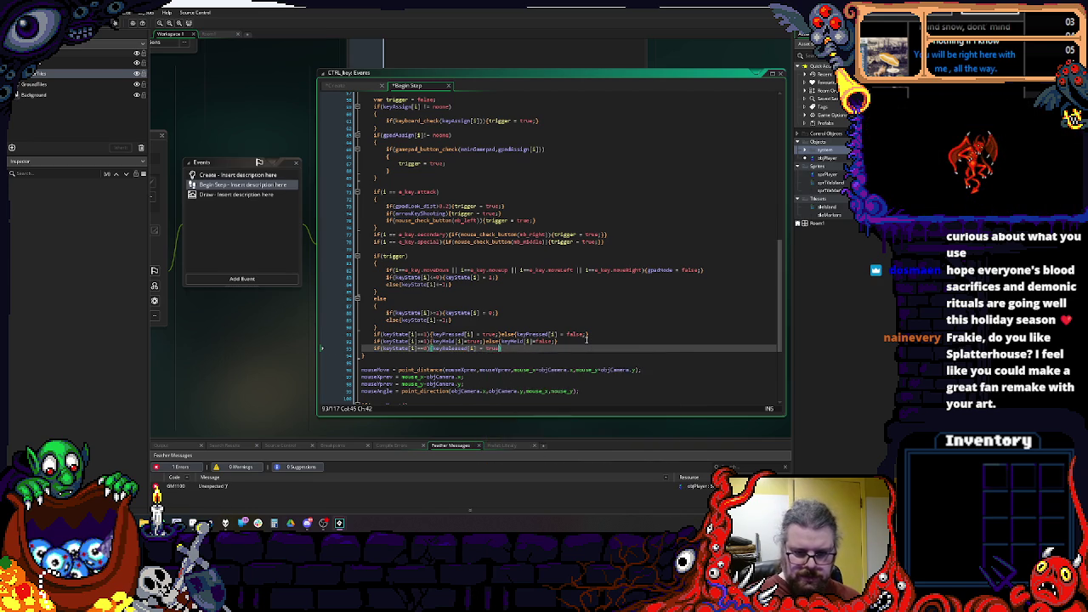
key("BackSpace")
type(";}else{")
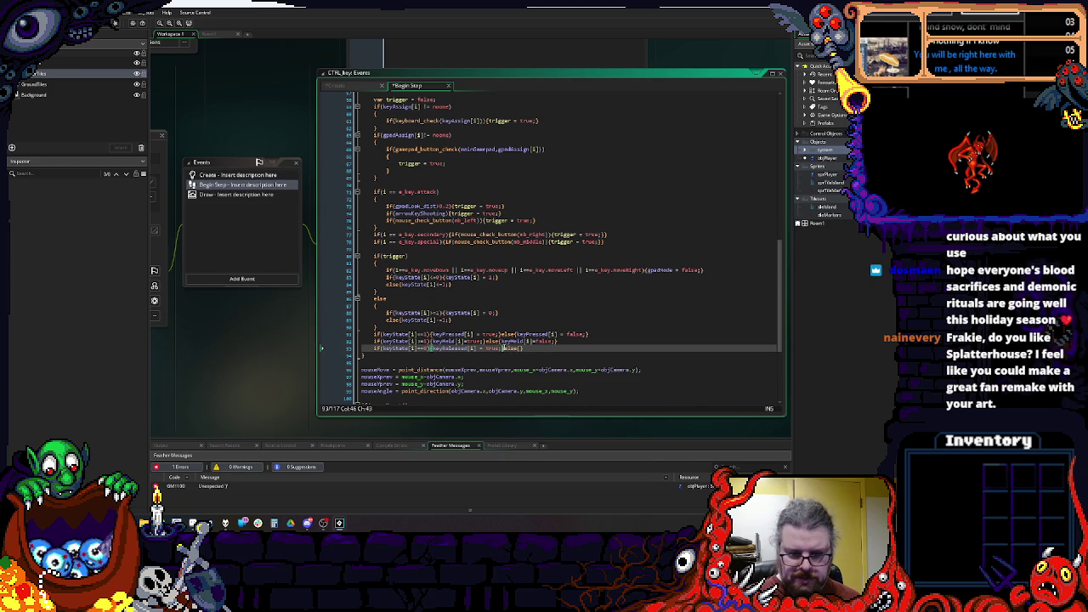
type("){")
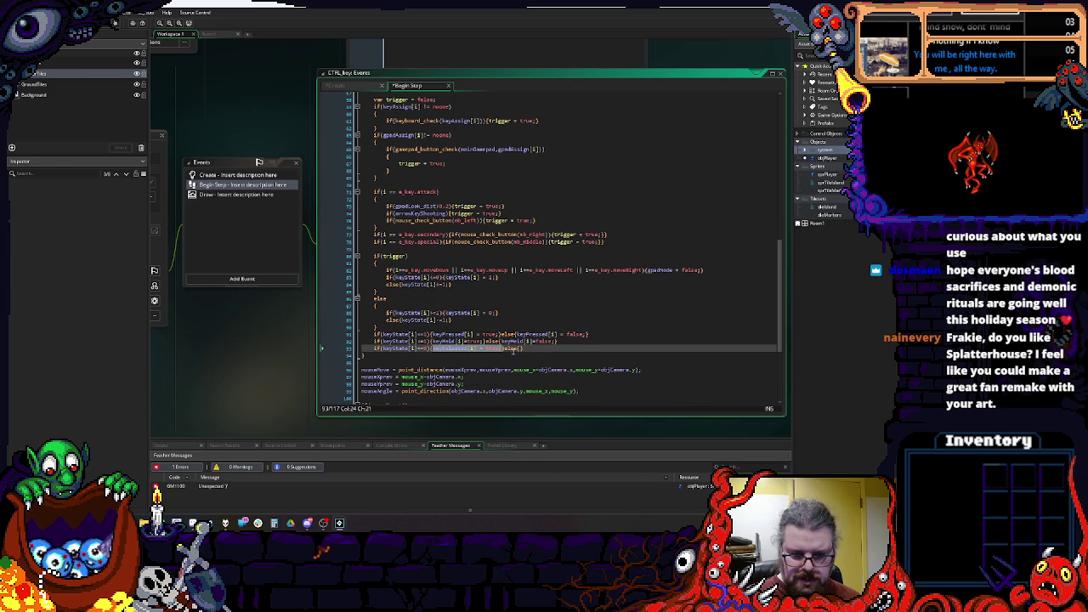
key("End")
type("keyReleased[i] = f")
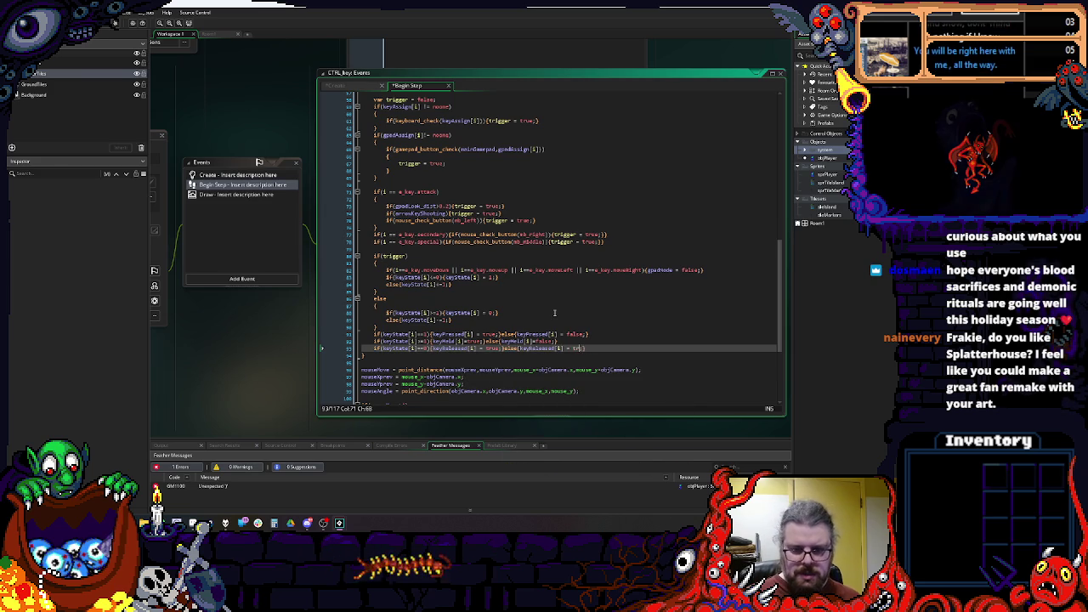
type("alse")
Step: Insert a blank line before the key-state checks
left_click(601, 323)
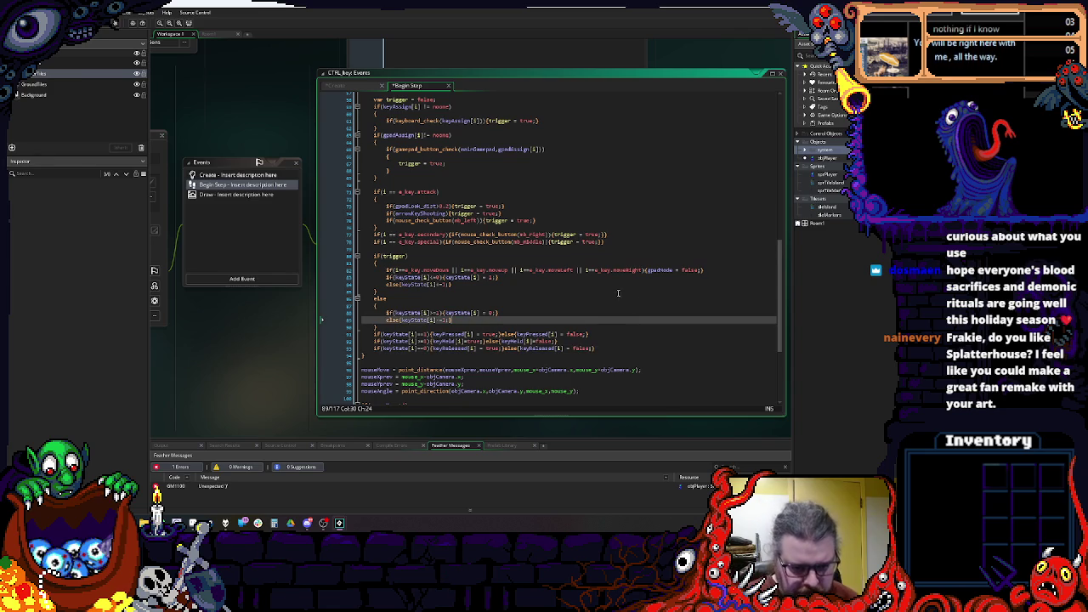
scroll(599, 299, "down", 1)
left_click(502, 310)
key("Return")
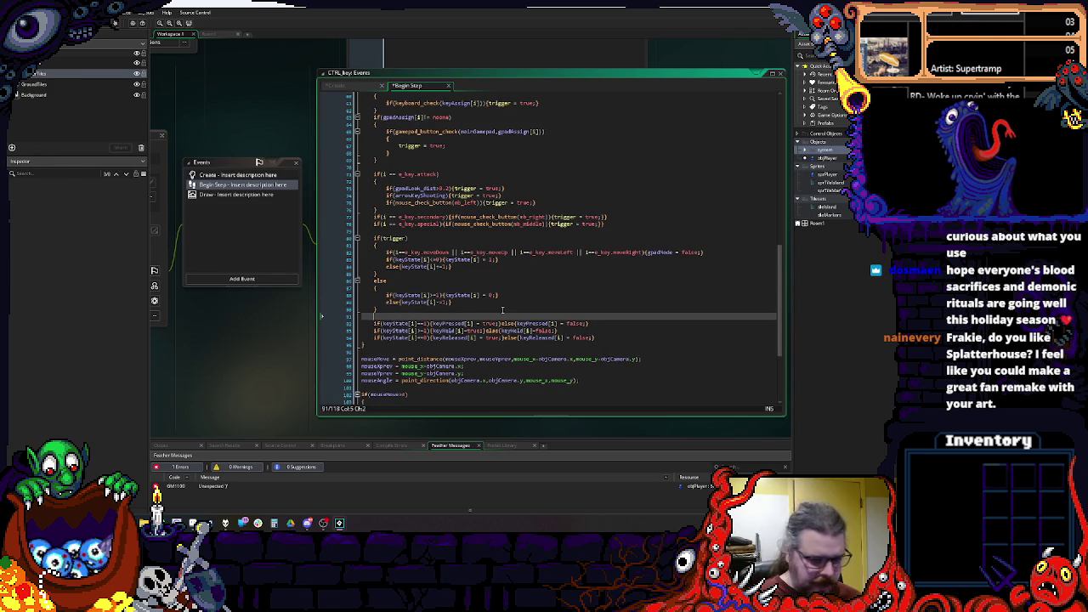
scroll(481, 323, "down", 2)
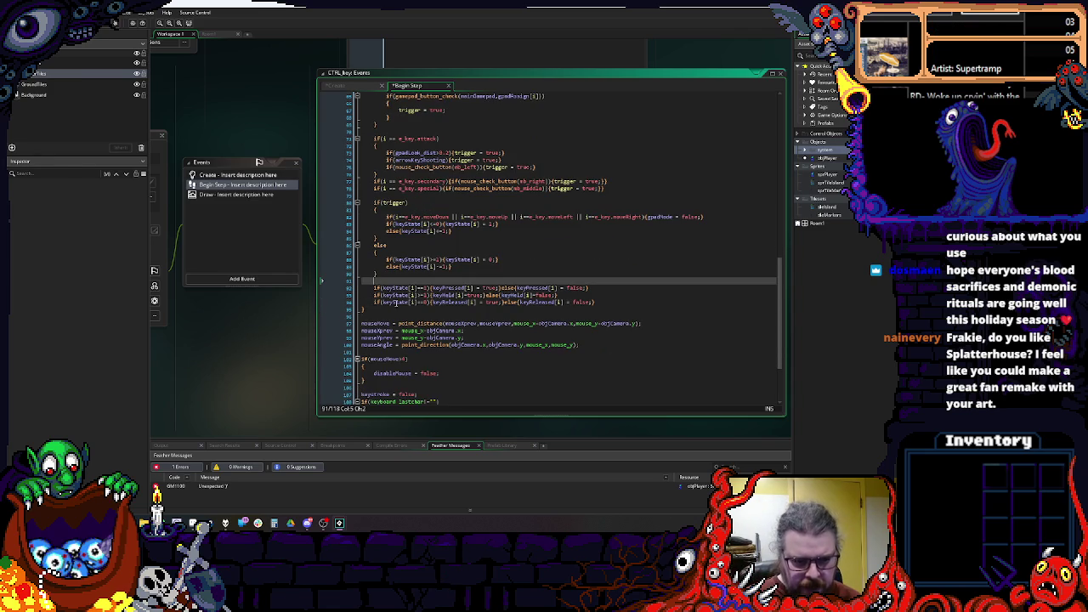
Step: Review the keyReleased, keyHeld and keyPressed keyState conditions
left_click(461, 278)
scroll(422, 277, "up", 2)
left_click(408, 324)
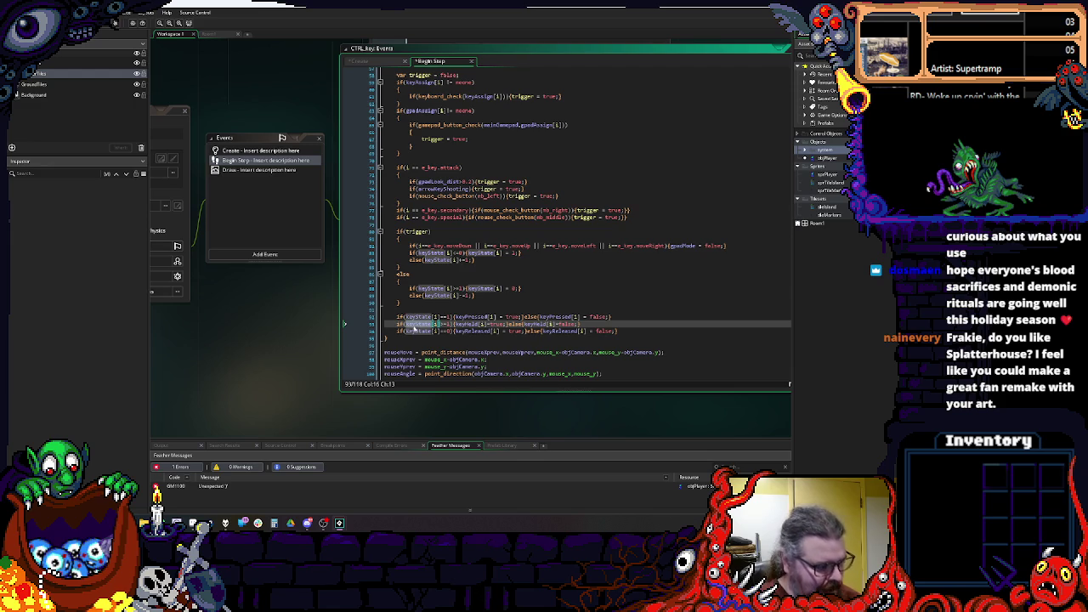
left_click(409, 325)
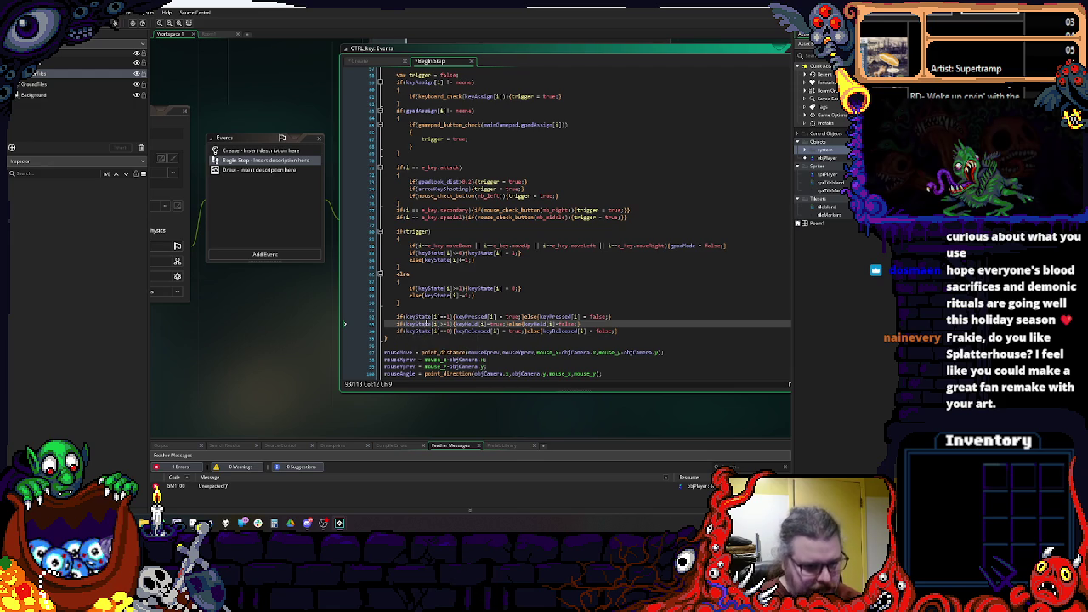
left_click(424, 324)
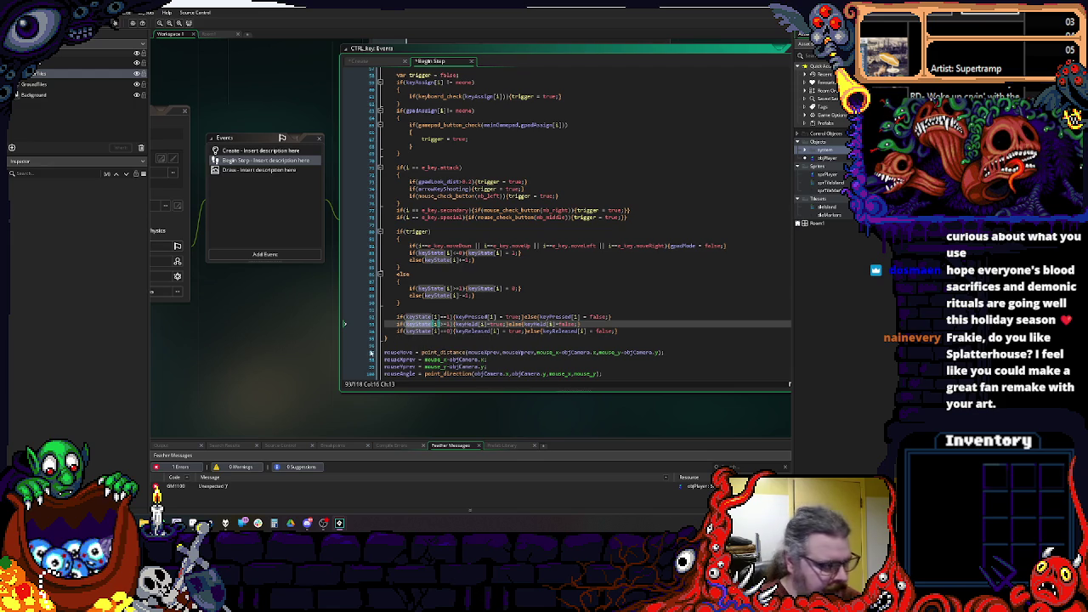
left_click(472, 324)
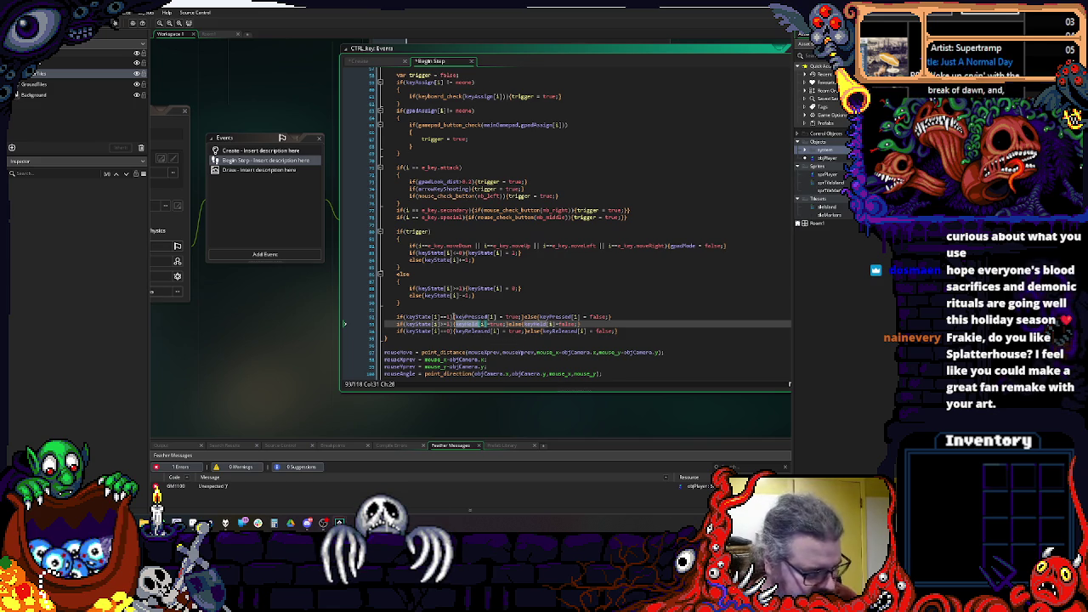
left_click(417, 317)
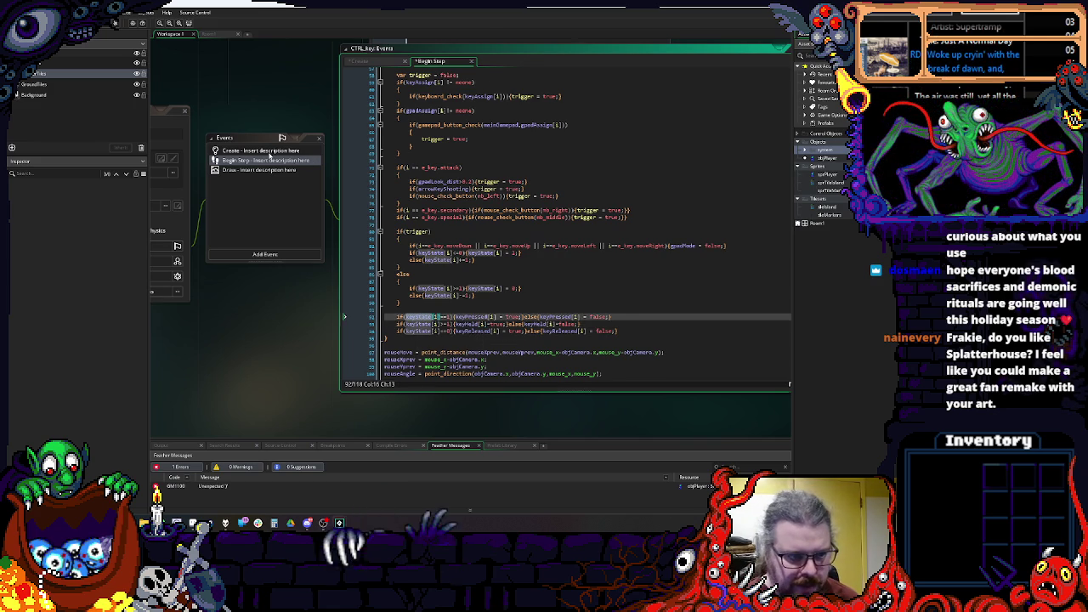
left_click(261, 150)
left_click(505, 275)
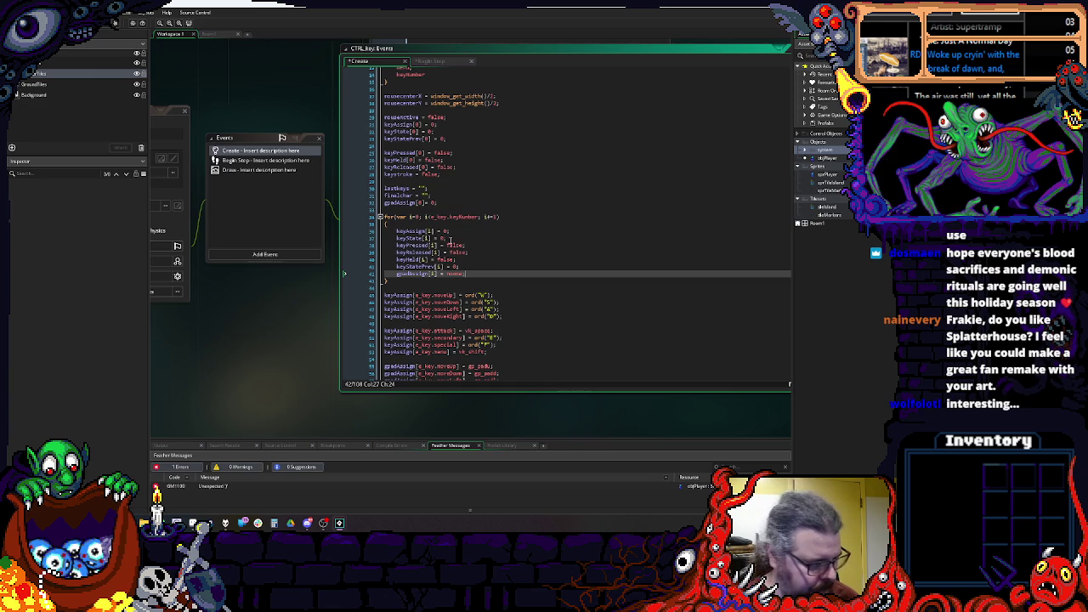
left_click(448, 238)
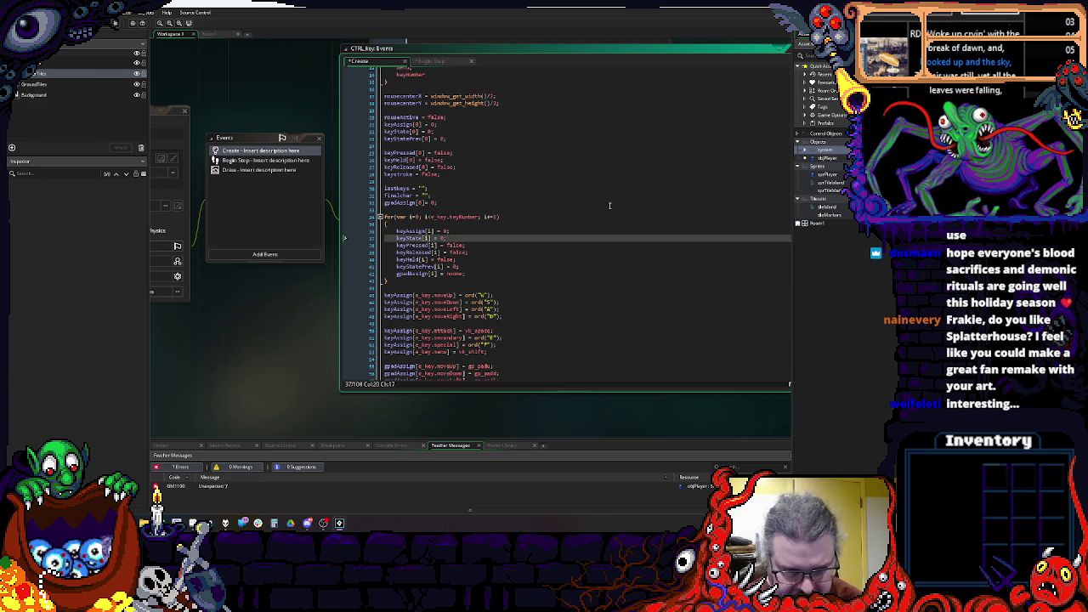
type("1")
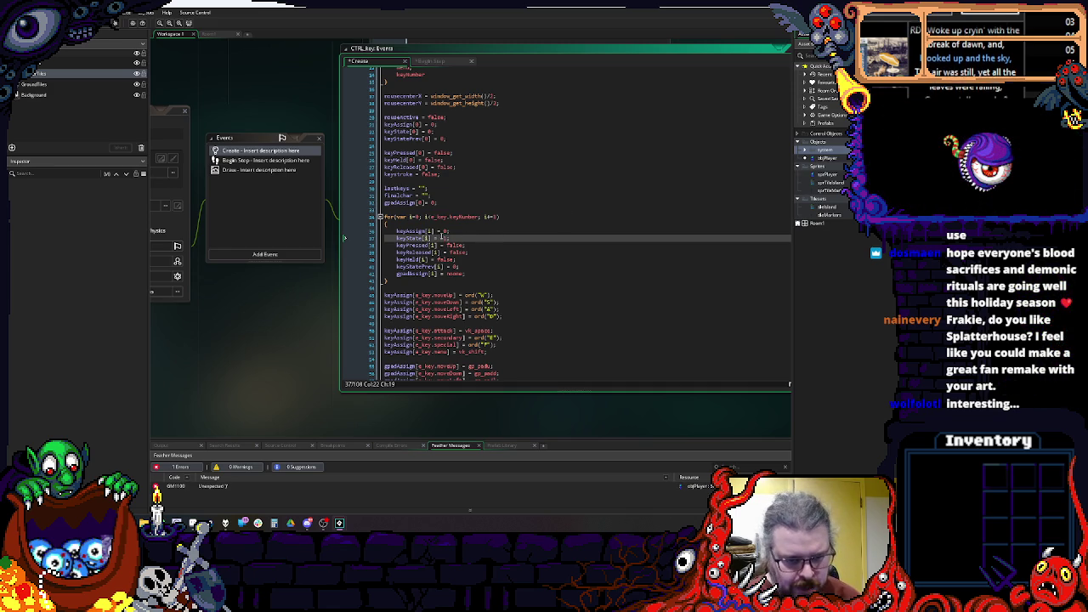
key("Down")
key("Down")
key("Down")
key("End")
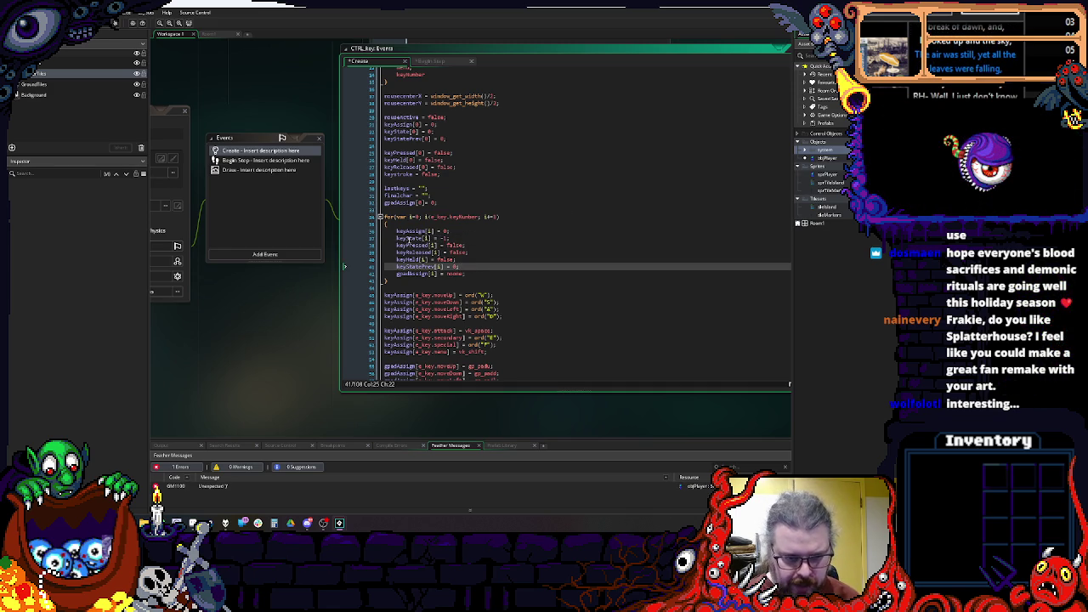
left_click_drag(387, 224, 469, 230)
scroll(469, 229, "up", 2)
left_click_drag(454, 284, 463, 291)
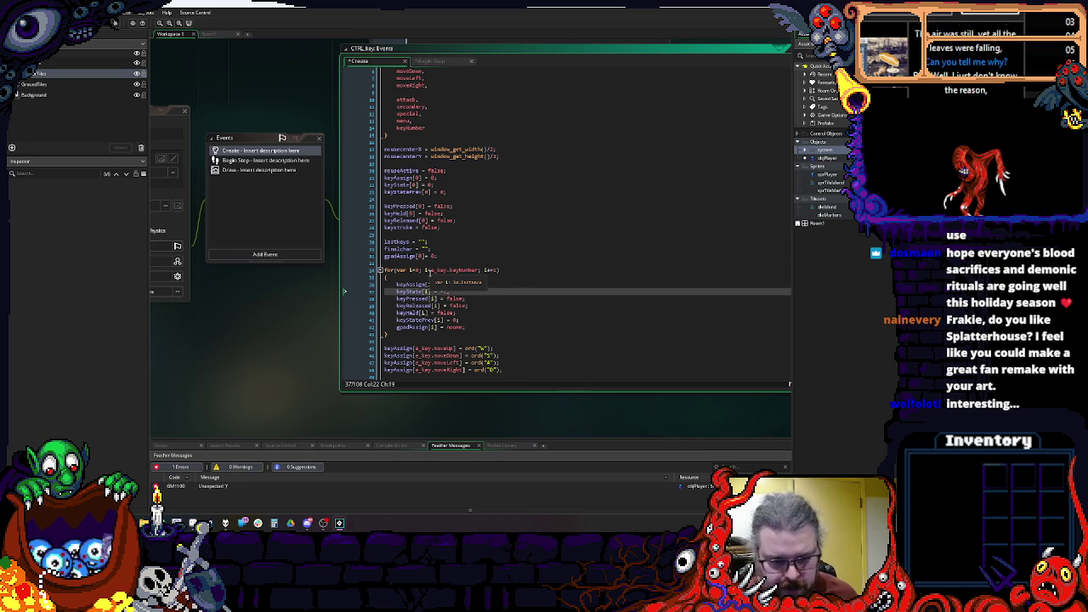
scroll(465, 289, "down", 2)
left_click(259, 170)
Step: Change the objPlayer Step condition to check CTRL_key.keyHeld instead of keyState
left_click(260, 160)
left_click(476, 217)
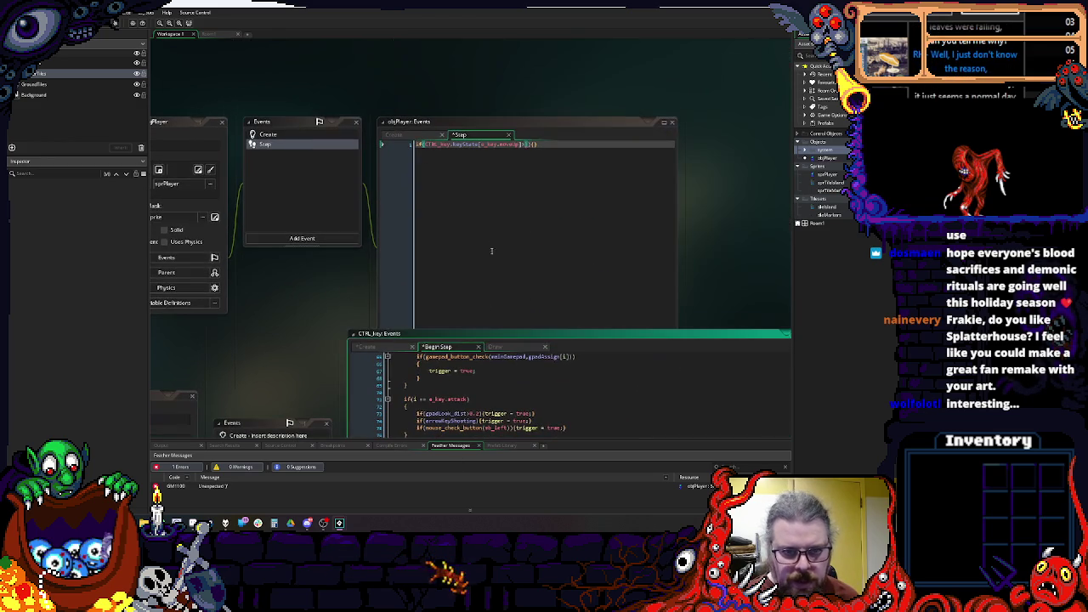
left_click(469, 145)
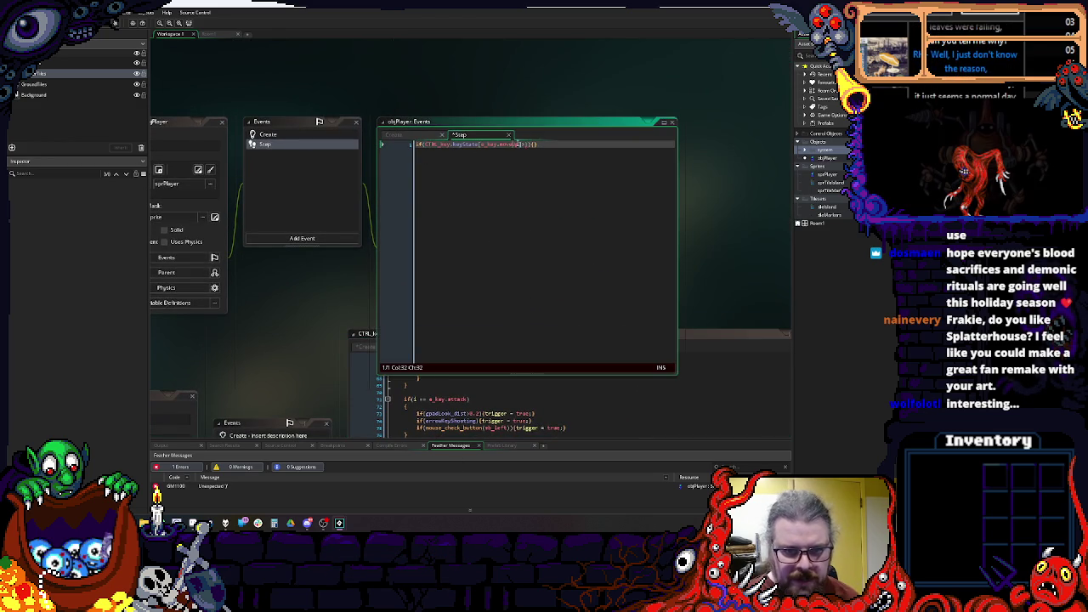
type("ke")
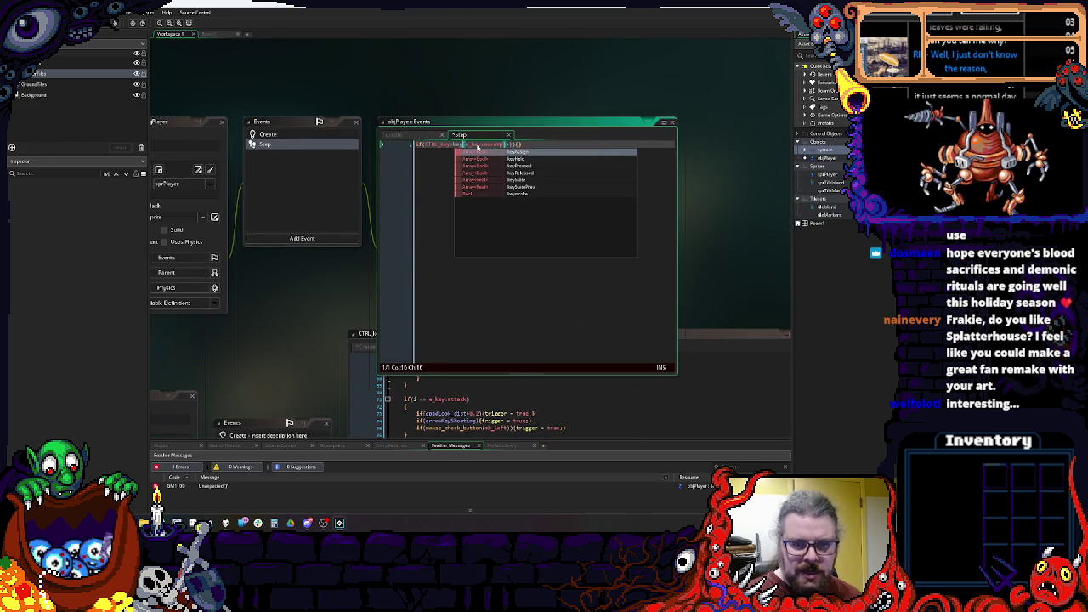
key("Down")
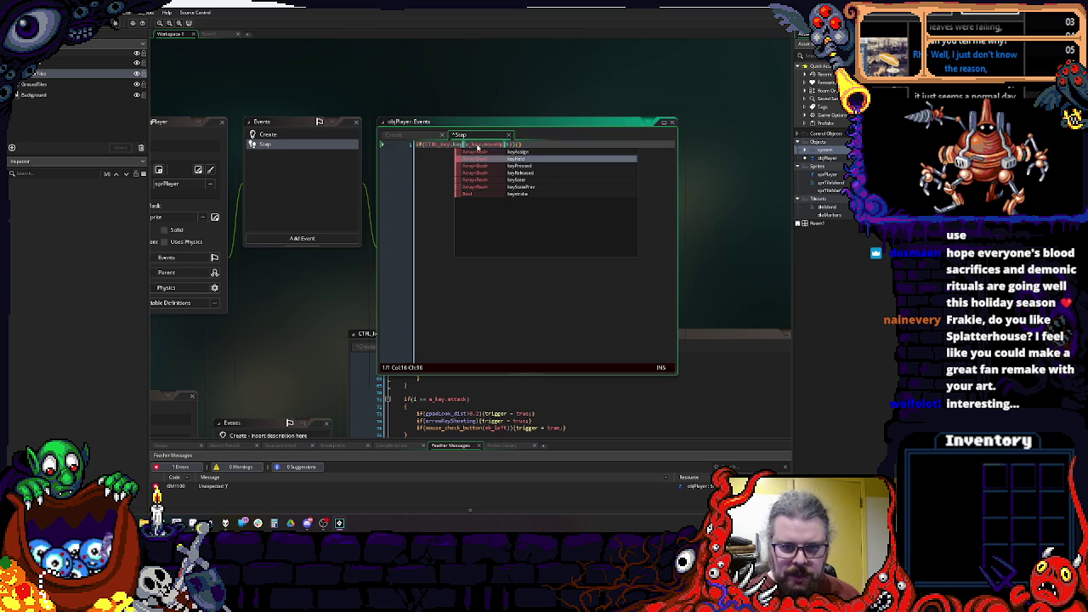
key("Return")
key("Right")
key("Right")
key("Right")
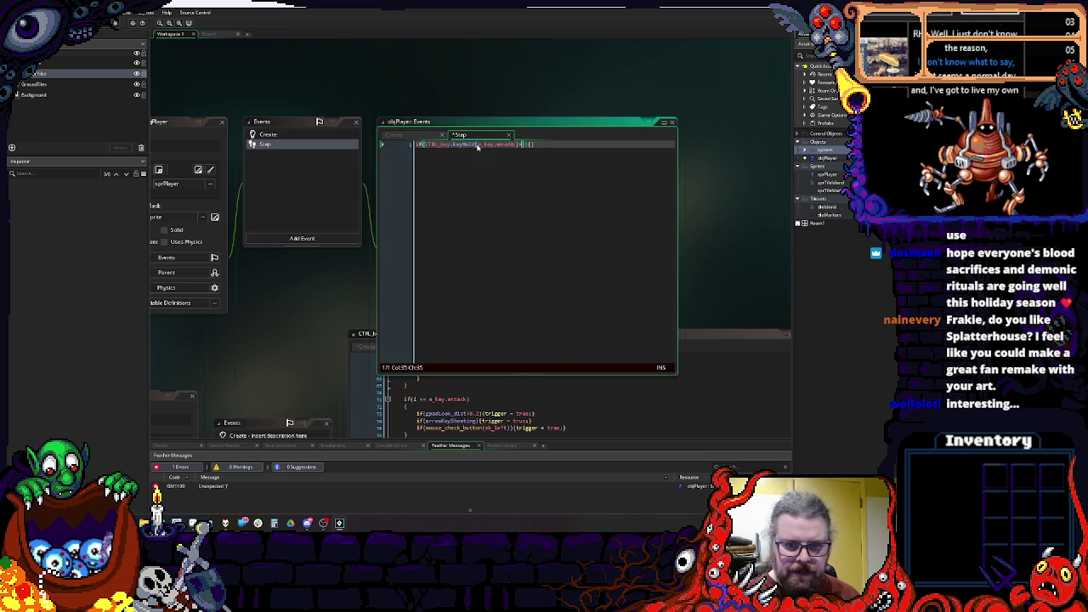
key("End")
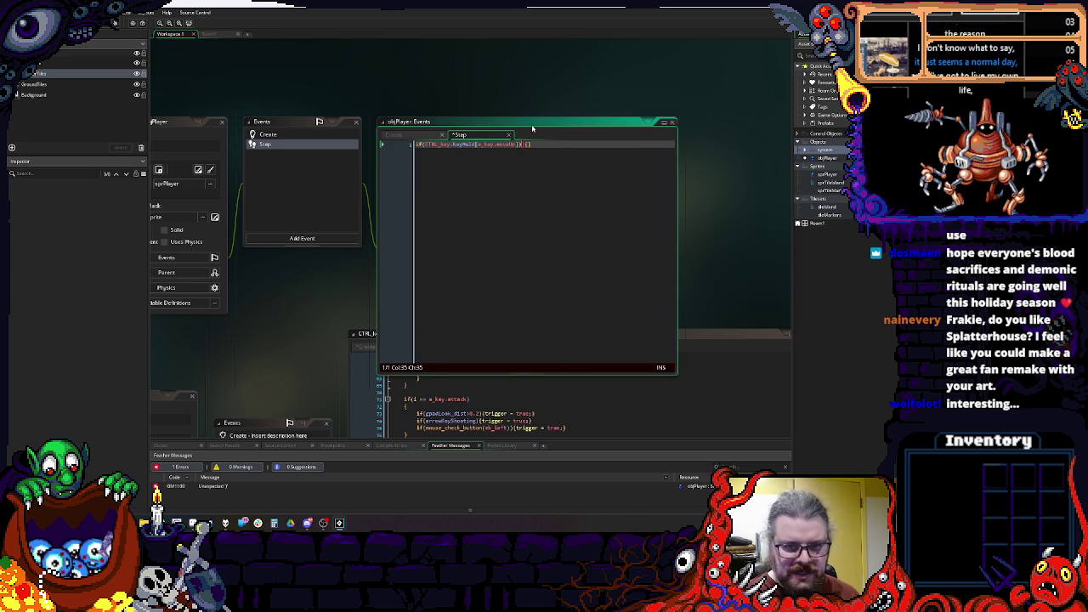
Step: Duplicate the check into four lines for moveUp, moveDown, moveLeft and moveRight
left_click(325, 143)
left_click(602, 161)
key("ctrl+d")
key("ctrl+d")
key("ctrl+d")
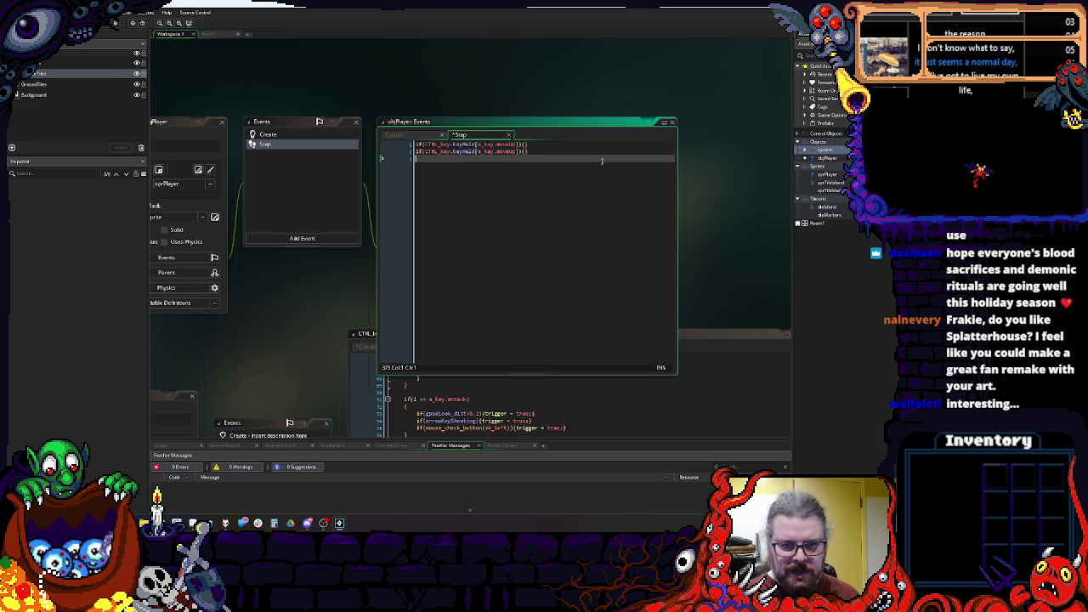
key("BackSpace")
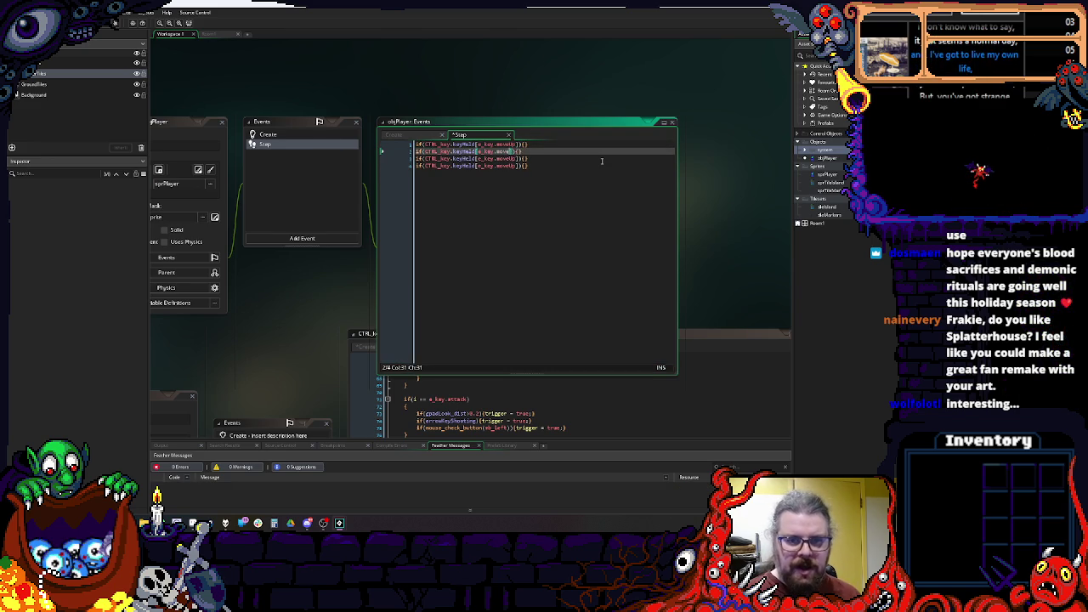
type("Down")
key("Down")
key("BackSpace")
key("BackSpace")
type("Lef")
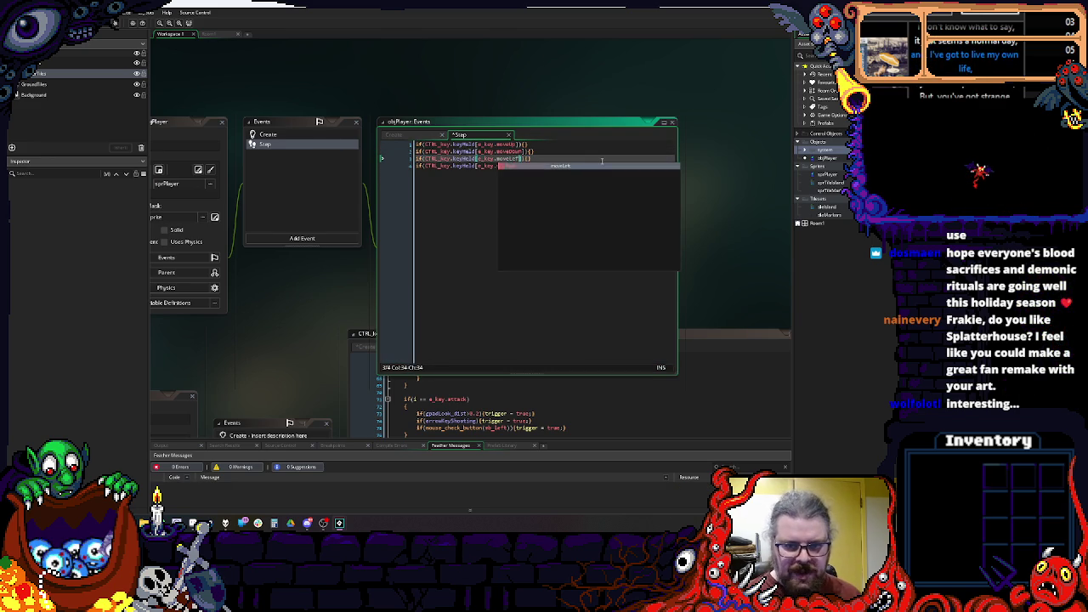
key("Down")
type("R")
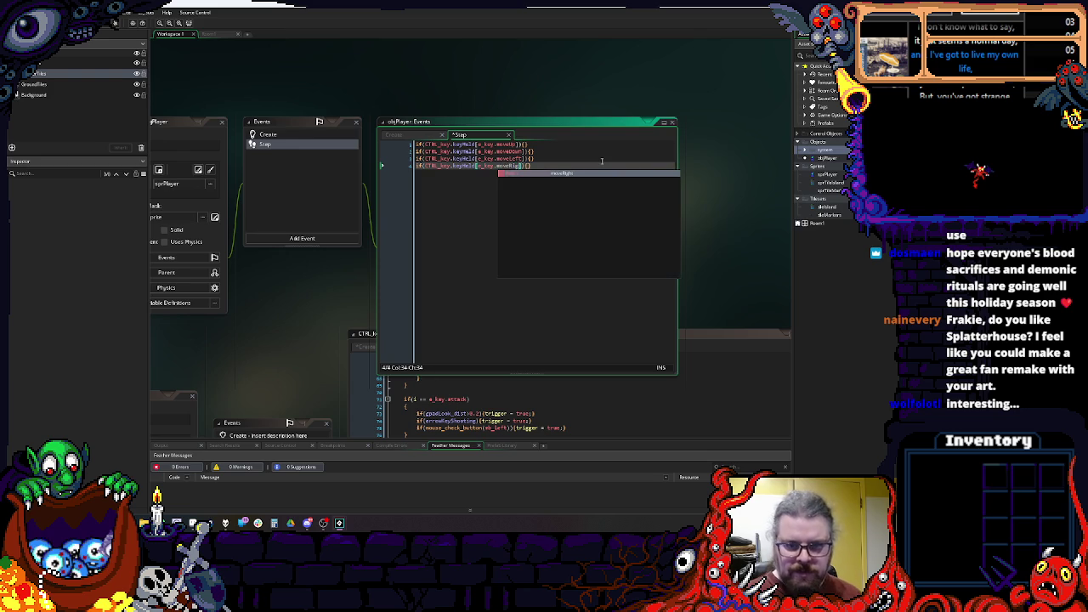
key("Return")
key("End")
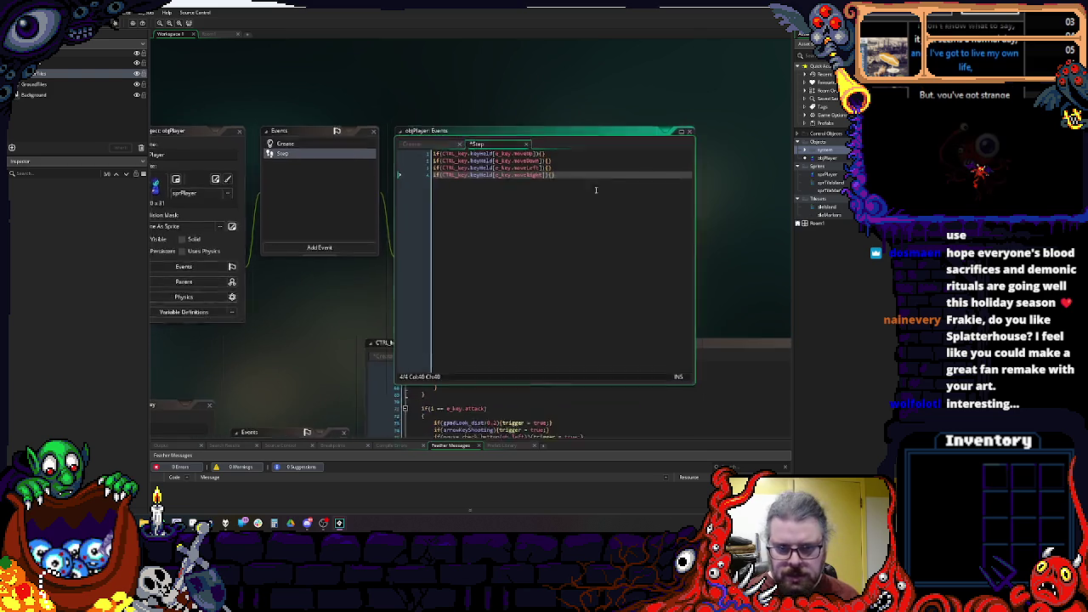
Step: Widen the Step code window to show the full conditions
scroll(510, 255, "up", 1)
left_click_drag(732, 183, 799, 183)
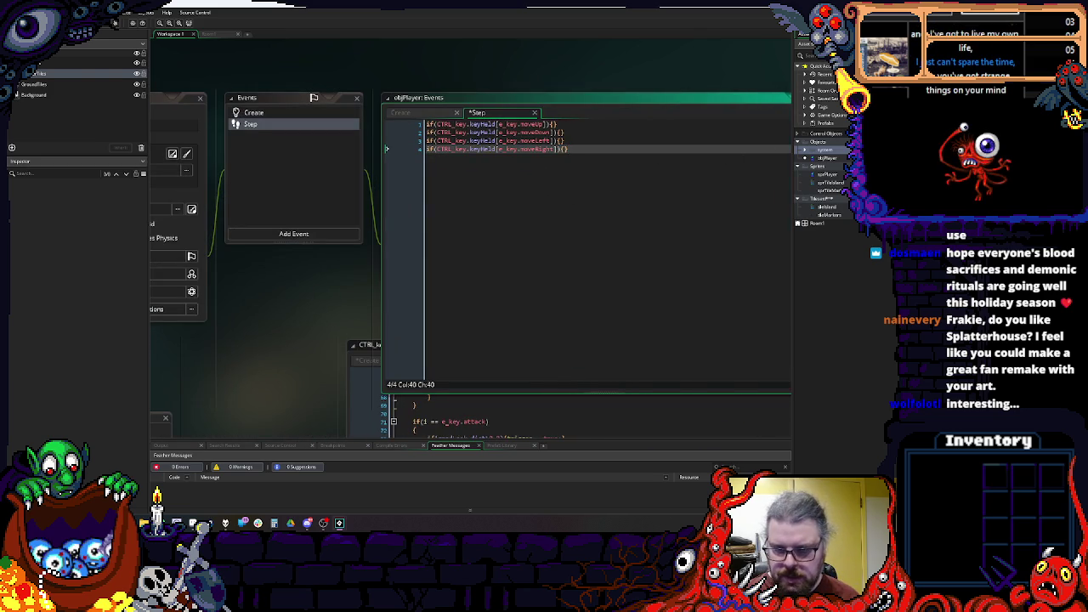
scroll(442, 209, "left", 3)
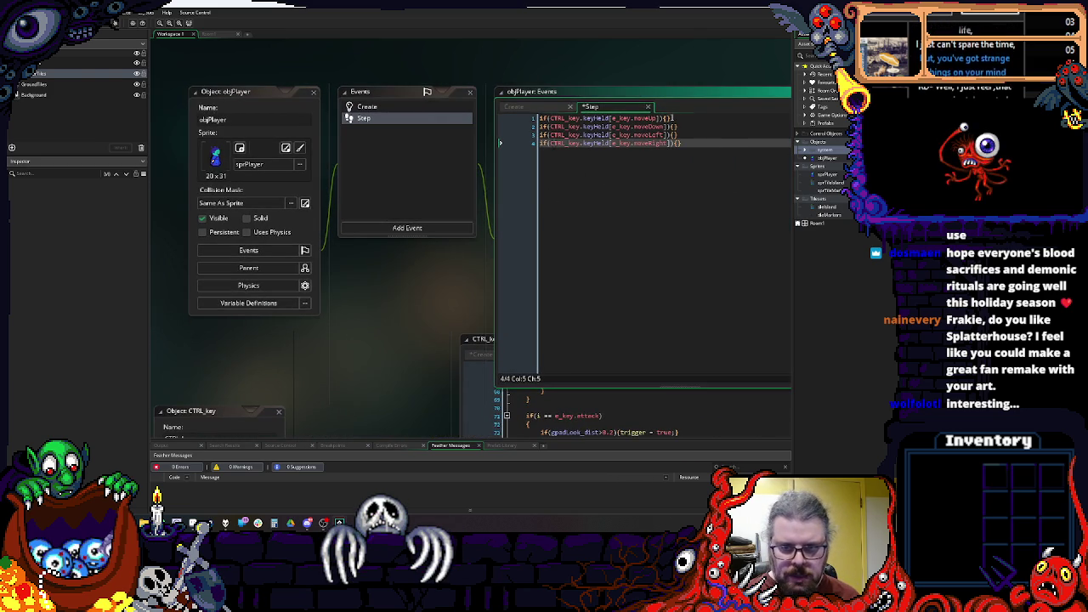
left_click(674, 119)
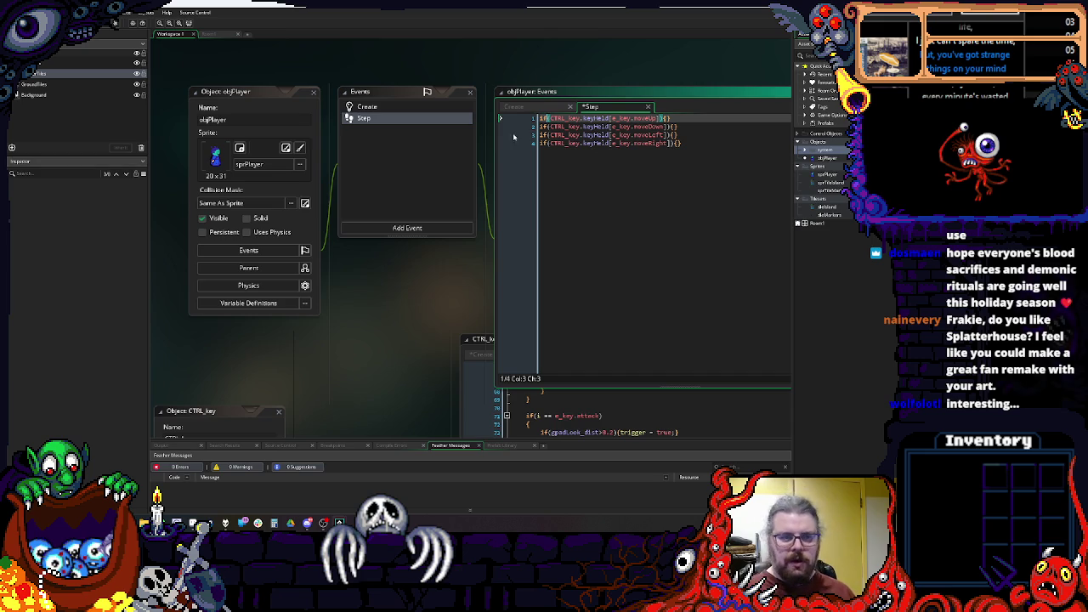
left_click(407, 106)
Step: Add moveHSpd = 0; below facingDirection in objPlayer's Create code
left_click(653, 181)
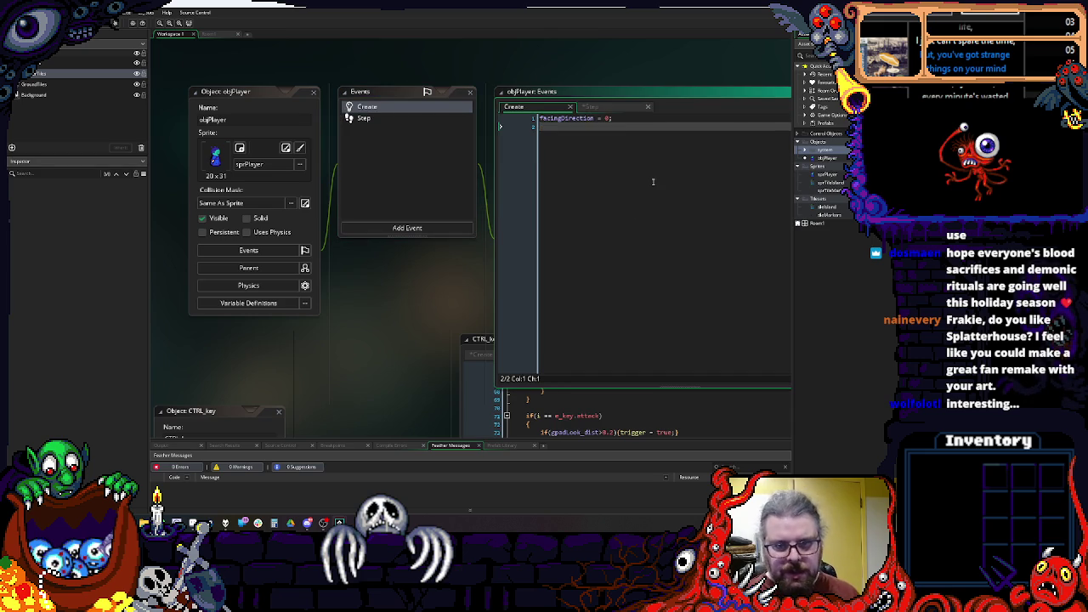
type("moveSpd = 0;")
key("Return")
type("mov")
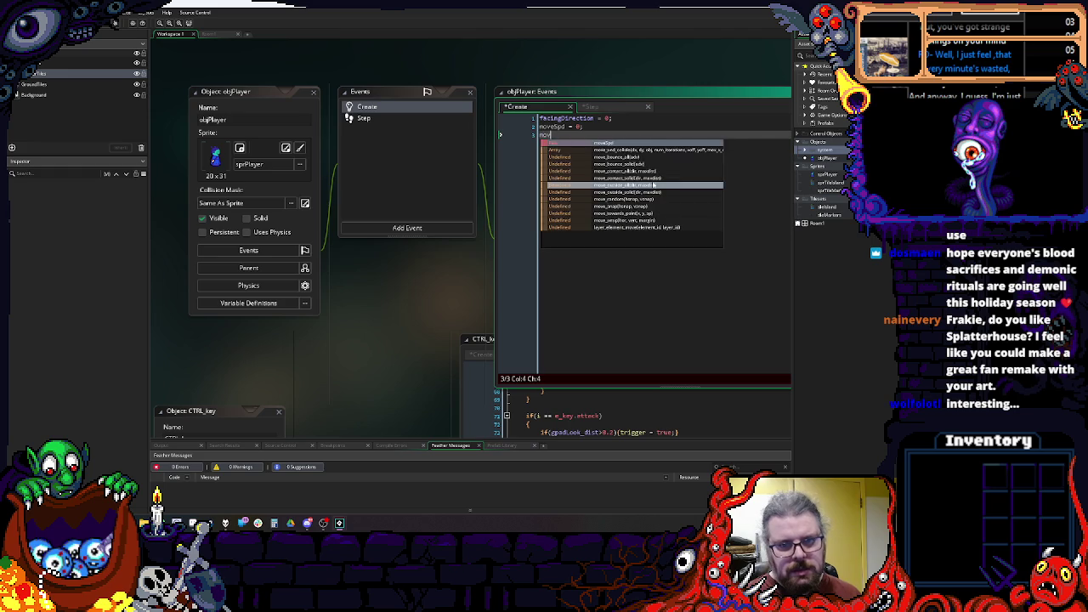
key("BackSpace")
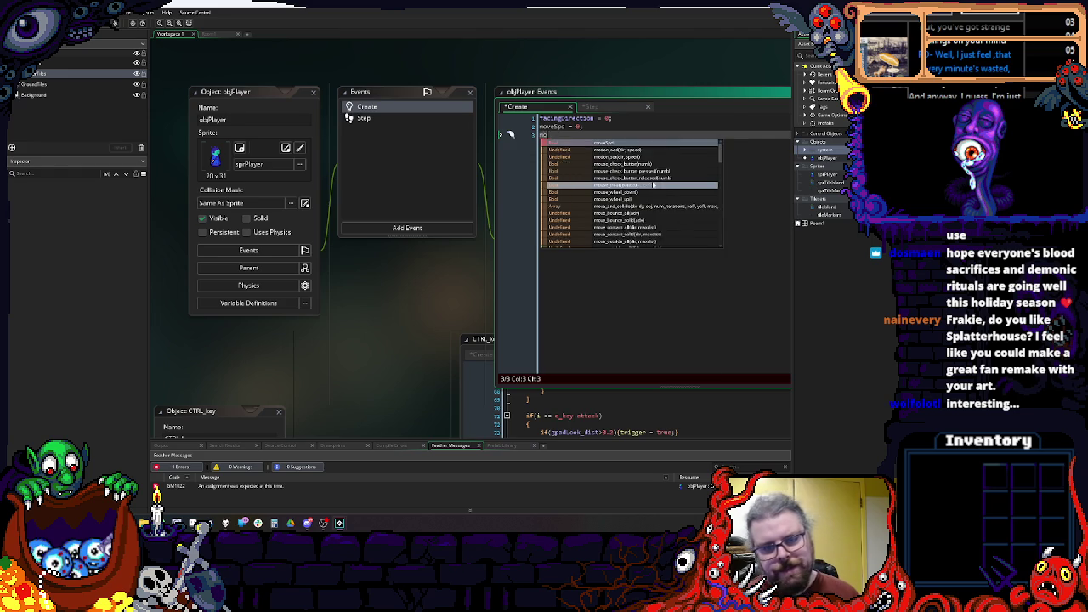
key("BackSpace")
key("BackSpace")
key("BackSpace")
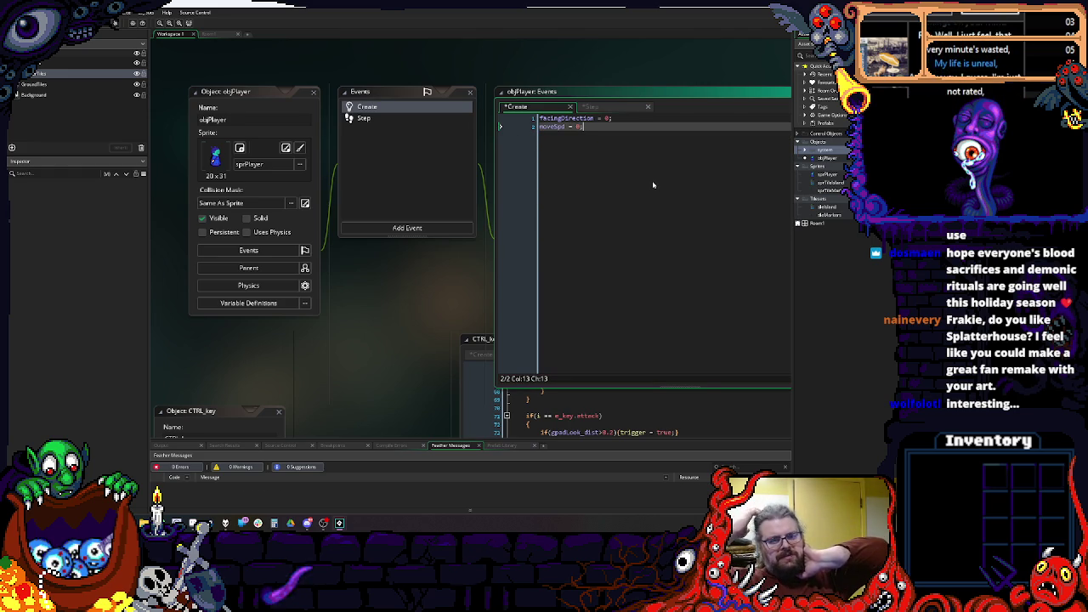
key("BackSpace")
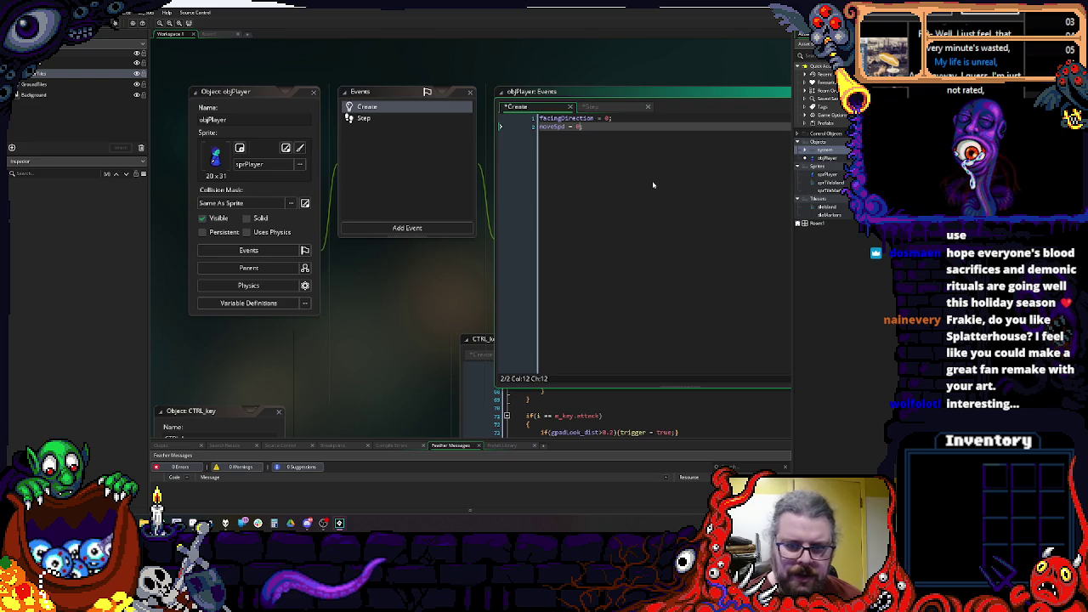
type(";")
key("Left")
key("Left")
key("Left")
type("H")
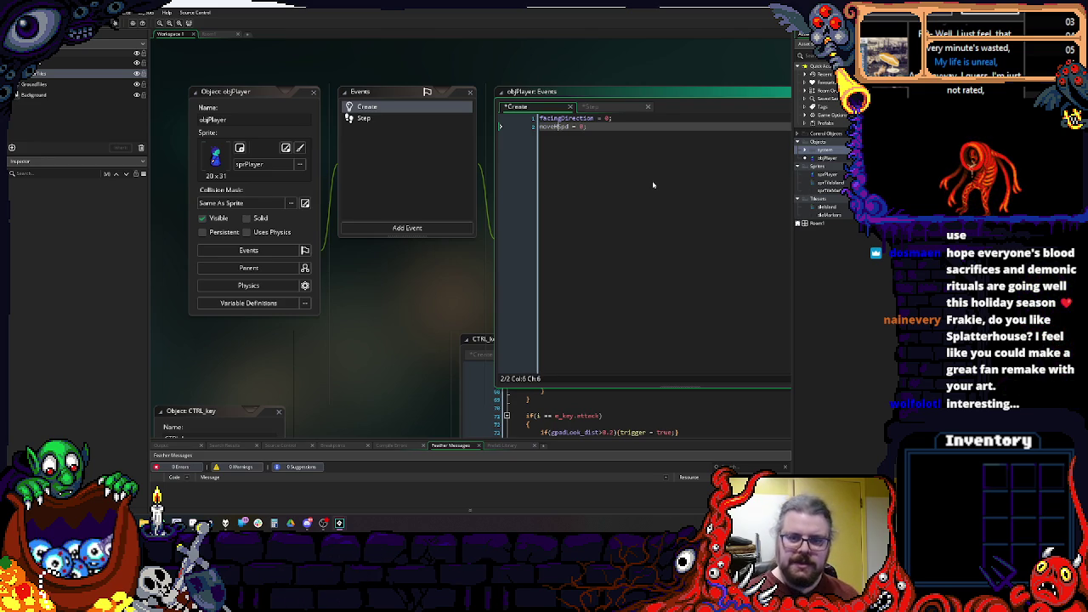
Step: Add moveVSpd = 0; on the line below moveHSpd
key("End")
key("Return")
type("mov")
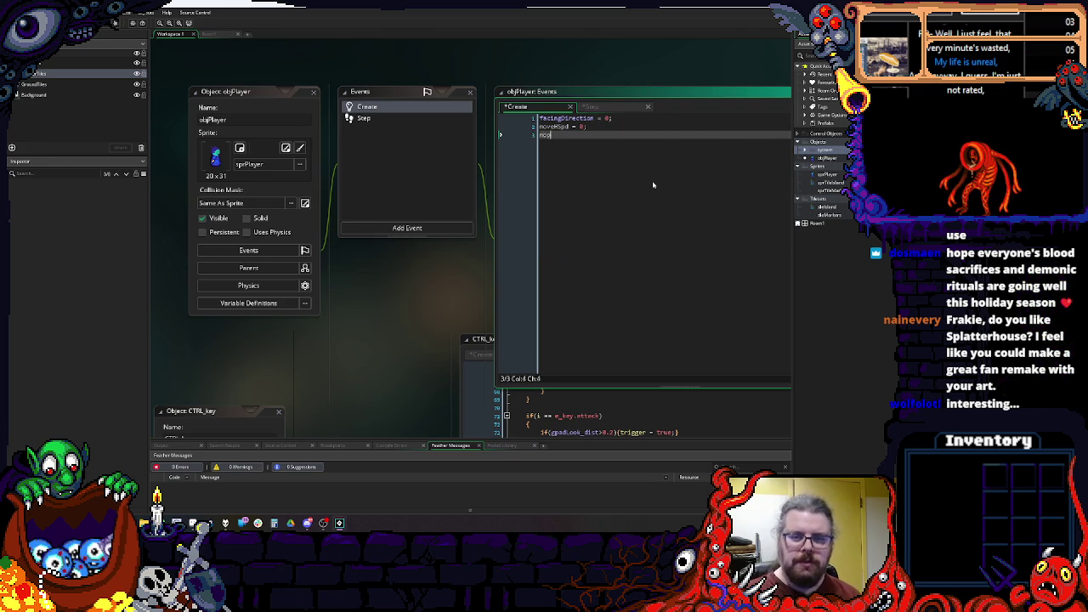
type("eVSpd =")
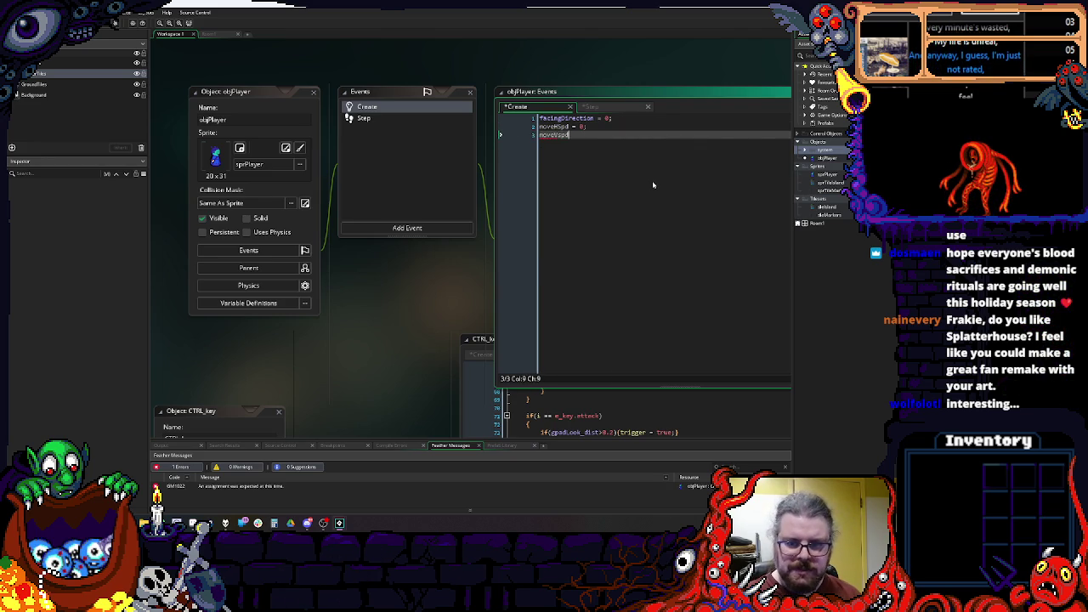
type(" 0;")
key("Left")
key("Left")
key("Left")
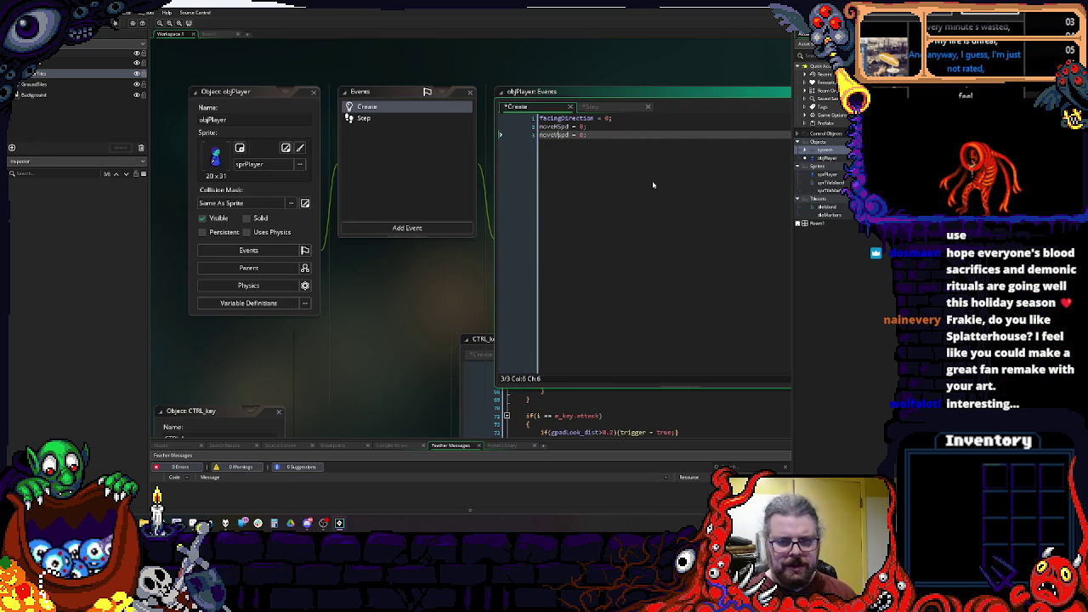
key("ctrl+space")
left_click(651, 170)
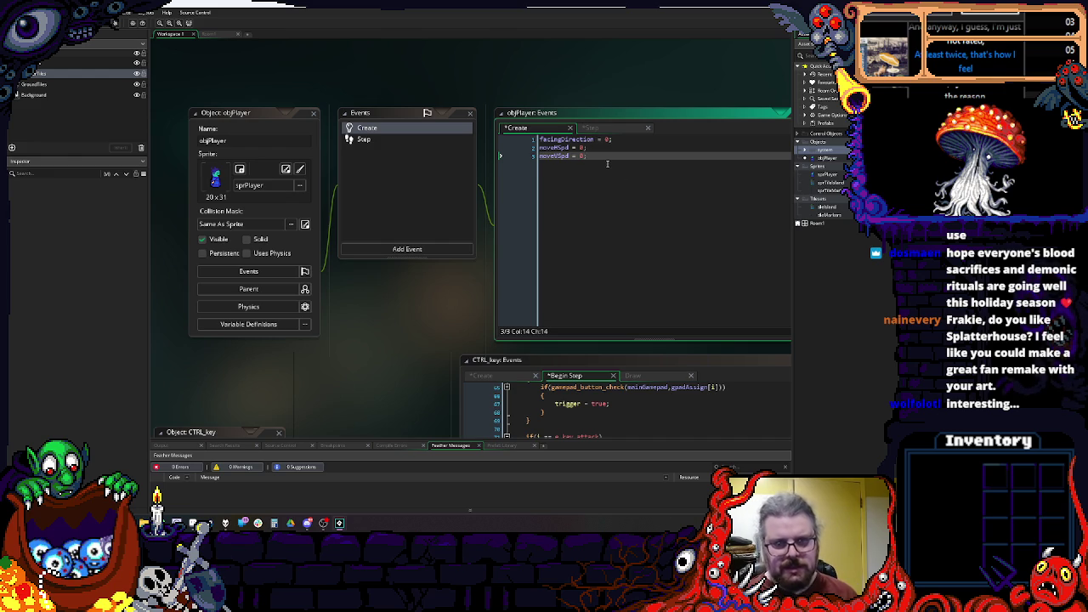
Step: Add a moveFriction = 0.1 line below moveVSpd
key("Return")
type("moveFric =")
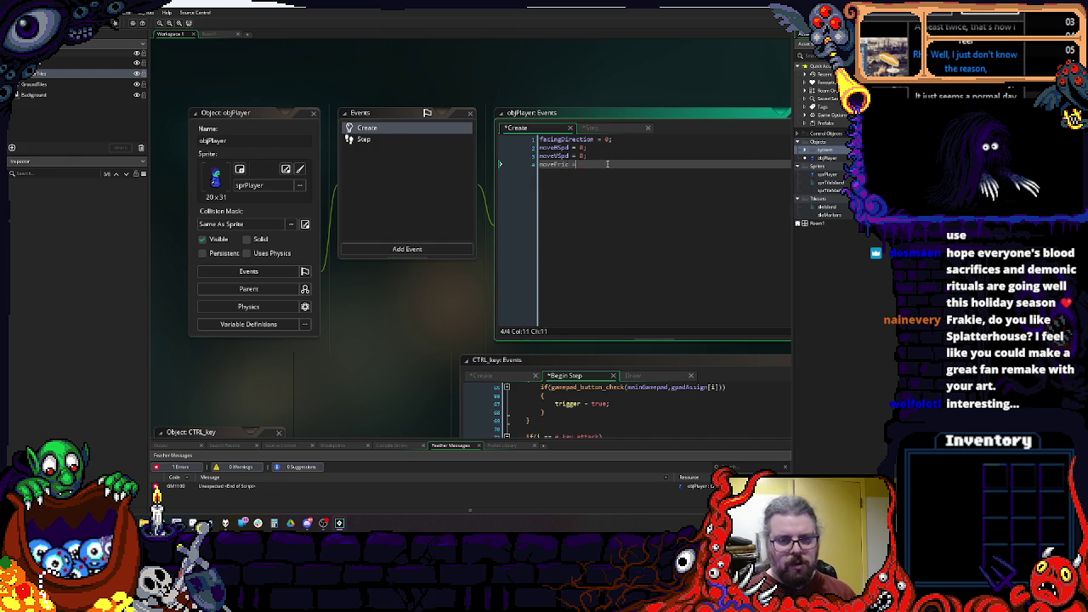
key("BackSpace")
key("BackSpace")
key("BackSpace")
key("Return")
type("friction")
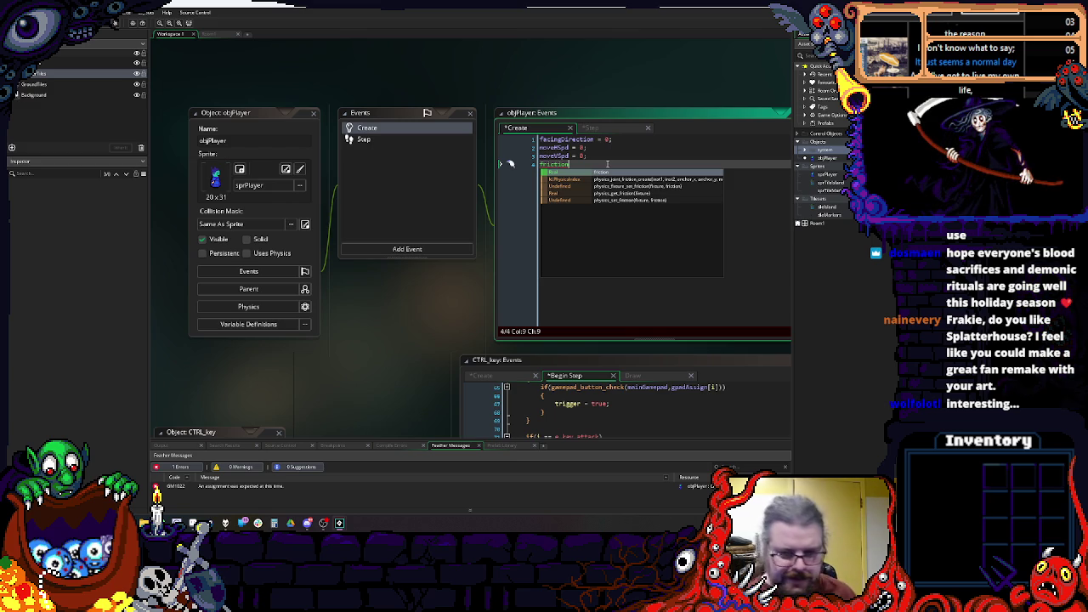
key("BackSpace")
key("BackSpace")
key("BackSpace")
key("BackSpace")
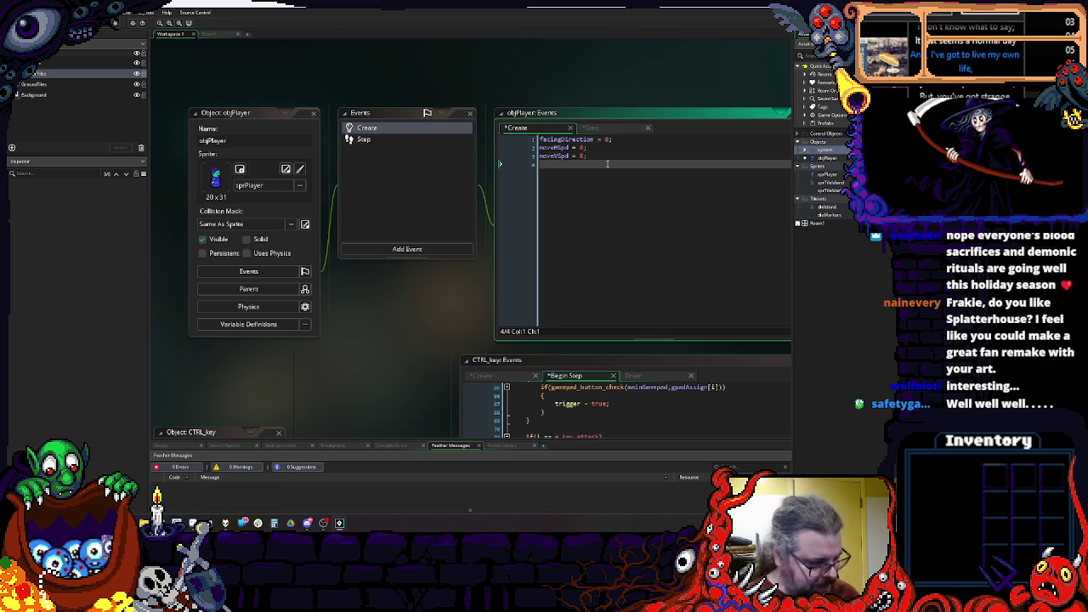
type("moveH")
type("Friction = ")
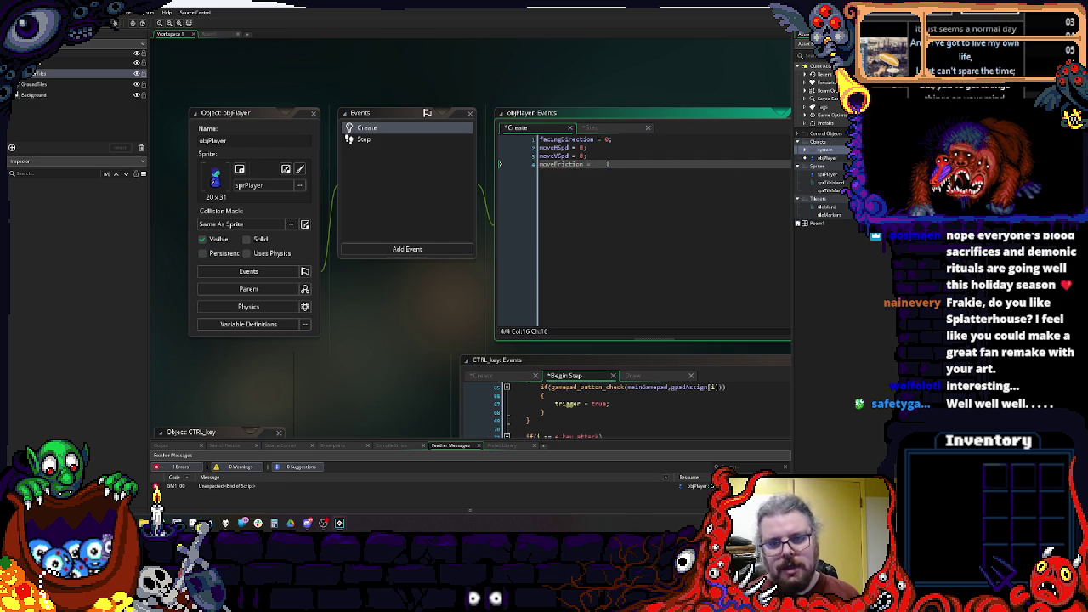
type("0.25")
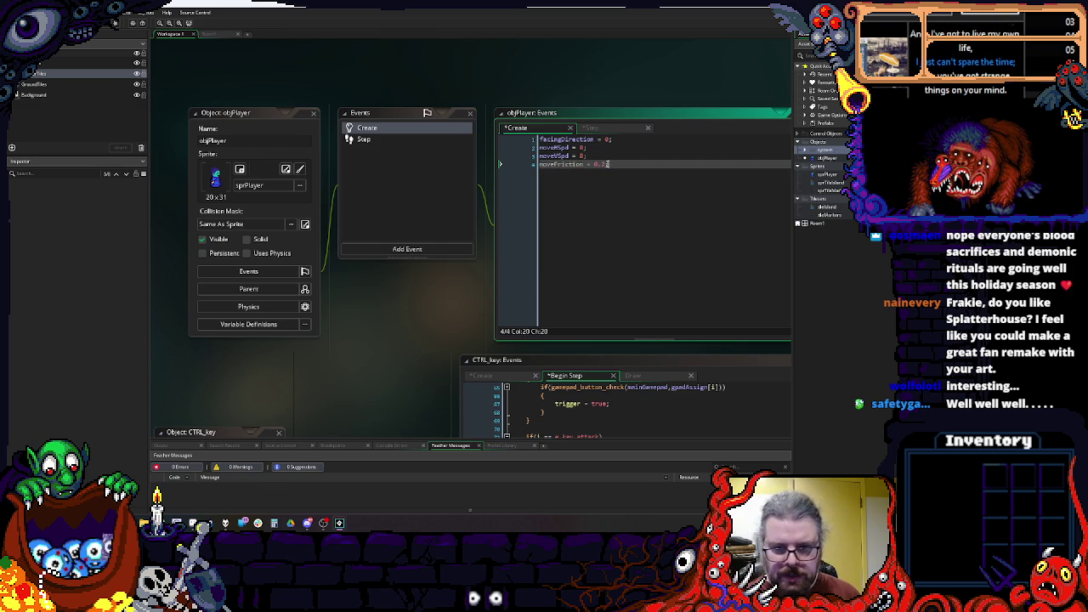
type(";")
key("Return")
Step: Add moveAccel = 0.25 and moveMaxSpeed = 2 on the following lines
type("move")
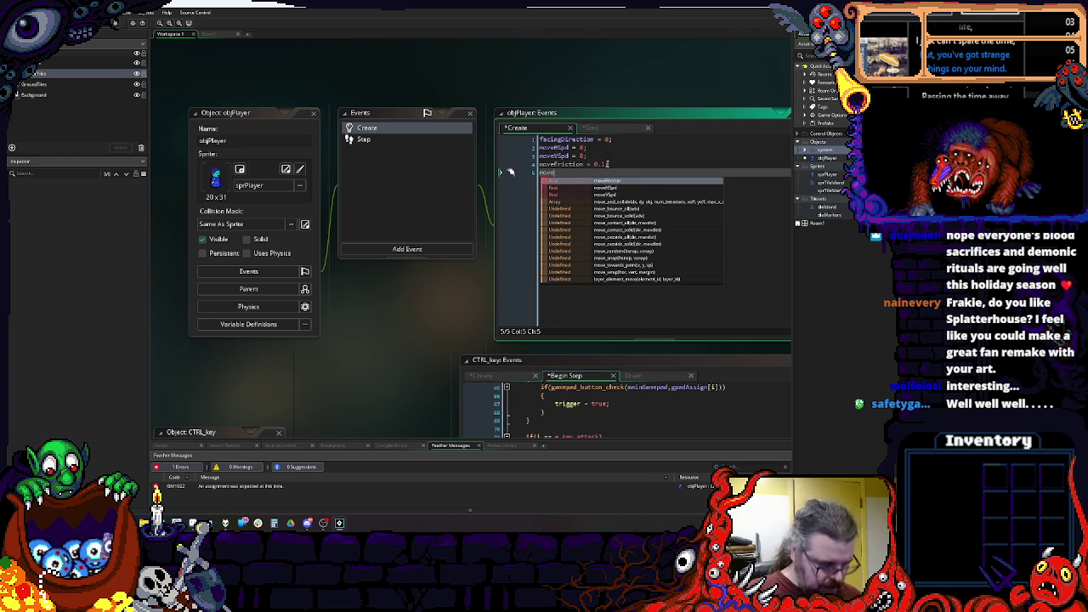
type("Accel")
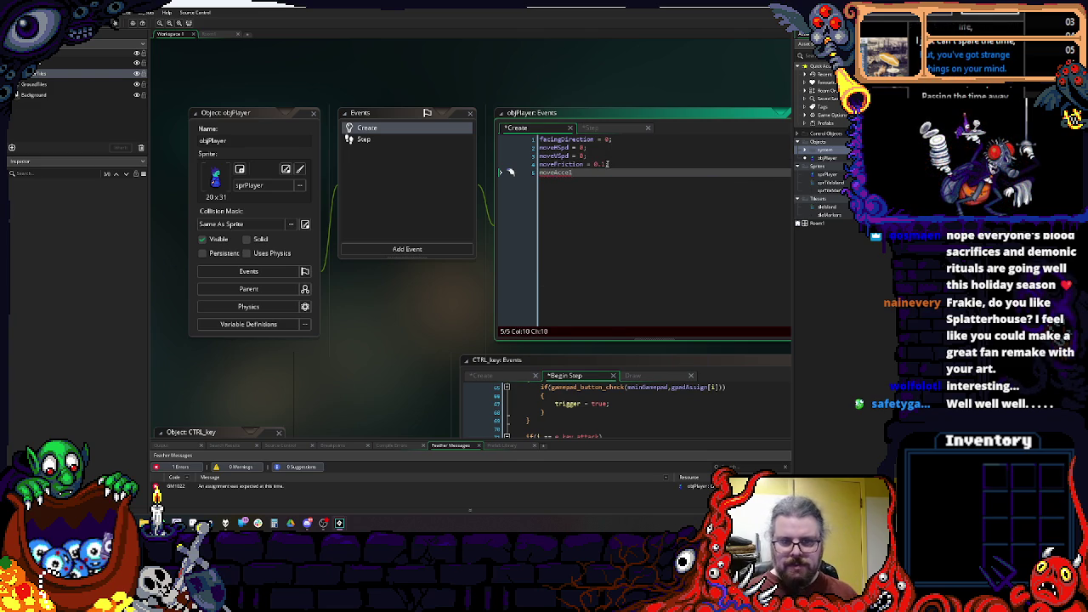
type(" = 0.25;")
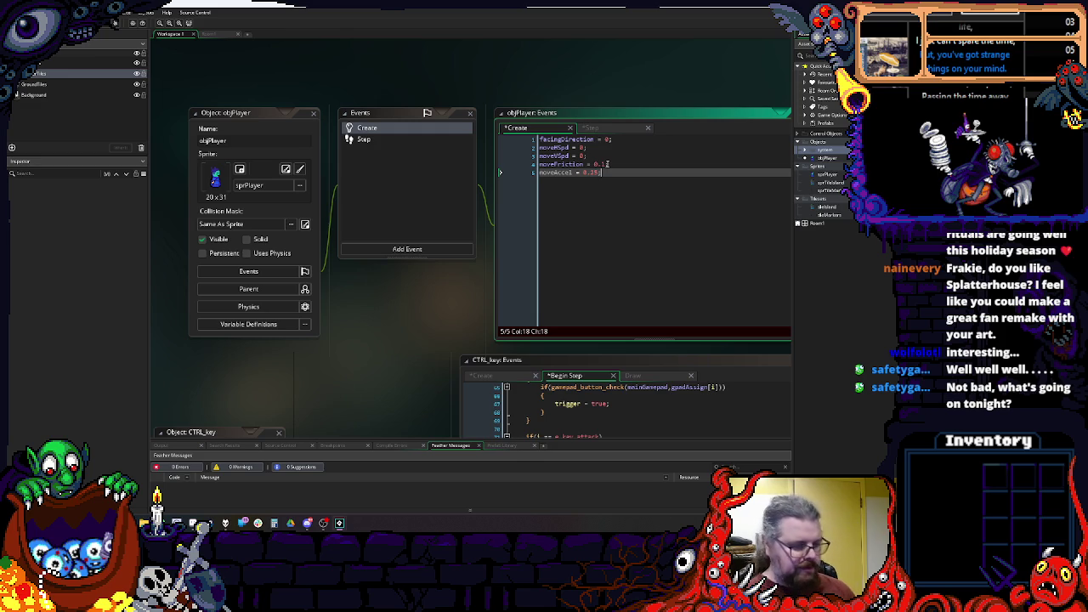
key("Return")
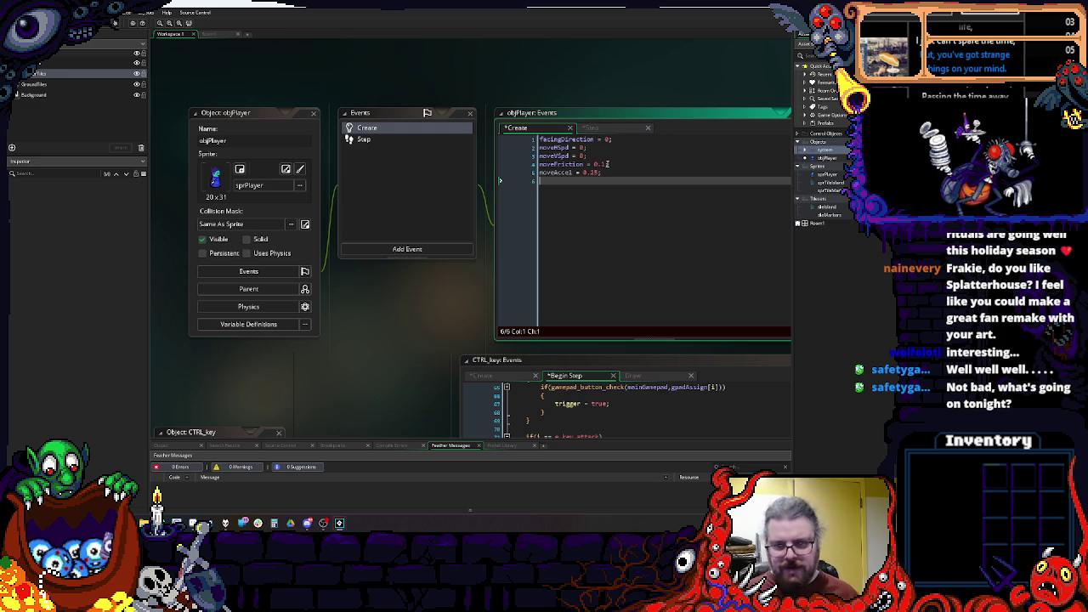
type("m")
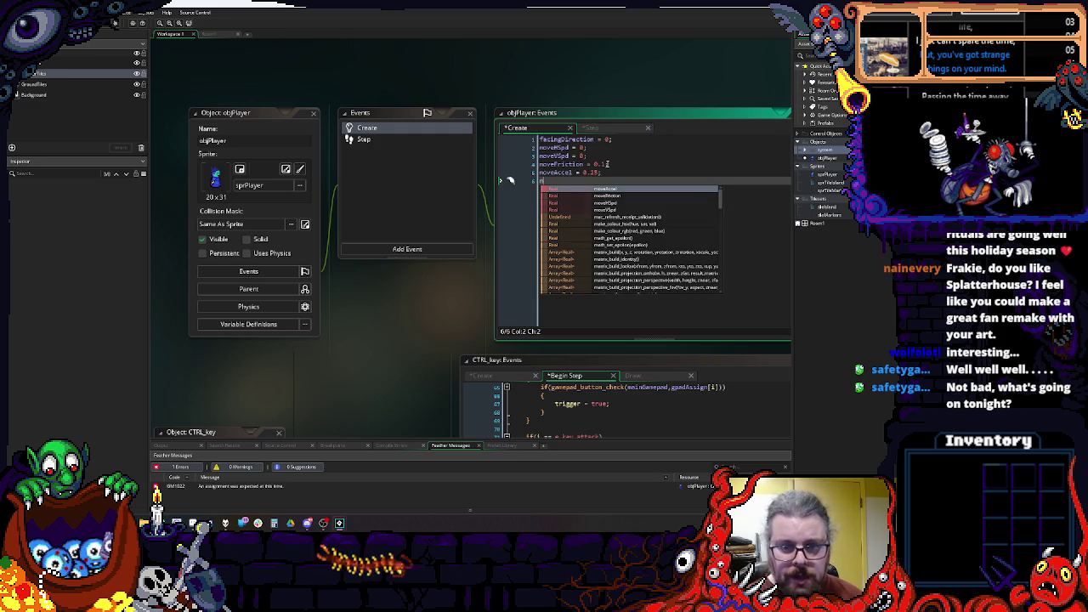
type("oveH")
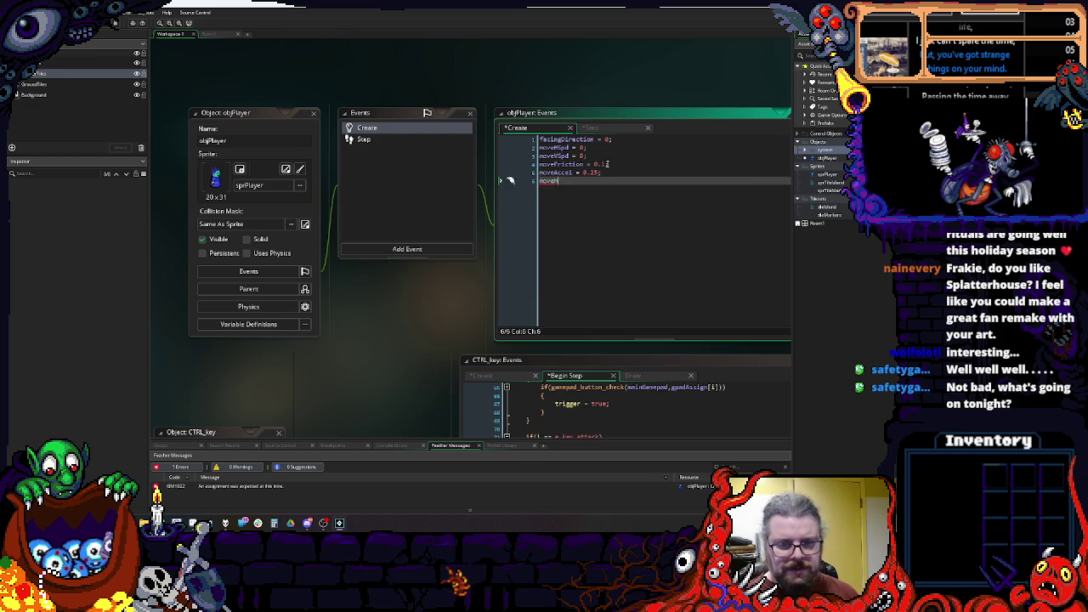
type("eed = 2;")
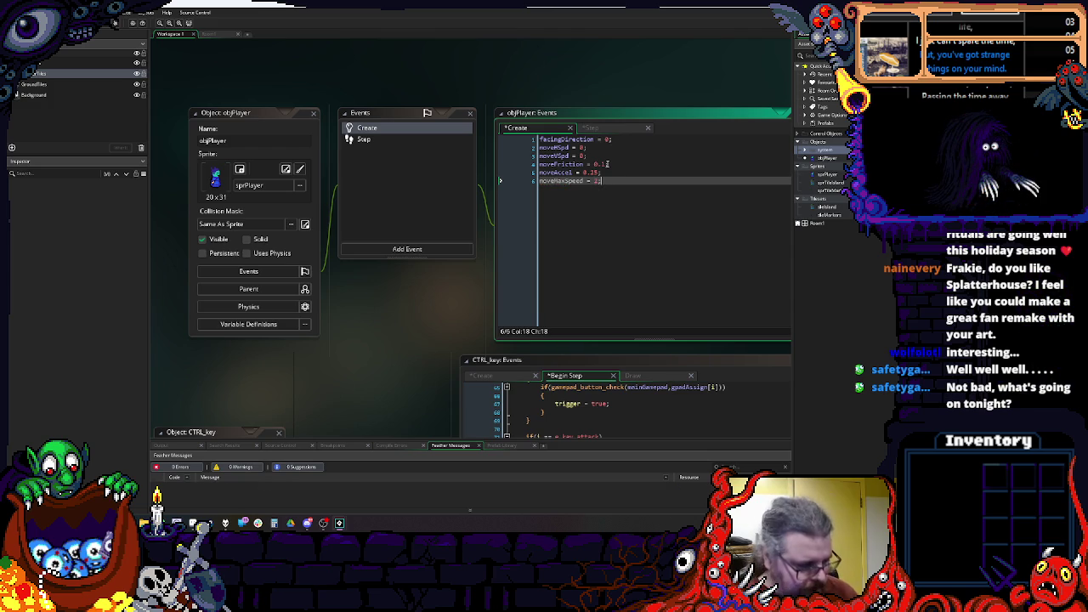
key("Up")
Step: Reposition the objPlayer windows and narrow the side docks so the code editor has more room
key("Down")
mouse_move(630, 191)
left_mouse_down()
mouse_move(600, 194)
mouse_move(605, 226)
left_mouse_up()
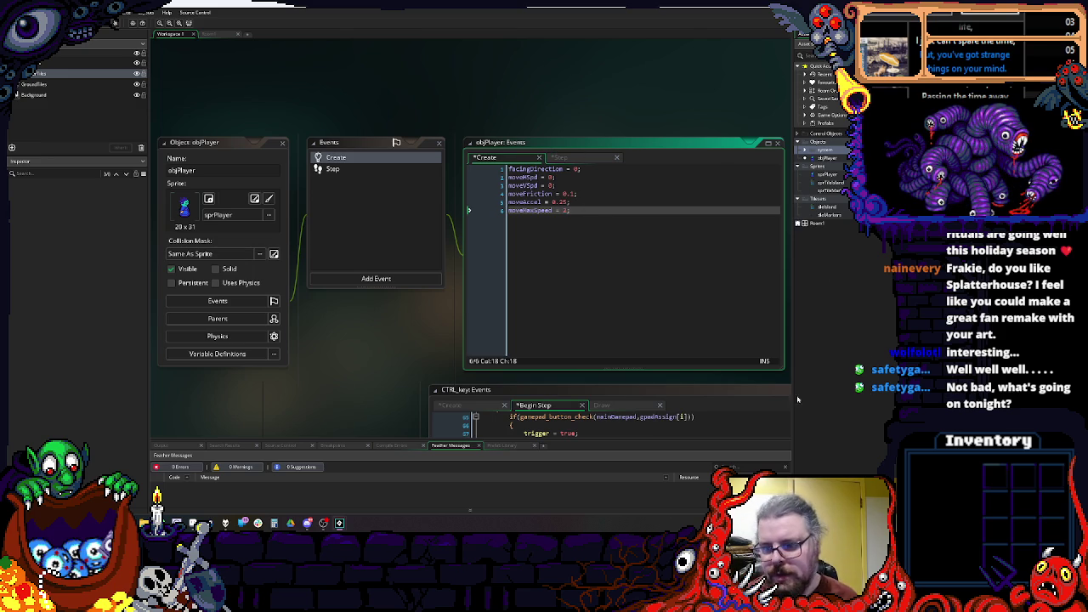
left_click_drag(791, 374, 849, 362)
left_click(576, 291)
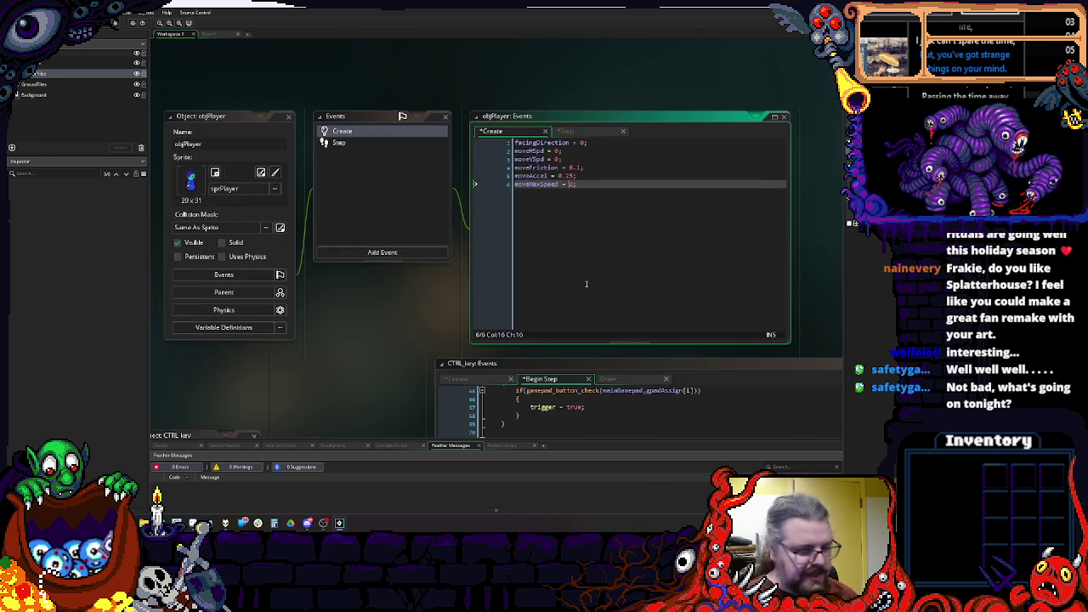
key("Up")
key("Up")
key("Up")
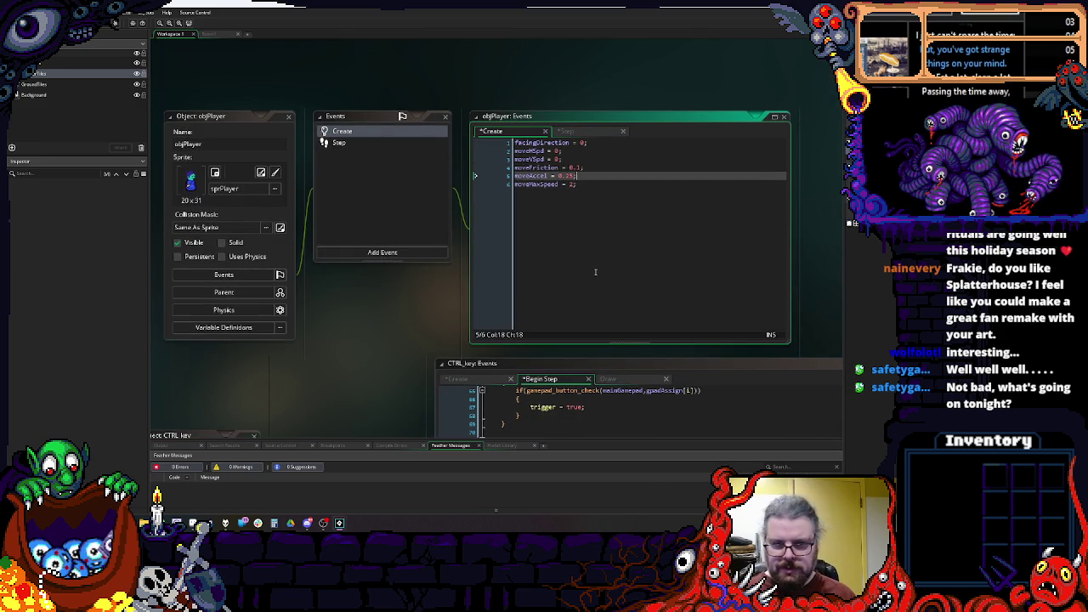
key("Down")
key("Down")
key("Down")
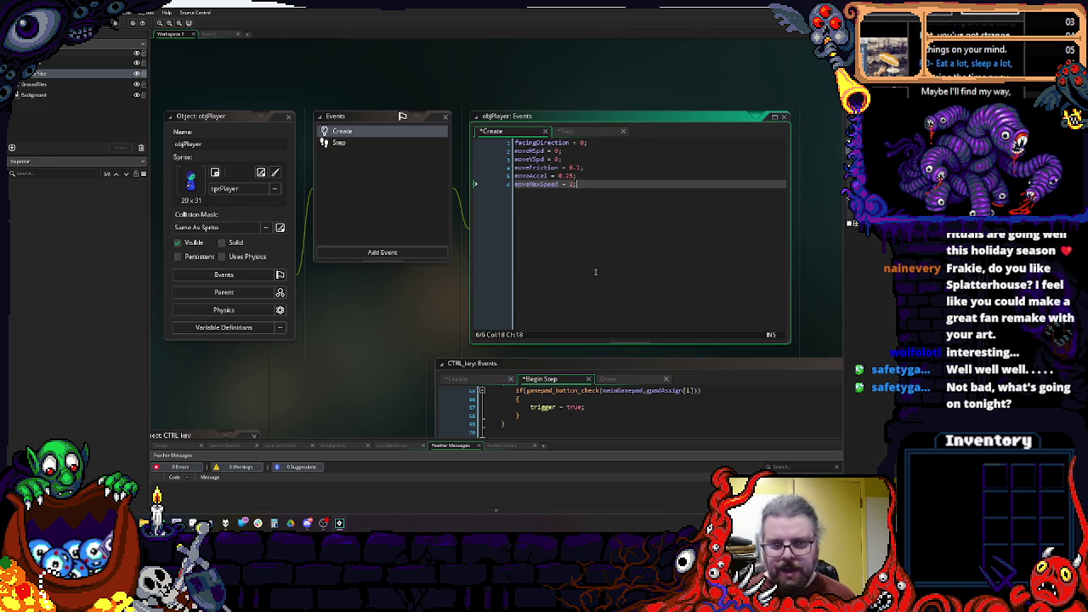
mouse_move(205, 116)
left_mouse_down()
mouse_move(213, 140)
mouse_move(216, 103)
left_mouse_up()
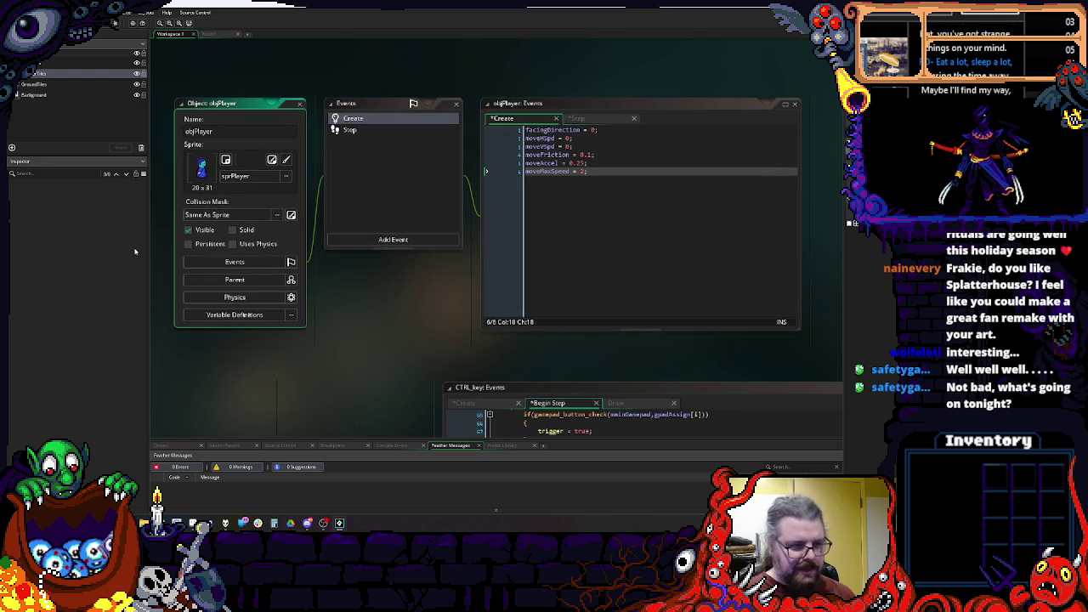
left_click_drag(148, 245, 123, 249)
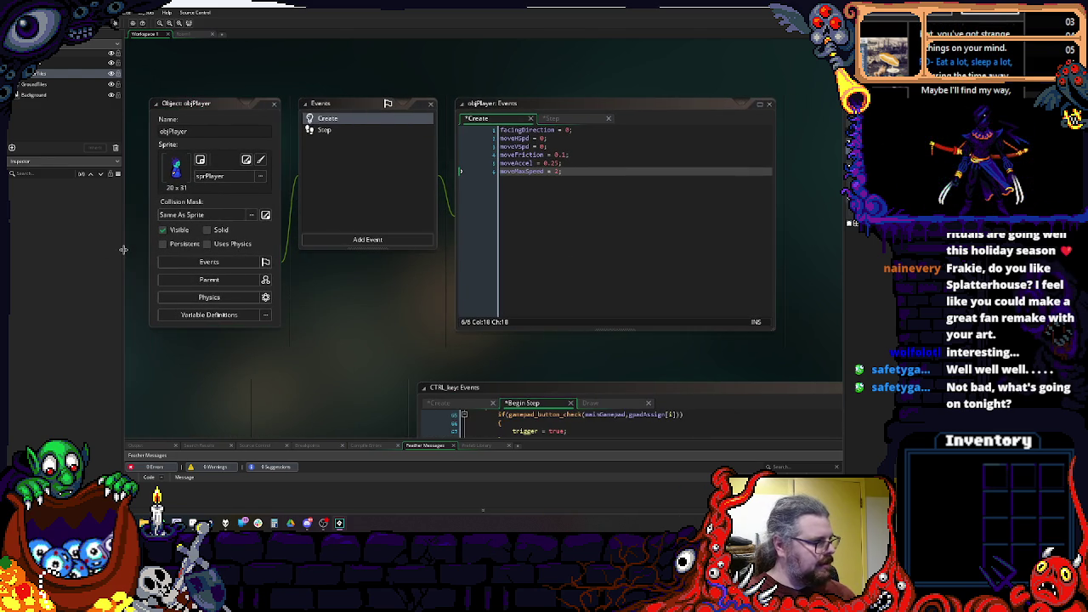
Step: Select the six Create variable lines, from facingDirection to moveMaxSpeed, and bring up the Step event code
left_click(578, 215)
scroll(577, 218, "up", 1)
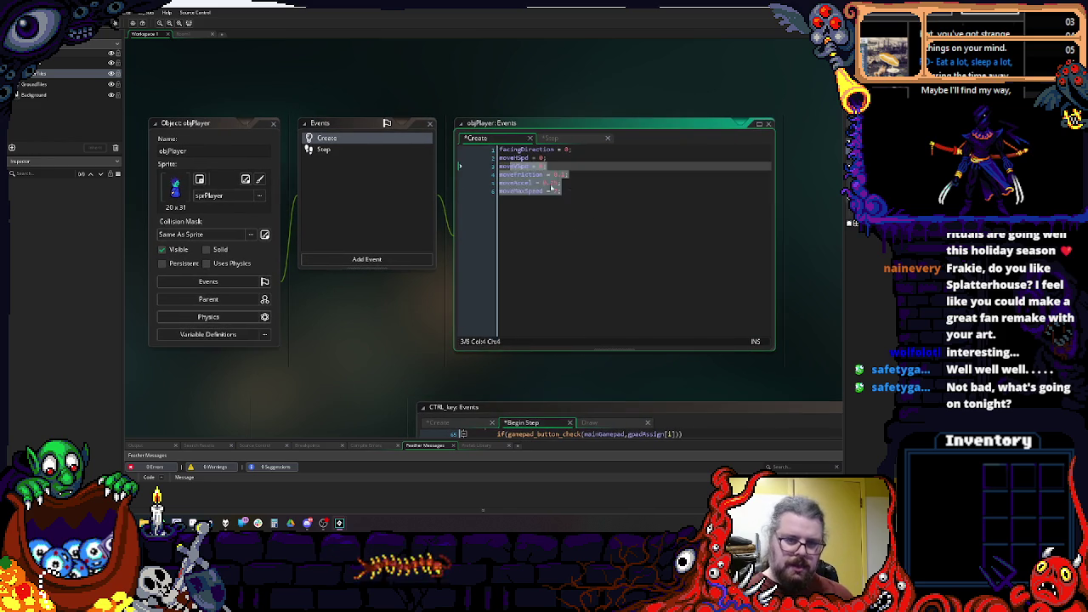
left_click_drag(565, 191, 463, 130)
key("ctrl+c")
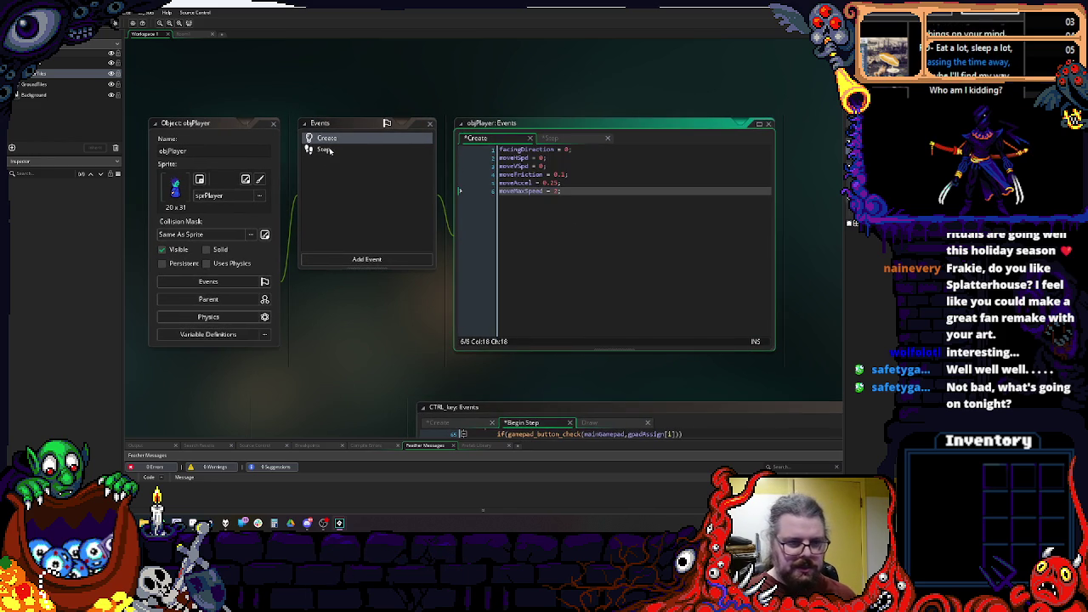
left_click(324, 149)
Step: Paste the six Create variables below the key checks and wrap them in a /* */ comment
left_click(677, 222)
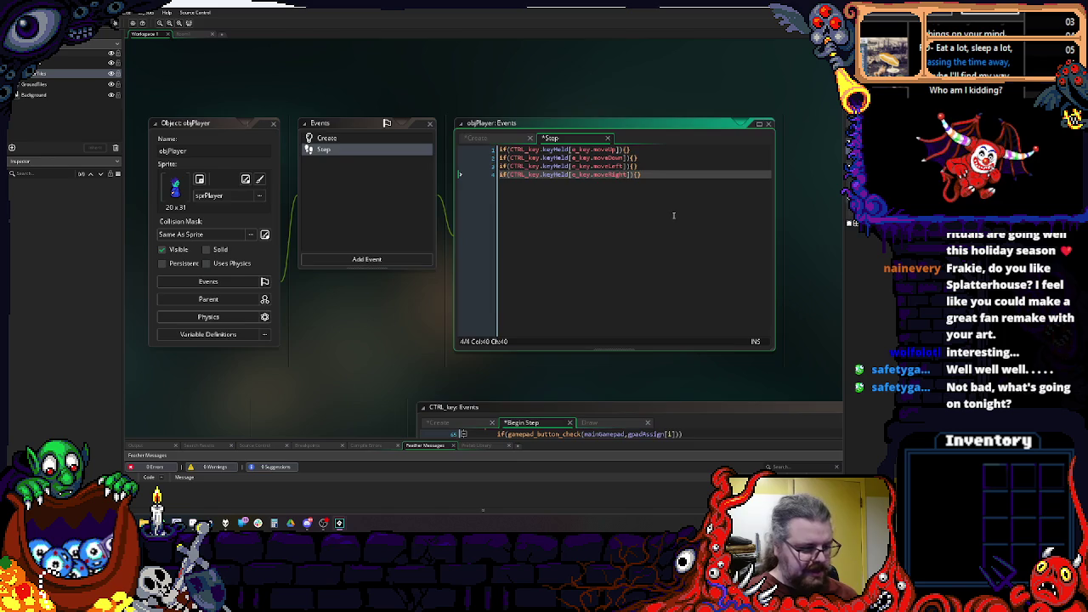
scroll(680, 220, "right", 2)
left_click_drag(743, 223, 796, 224)
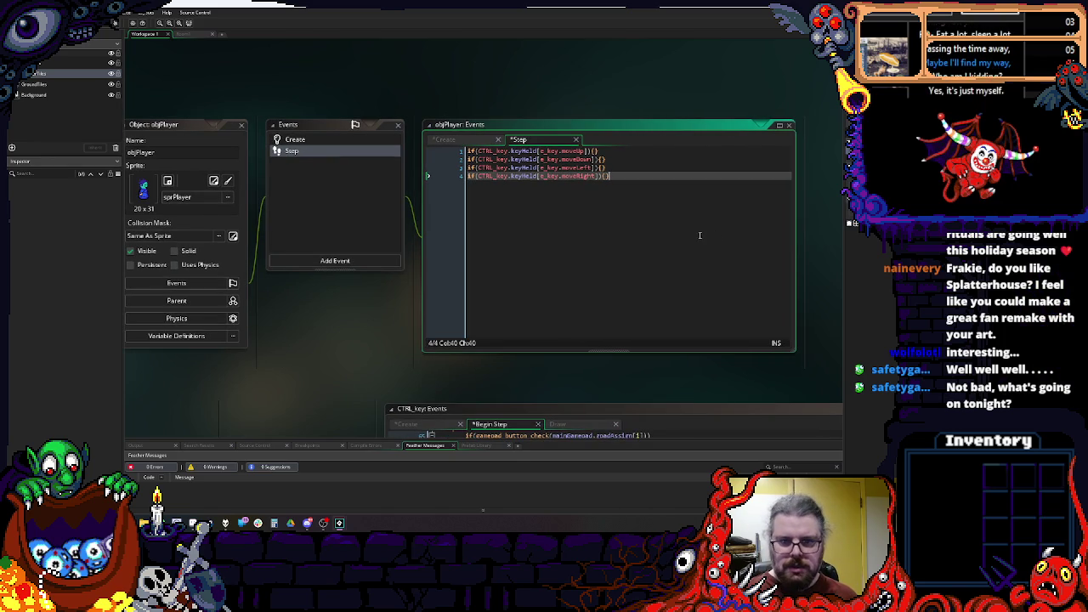
key("Return")
key("Return")
key("Return")
key("ctrl+v")
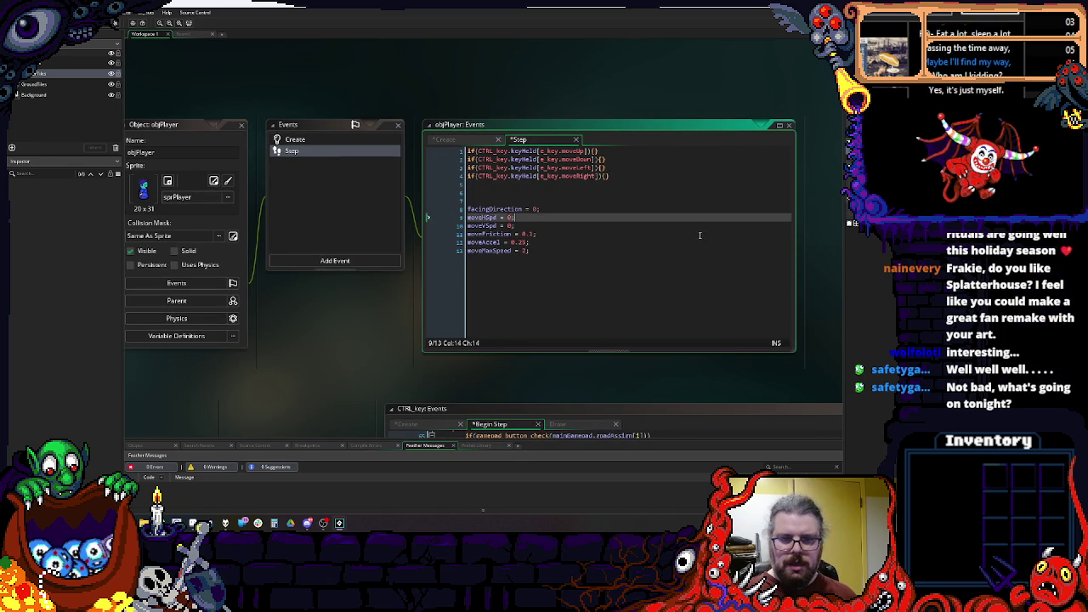
type("*/")
key("Up")
key("Up")
key("Up")
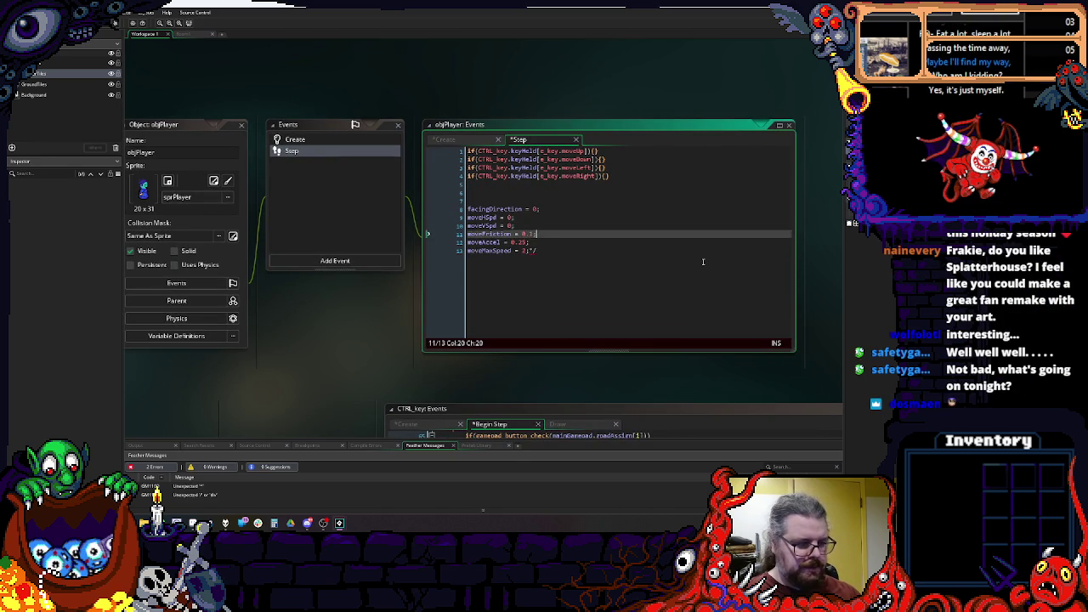
type("/*")
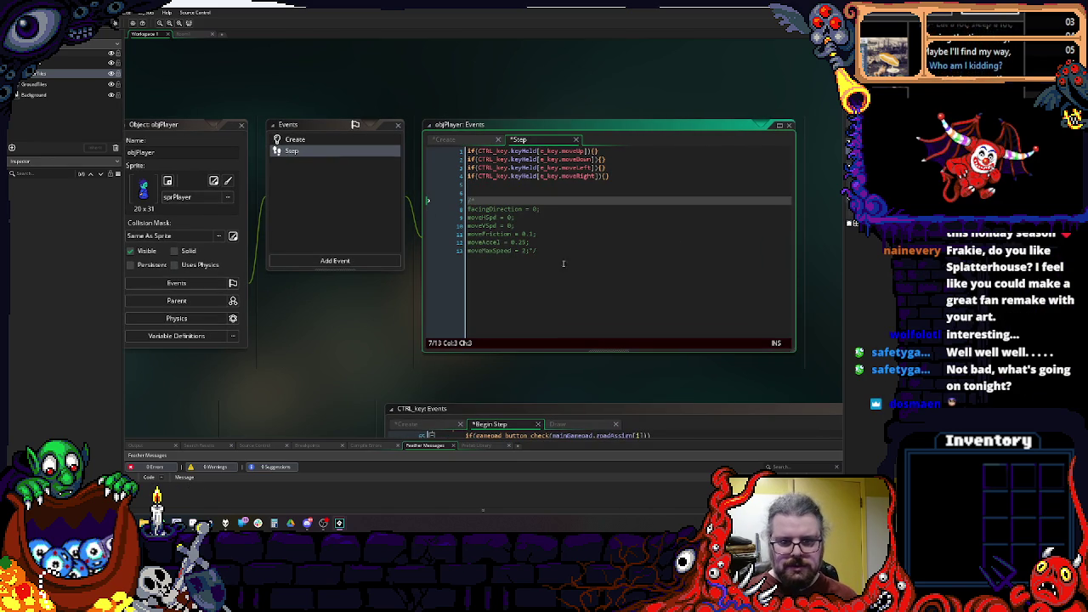
left_click(533, 251)
key("Return")
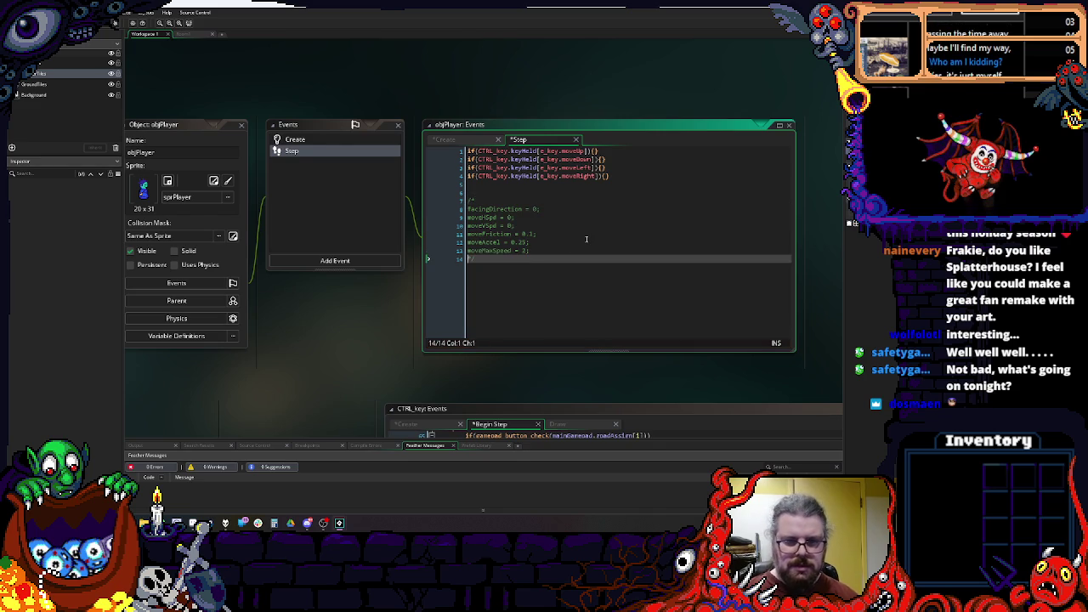
left_click(560, 201)
Step: Make the up, down, left and right key checks set facingDirection to 90, 270, 180 and 0
key("Up")
key("Up")
key("Up")
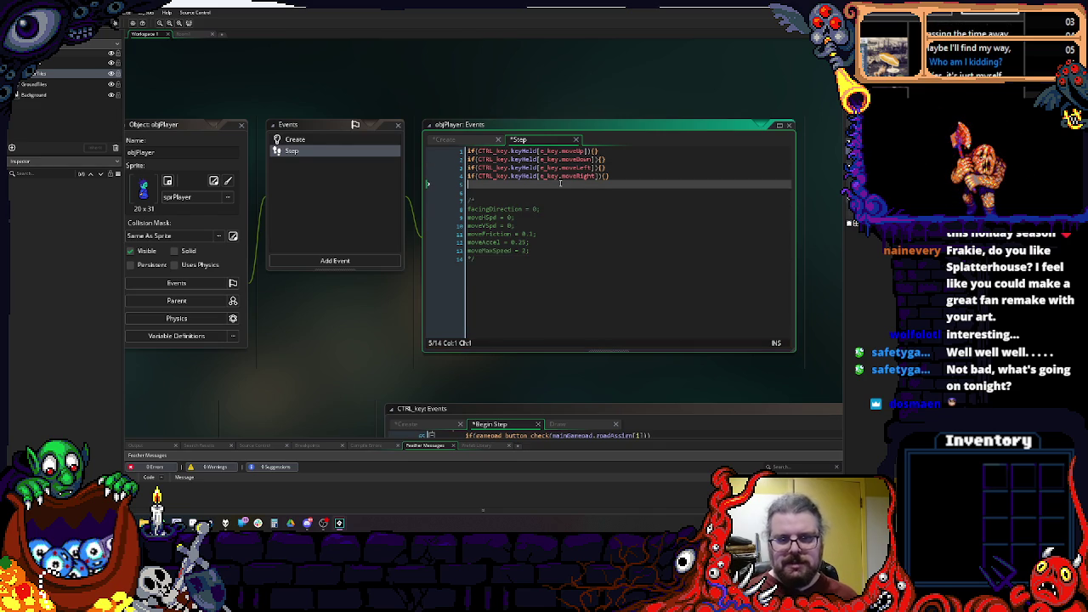
key("End")
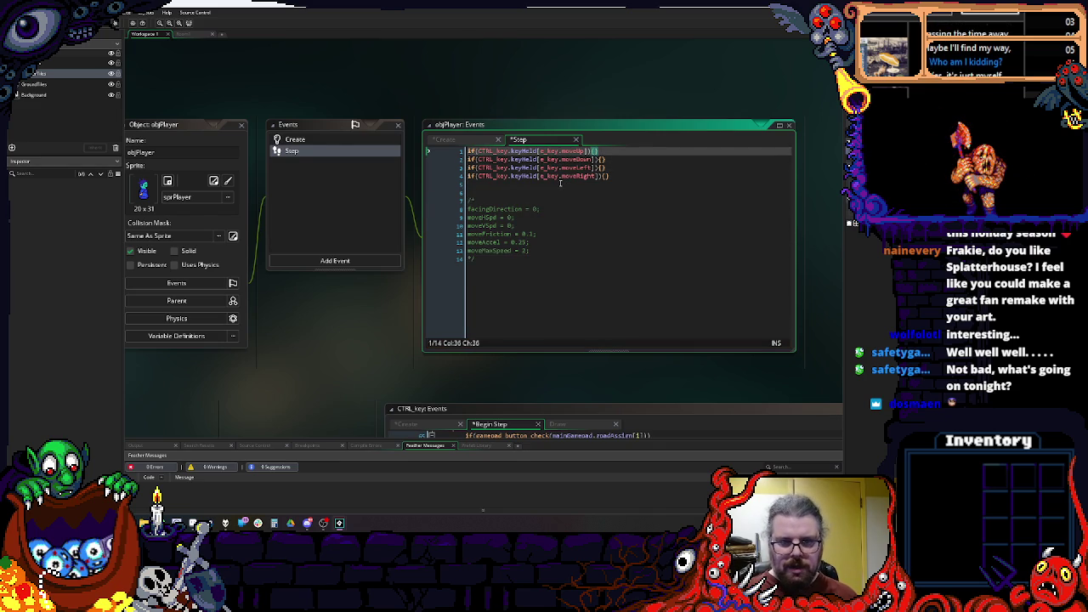
type("facingDirection")
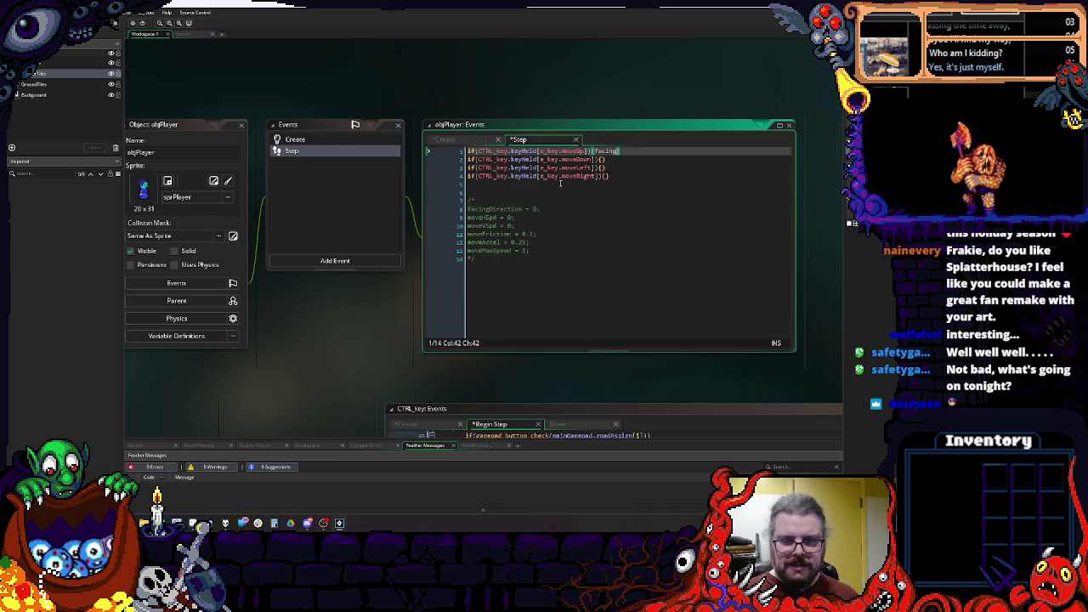
type(" = ")
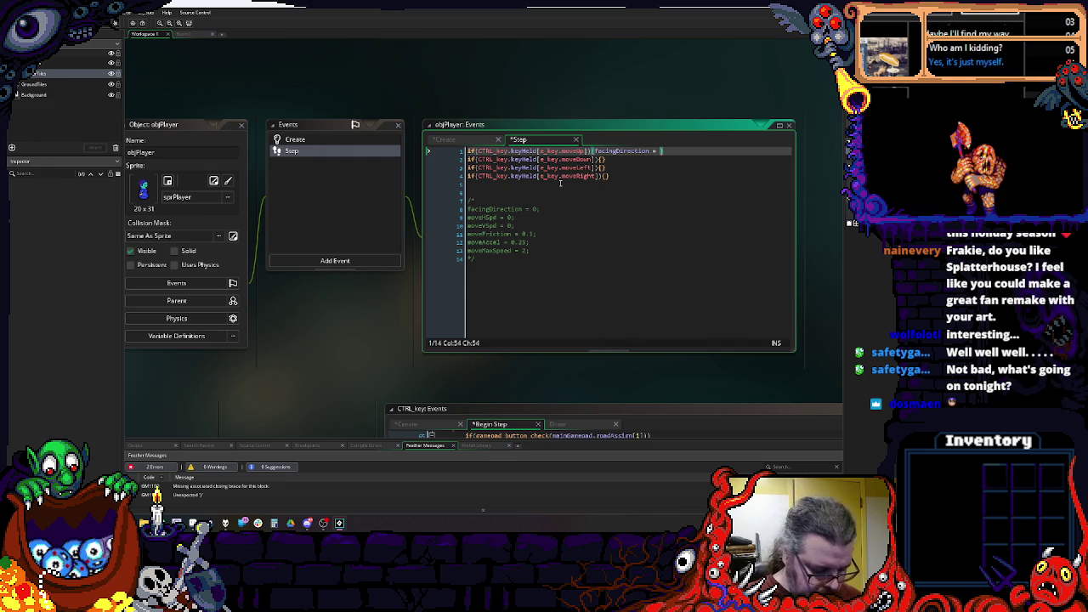
type("90;")
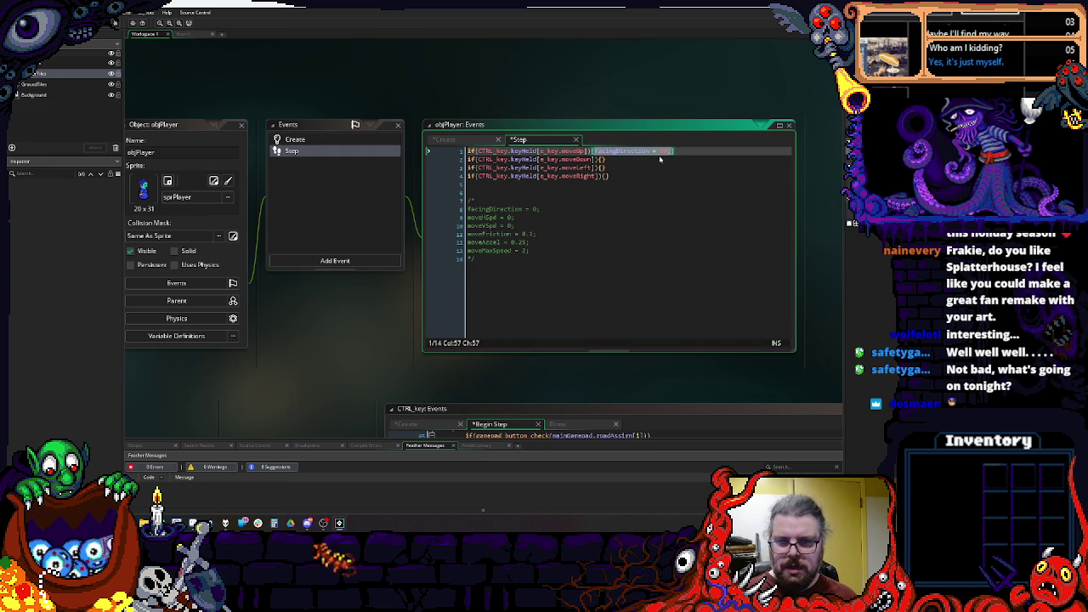
key("ctrl+c")
left_click(602, 159)
key("ctrl+v")
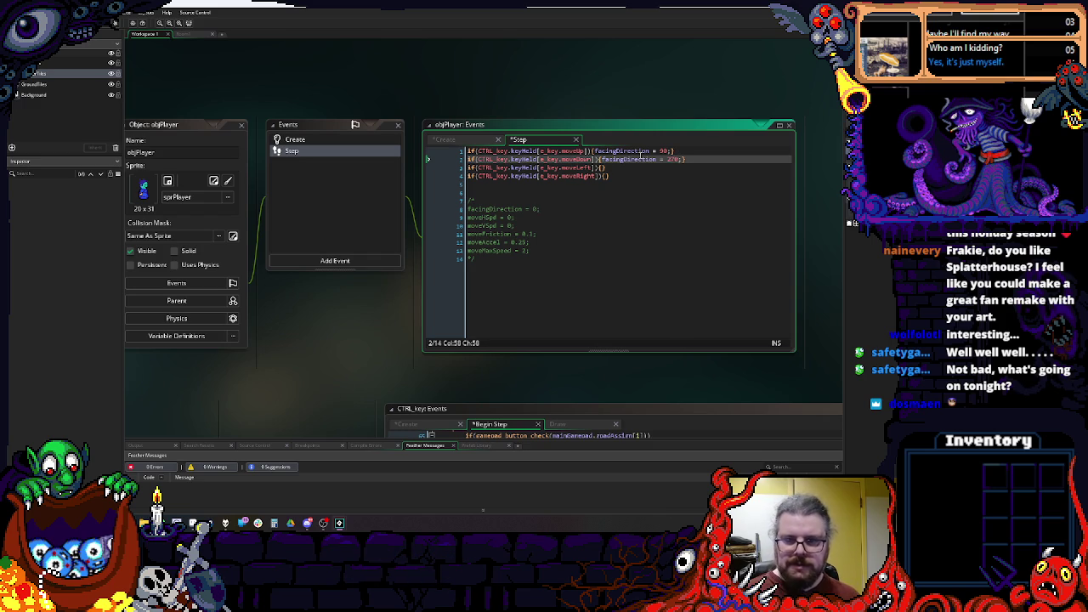
key("Down")
key("Left")
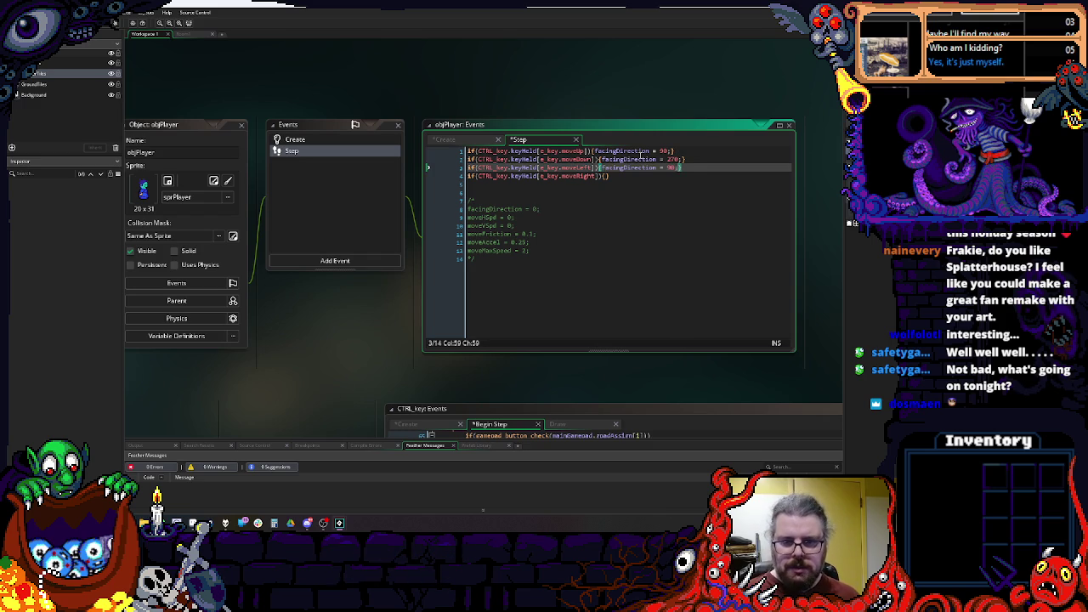
type("180")
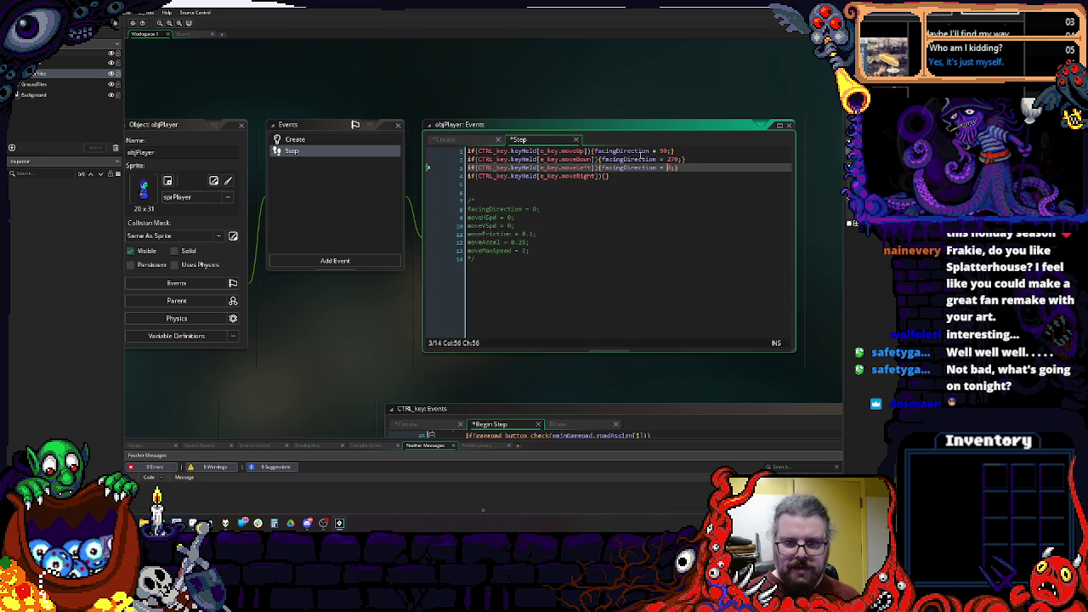
key("Down")
key("Left")
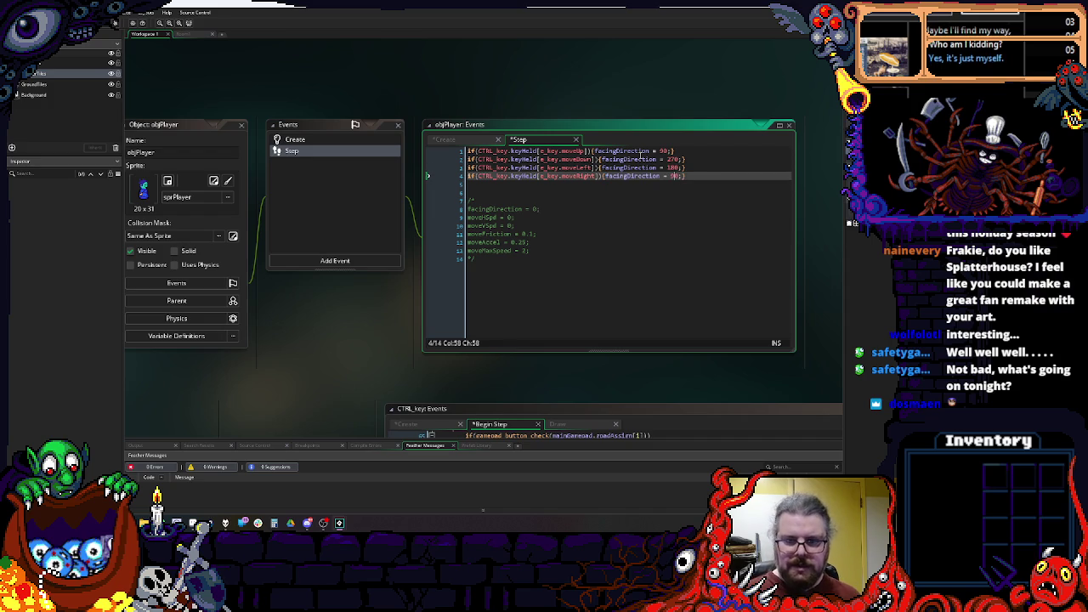
key("End")
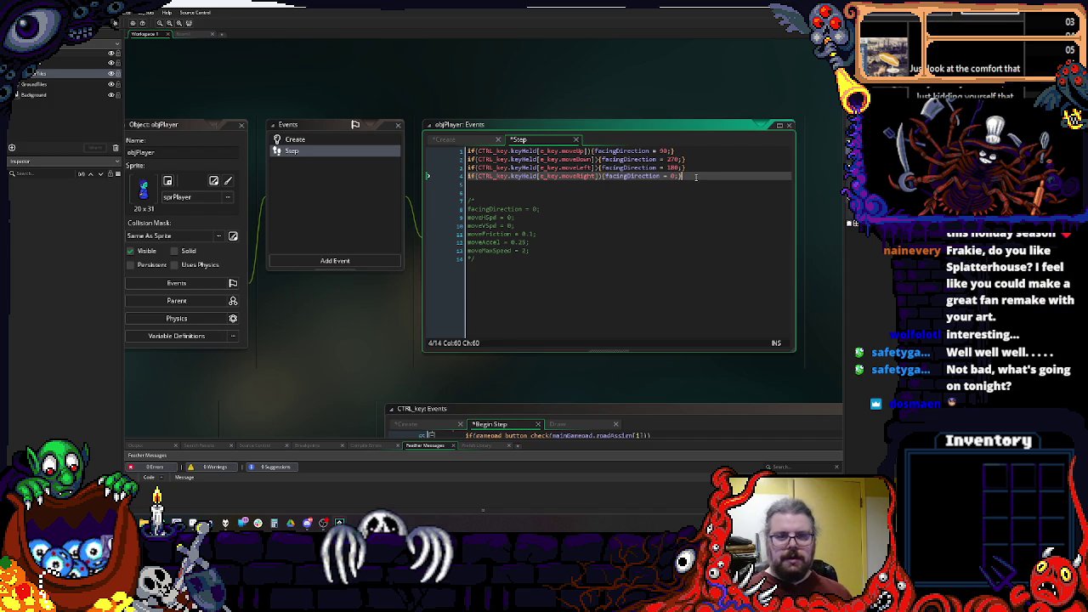
key("Up")
key("Up")
key("Left")
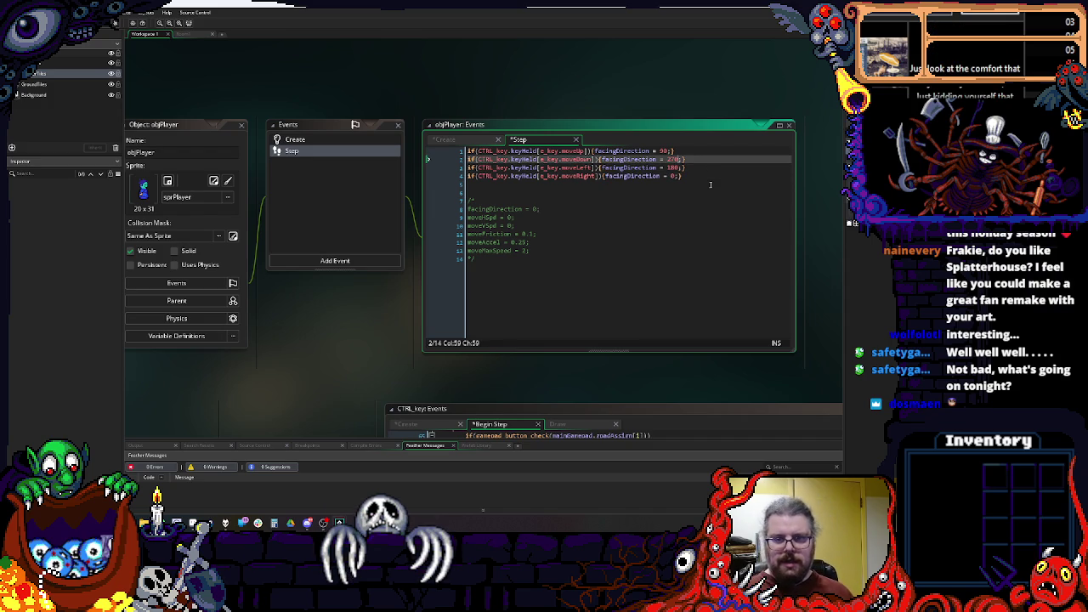
key("Up")
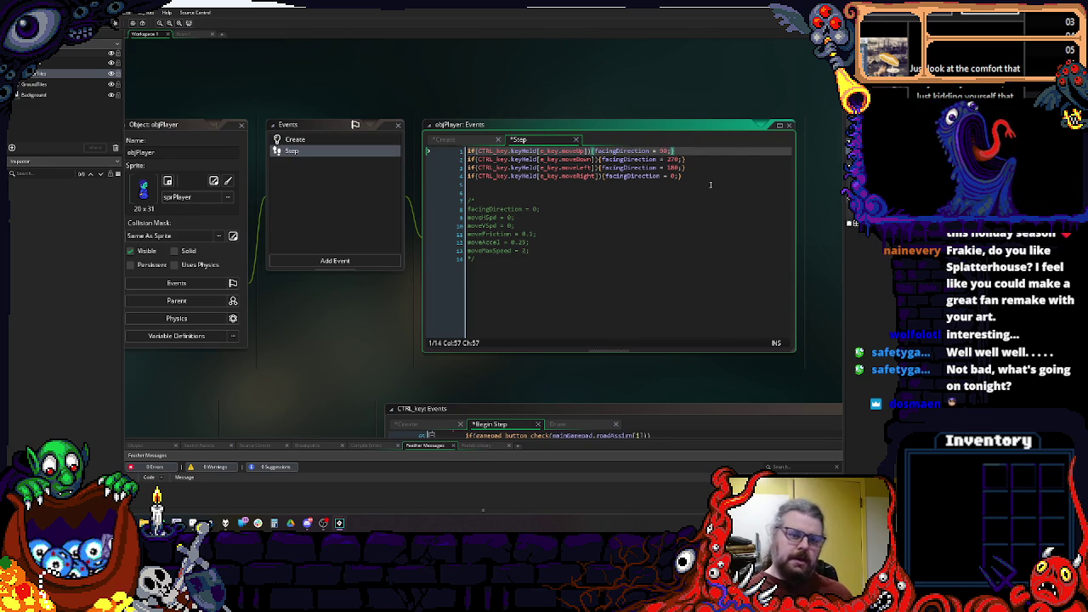
Step: Add a blank line below the four direction checks
key("Down")
key("Down")
key("Down")
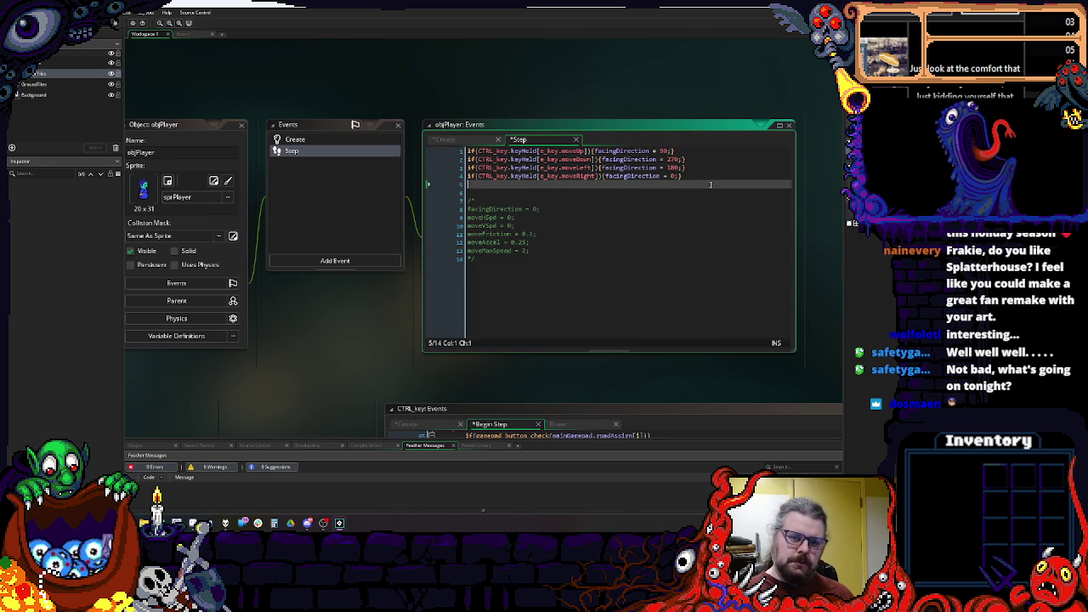
key("Return")
key("Up")
key("Up")
key("Up")
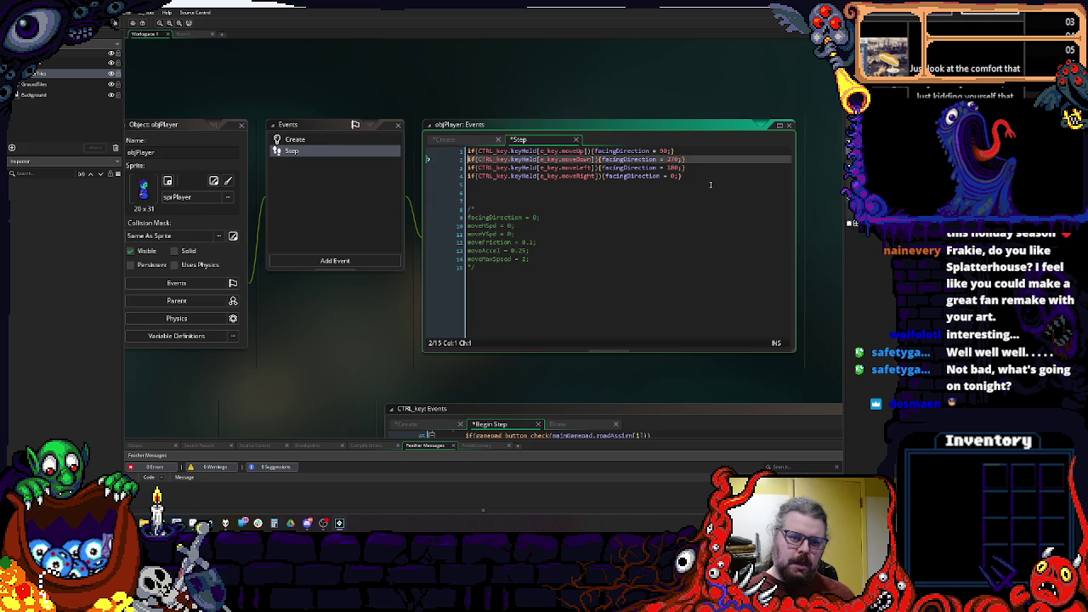
left_click(295, 139)
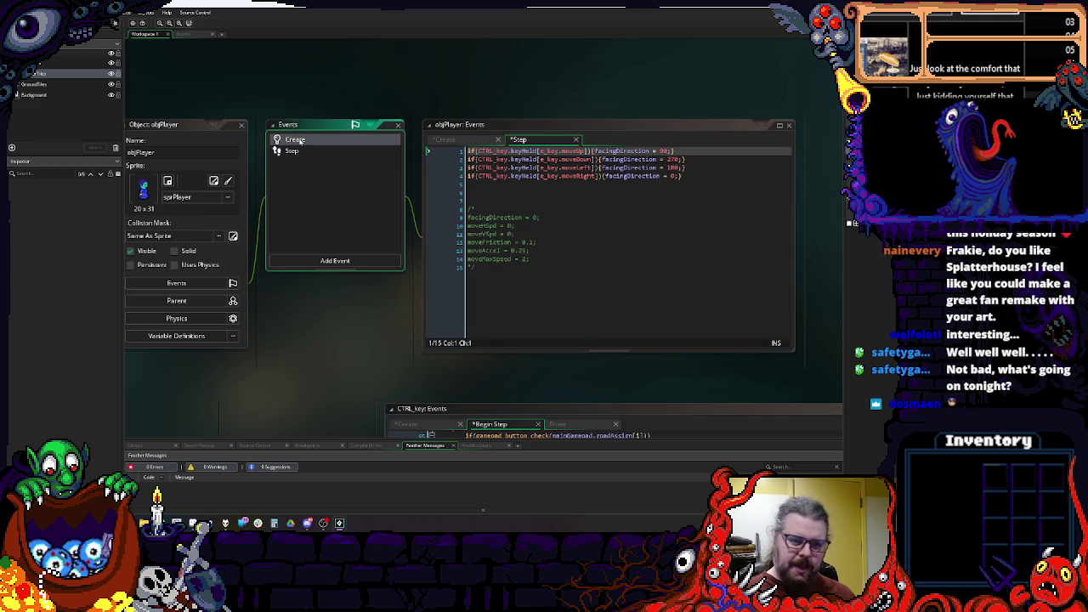
Step: Add isWalking = false; and isRunning = false; to the Create code and select both lines
key("Return")
key("Return")
type("isWall")
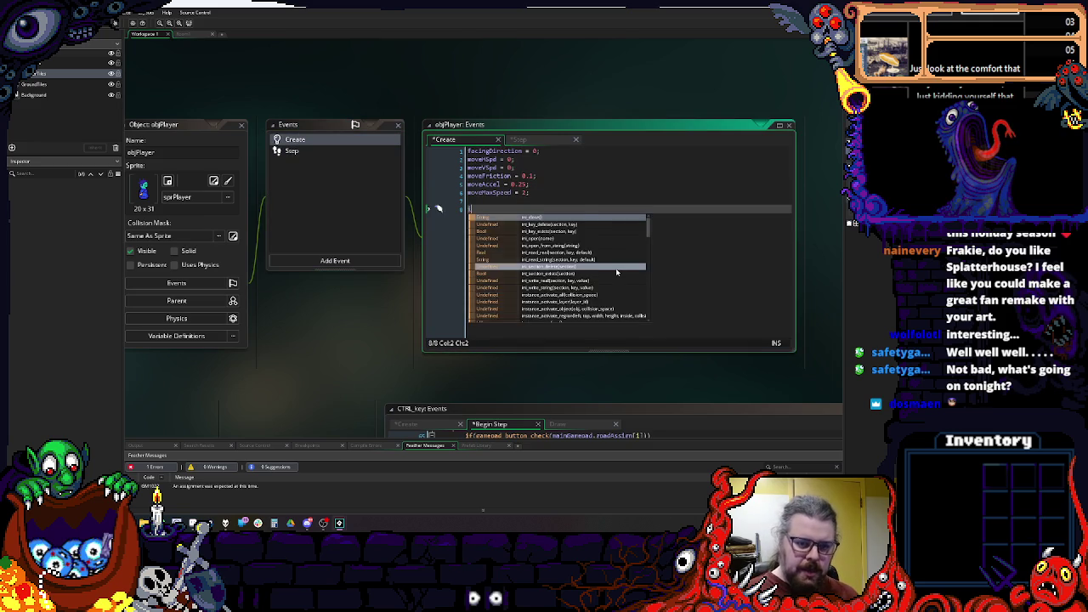
key("BackSpace")
key("BackSpace")
type("lk")
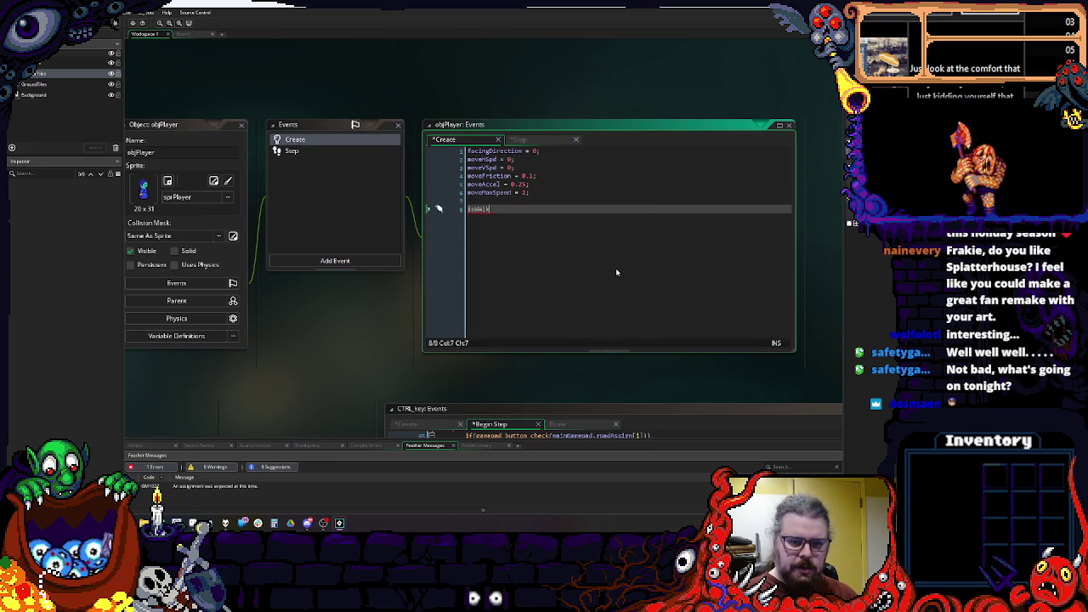
type("ing = false;")
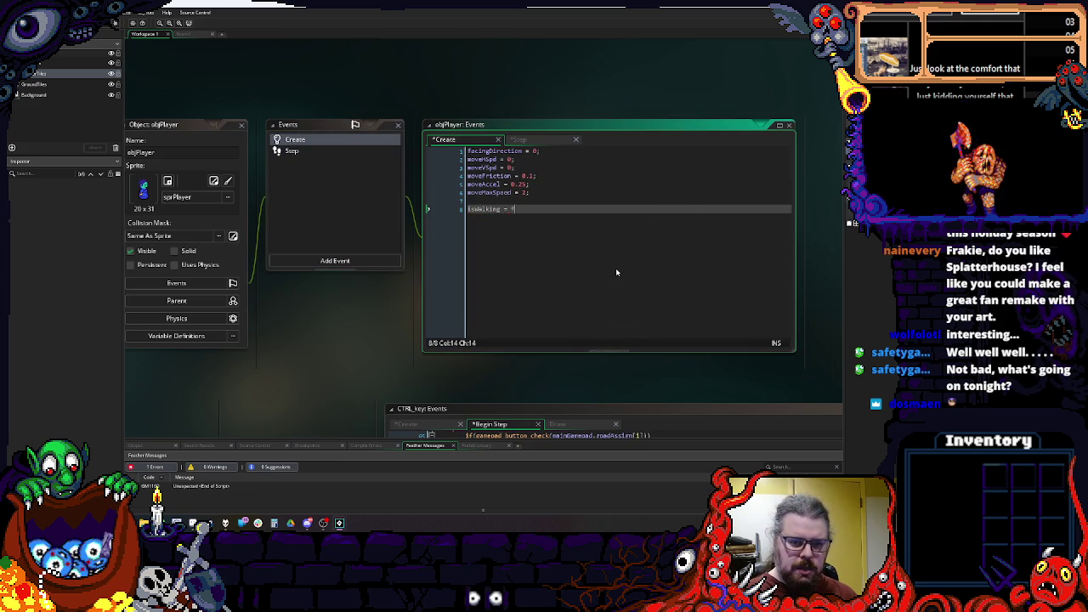
key("Return")
type("isRu")
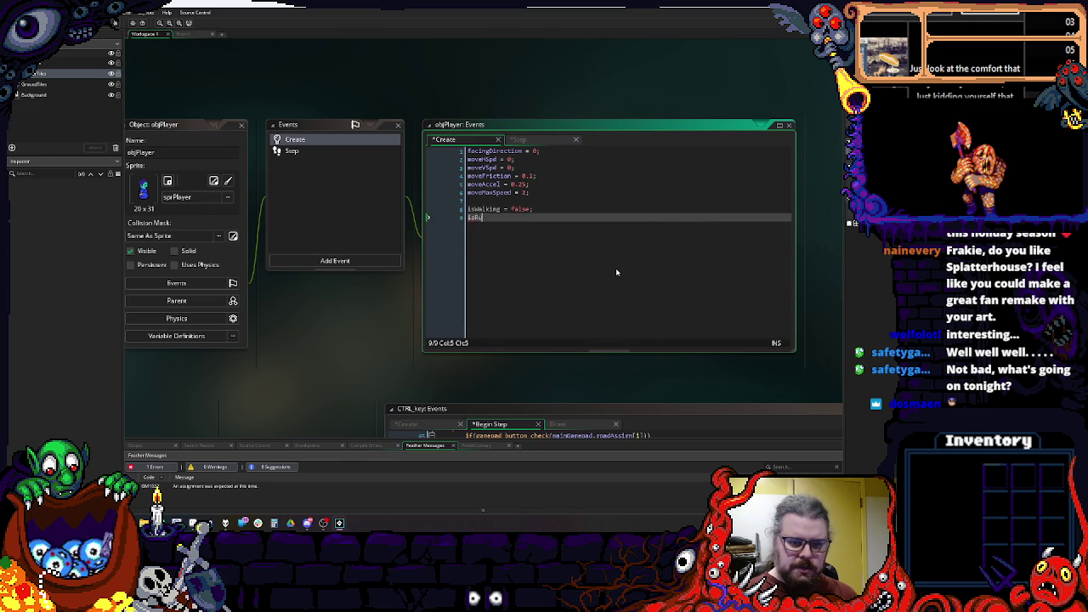
type("nning= = false;")
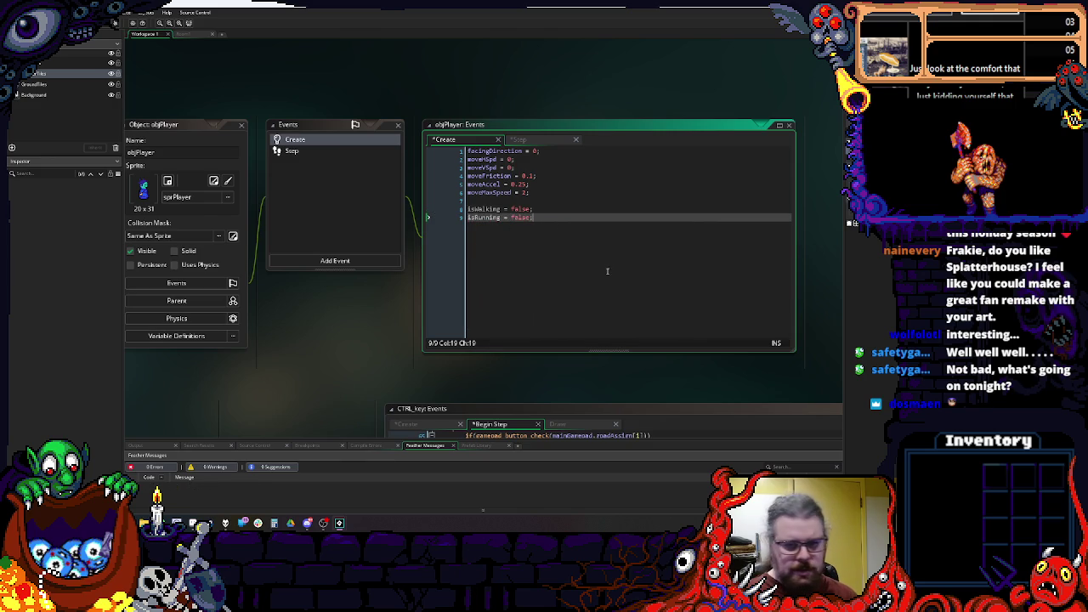
key("shift+Up")
key("shift+Up")
left_click(292, 151)
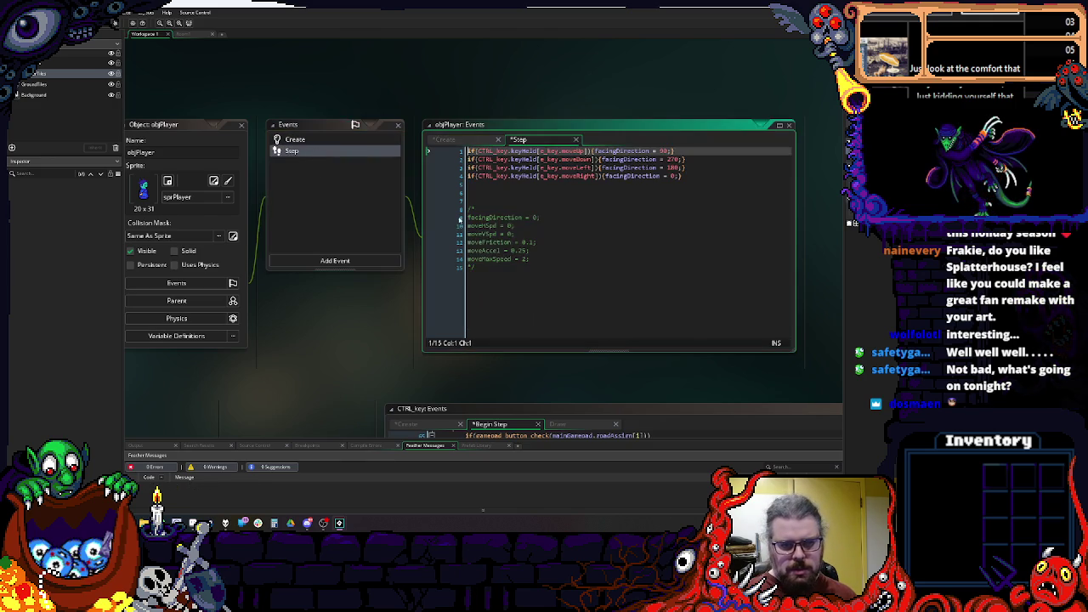
Step: Paste the isWalking and isRunning declarations under moveMaxSpeed in the Step comment block
left_click(563, 260)
key("Return")
key("ctrl+v")
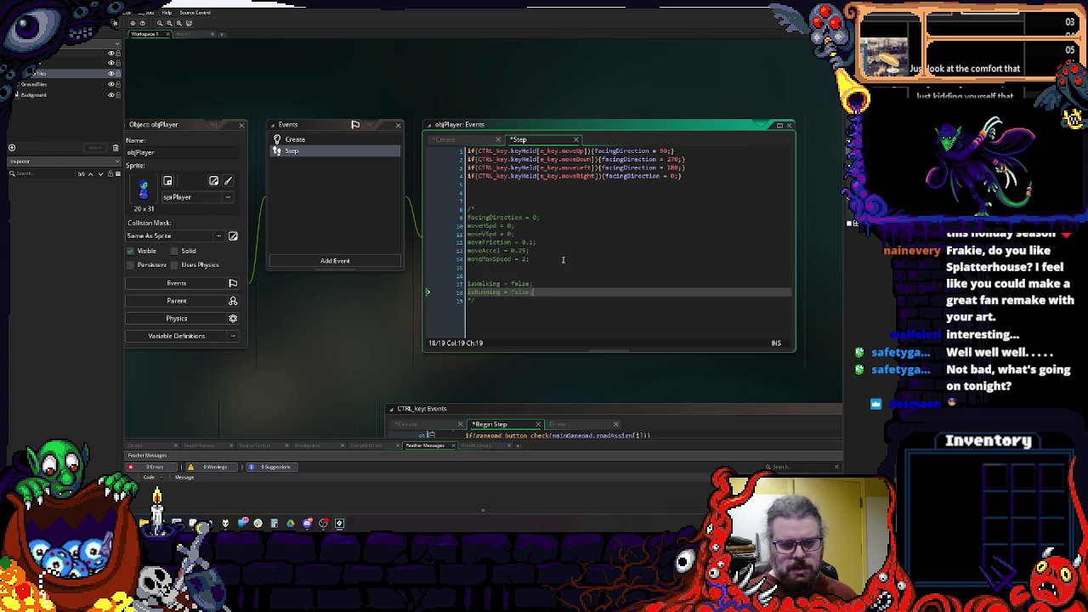
left_click(560, 273)
key("BackSpace")
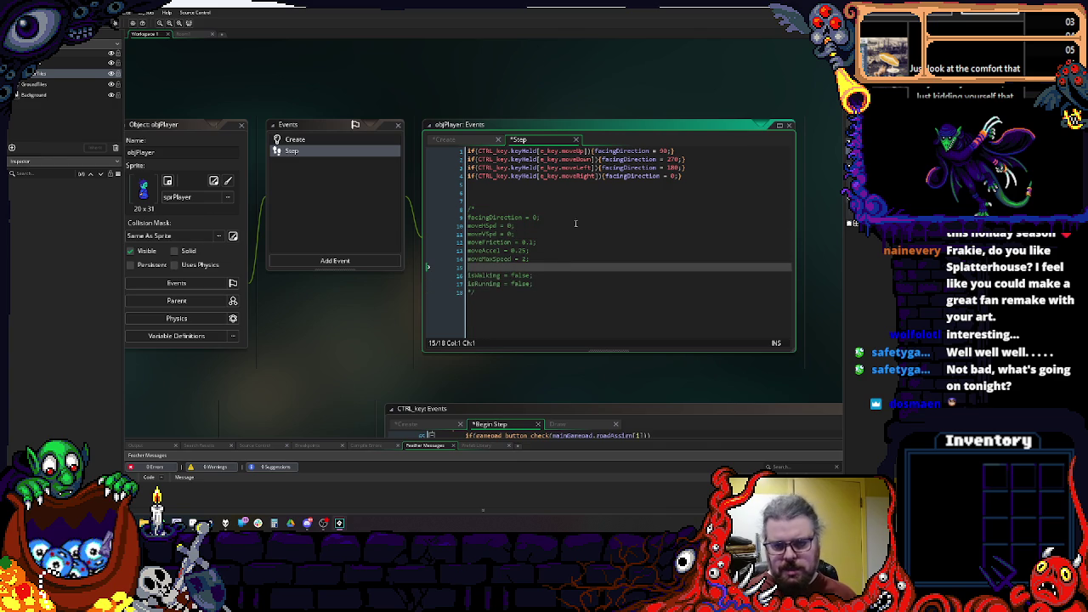
Step: Append isWalking = true; inside each of the four keyHeld direction checks
left_click(571, 209)
left_click(523, 198)
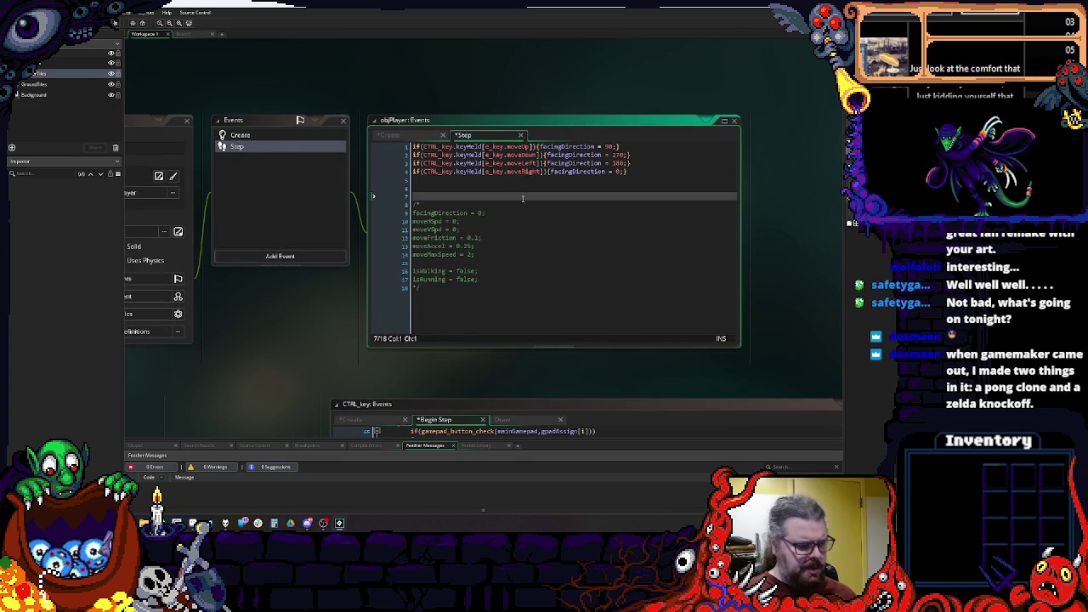
left_click(517, 214)
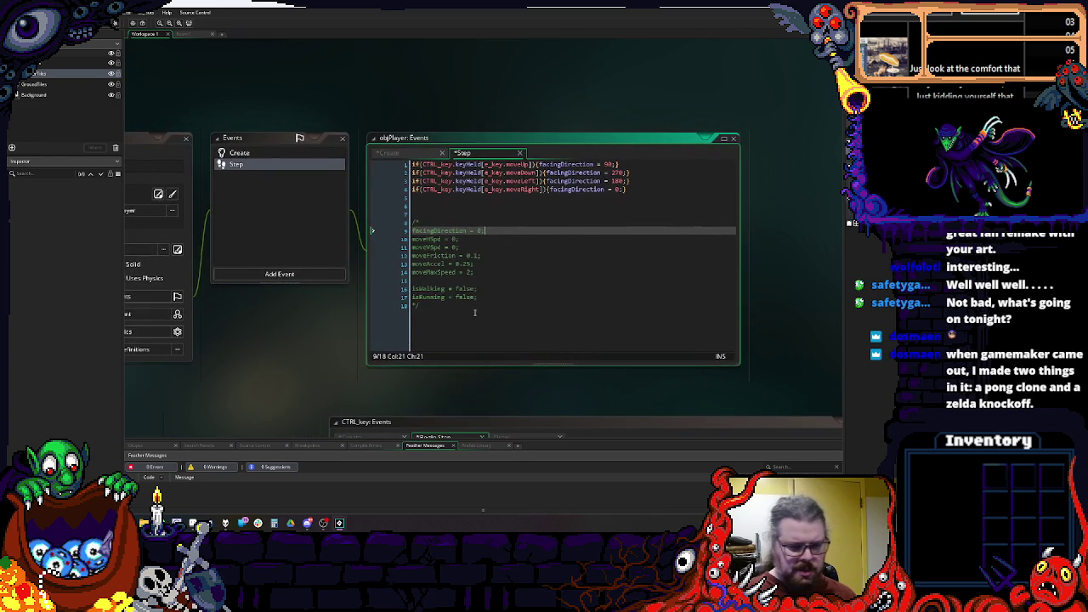
double_click(439, 290)
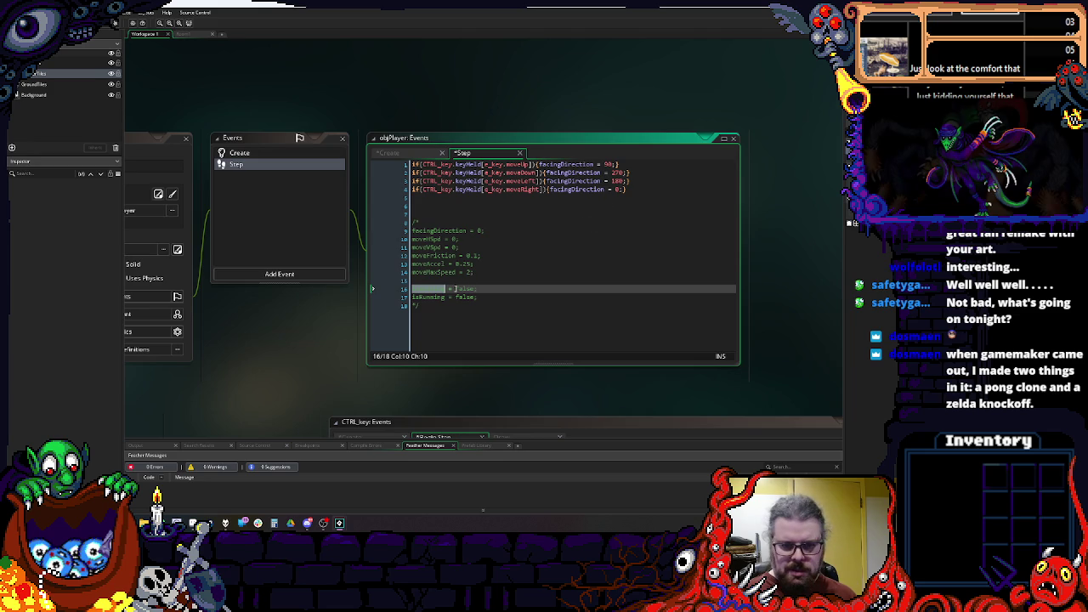
left_click(618, 164)
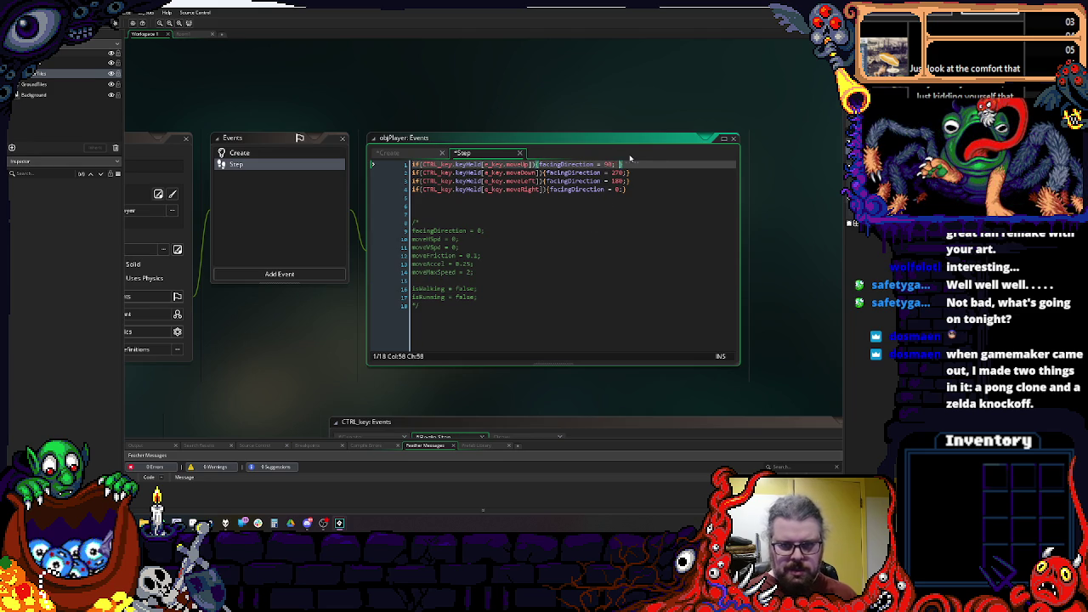
type("isWalking = true;")
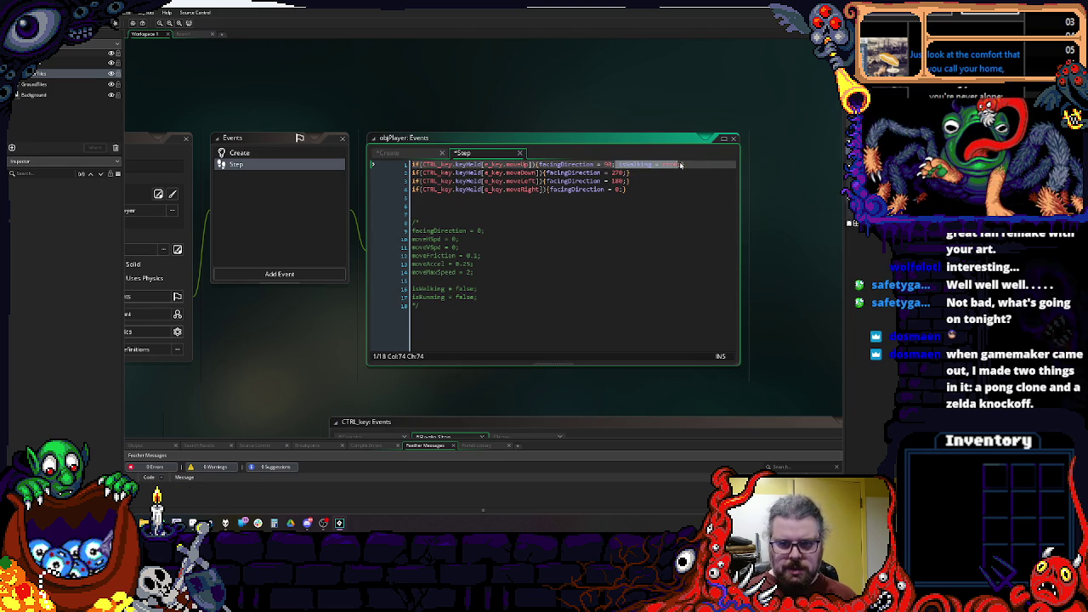
key("ctrl+c")
left_click(627, 173)
key("ctrl+v")
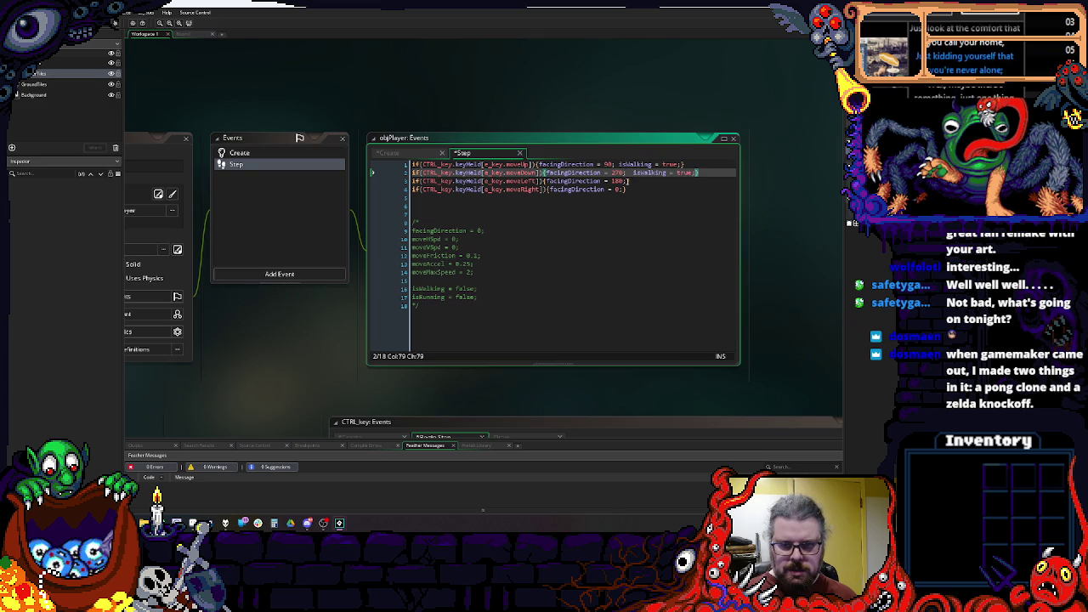
left_click(628, 181)
left_click(627, 190)
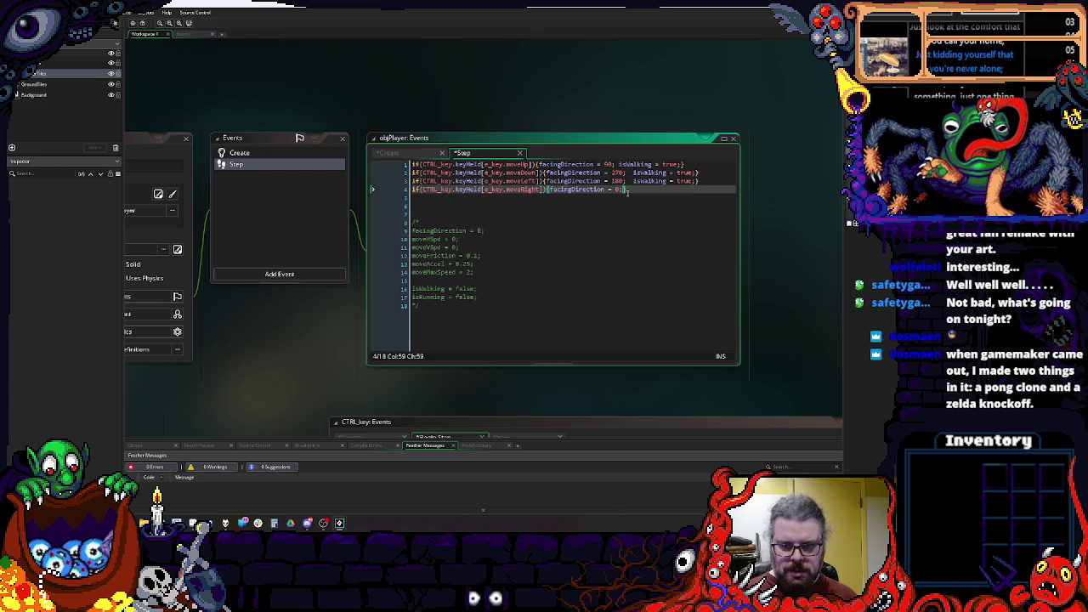
left_click(627, 172)
key("ctrl+Left")
key("ctrl+Left")
key("ctrl+Left")
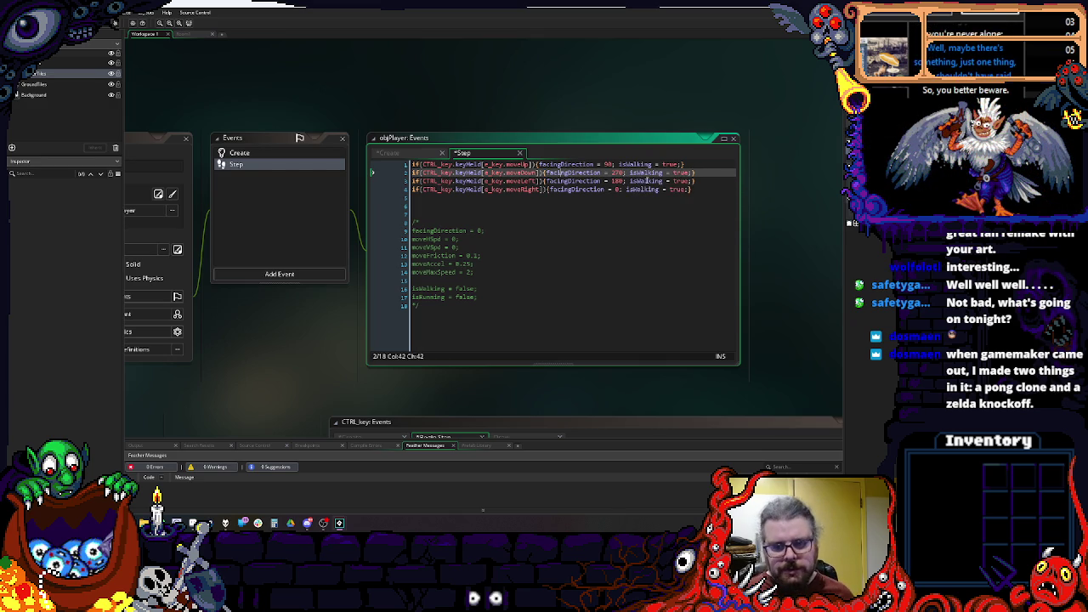
Step: Open a new blank line at the very top of the Step code
key("Up")
key("Home")
key("Return")
key("Return")
key("Up")
key("Up")
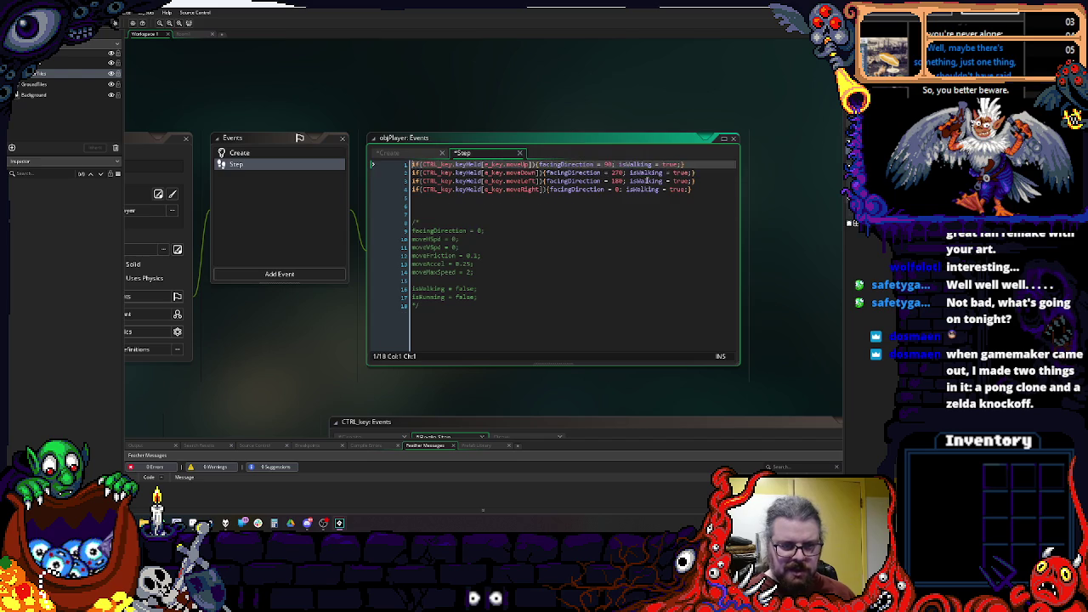
Step: Make the first Step line isWalking = false;
type("isWalking = true;")
key("End")
key("BackSpace")
key("BackSpace")
key("BackSpace")
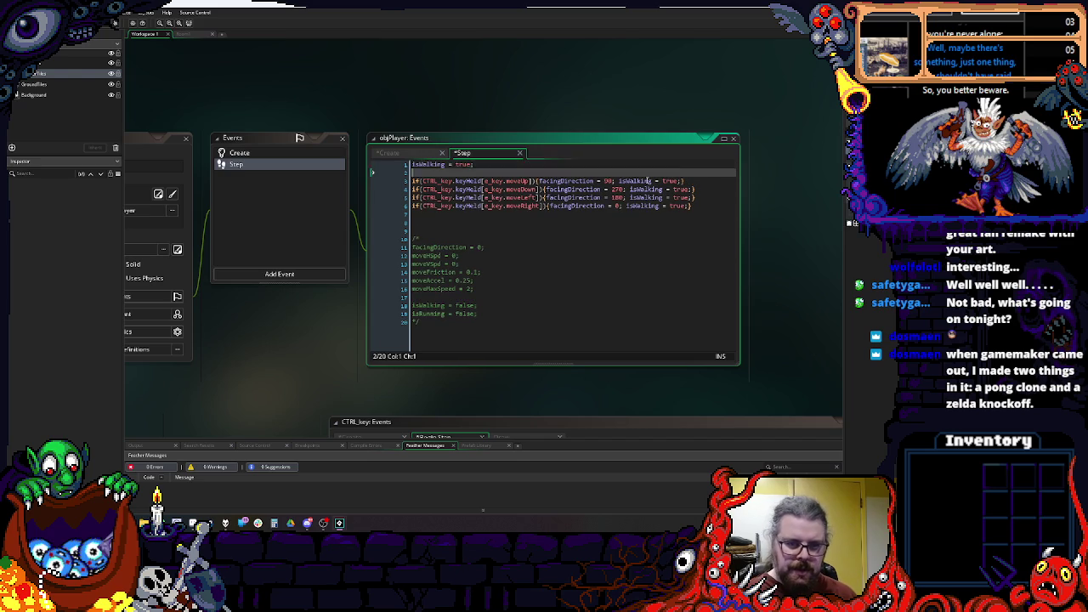
type("false;")
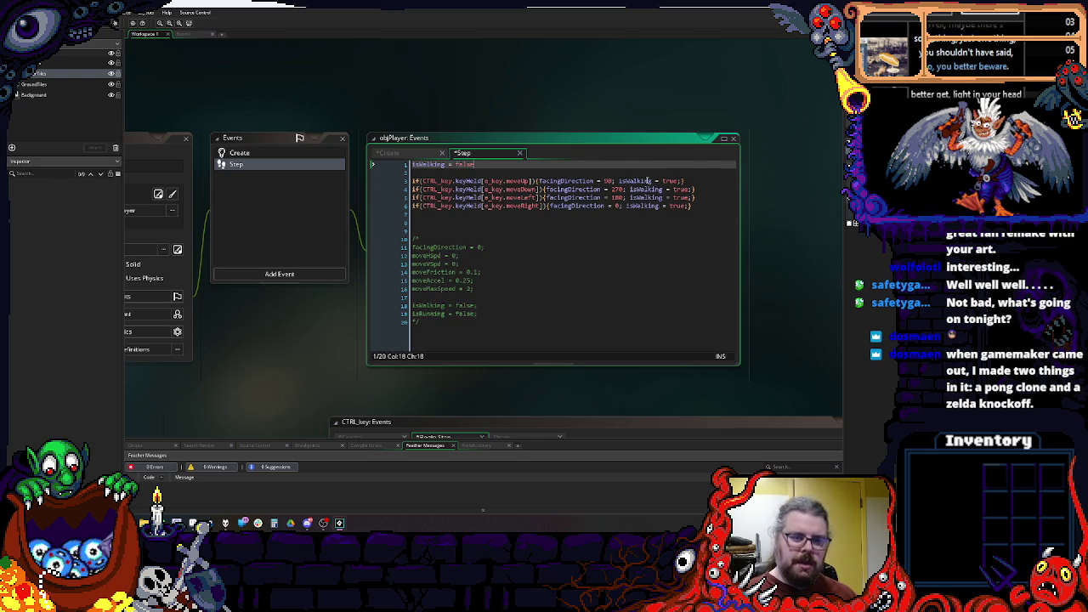
Step: Add an if(isWalking) condition with an opening { } block below the direction checks
left_click(526, 219)
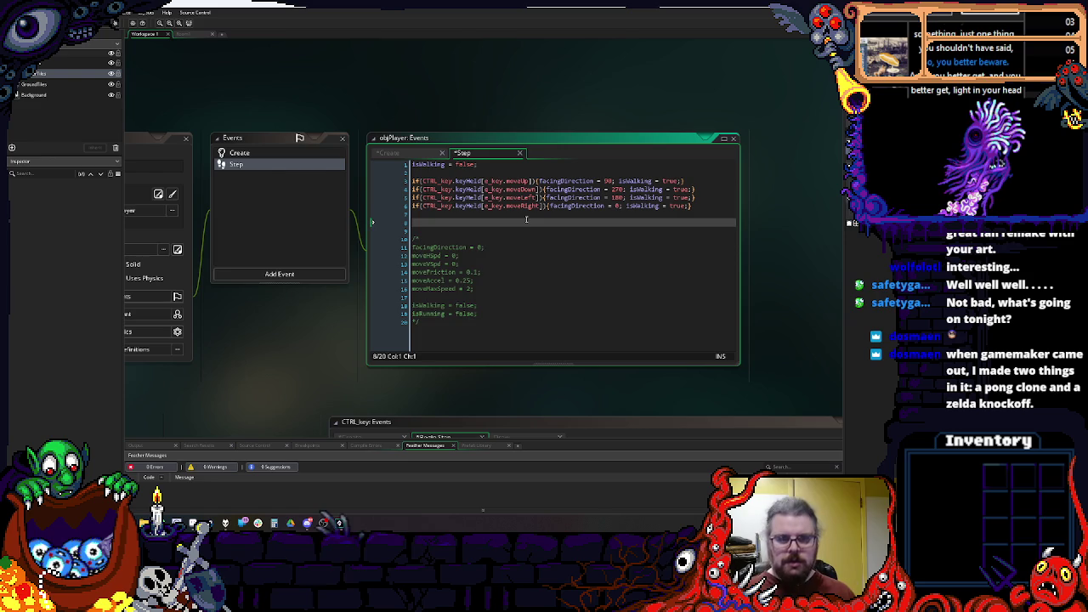
key("Return")
key("BackSpace")
type("if(")
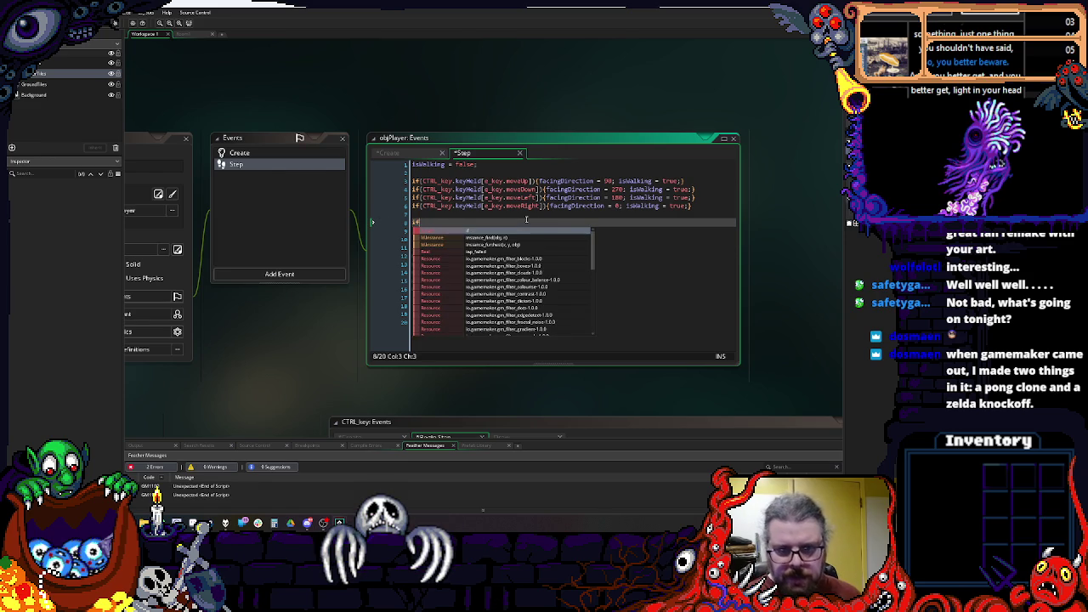
type(" isWalking = true")
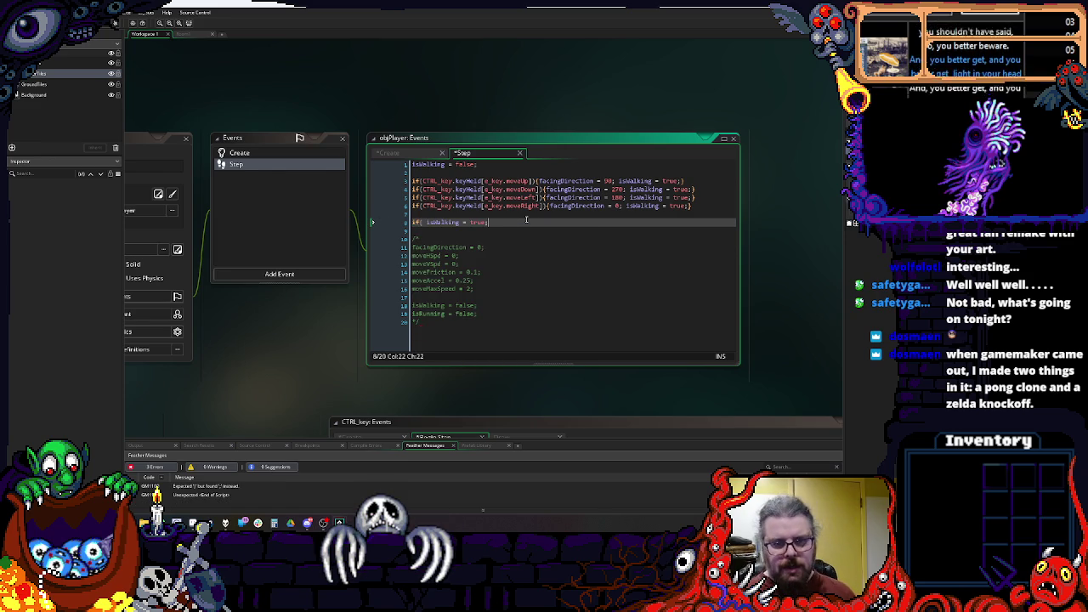
type(")")
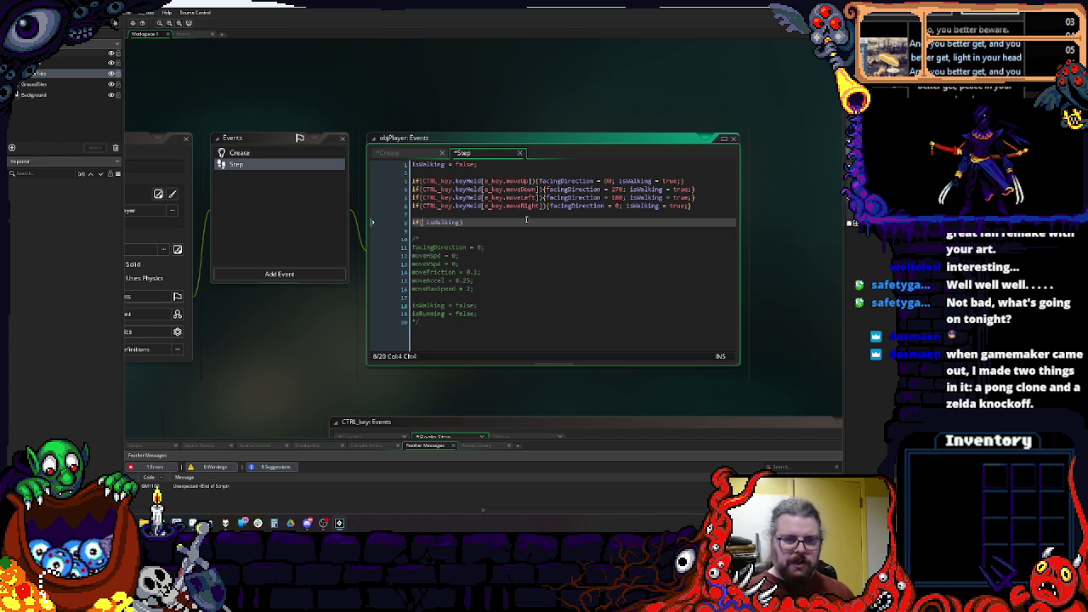
key("End")
key("Return")
type("{")
key("Return")
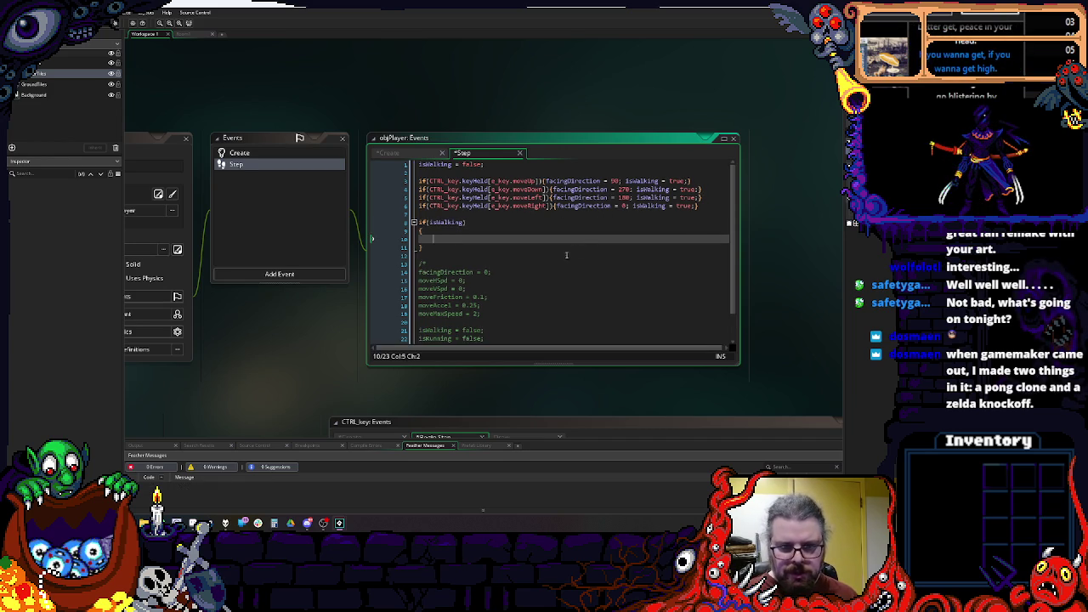
key("Down")
key("Down")
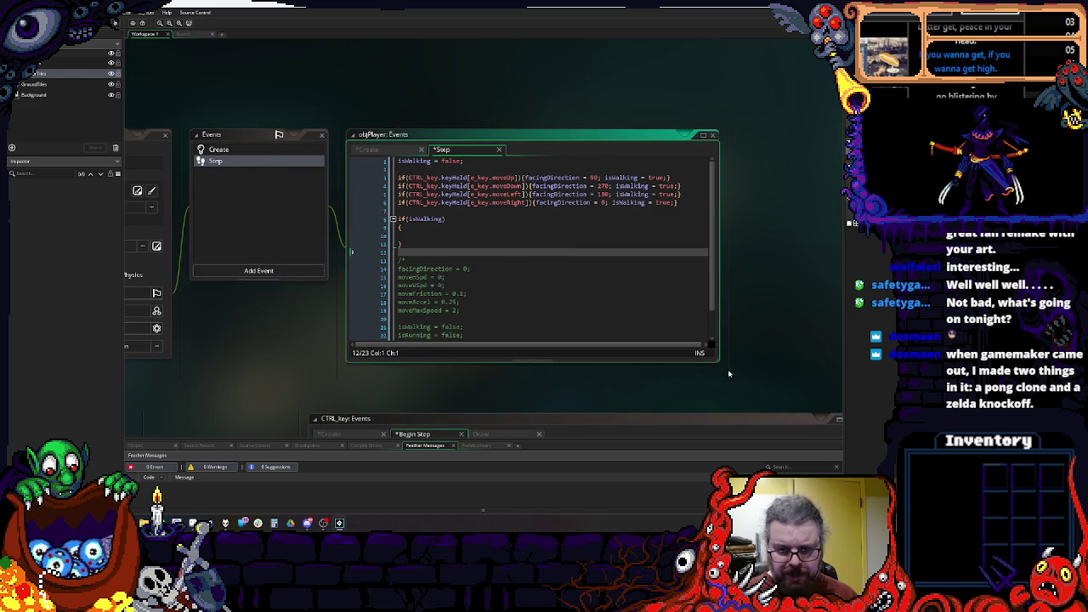
Step: Enlarge the Step code window and return to the empty line inside the if block
left_click_drag(717, 361, 717, 400)
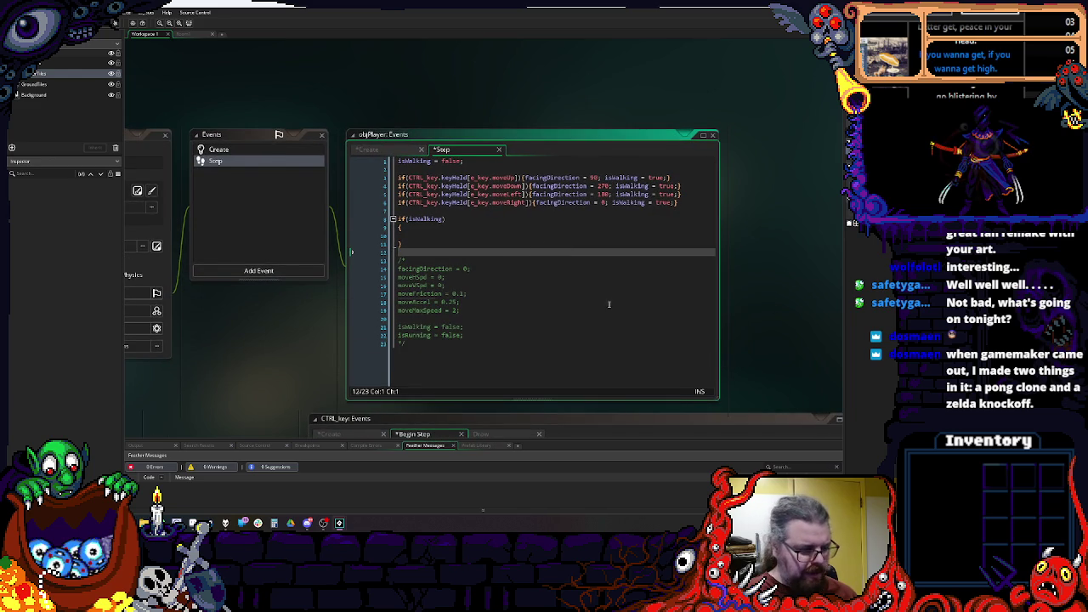
left_click(680, 302)
key("Down")
scroll(679, 279, "up", 1)
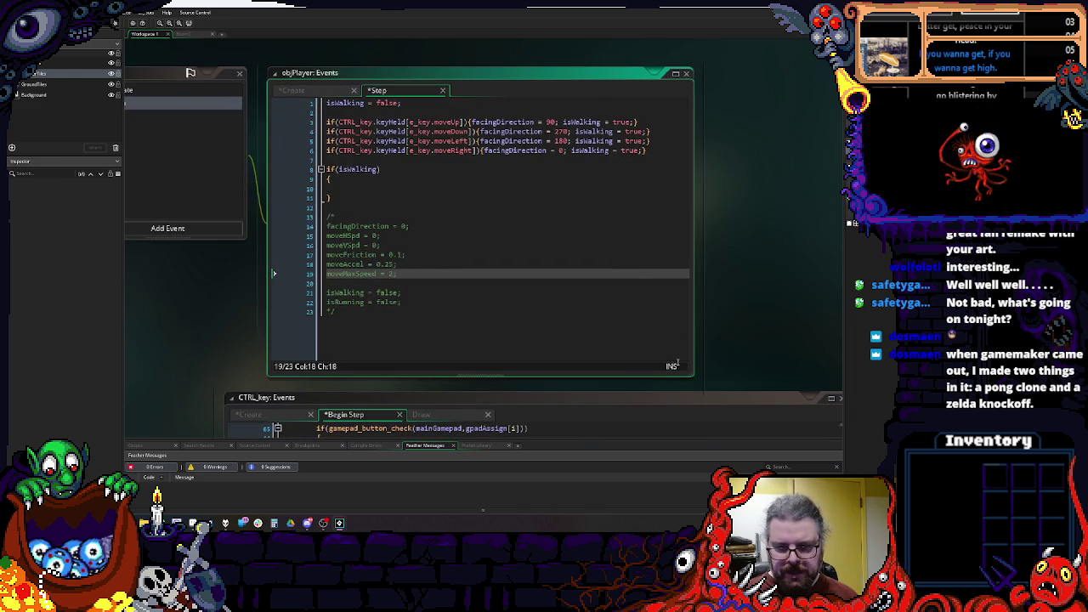
left_click_drag(721, 375, 821, 393)
left_click(385, 188)
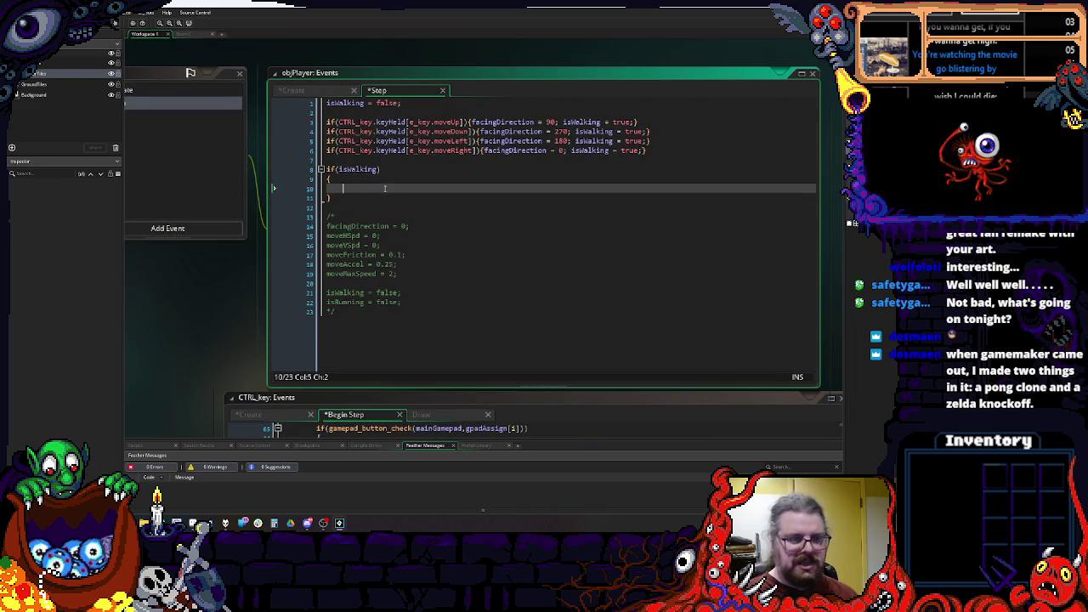
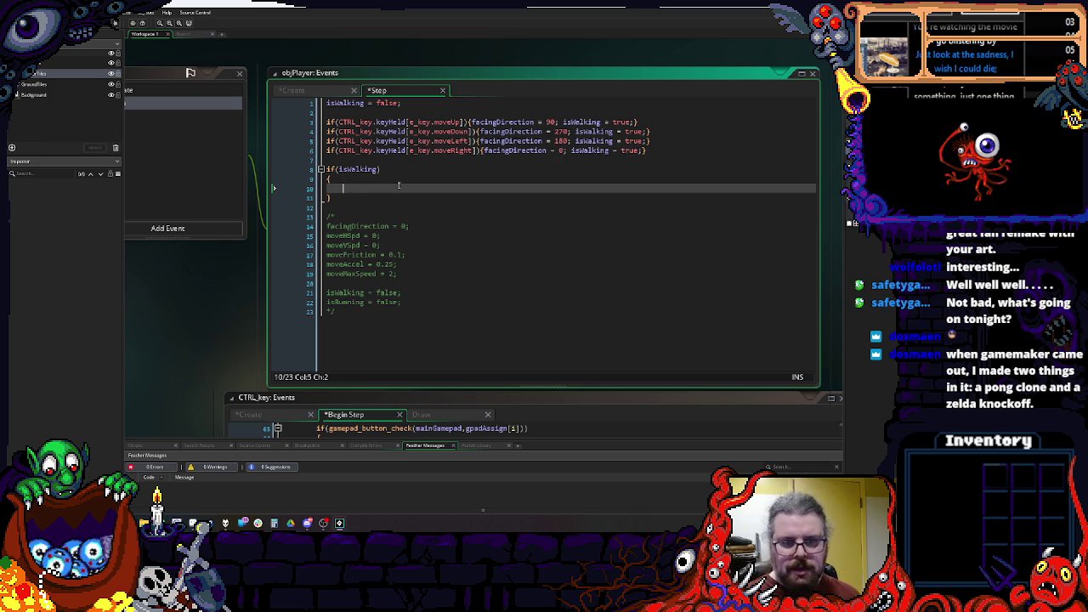
Step: Make the move-up line subtract moveAccel from moveVSpd instead of a fixed 0.1
left_click(344, 226)
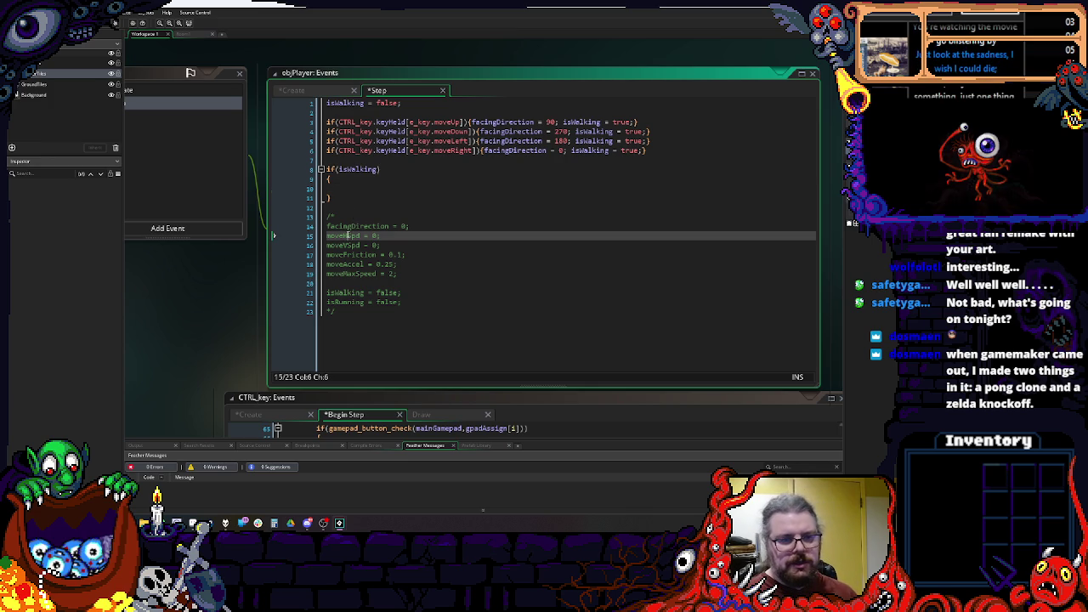
left_click(639, 121)
key("Left")
key("Left")
key("Left")
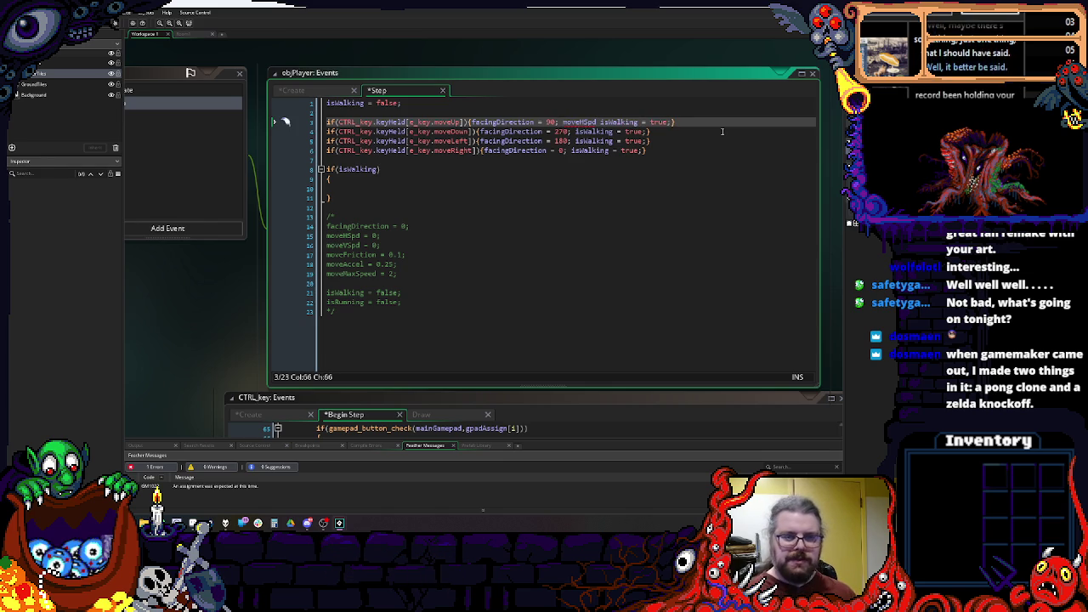
key("BackSpace")
key("BackSpace")
key("BackSpace")
type("VSpd")
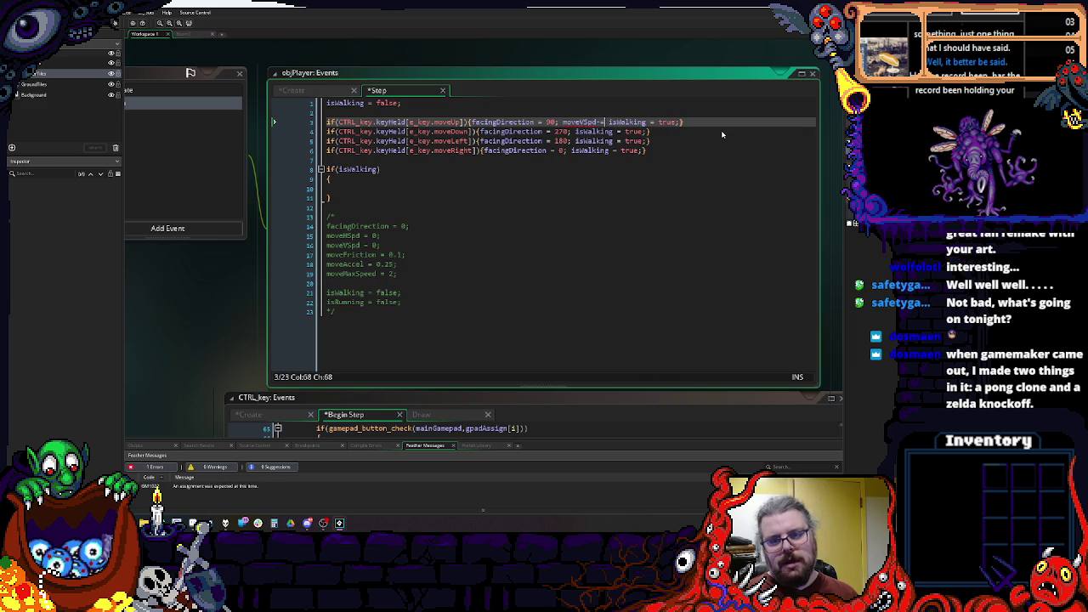
key("BackSpace")
key("BackSpace")
key("BackSpace")
type("moveAccel;")
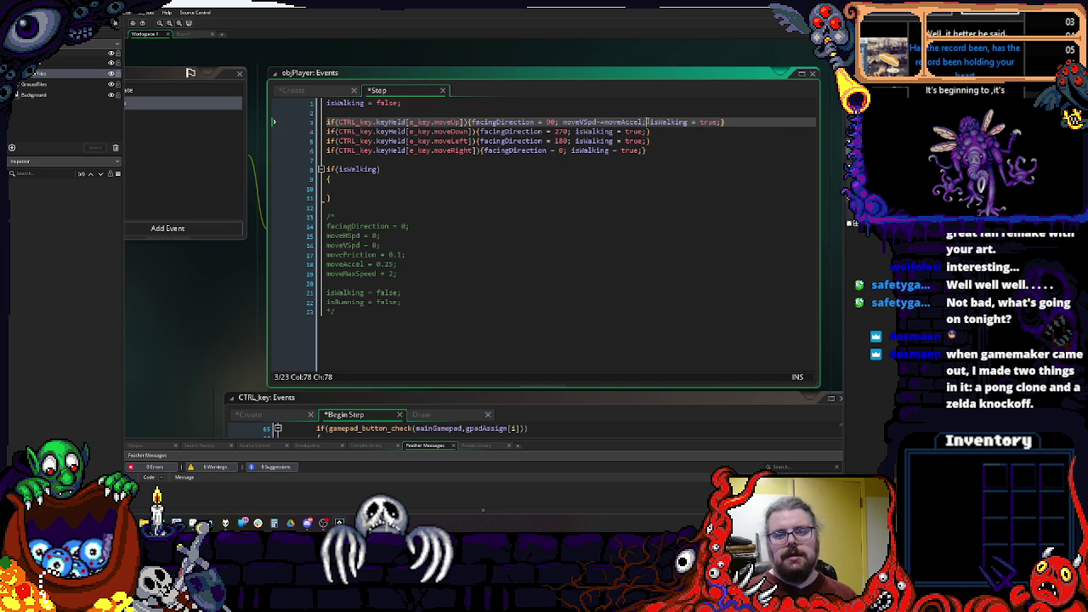
left_click(573, 132)
type("moveVSpd+=moveAccel;")
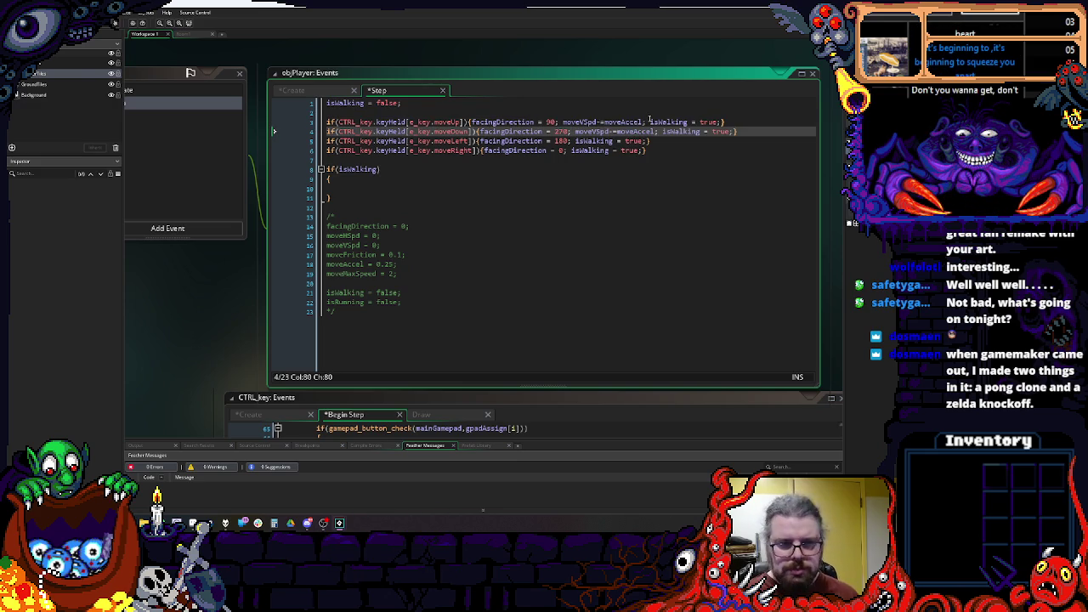
key("ctrl+Left")
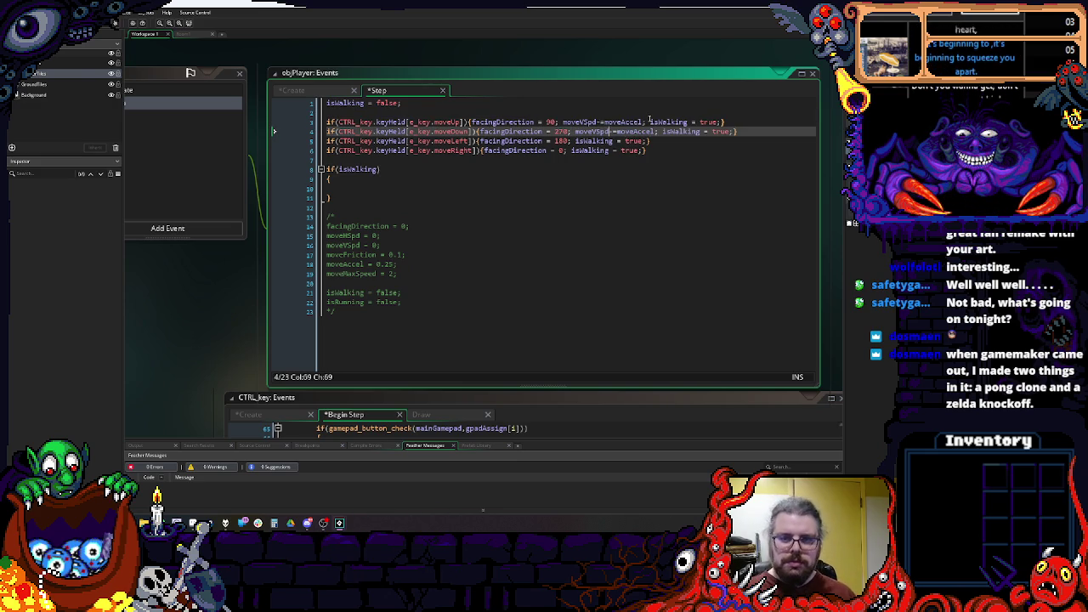
Step: Make the move-left line adjust moveHSpd, and the move-right line add moveAccel
left_click(576, 141)
type("moveVSpd-=moveAccel;")
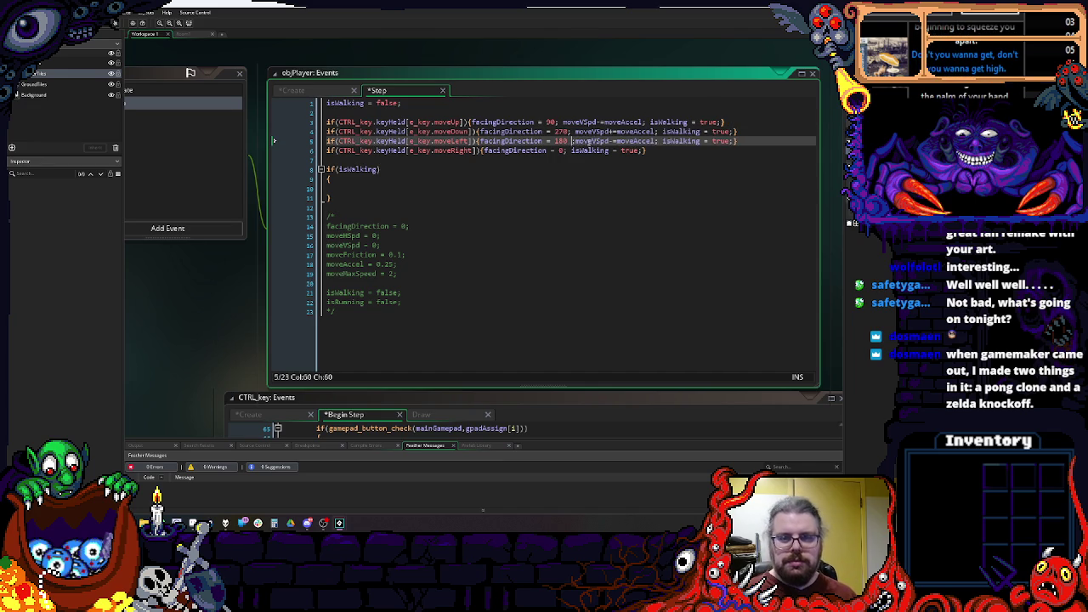
key("BackSpace")
key("Right")
key("Right")
key("Right")
key("Right")
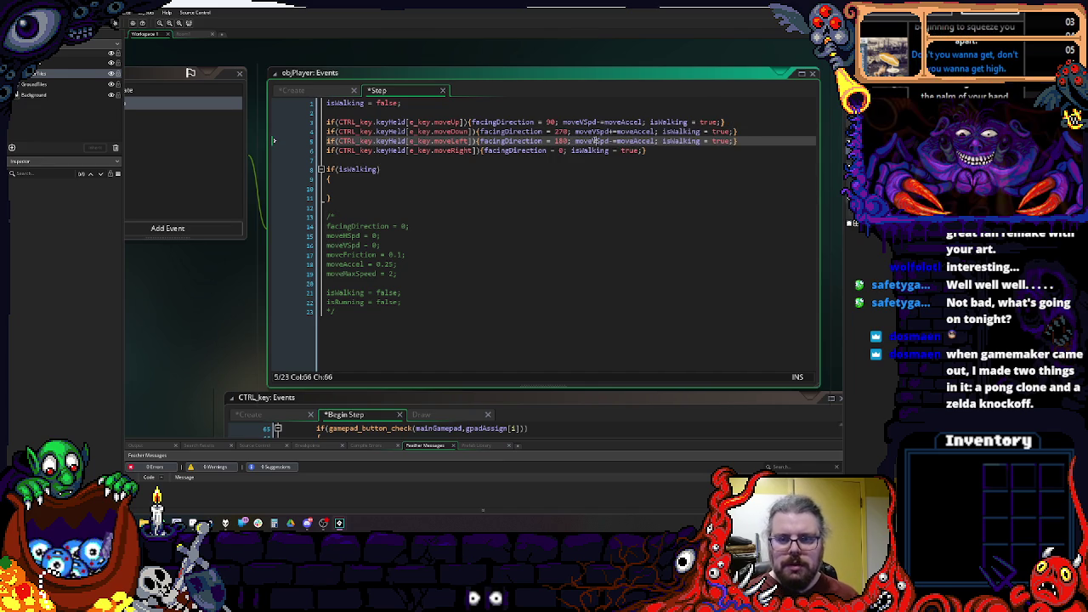
key("Right")
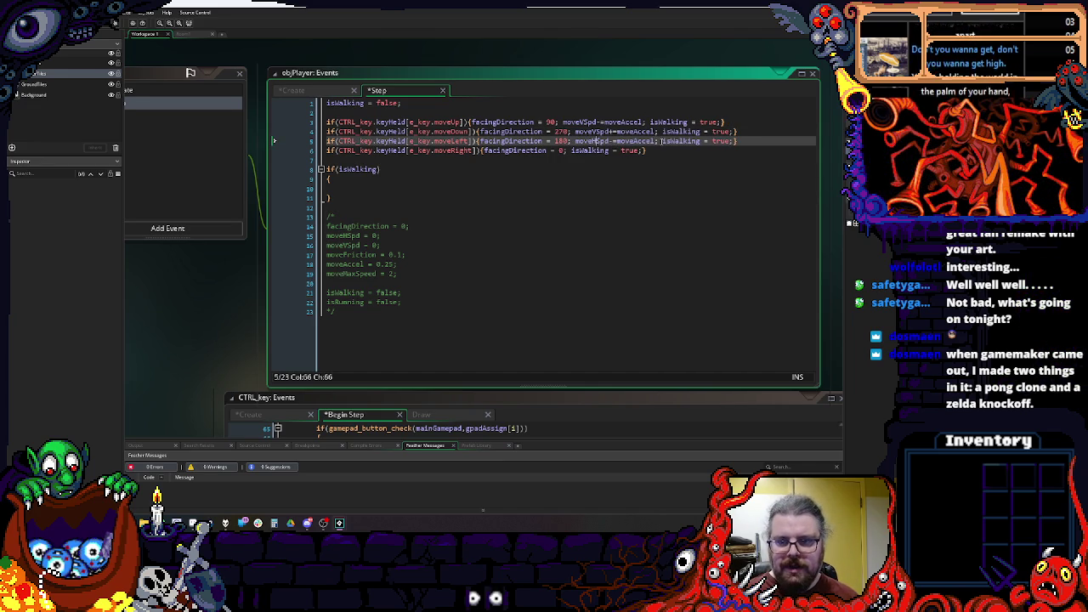
key("BackSpace")
type("H")
left_click(570, 150)
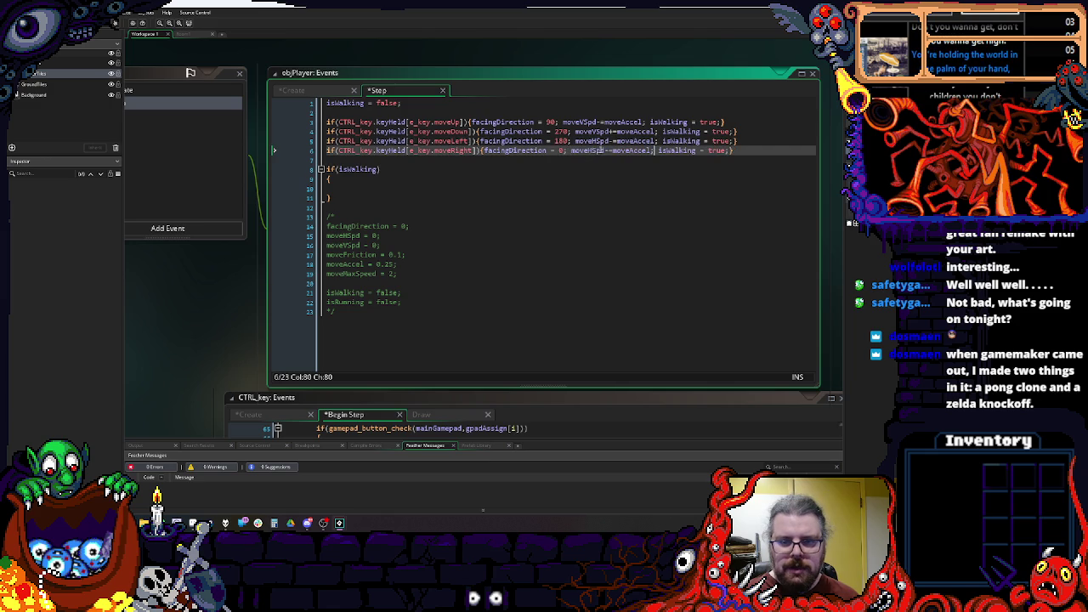
key("Delete")
type("+")
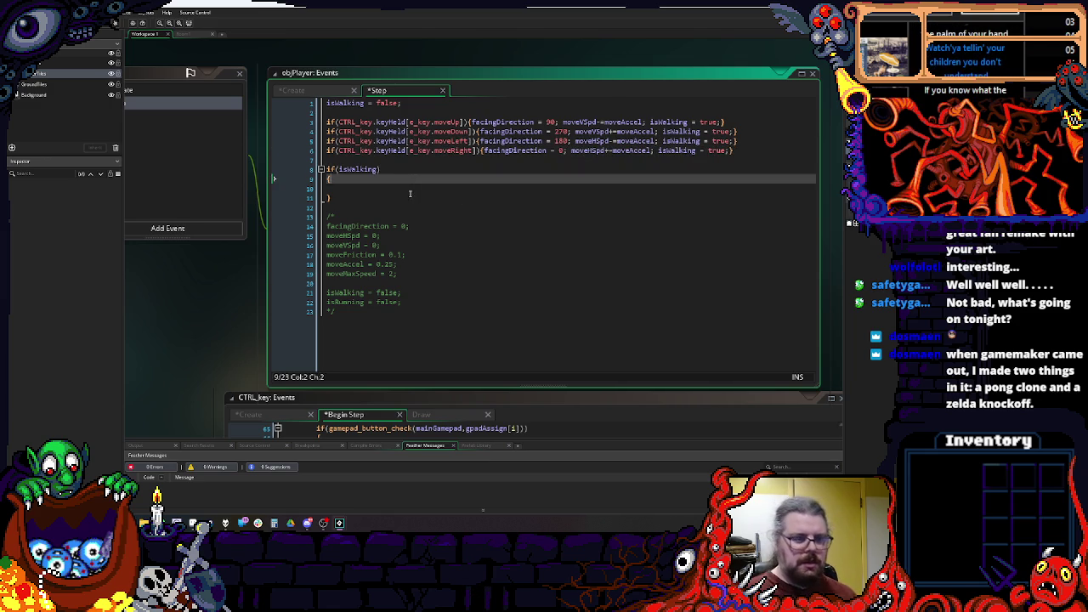
left_click(414, 187)
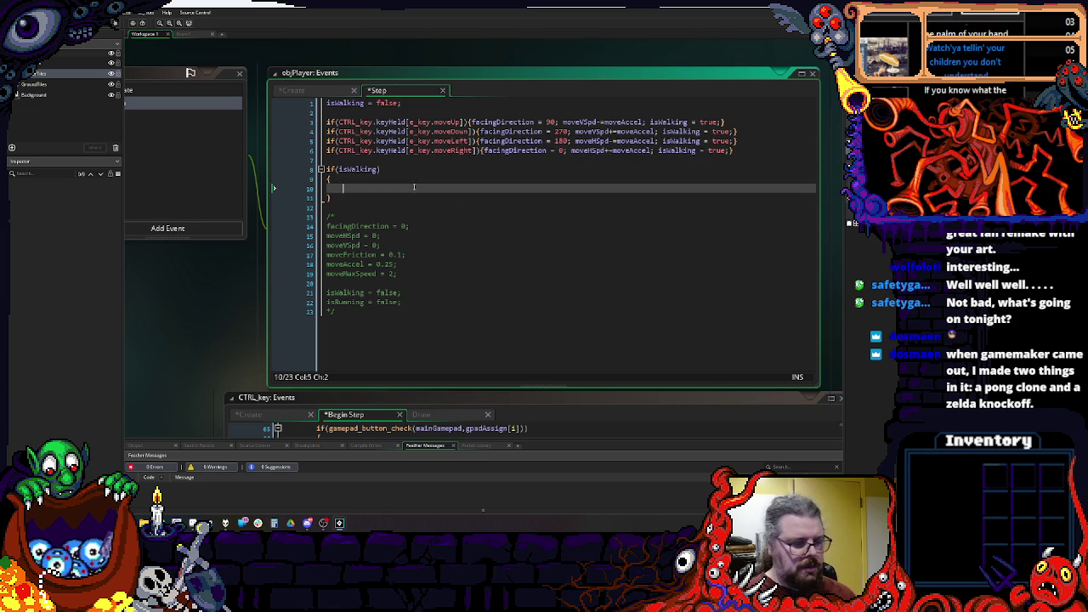
Step: Insert blank lines above the if(isWalking) check, discarding a started if statement
left_click(400, 159)
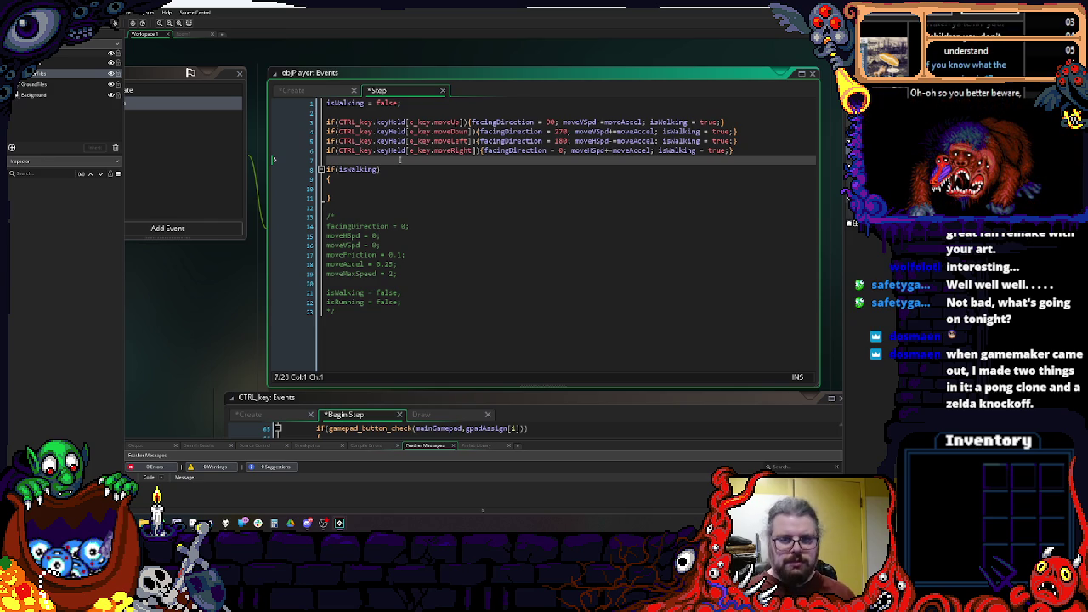
key("Return")
key("Return")
key("Up")
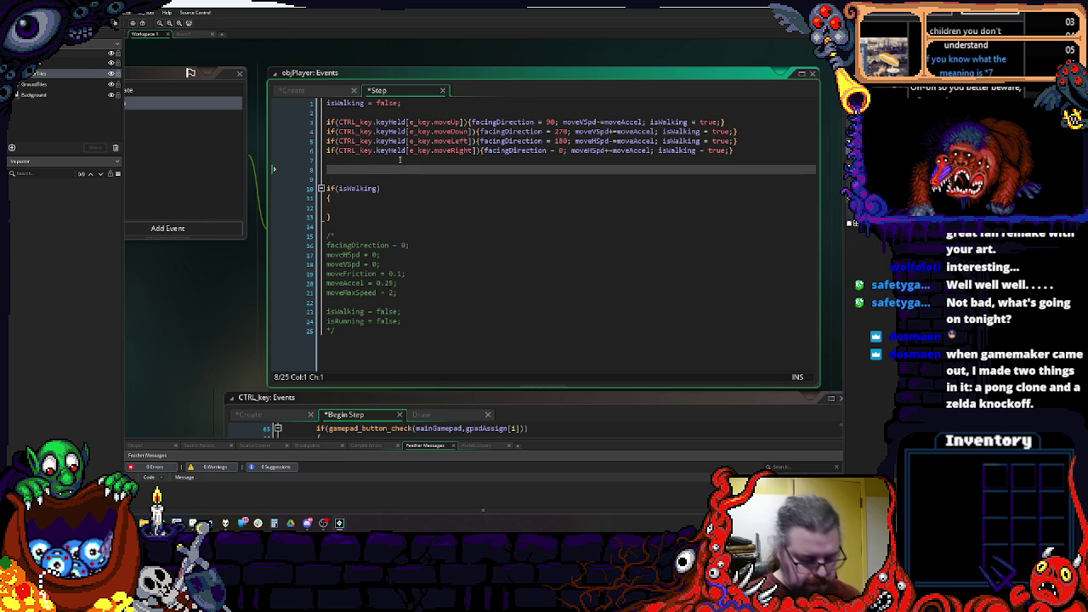
type("if()")
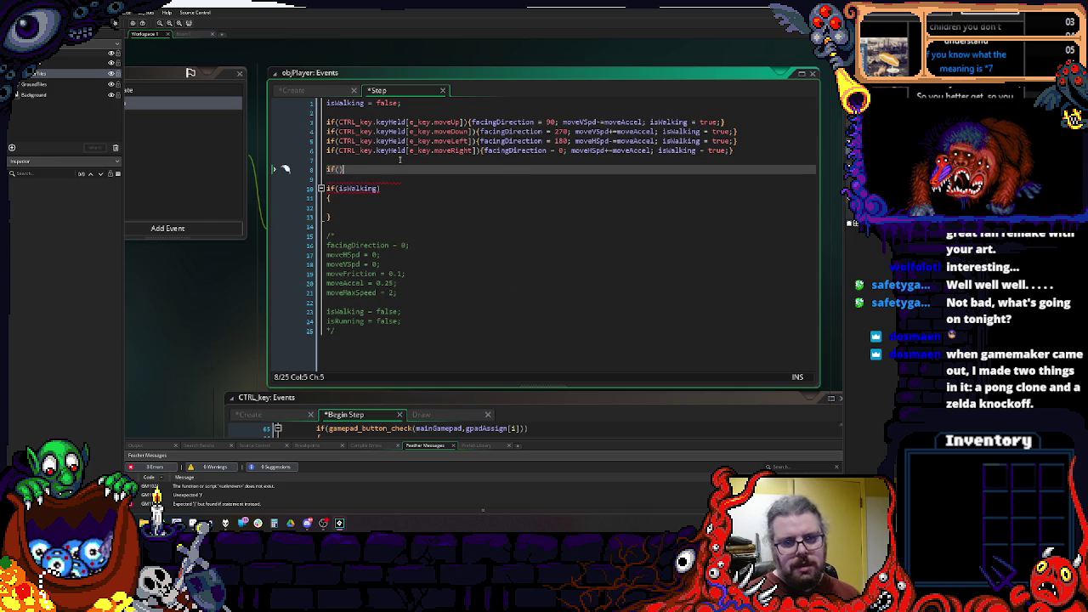
key("Left")
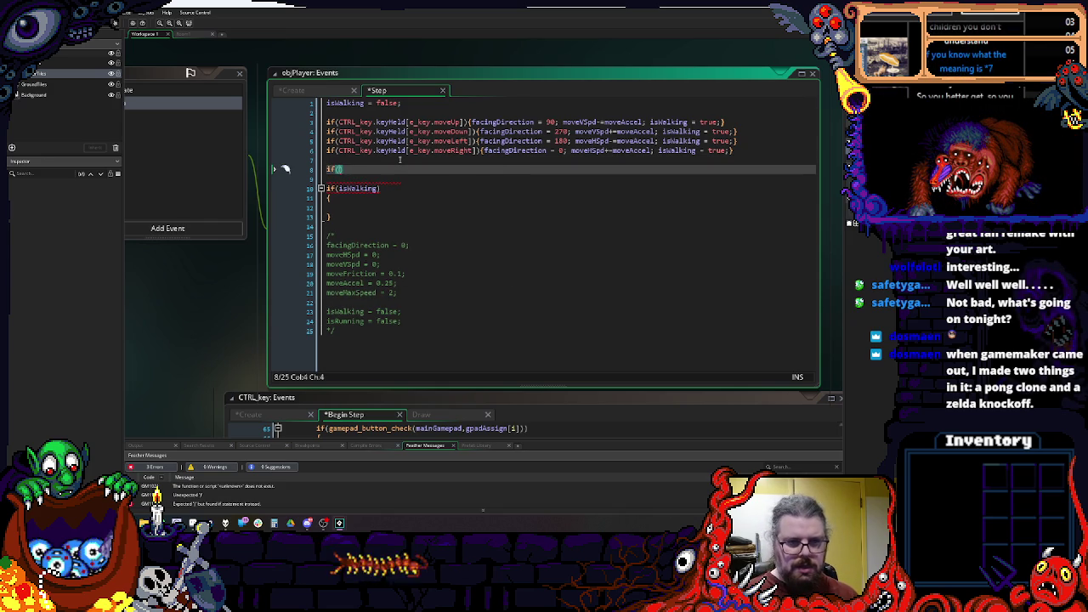
key("BackSpace")
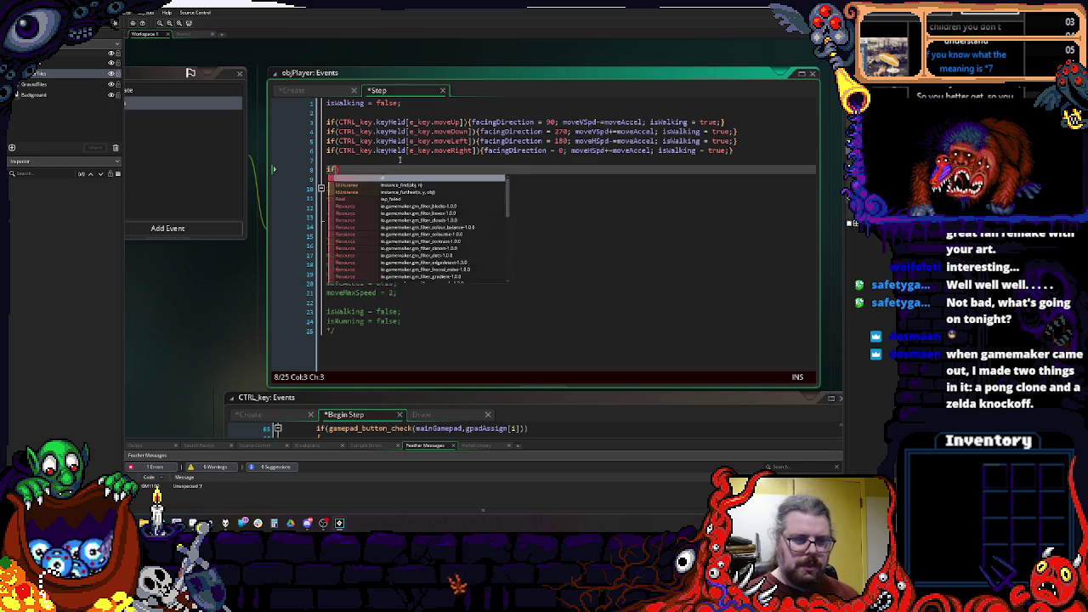
Step: Declare var totSpd = point_distance(0,0,moveHSpd,moveVSpd); using autocomplete for the speed names
type("va")
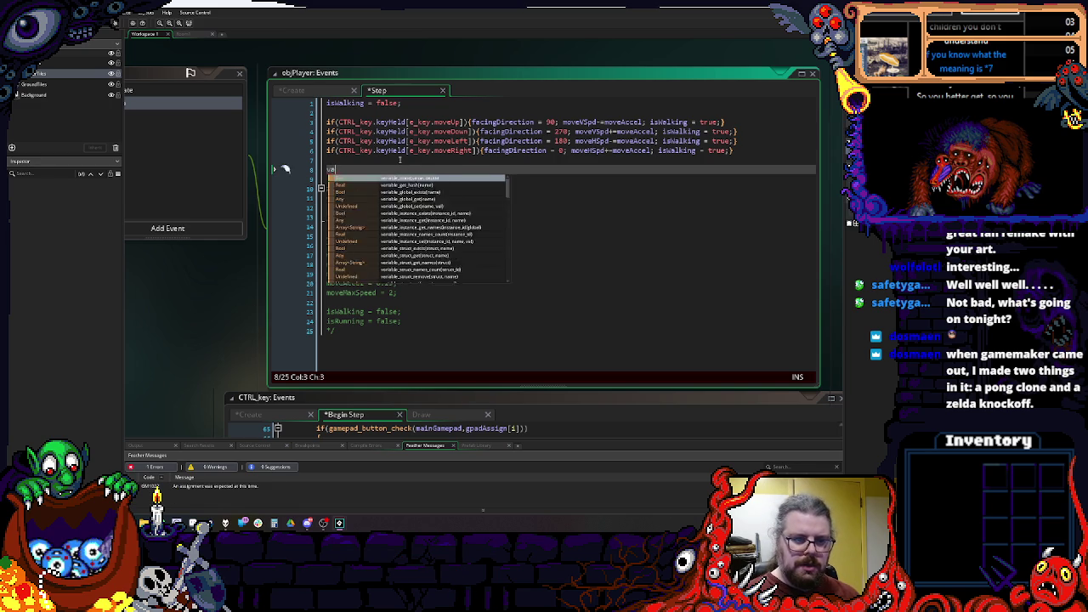
type("r totSpd =")
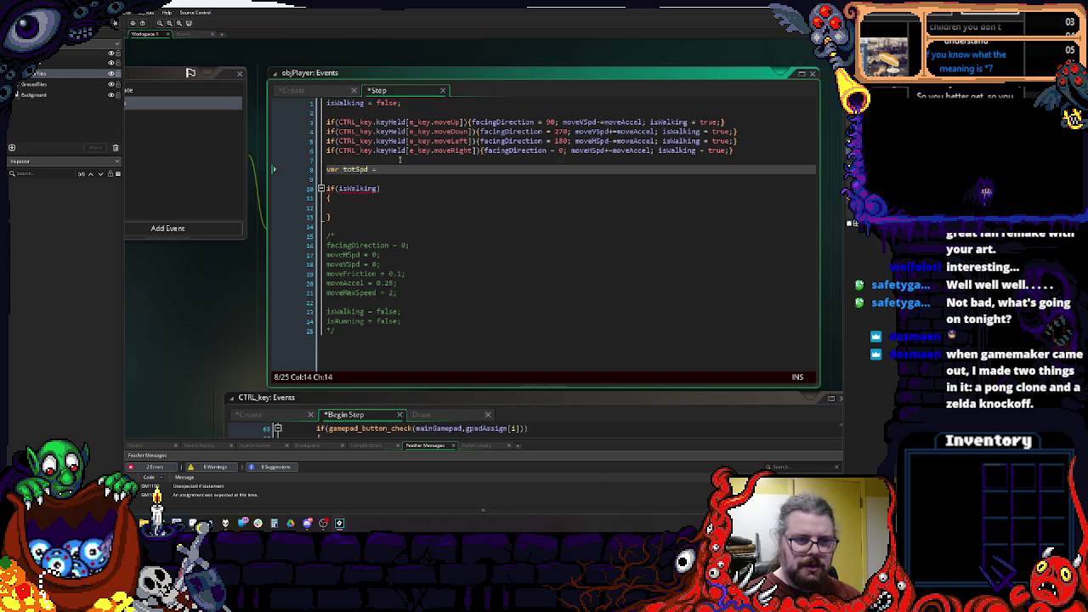
type("lengthdir_")
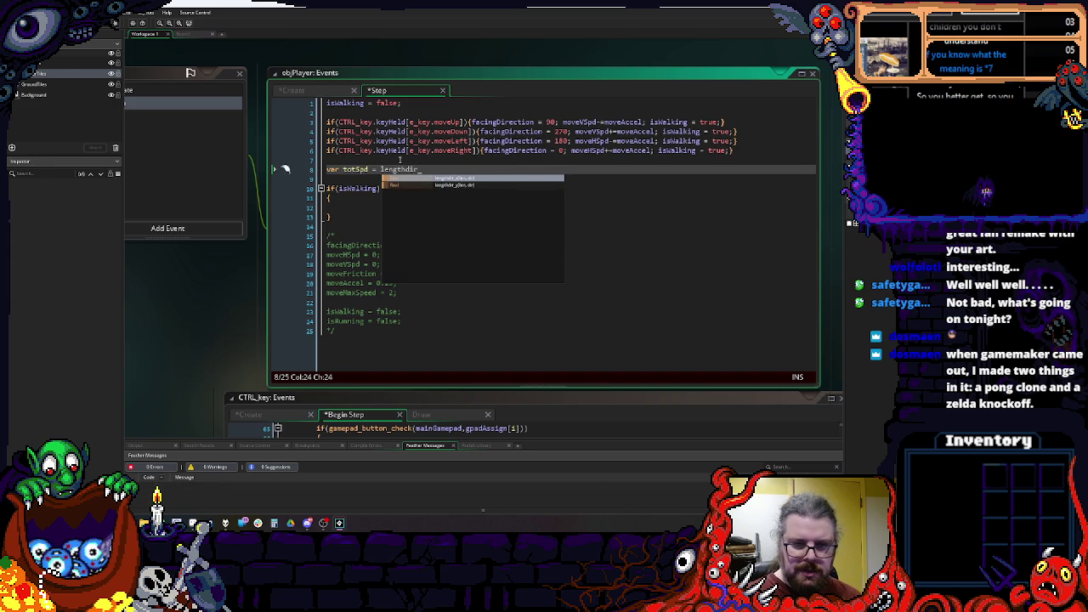
key("BackSpace")
key("BackSpace")
key("BackSpace")
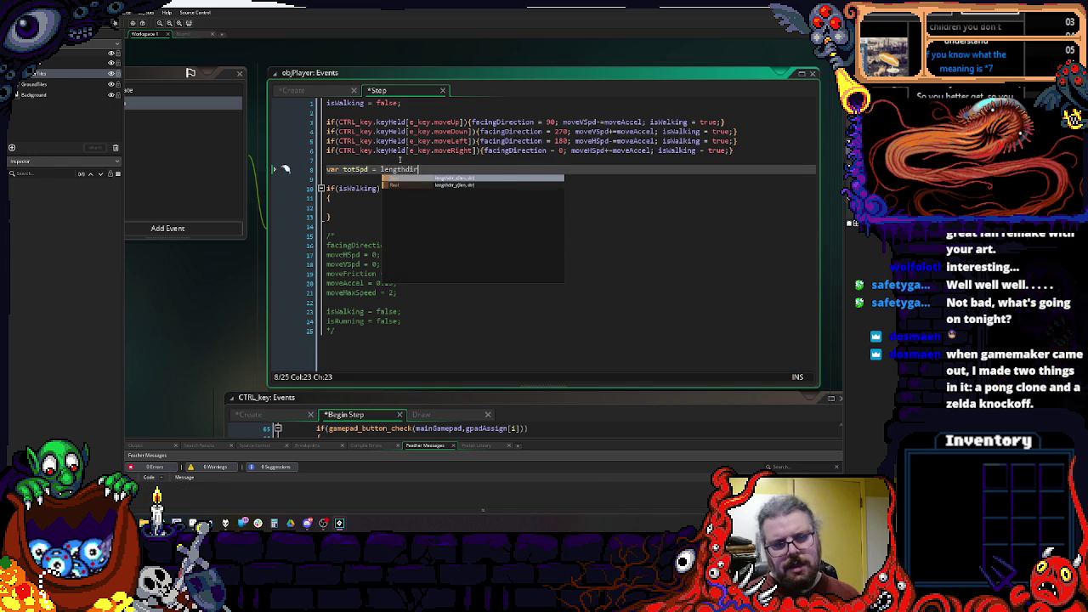
key("BackSpace")
key("BackSpace")
key("BackSpace")
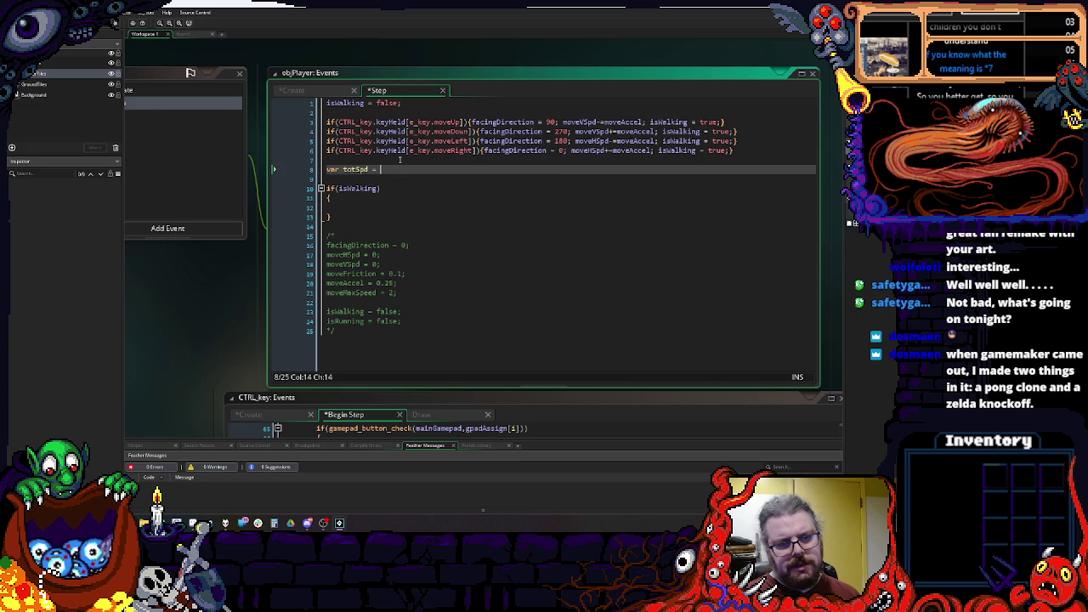
type("point_dist")
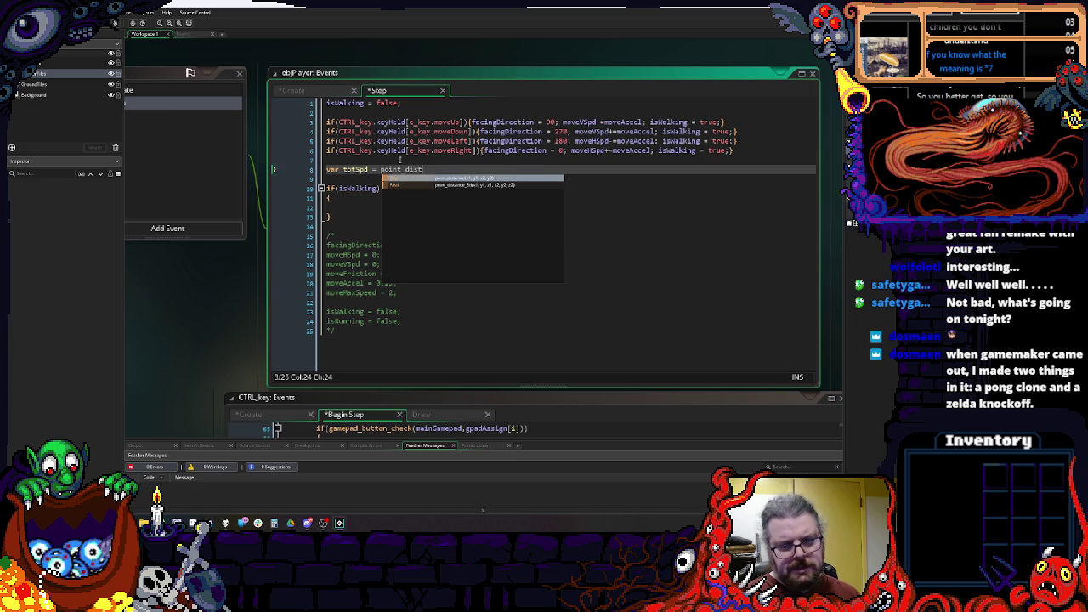
type("ance(0,0,")
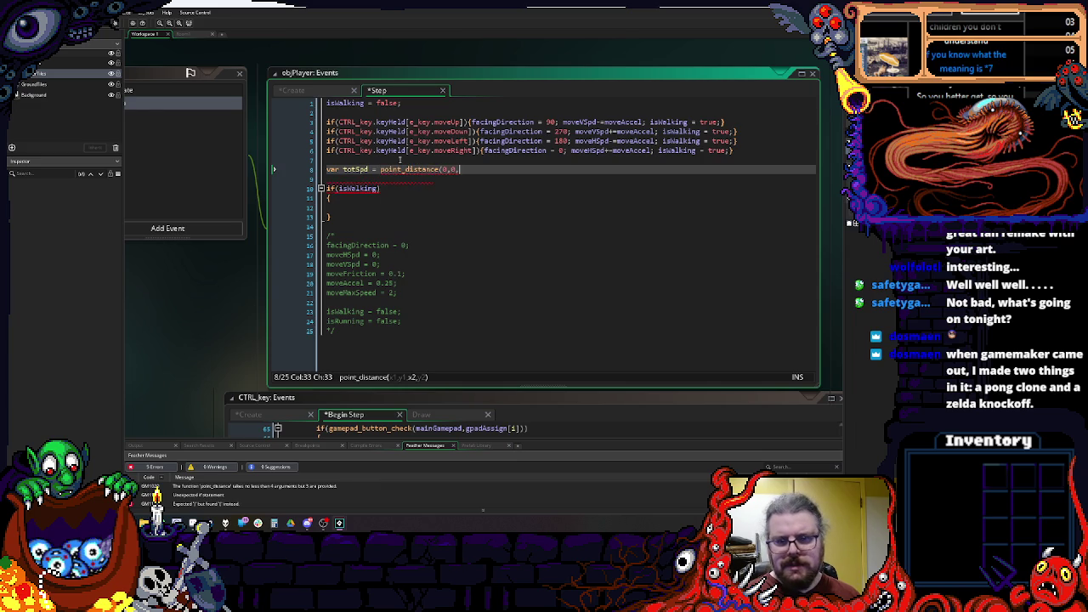
type("moveHs")
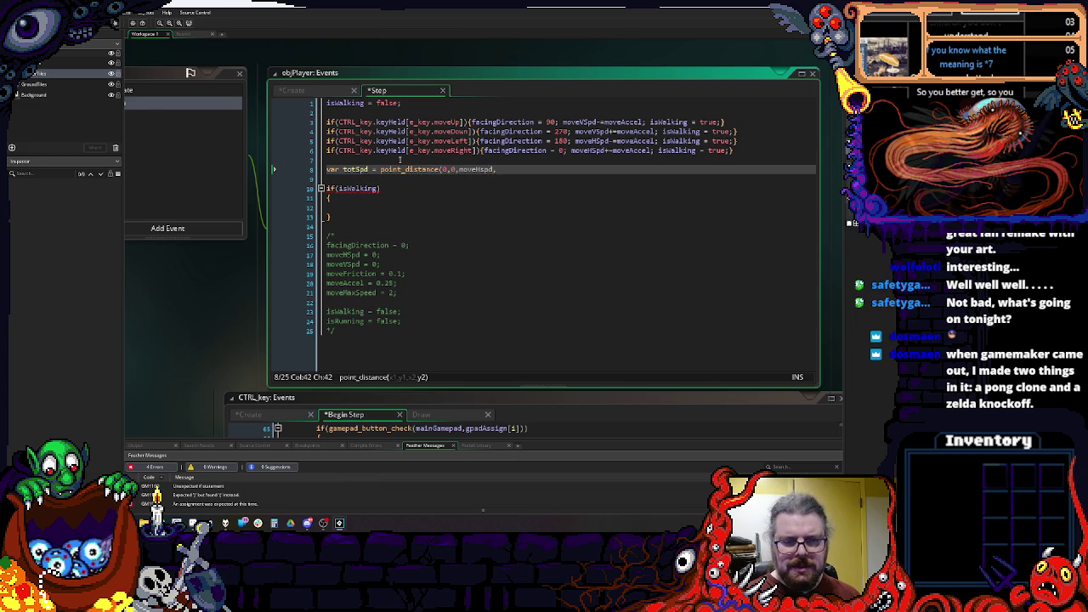
type("pd")
key("Return")
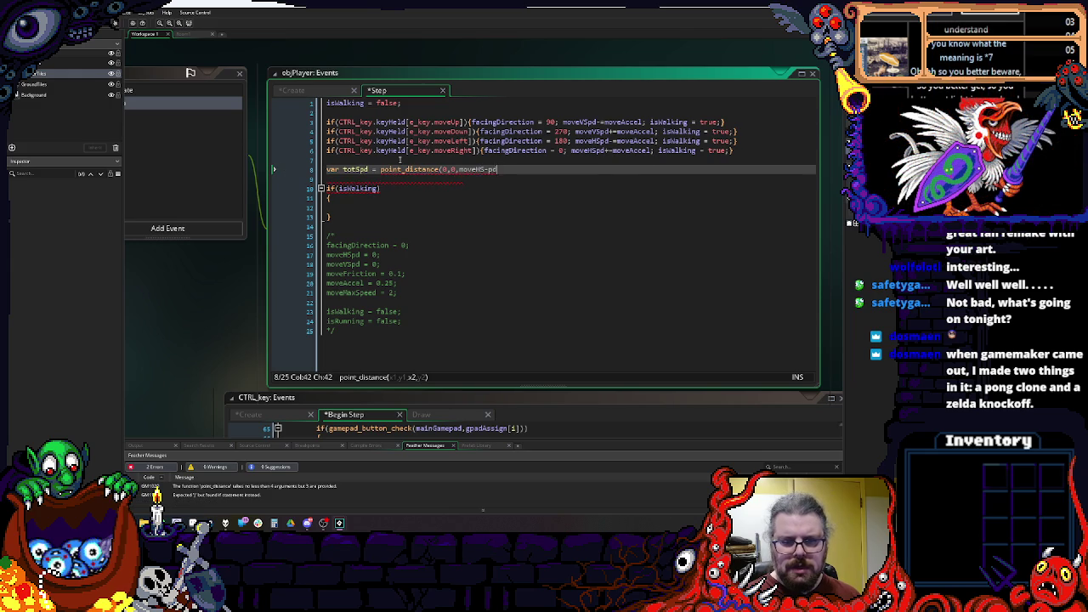
type(",moveV")
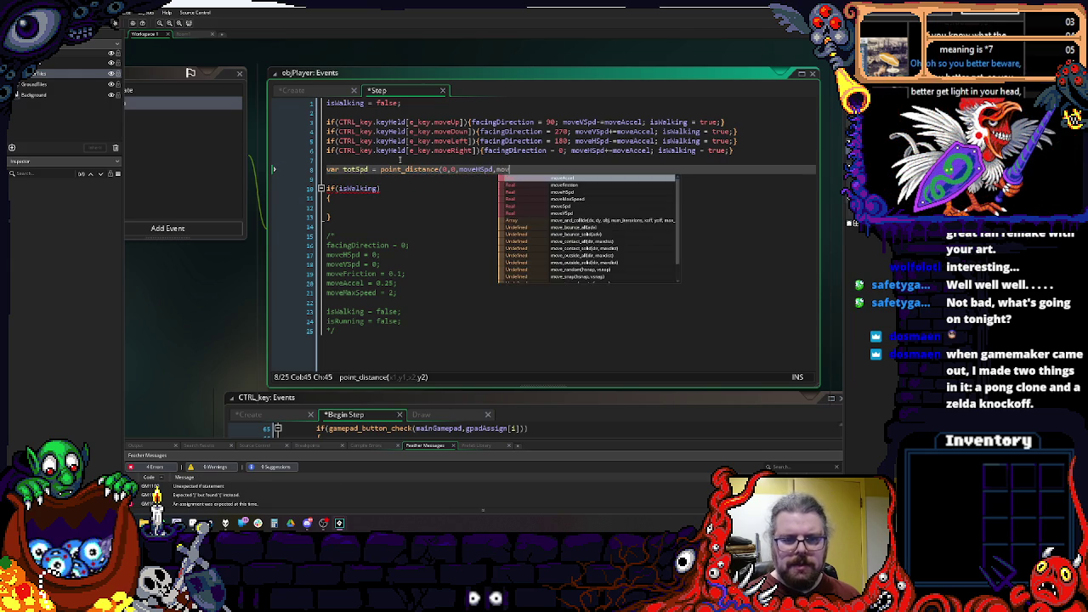
key("Return")
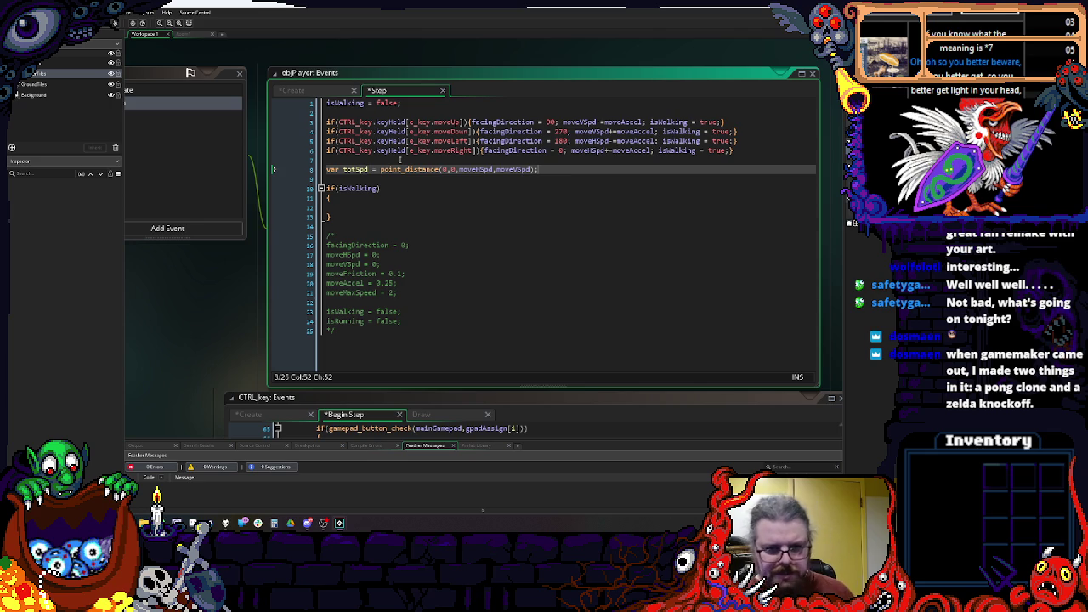
key("Return")
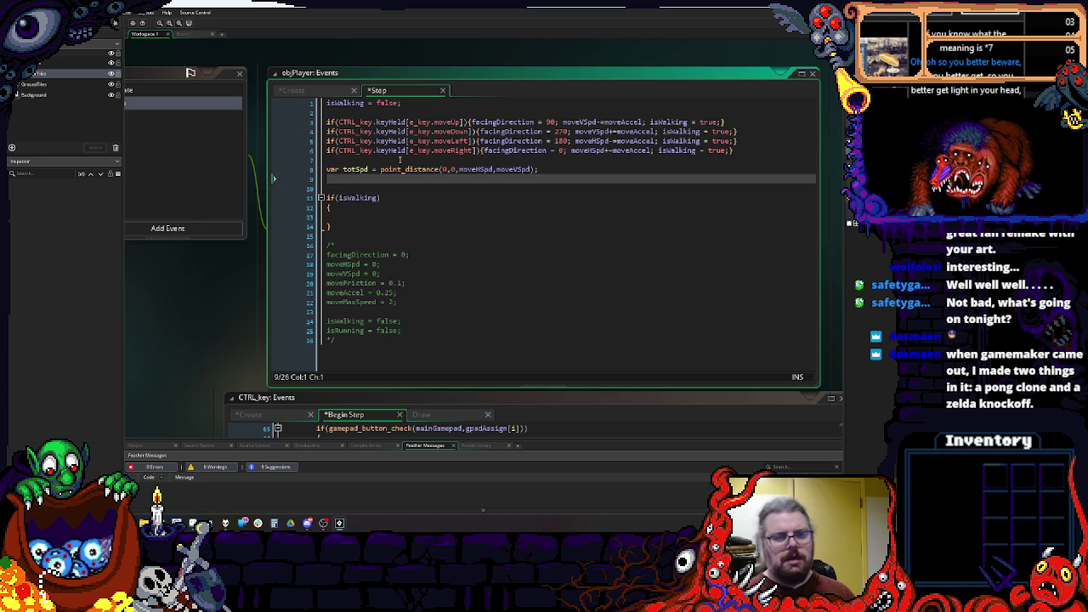
Step: Cap totSpd at moveMaxSpd and declare var totDir = point_direction(0,0,moveHSpd,moveVSpd)
type("if(tot")
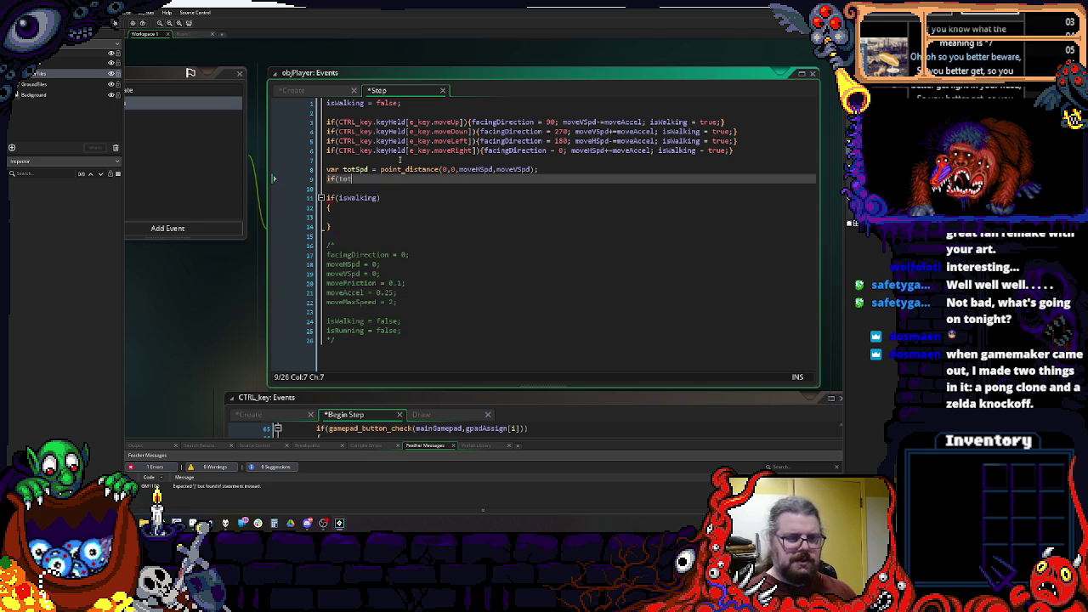
type("Spd>=")
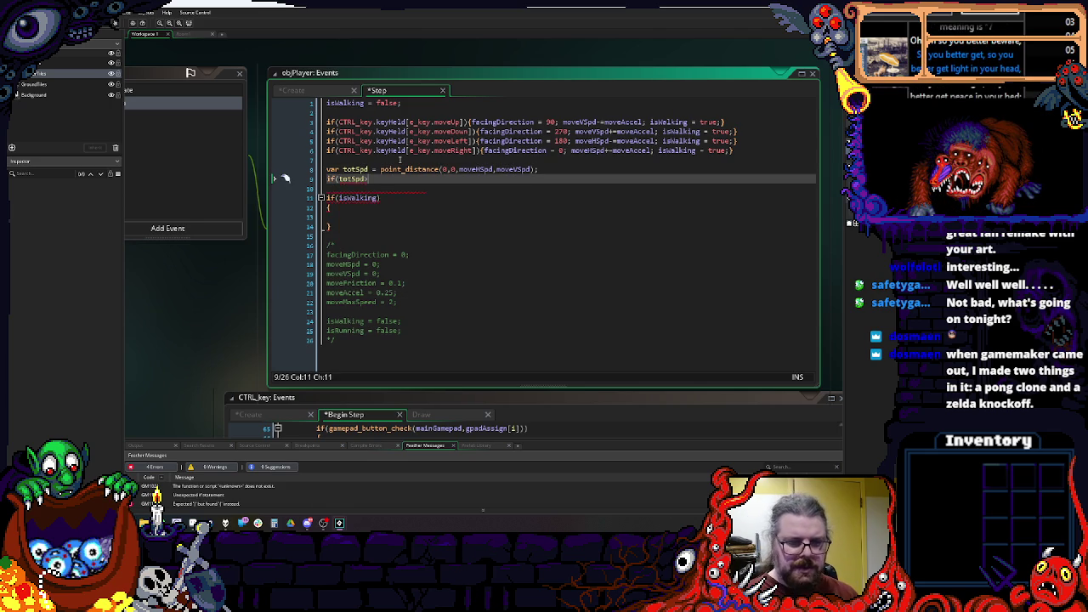
type("moveMaxSp")
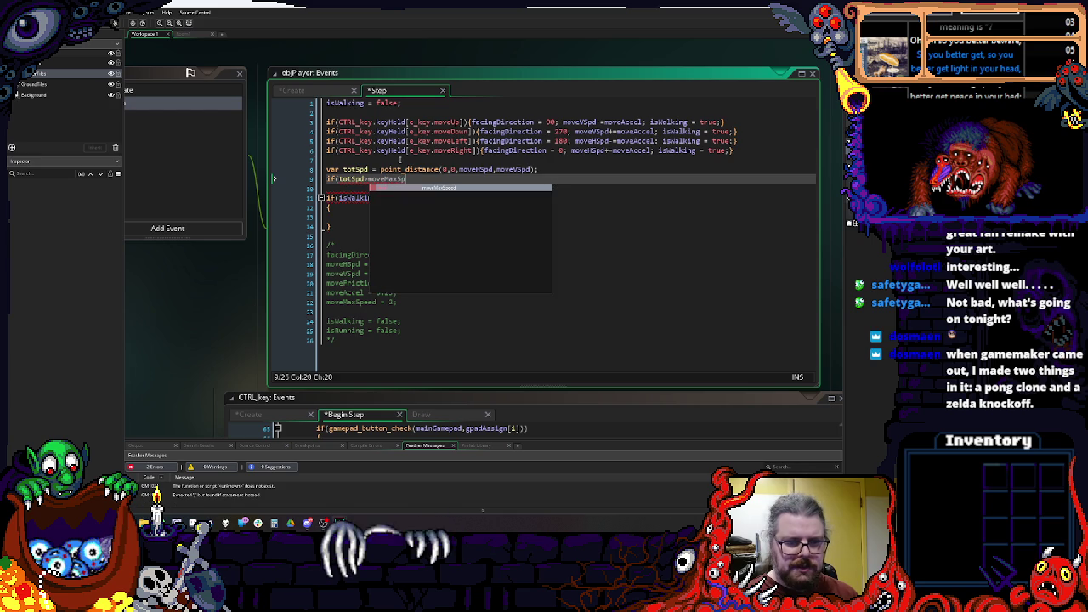
type("d){")
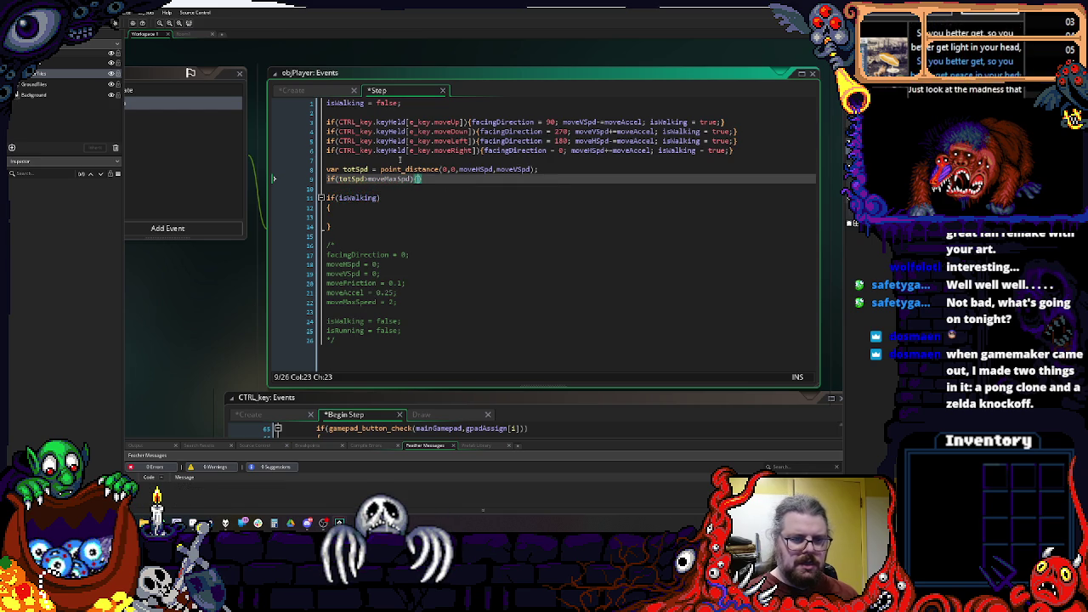
type("totSpd = m")
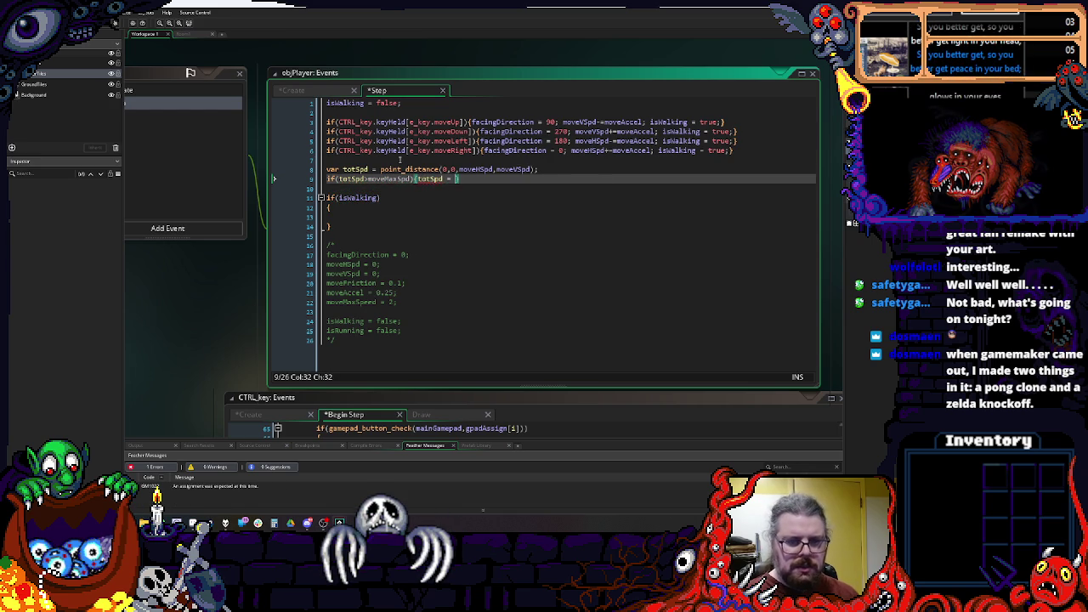
type("oveMaxSpd;")
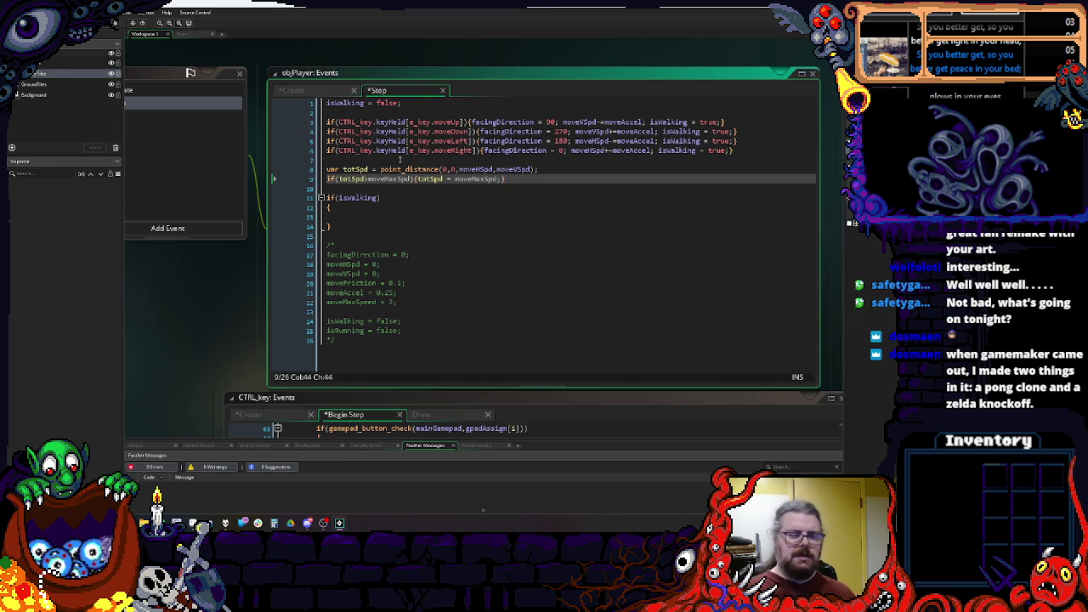
key("Up")
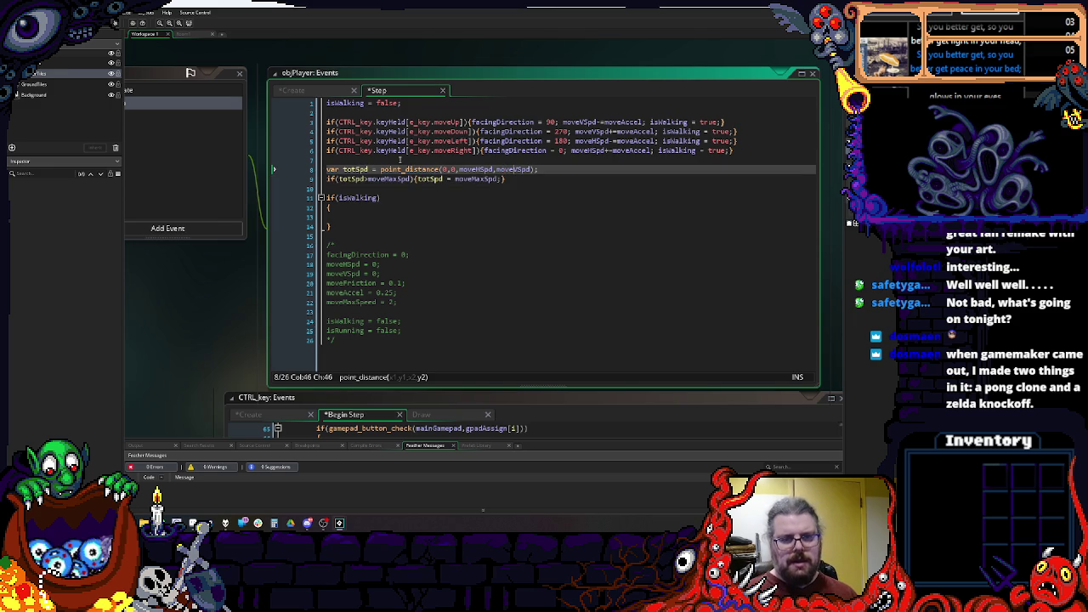
key("Return")
type("var tot")
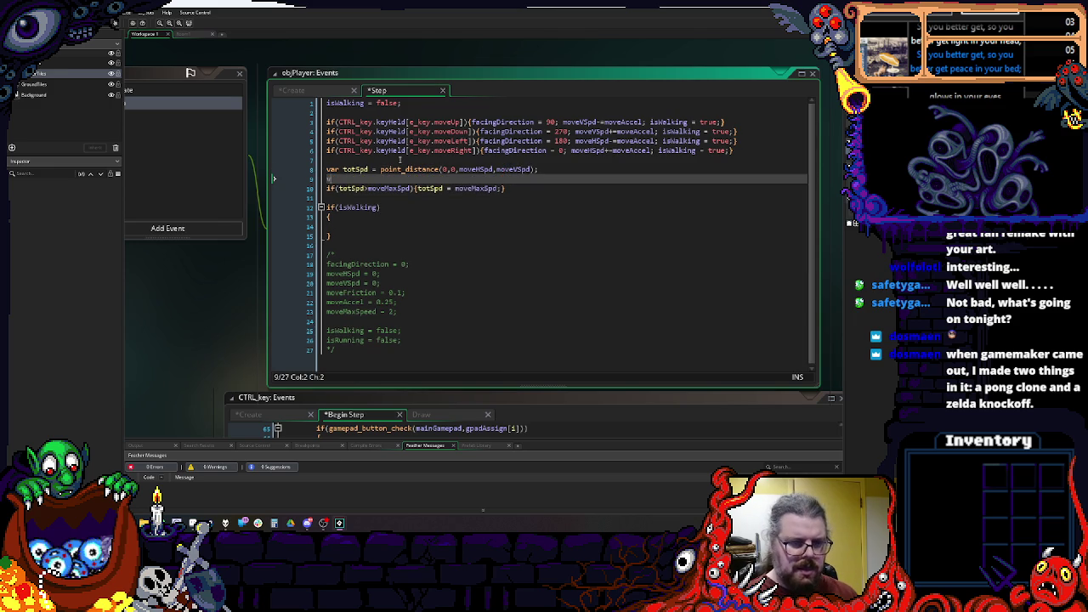
type("Dir =")
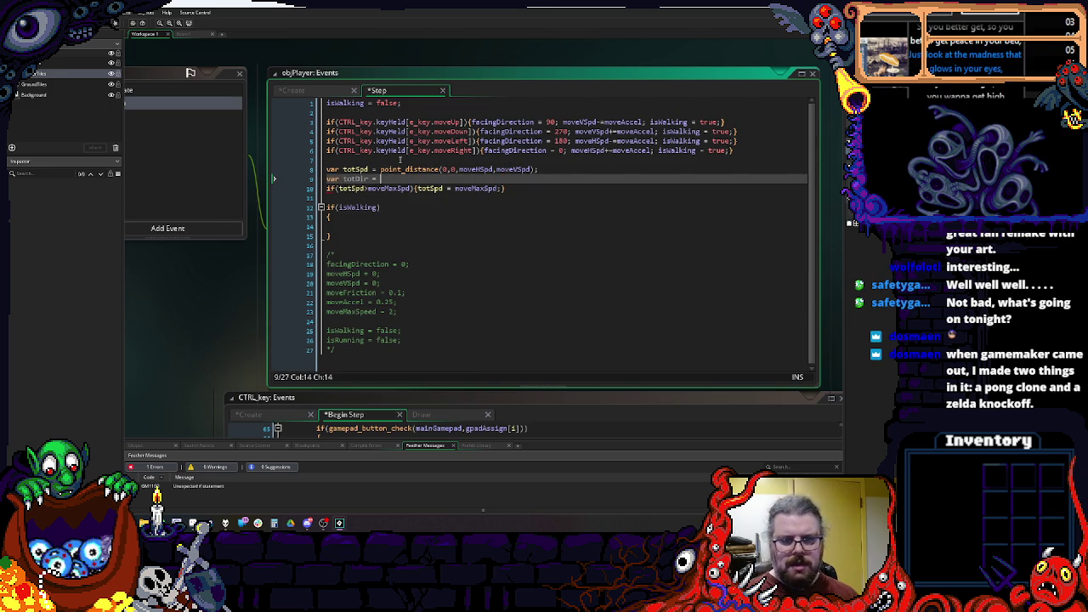
left_click_drag(538, 169, 446, 169)
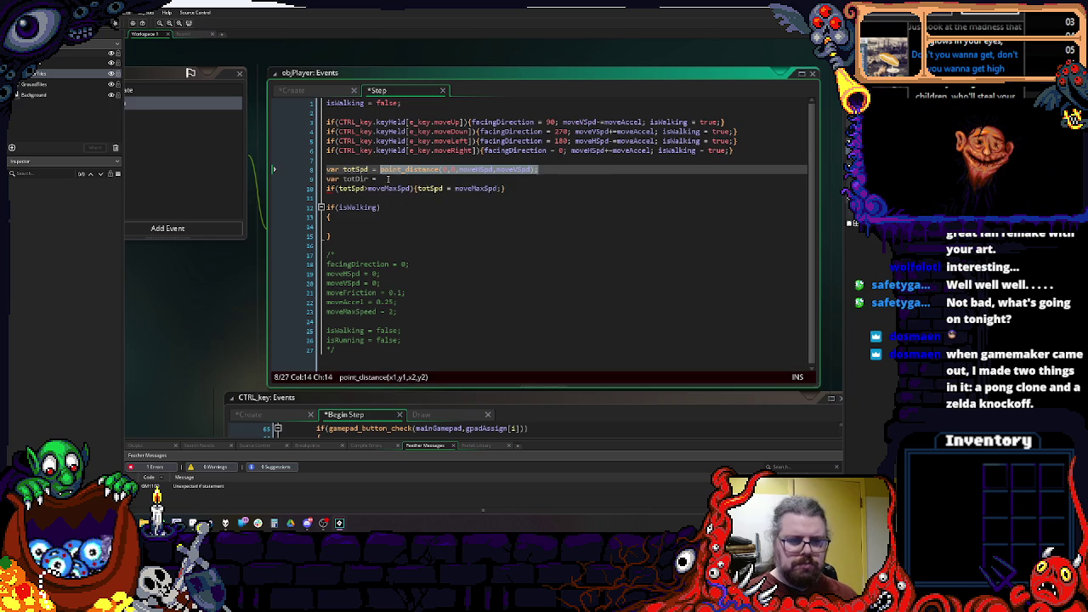
left_click(383, 177)
type("point_distance(0,0,moveHSpd,moveVSpd);")
key("BackSpace")
key("BackSpace")
key("BackSpace")
type("recti")
key("Return")
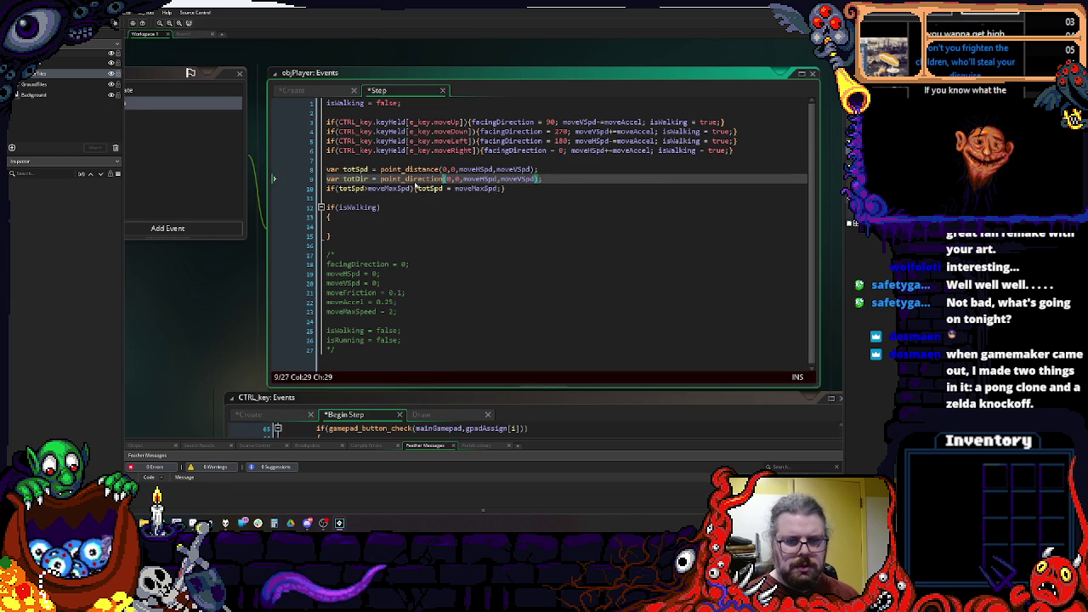
Step: Clean up the half-typed text and blank lines above the isWalking check
left_click(446, 197)
key("Down")
key("Up")
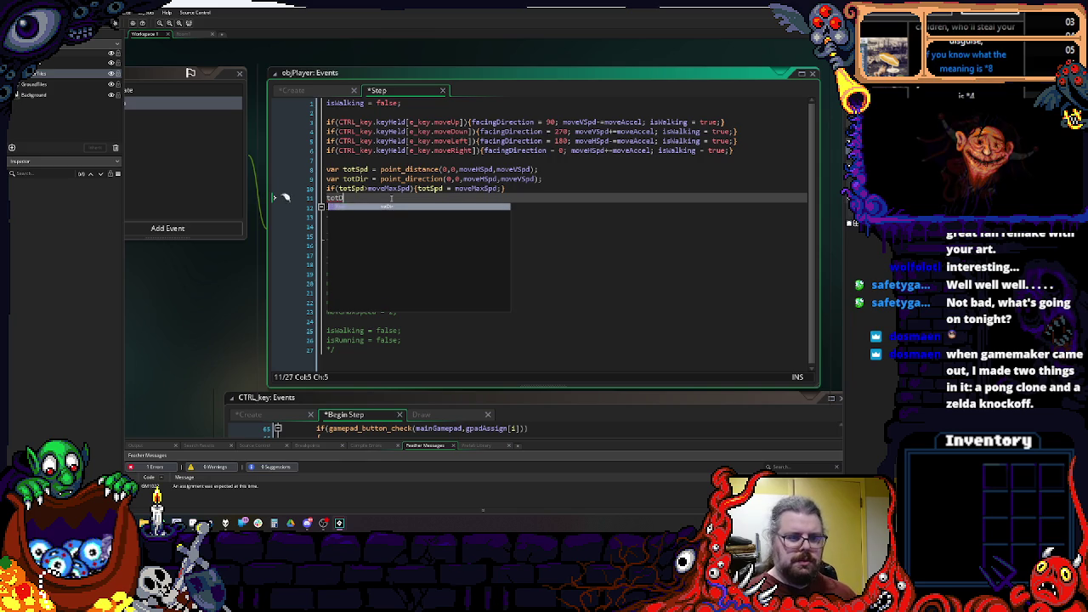
key("BackSpace")
key("BackSpace")
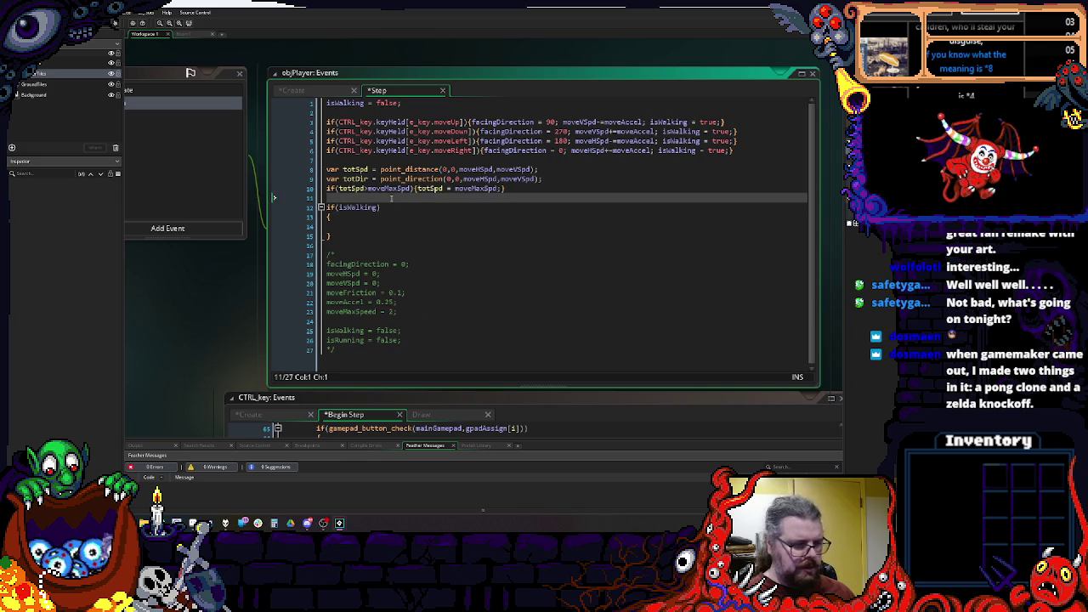
key("Up")
key("Up")
key("Up")
key("Down")
key("Down")
key("Down")
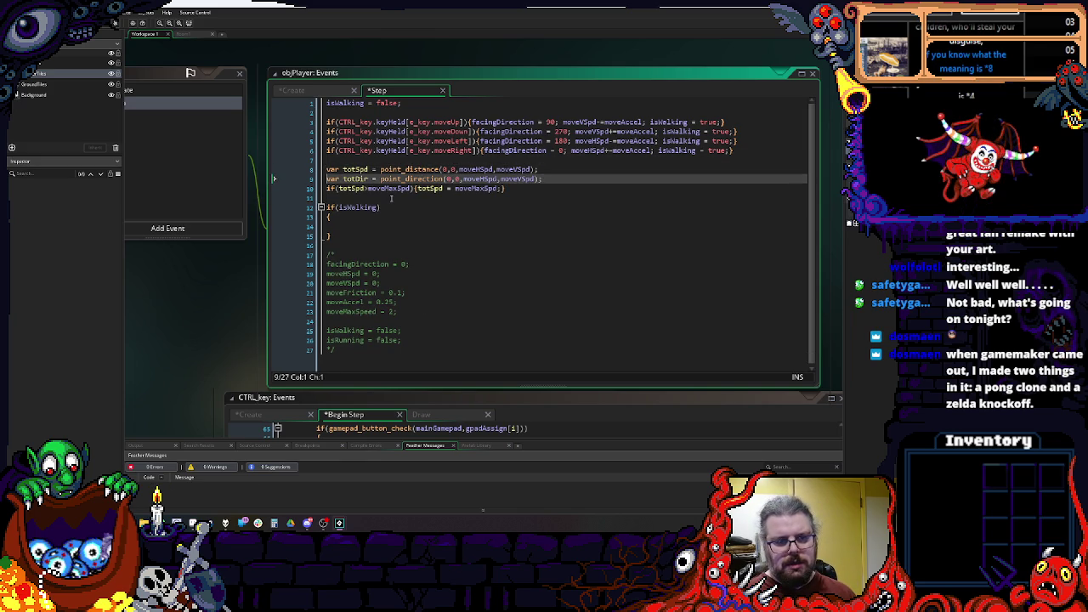
key("Return")
key("BackSpace")
key("Return")
key("Return")
key("Up")
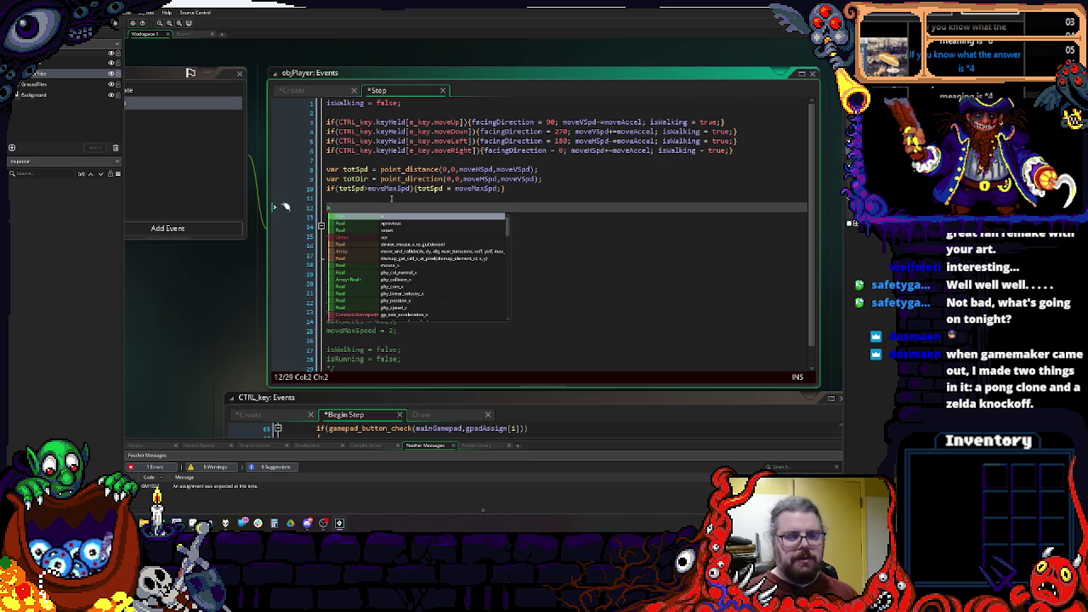
Step: Apply movement with x+= moveHSpd; and y+= moveVSpd;
type("+= ")
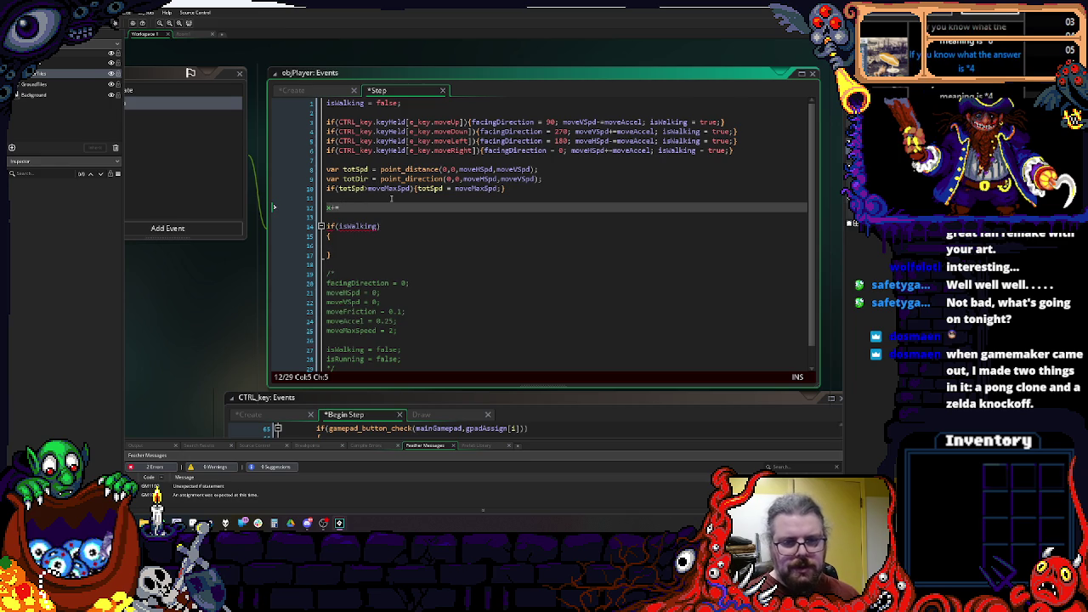
type("move")
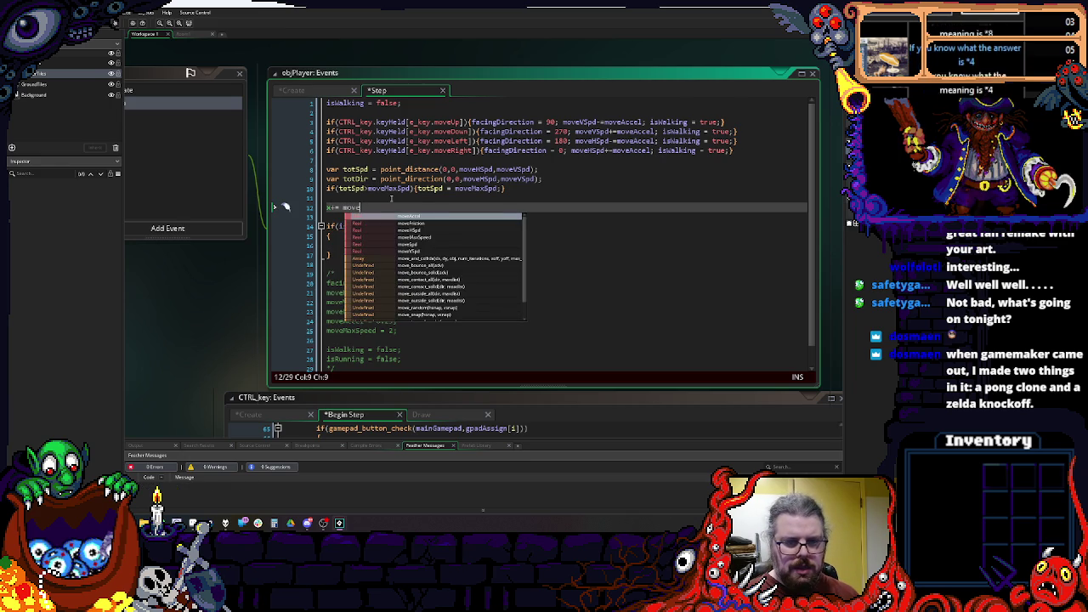
type("Hspd;")
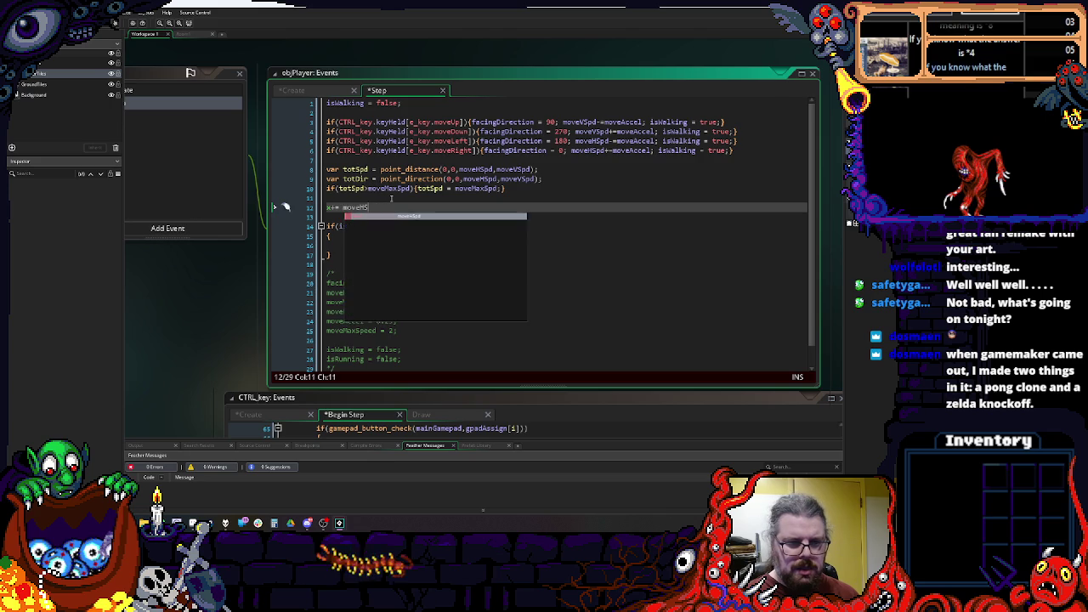
key("Return")
type("y+= moveVSpd;")
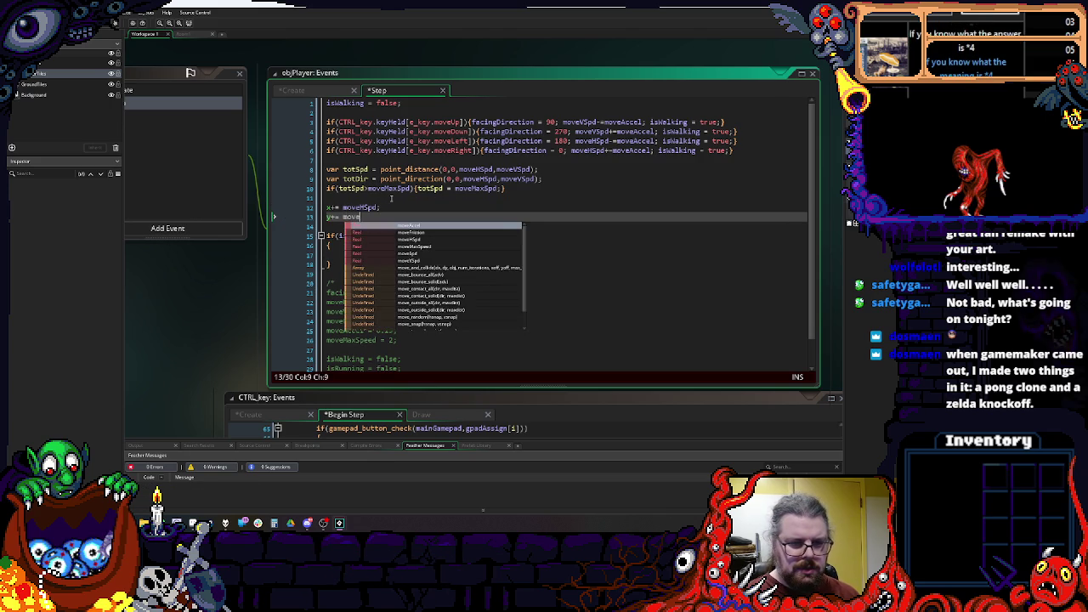
left_click(392, 199)
key("Down")
key("Down")
key("Down")
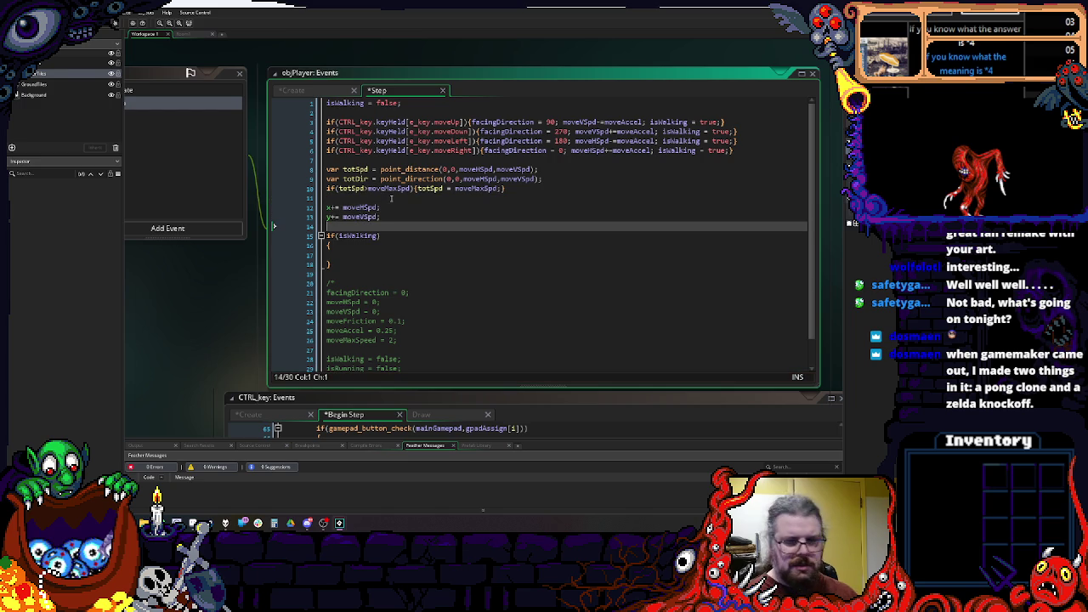
left_click(391, 199)
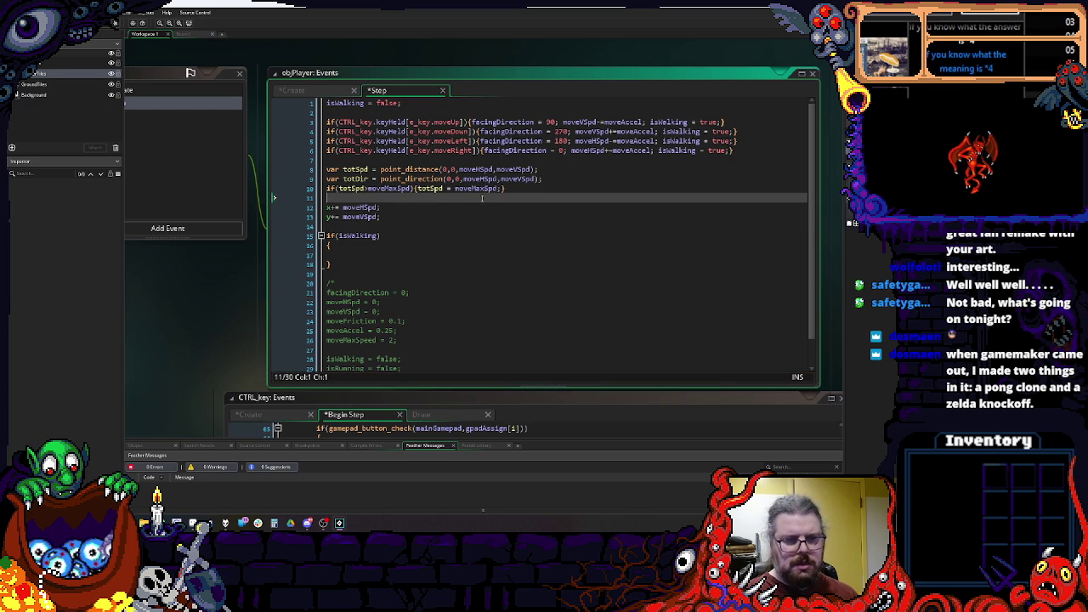
Step: Recompute moveHSpd and moveVSpd from totSpd and totDir using lengthdir_x and lengthdir_y
type("moveS")
key("BackSpace")
key("BackSpace")
key("BackSpace")
type("moveHSpd = lengthdir_x(totSpd,totDir); moveVSpd = lengthdir_y(totSpd,totDir);")
key("Return")
left_click(471, 245)
key("Return")
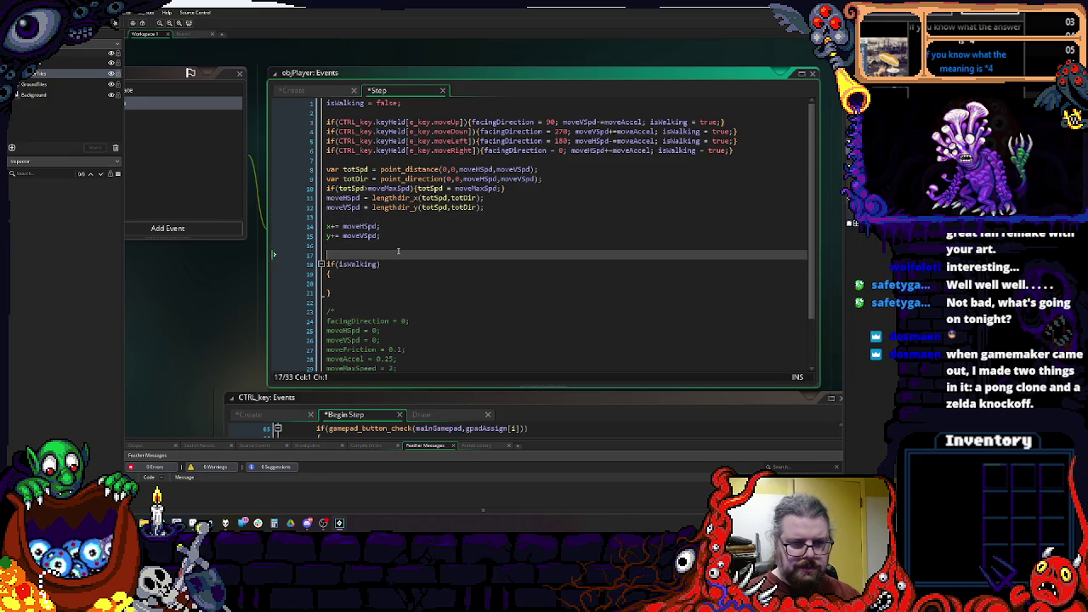
Step: Adjust the spacing and selection around the x/y position update lines
left_click(396, 219)
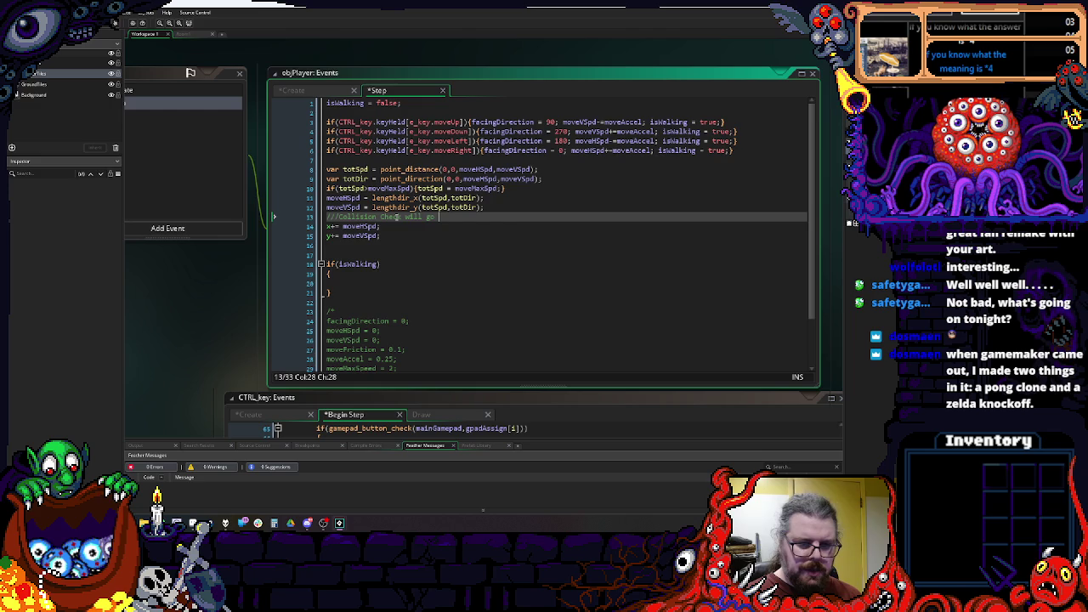
type("here")
left_click(416, 247)
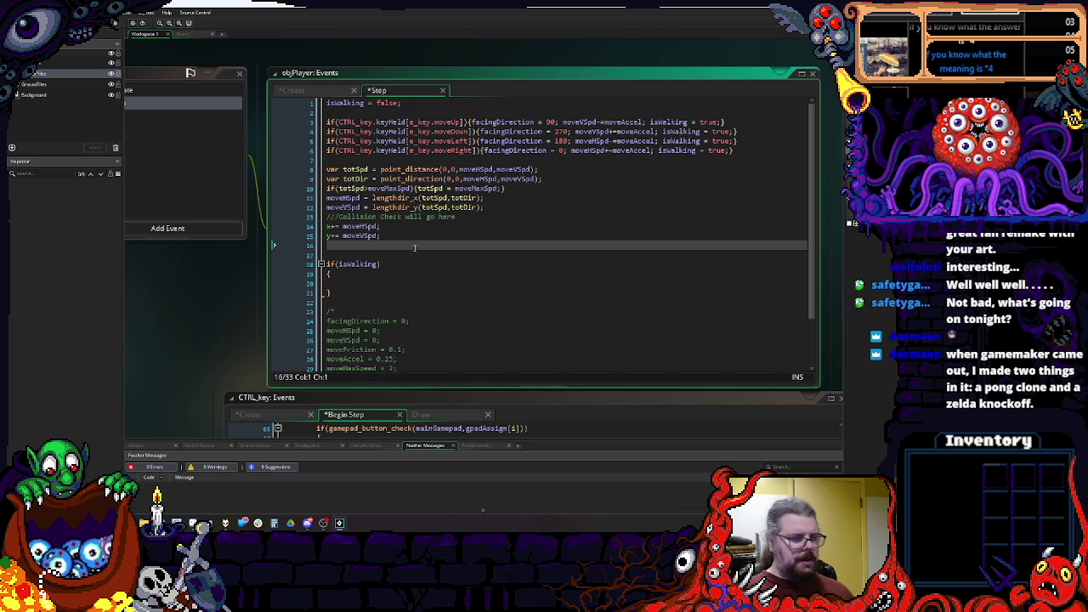
scroll(415, 247, "down", 1)
scroll(415, 248, "up", 1)
left_click(415, 255)
mouse_move(415, 255)
left_mouse_down()
mouse_move(521, 274)
mouse_move(448, 252)
left_mouse_up()
left_click(400, 163)
Step: Add a Draw event to objPlayer
left_click_drag(205, 196, 386, 189)
left_click(384, 219)
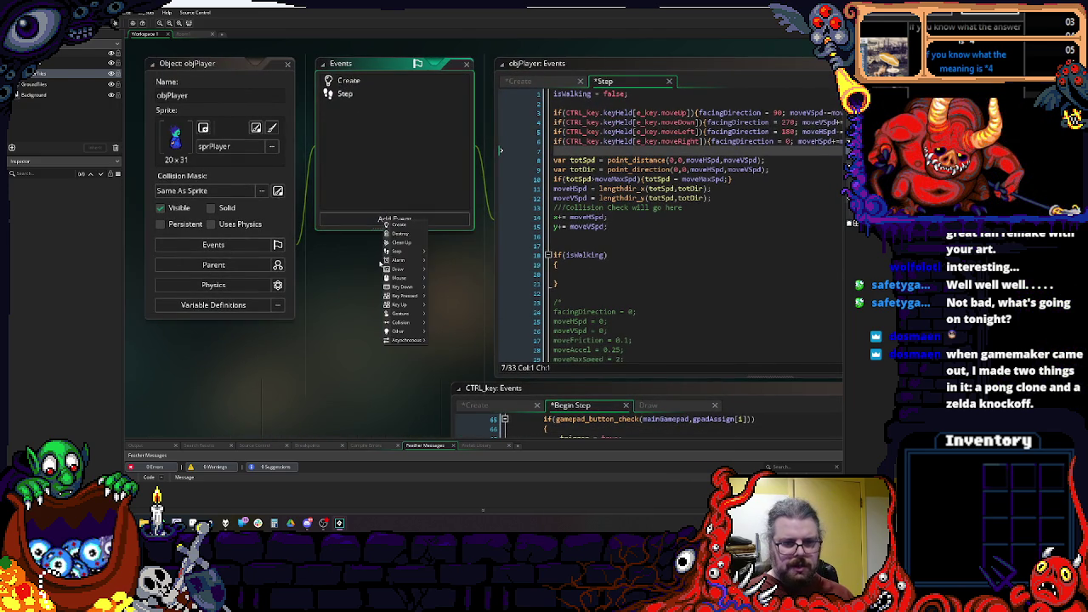
mouse_move(400, 269)
left_click(435, 270)
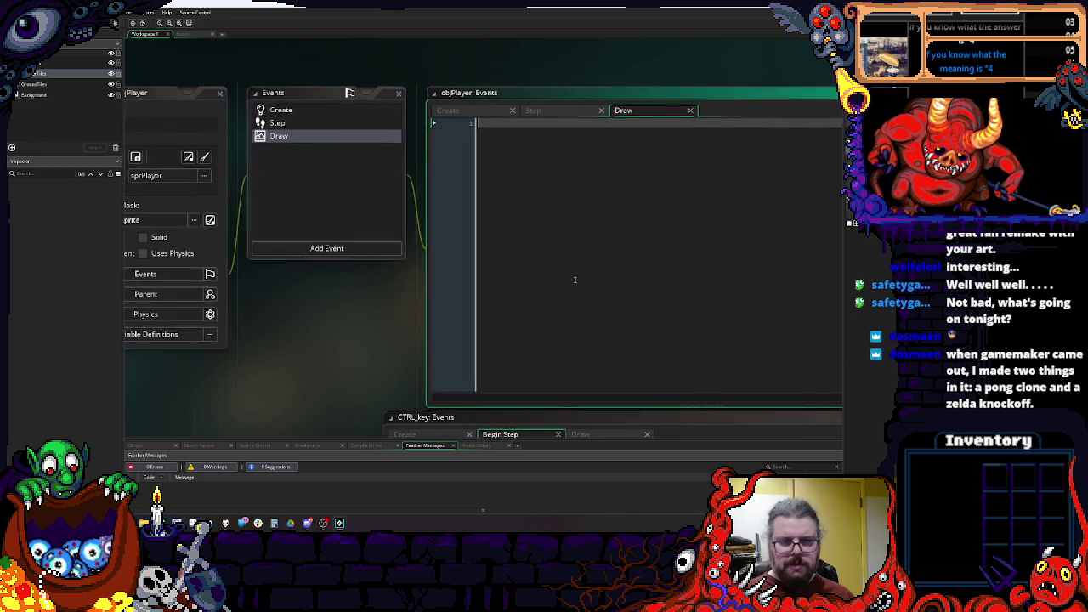
Step: Declare var drawSprite = sprPlayer; and var drawFrame = 0; in the Draw code
type("var ")
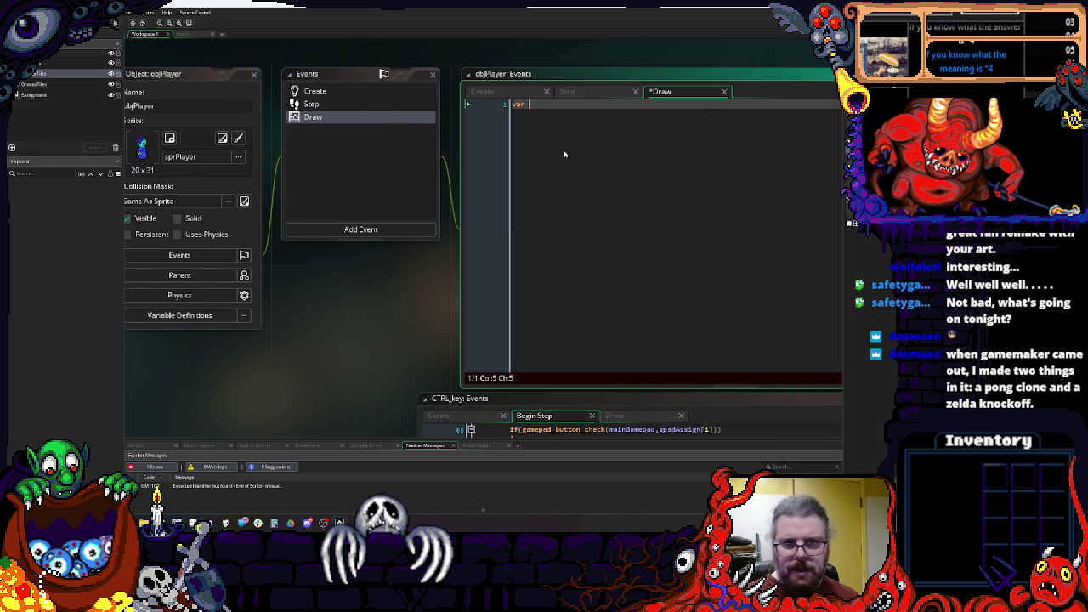
type("drawSprite = ")
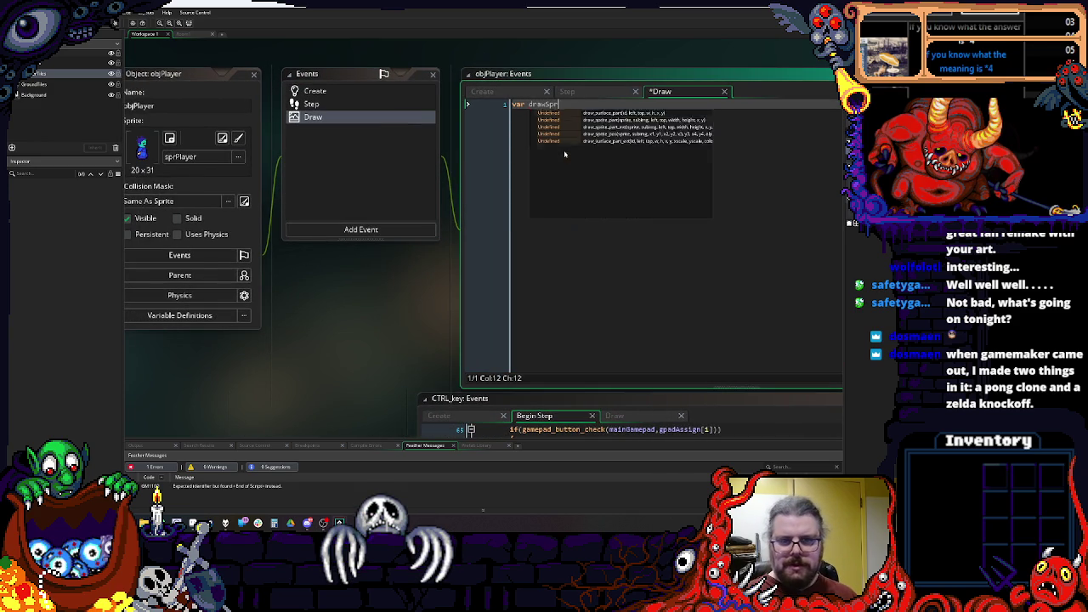
type("sprPlayer;")
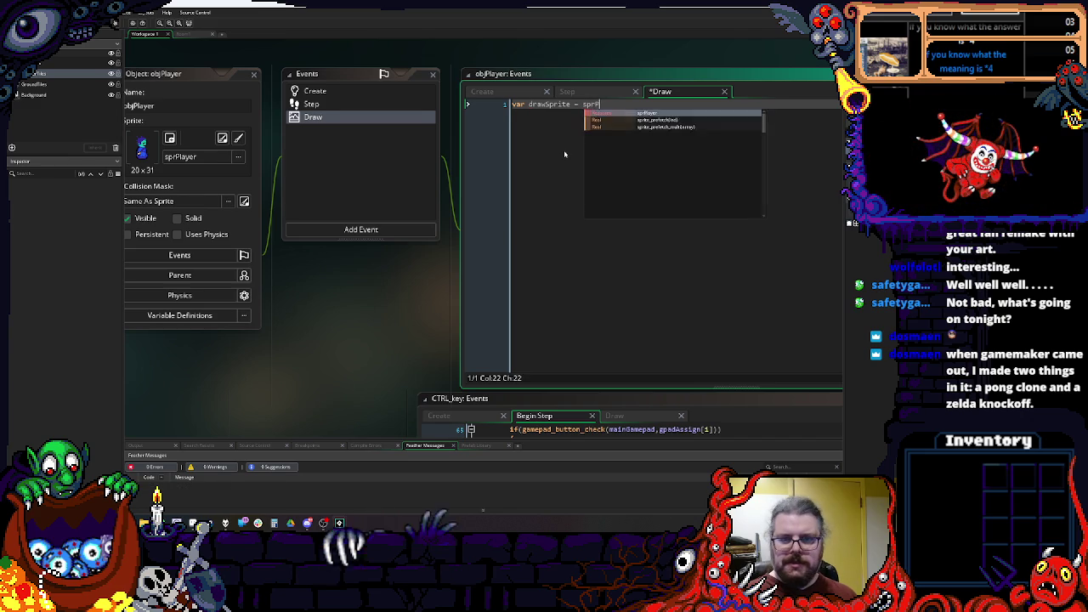
key("Return")
type("va")
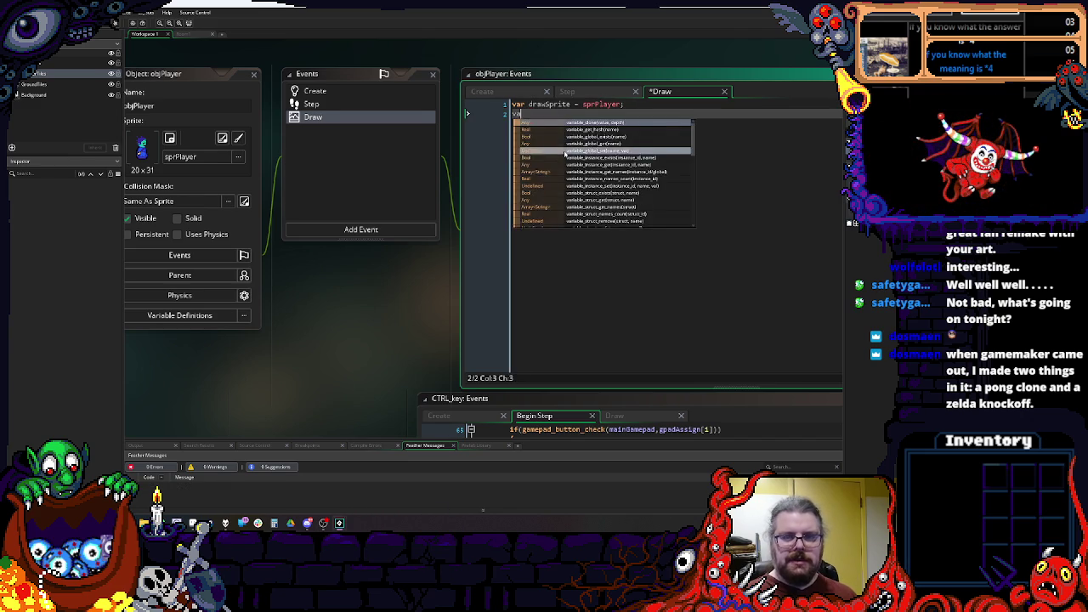
type("r drawFrame ")
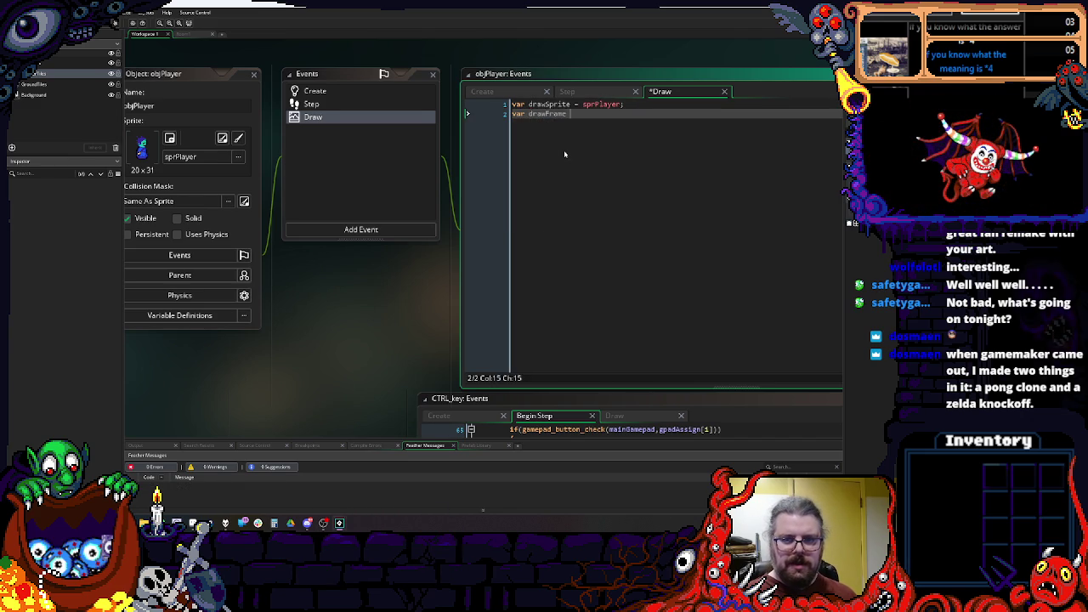
type("= 0;")
key("Return")
key("Return")
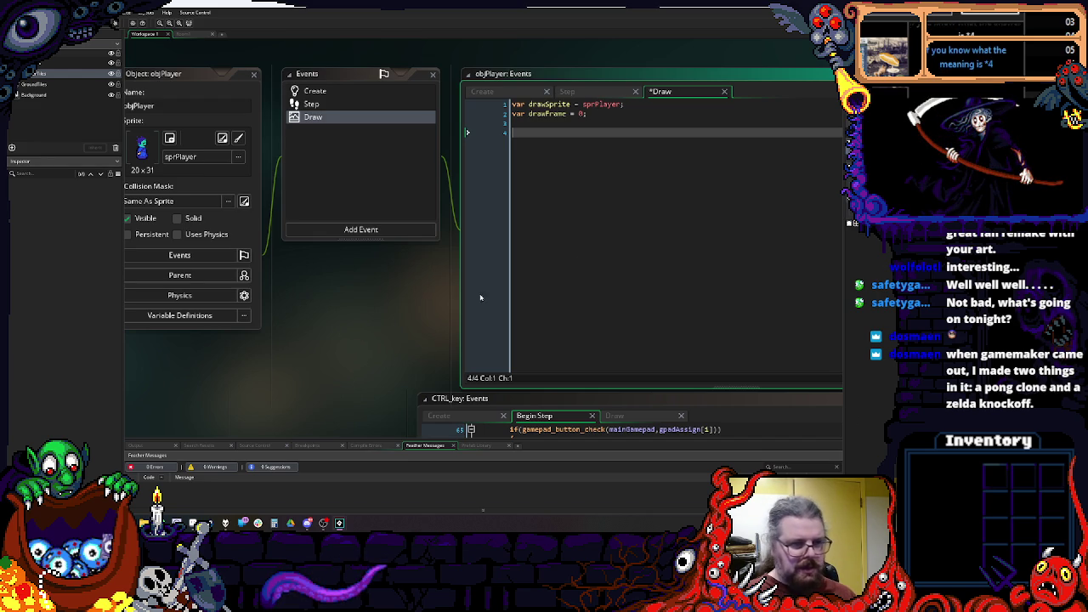
Step: Add an empty if(isWalking) block with braces below the declarations
type("v")
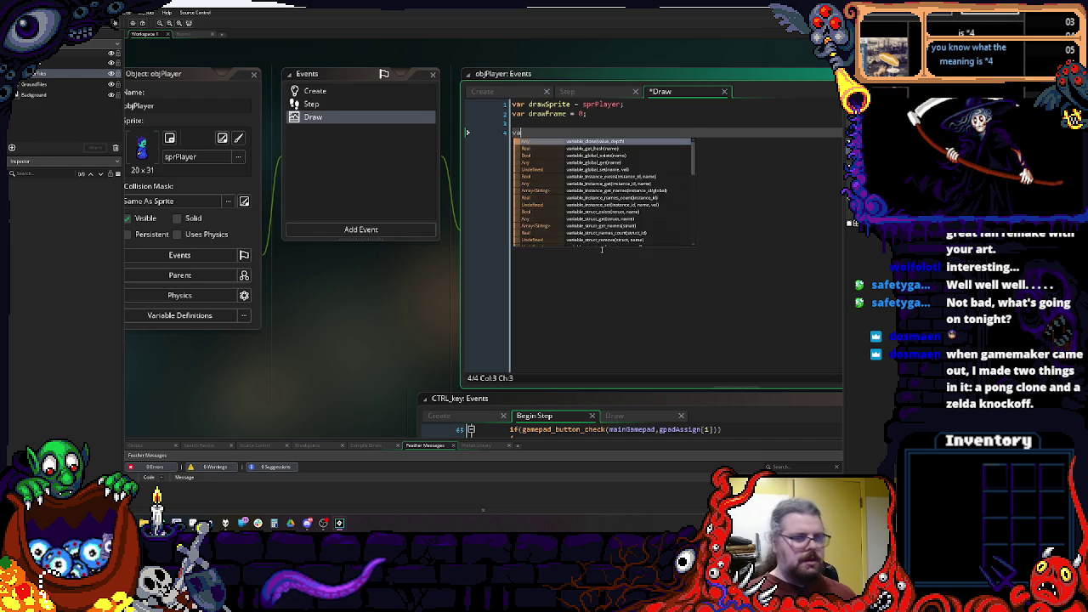
key("BackSpace")
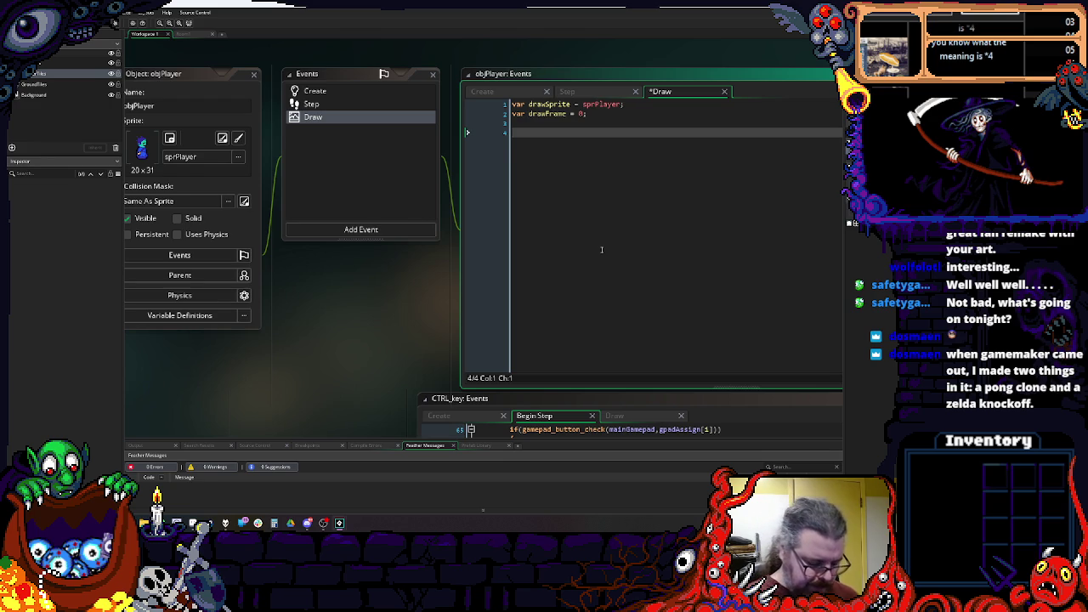
type("if(")
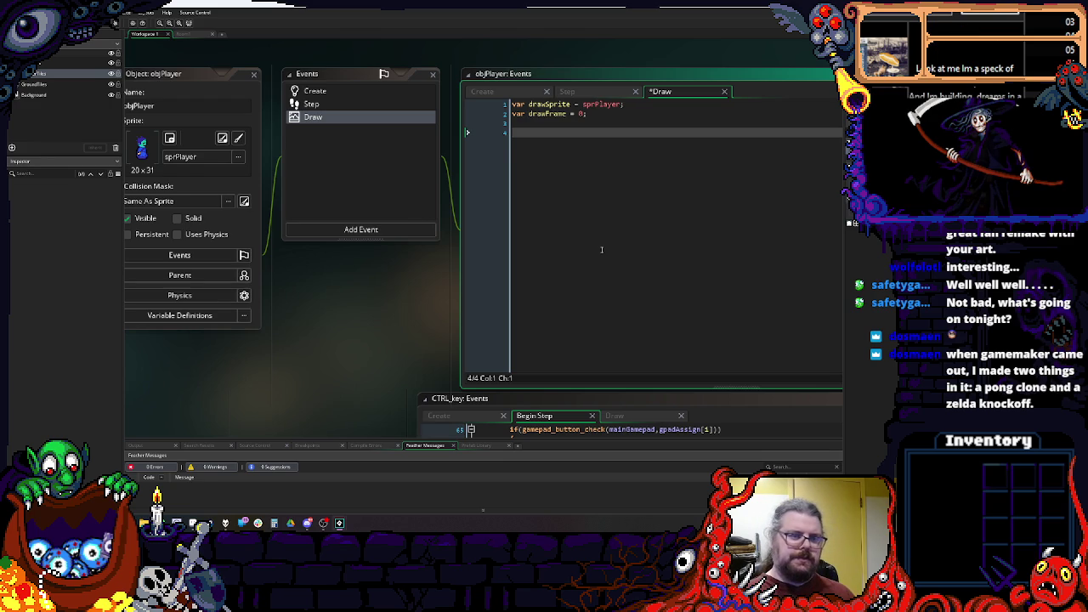
type("isw")
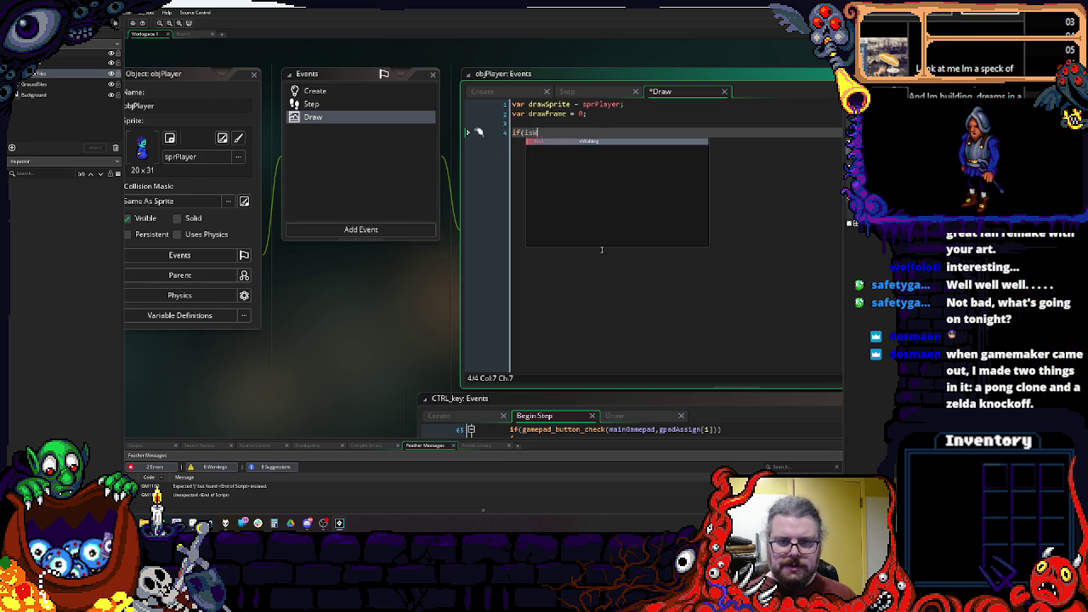
key("Return")
key("Return")
type("{")
key("Return")
type("}")
Step: Add an else block and start a drawFrame assignment inside it
key("Return")
type("eslese")
key("Return")
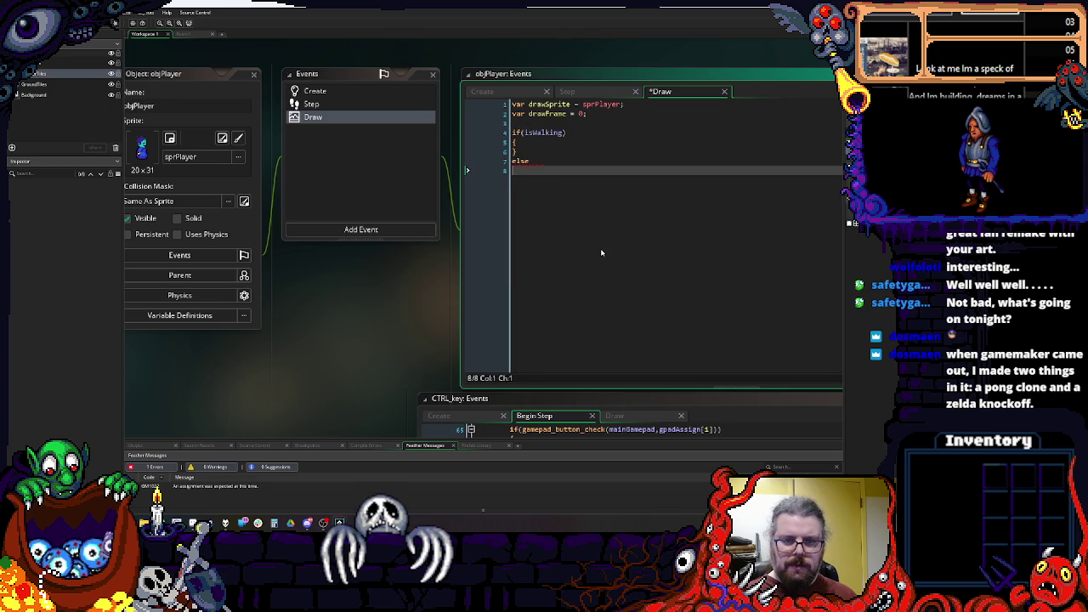
type("{")
key("Return")
key("Up")
key("Up")
key("Up")
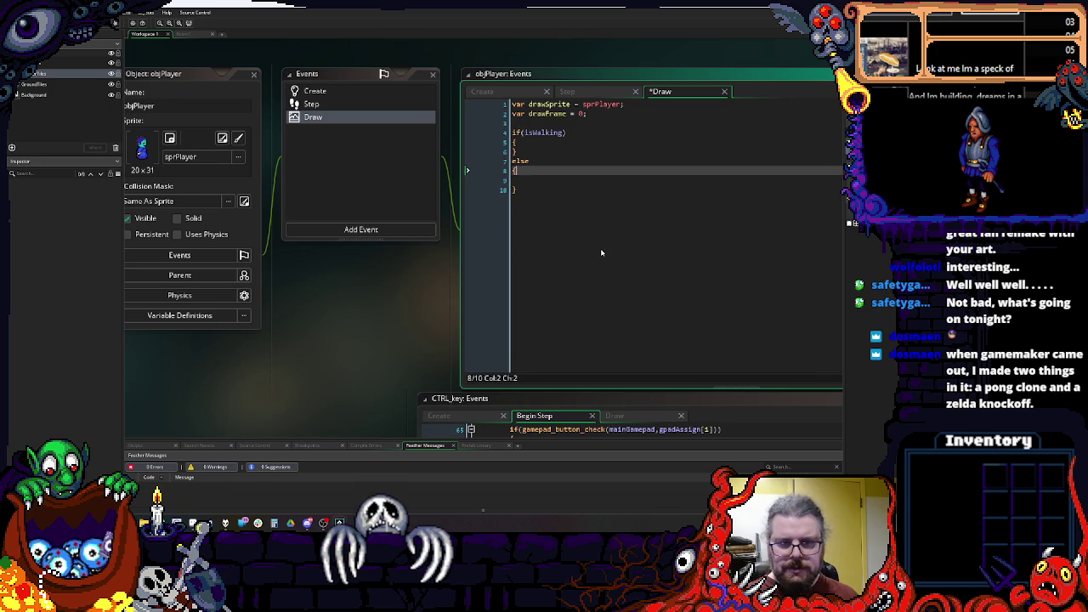
key("Return")
key("Down")
key("Down")
key("Down")
key("Down")
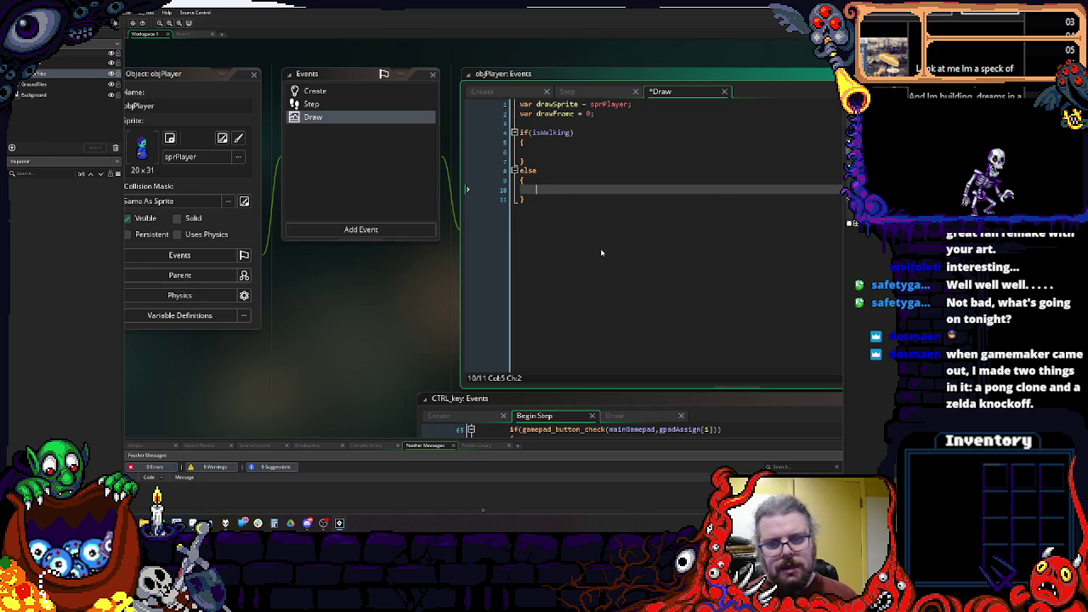
type("awFrame =")
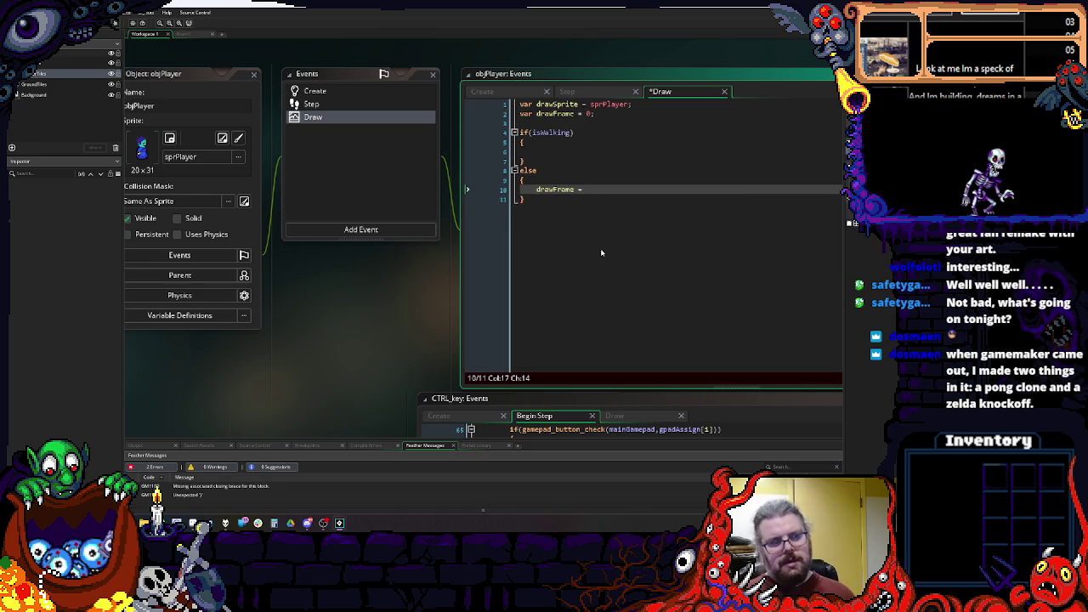
Step: Complete the else branch as drawFrame = facingDirection div 90 * 2;
left_click(315, 90)
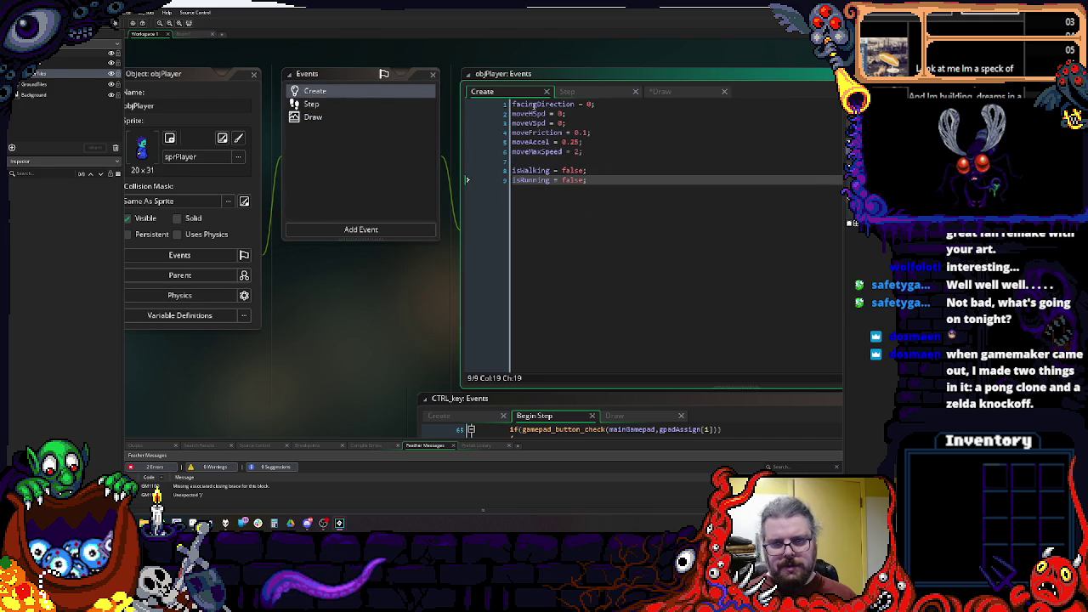
left_click(313, 116)
type("drawFrame = facingDirection")
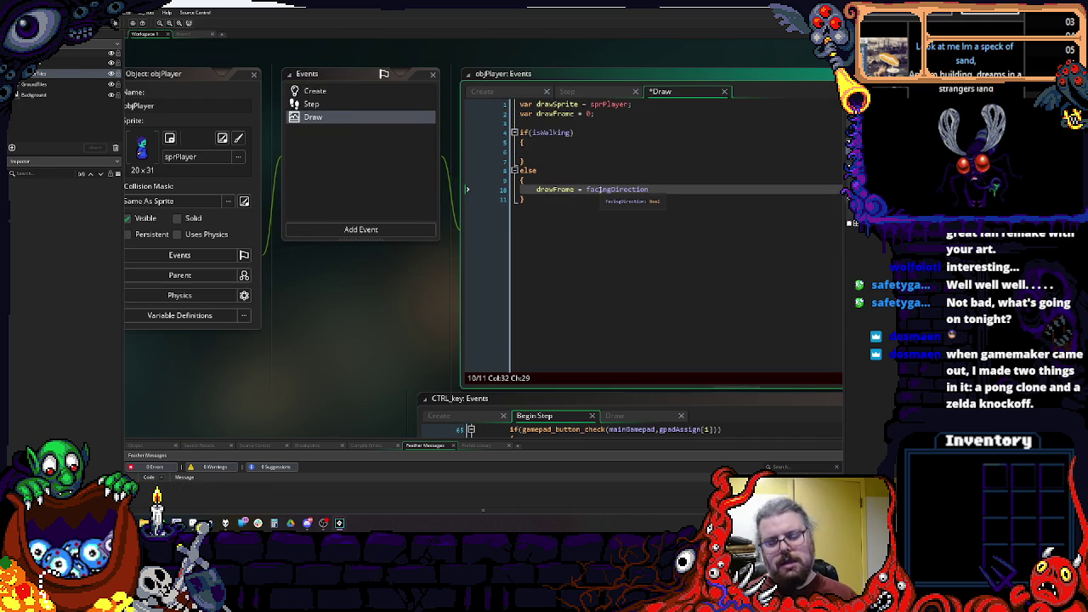
type(" div ")
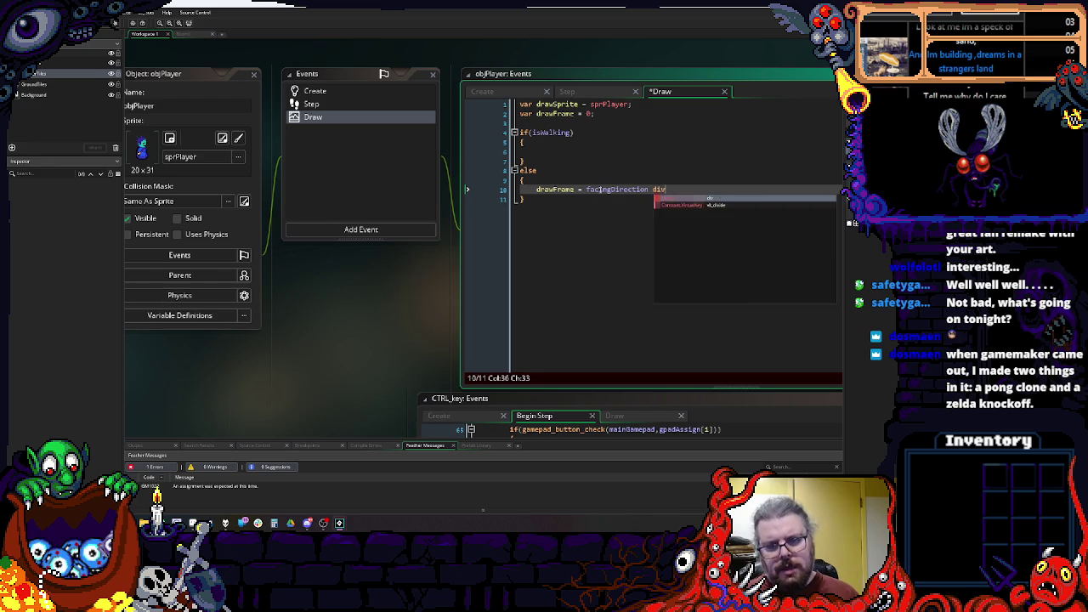
type("90;")
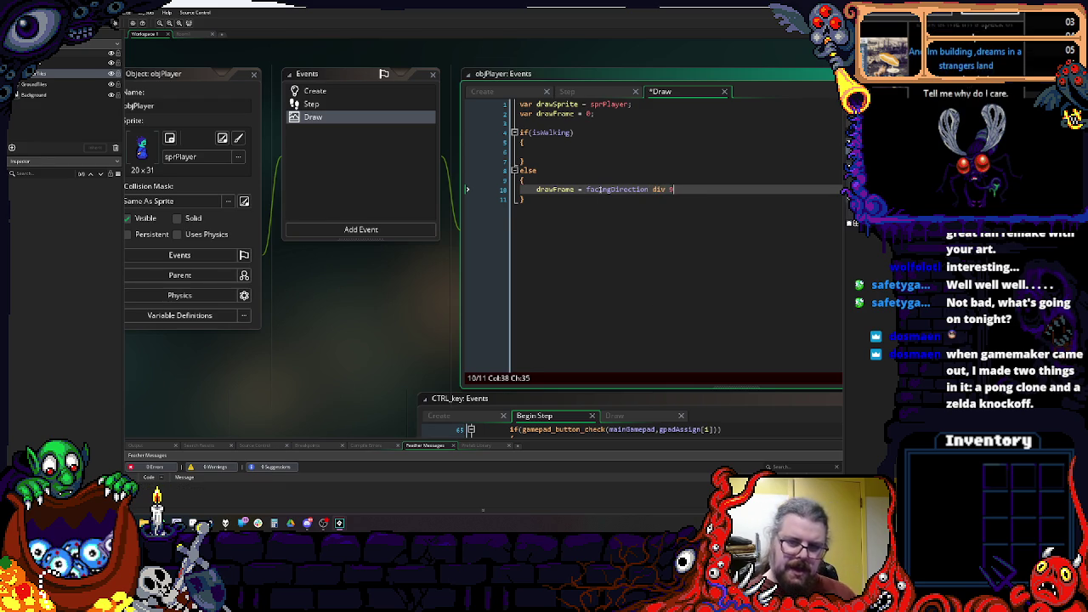
key("BackSpace")
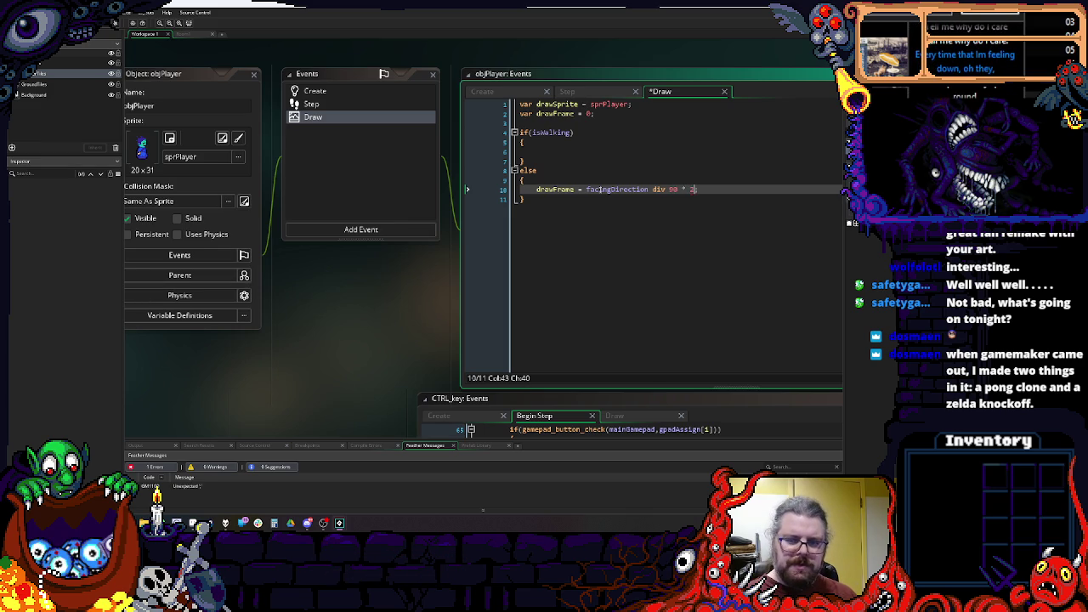
type("2")
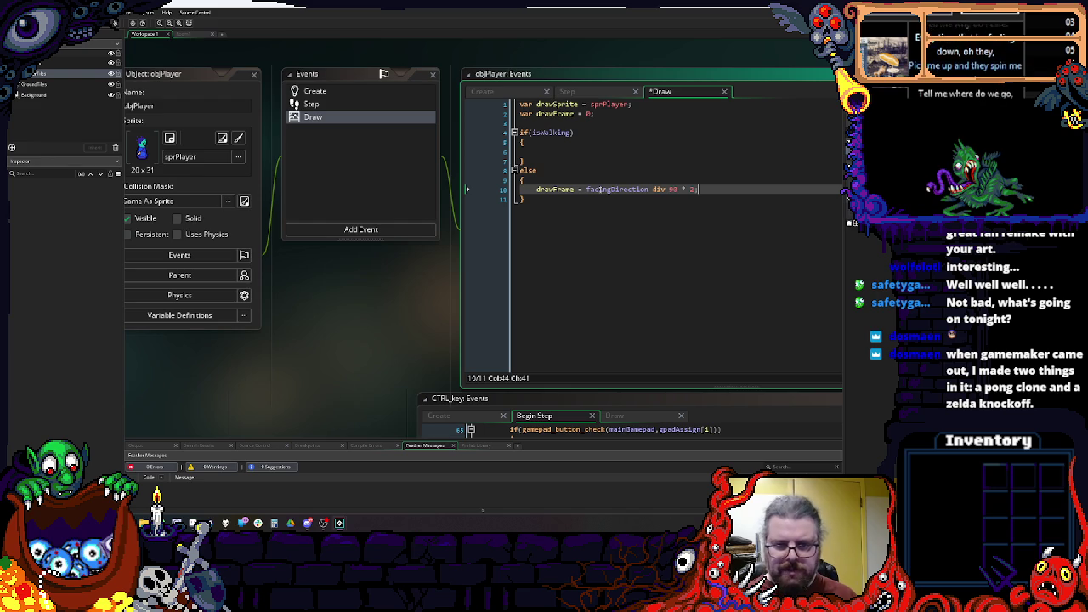
key("Return")
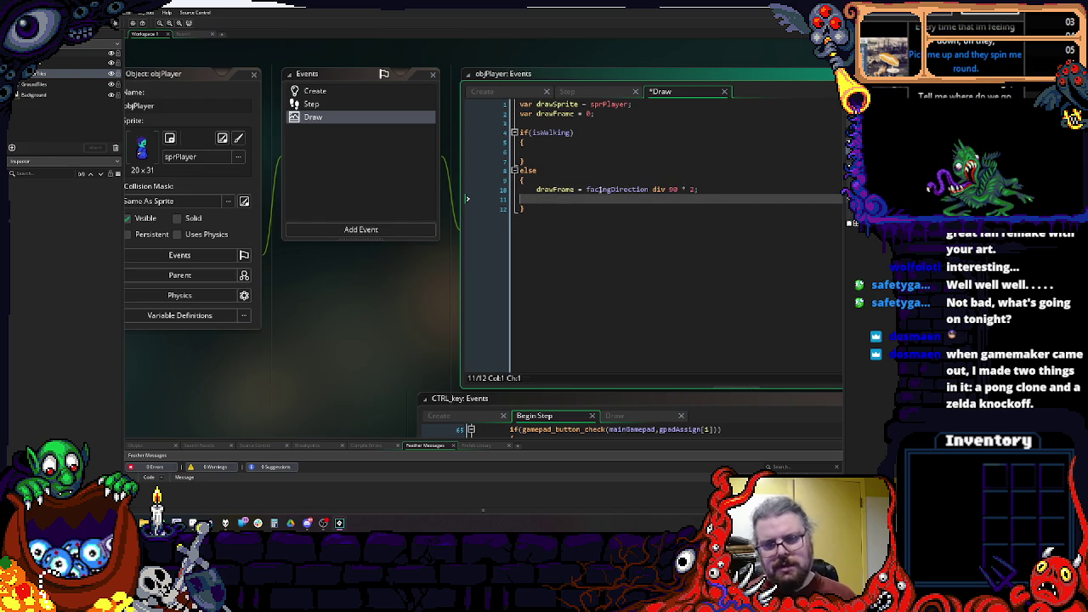
key("BackSpace")
Step: Copy the drawFrame calculation into the if(isWalking) block
left_click_drag(699, 189, 538, 193)
key("ctrl+c")
left_click(550, 152)
key("ctrl+v")
left_click(482, 91)
left_click(601, 203)
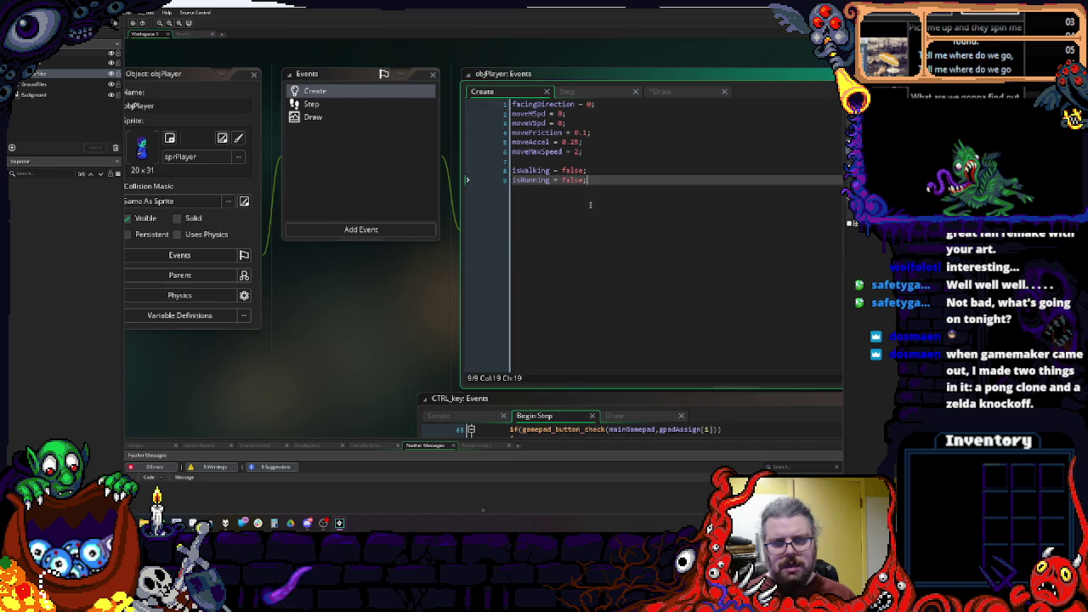
Step: Begin declaring a currentAnimation variable at the end of the Create code
key("Return")
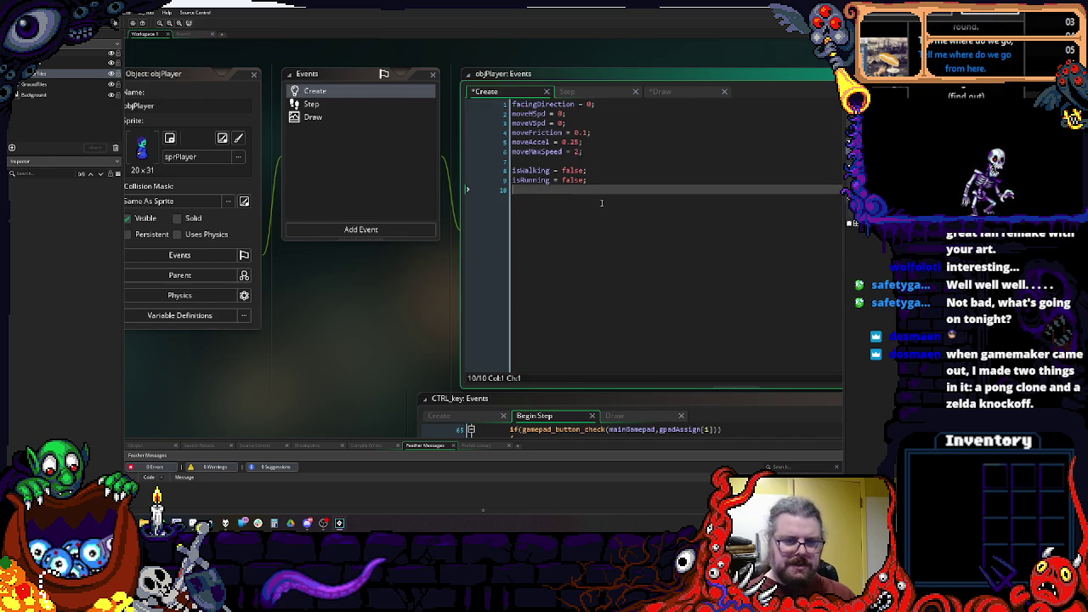
key("Return")
key("BackSpace")
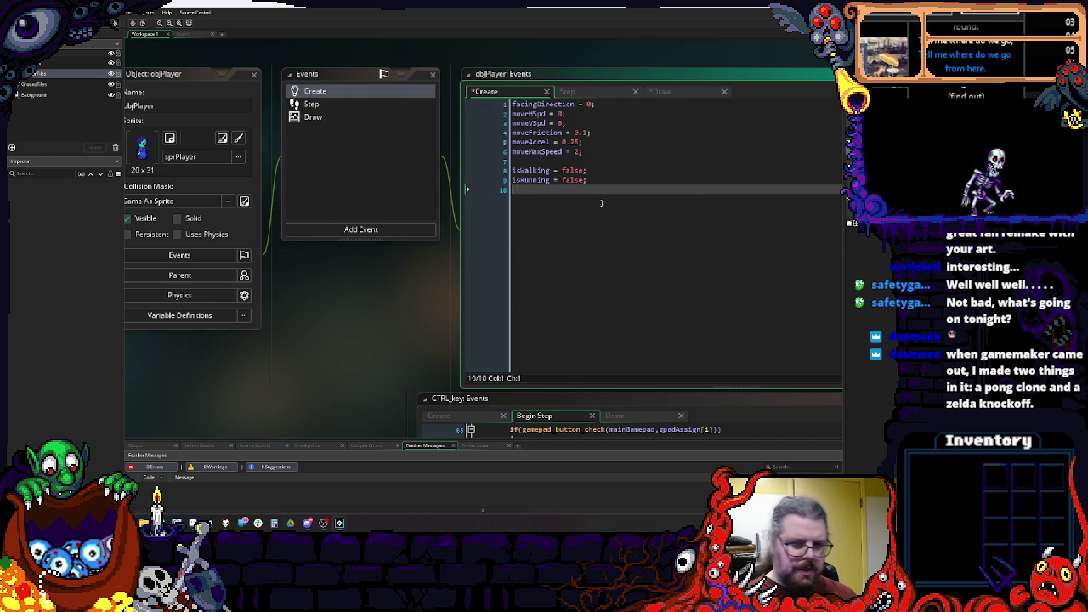
type("currentAnimation = 0;")
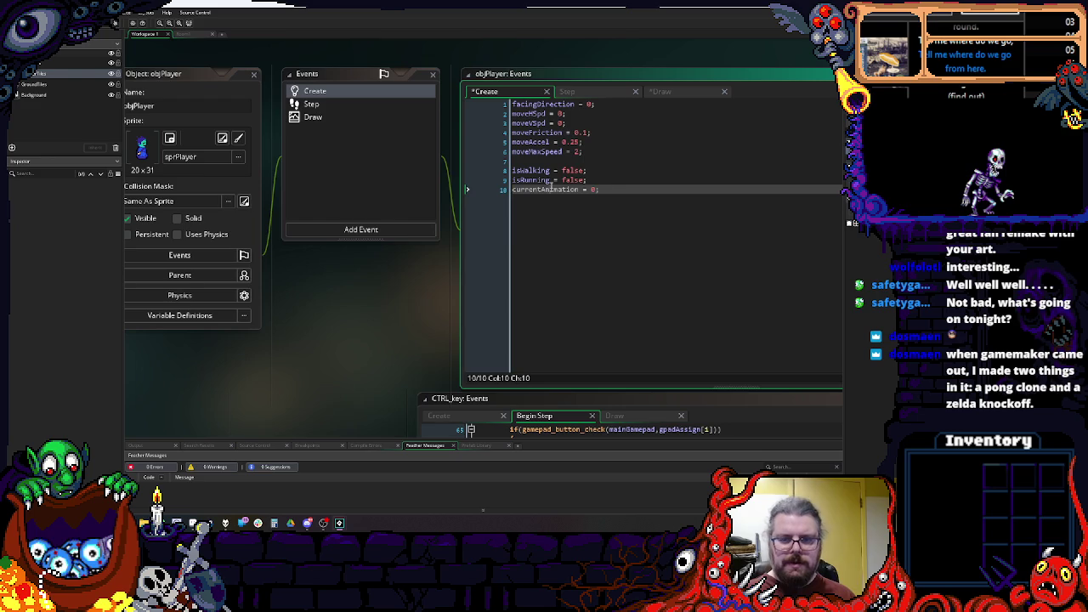
Step: Increment currentAnimation by 0.1 inside the Draw event's walking block
left_click(313, 116)
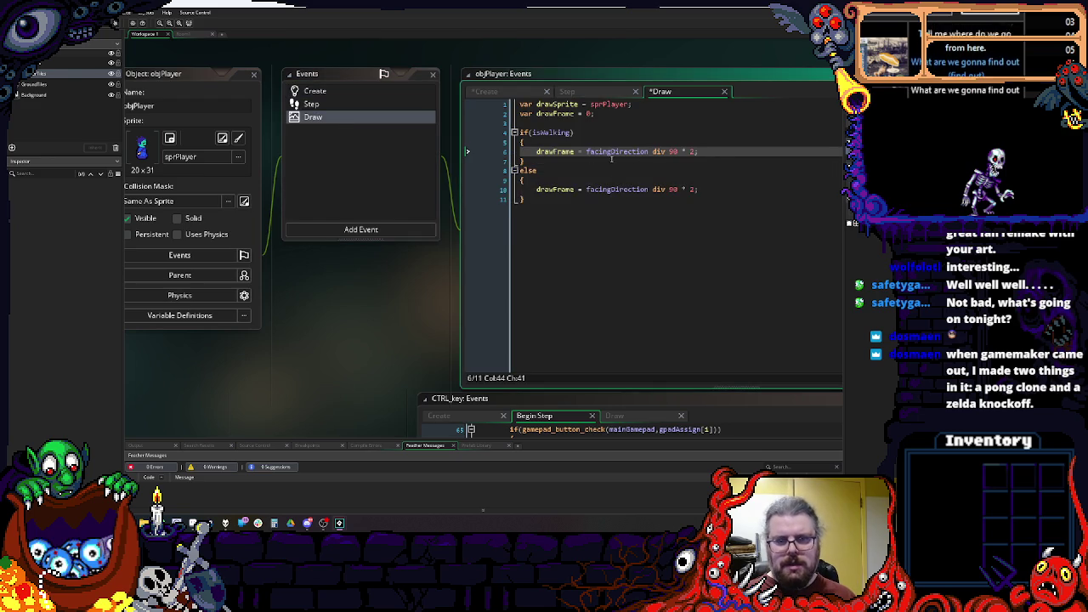
key("Return")
key("Return")
type("currentAnimation = 0;")
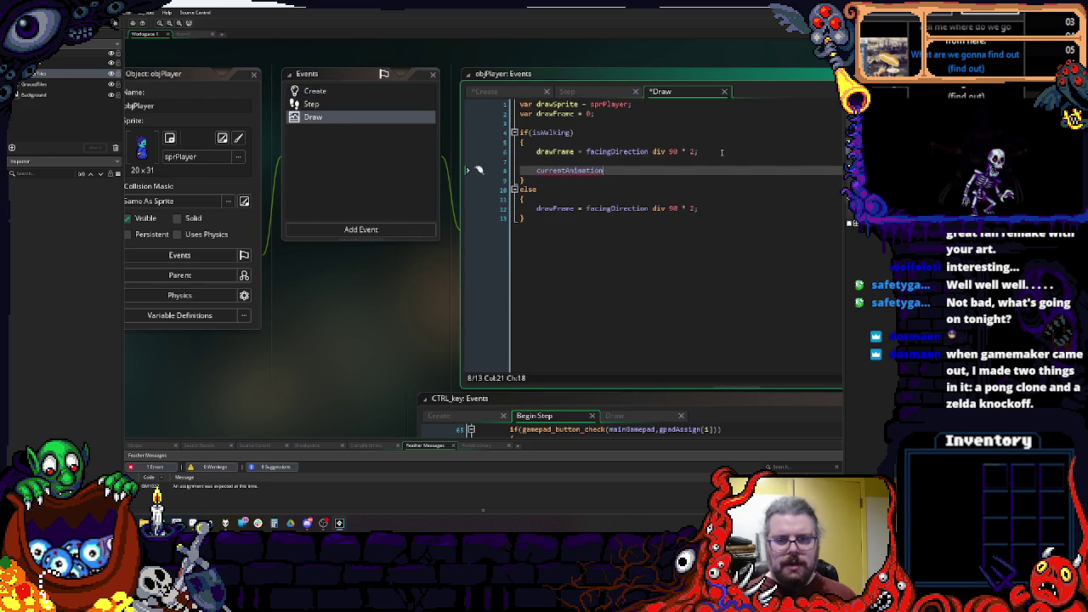
key("BackSpace")
key("BackSpace")
key("BackSpace")
type("+")
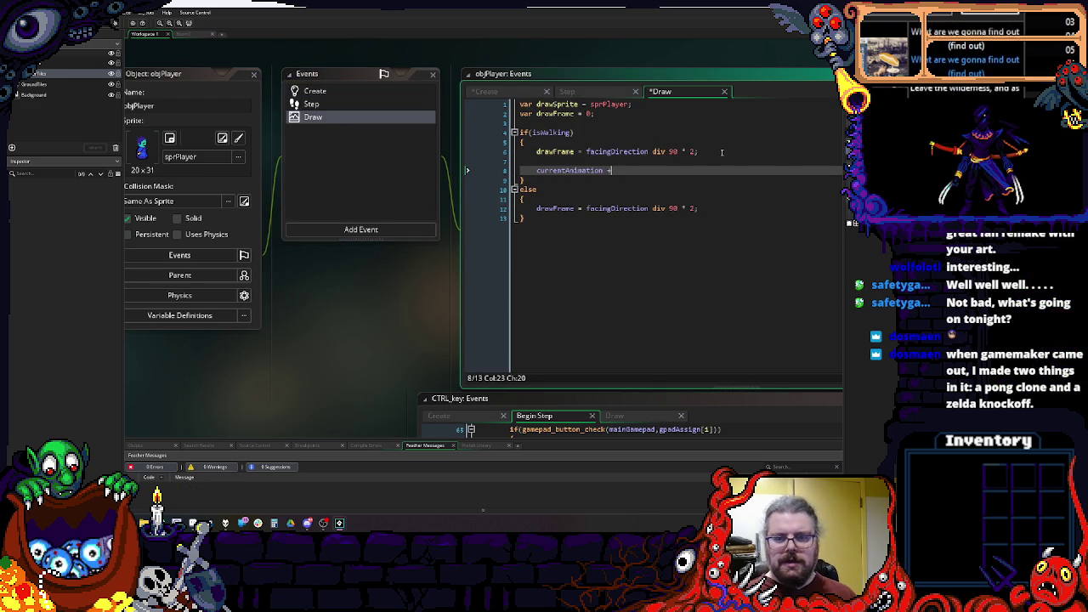
type("= 0.1;")
key("Return")
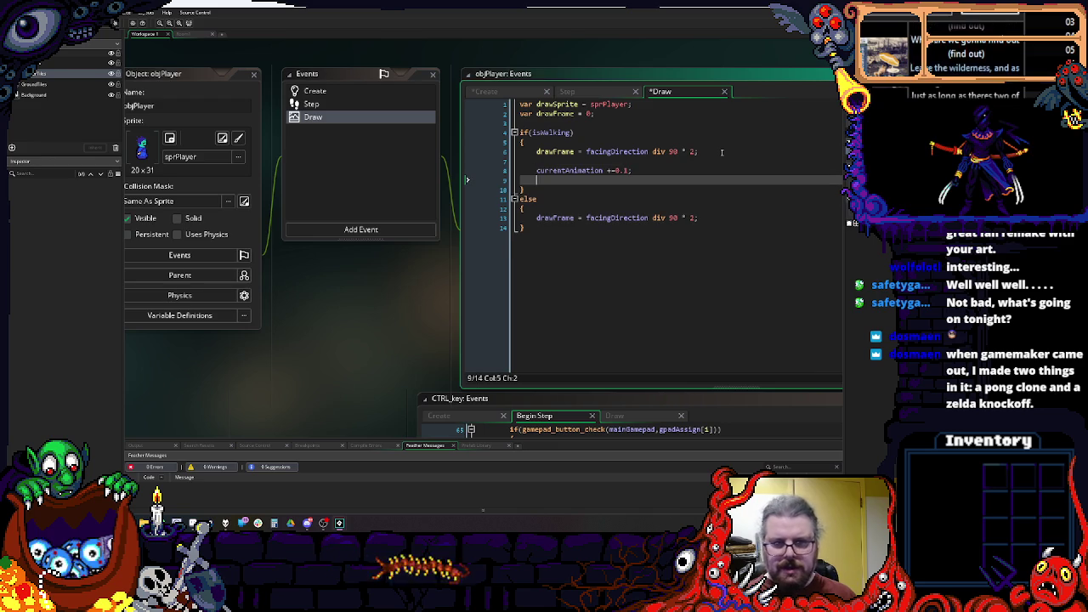
key("BackSpace")
key("BackSpace")
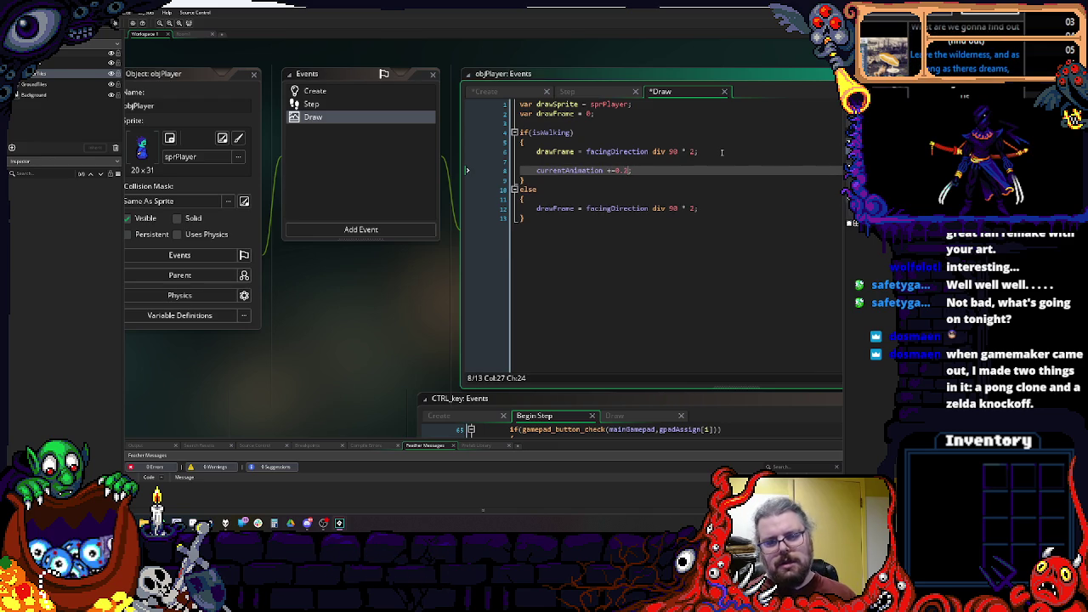
Step: Add a moveTotSpd variable below moveVSpd in the Create code
left_click(339, 95)
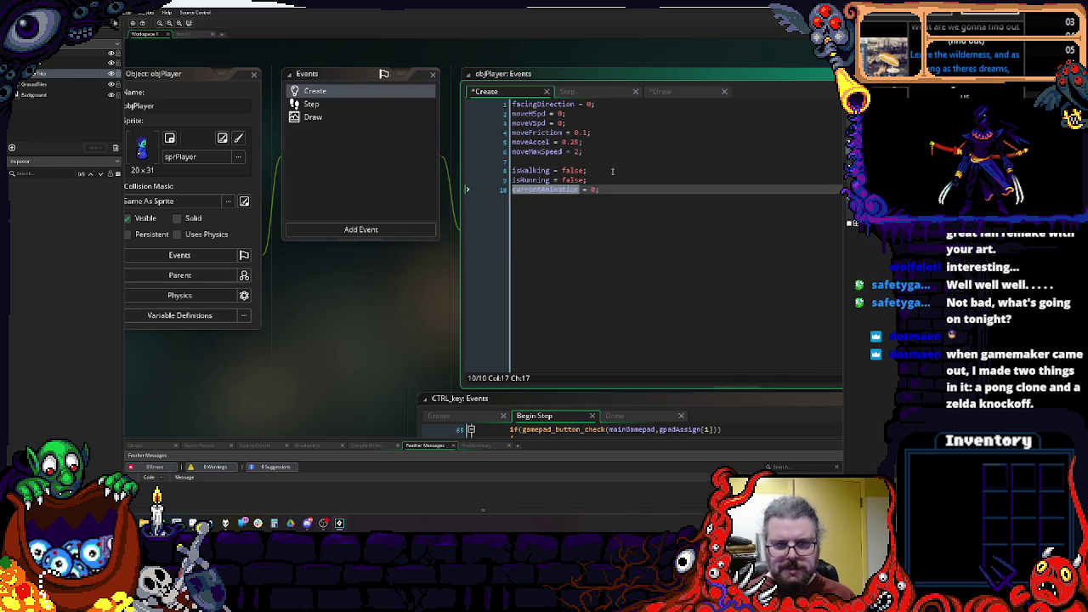
left_click(608, 123)
key("Return")
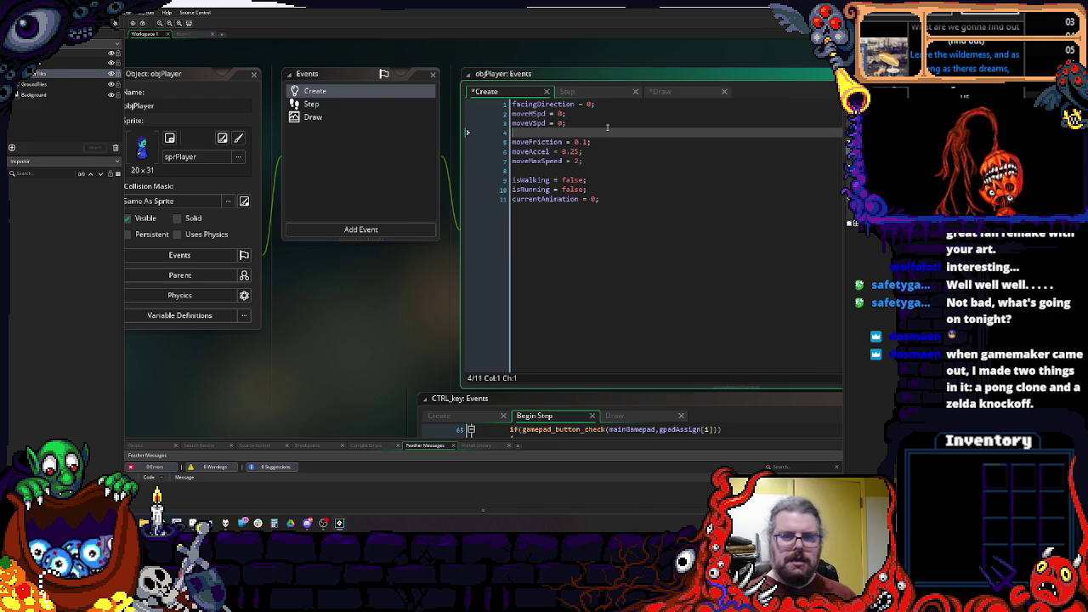
type("moveTotSpd = 0;")
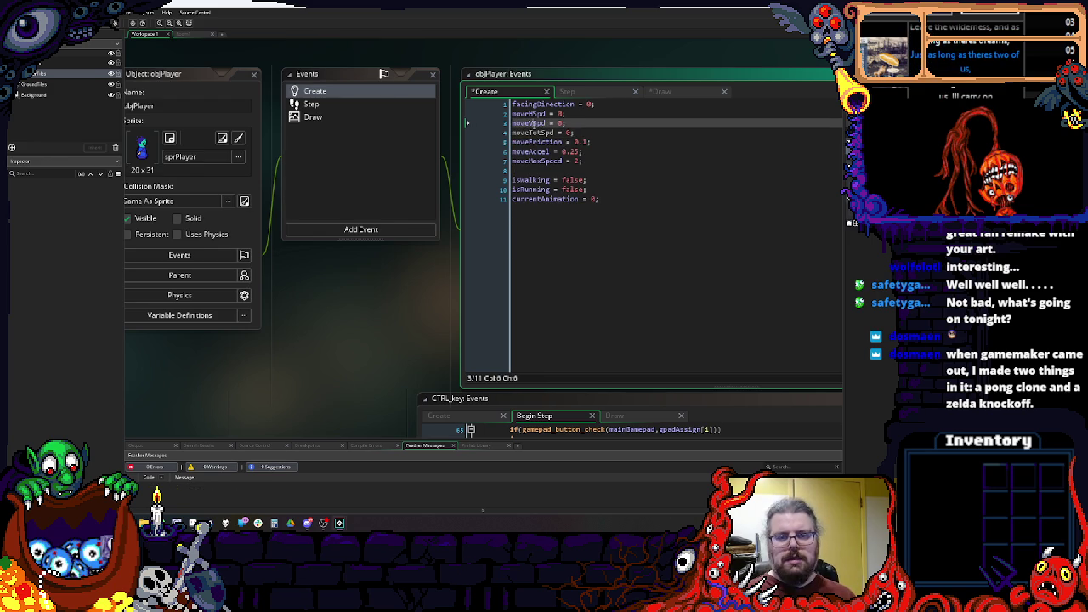
double_click(534, 134)
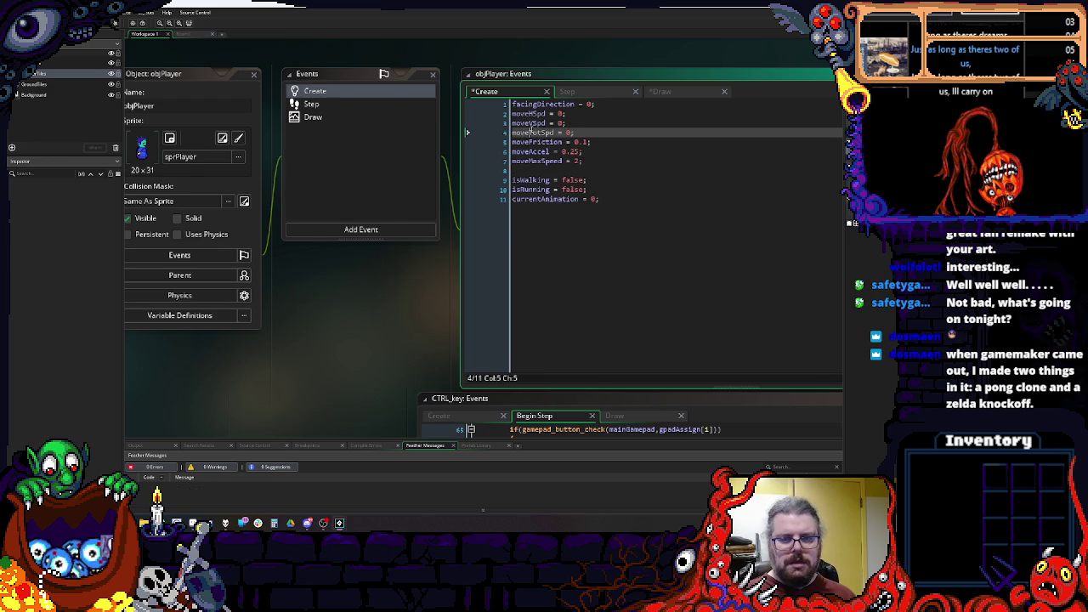
Step: In the player's Step event, add moveTotSpd = totSpd; below the speed-clamping line
left_click(355, 104)
left_click(609, 209)
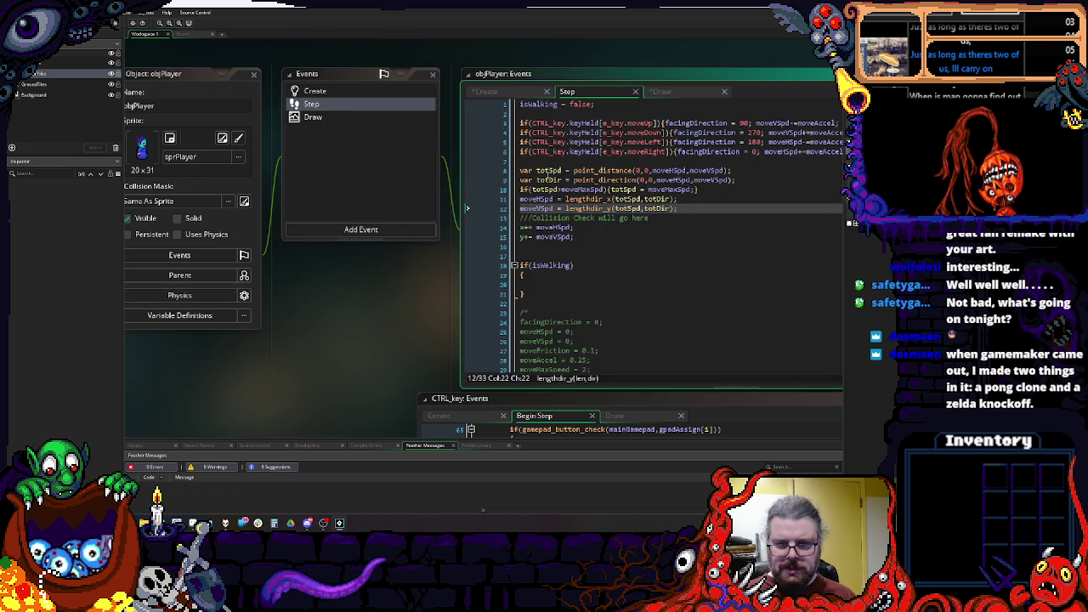
left_click(562, 170)
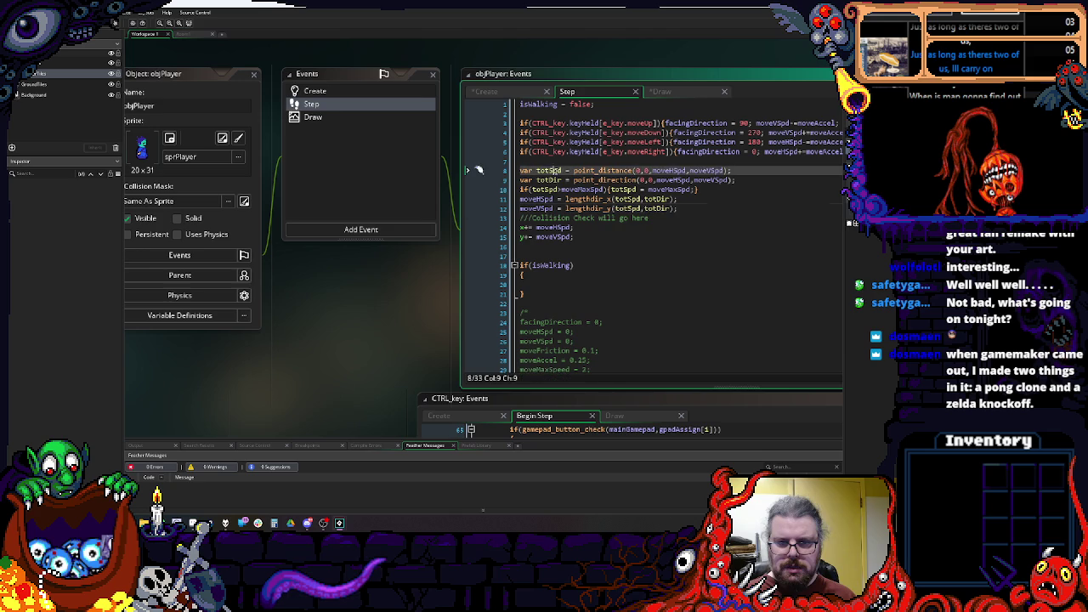
left_click(730, 189)
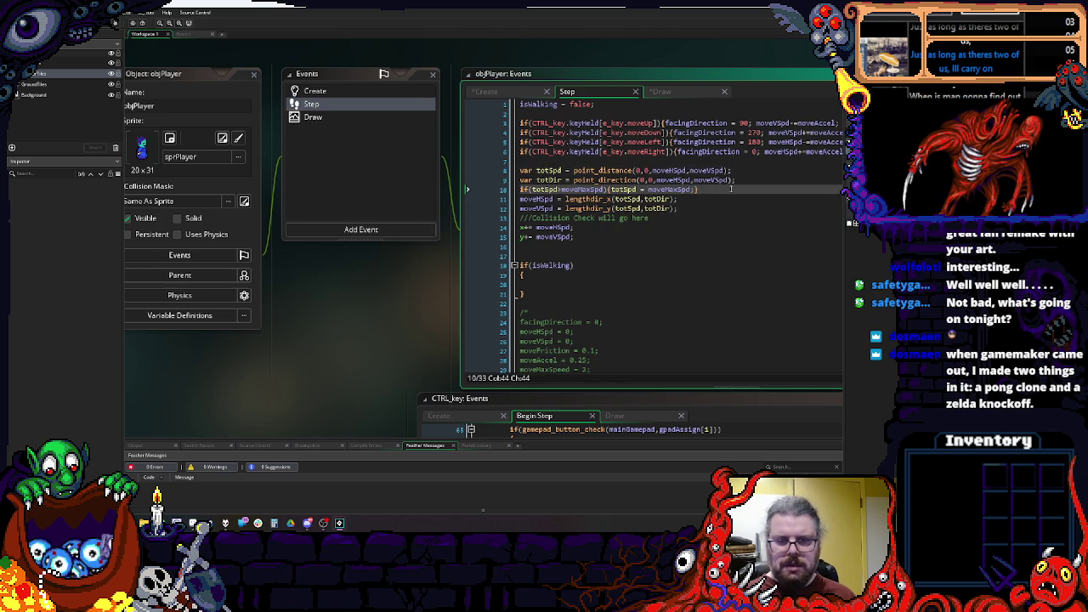
key("Return")
type("moveTotSpd = ")
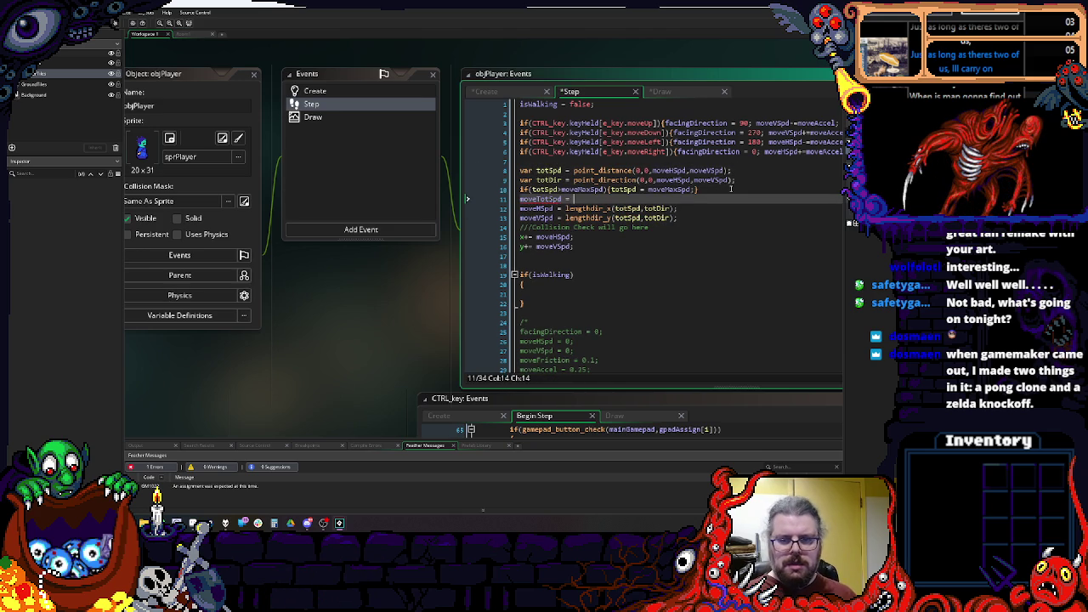
type("totSpd;")
Step: In Draw, change the animation increment to moveTotSpd/2 and begin an if(currentAnimation>12) wrap block
double_click(540, 199)
key("ctrl+c")
left_click(313, 121)
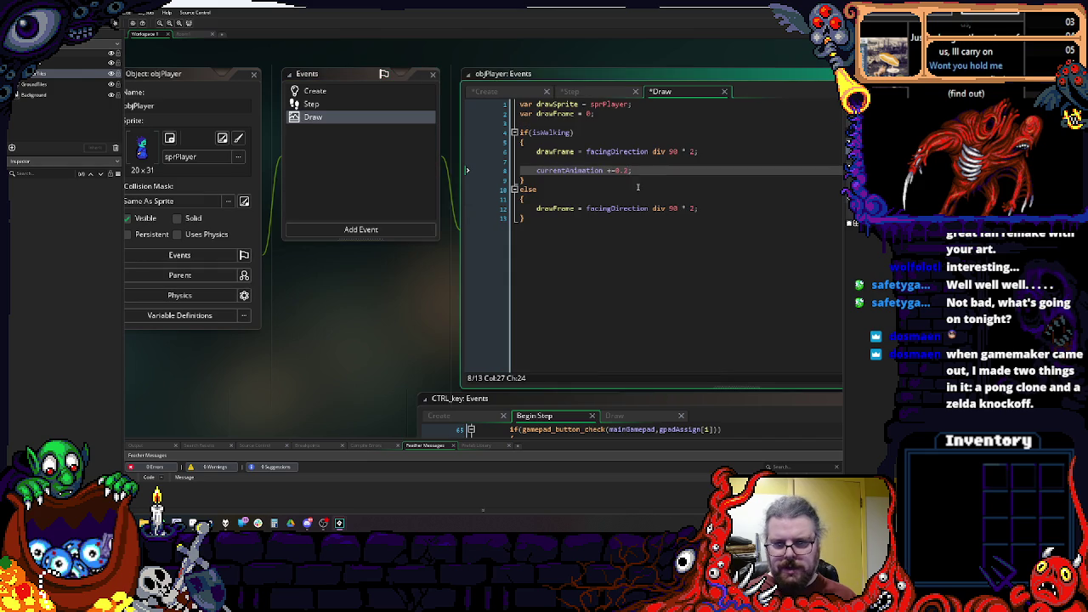
key("ctrl+v")
type("/")
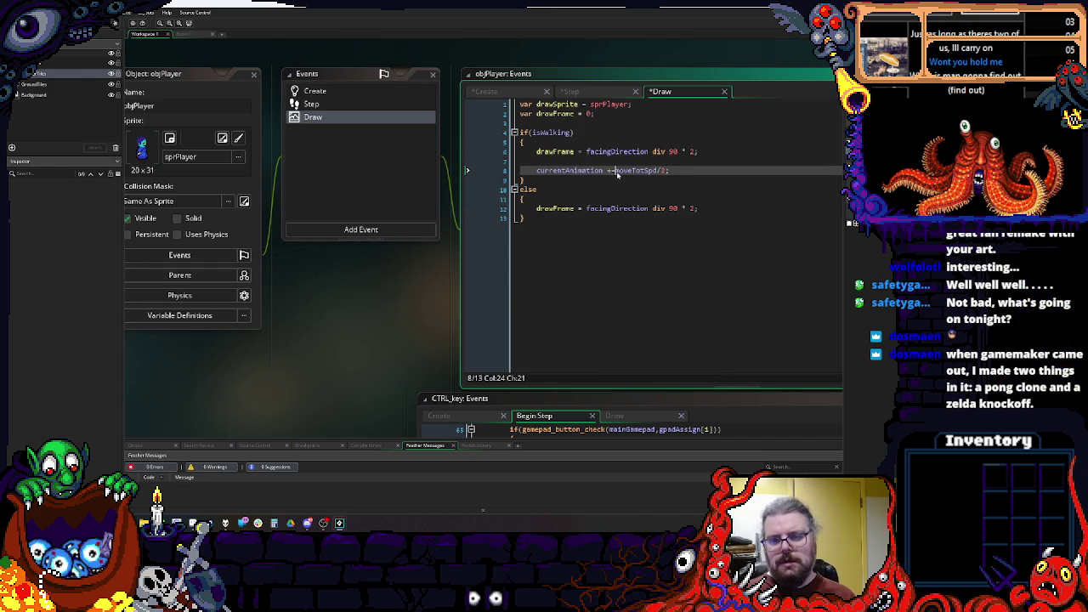
key("Return")
type("if(curr")
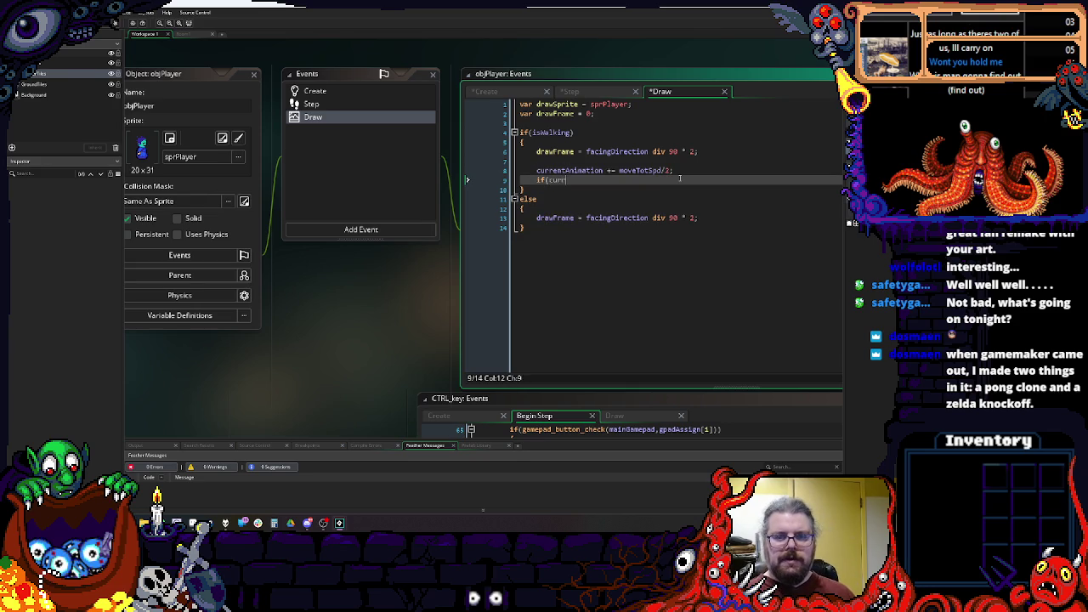
type("entAnimation>12")
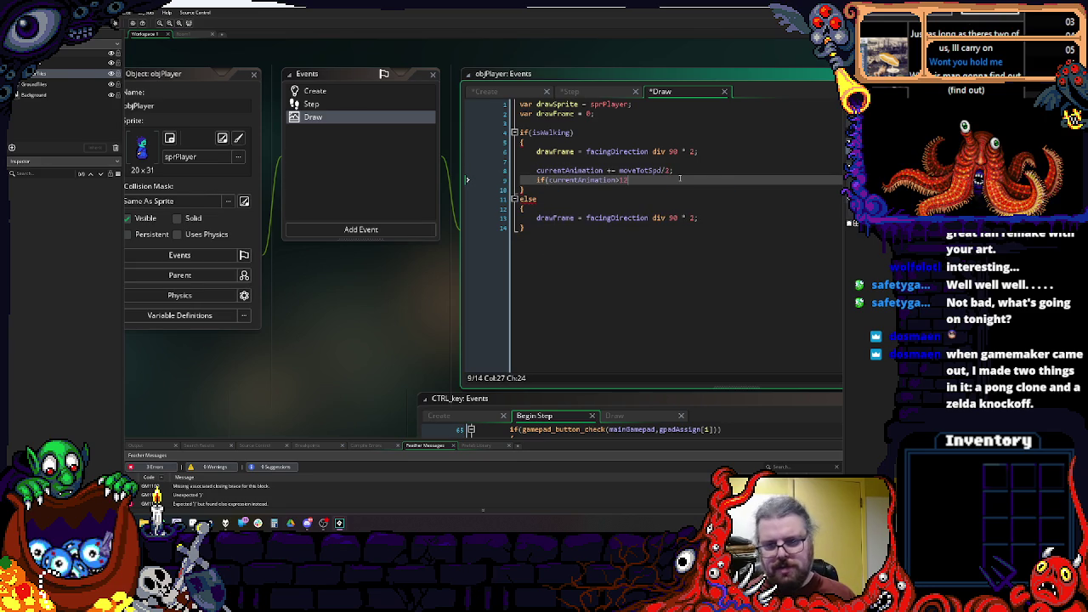
type("){moveTotSpd-=12;")
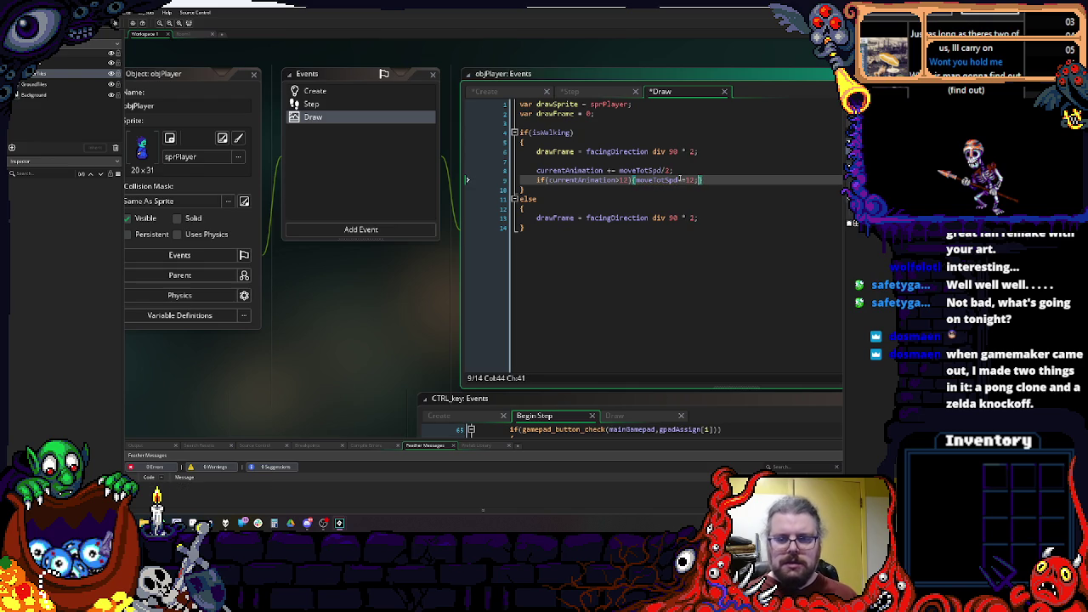
Step: Add a currentAnimation mod 2 check that increments drawFrame, and remove the blank line
key("Return")
type("f(")
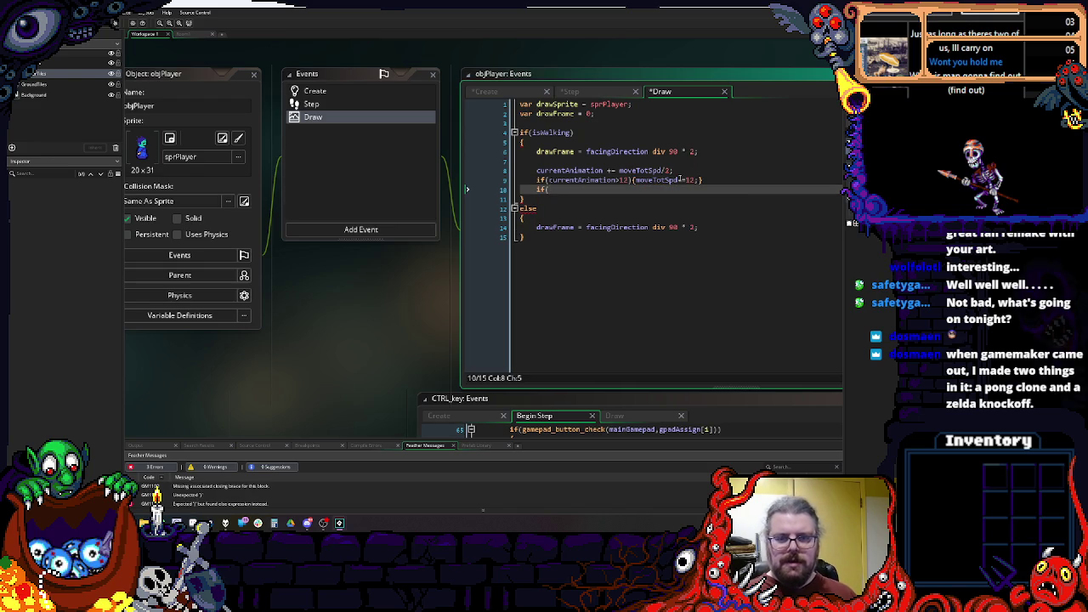
type("currentAnimatio")
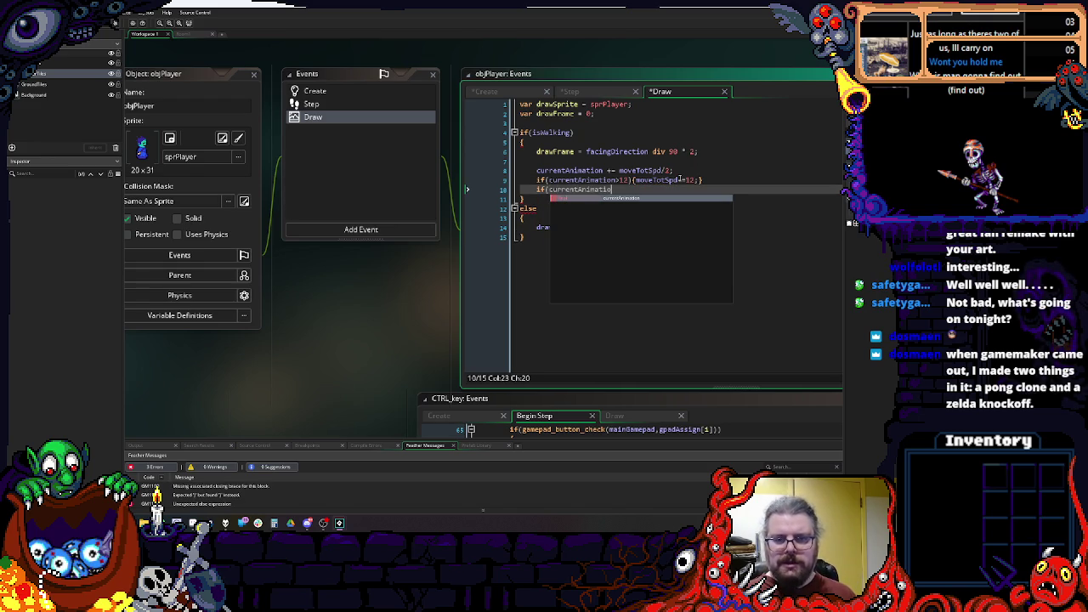
type("n mod 2")
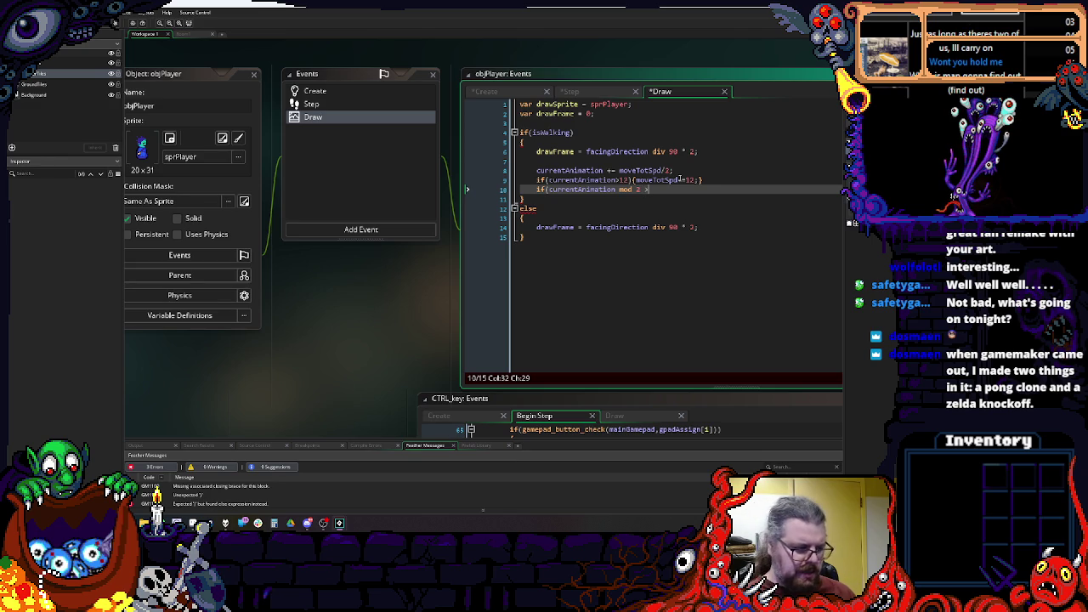
type("=")
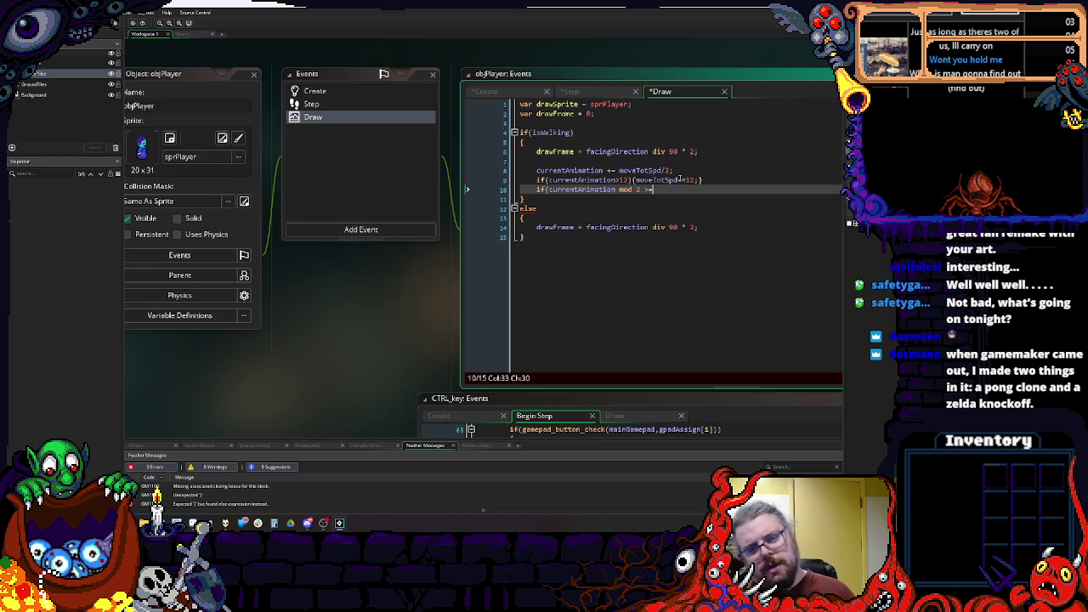
type("){drawFrame+=1;")
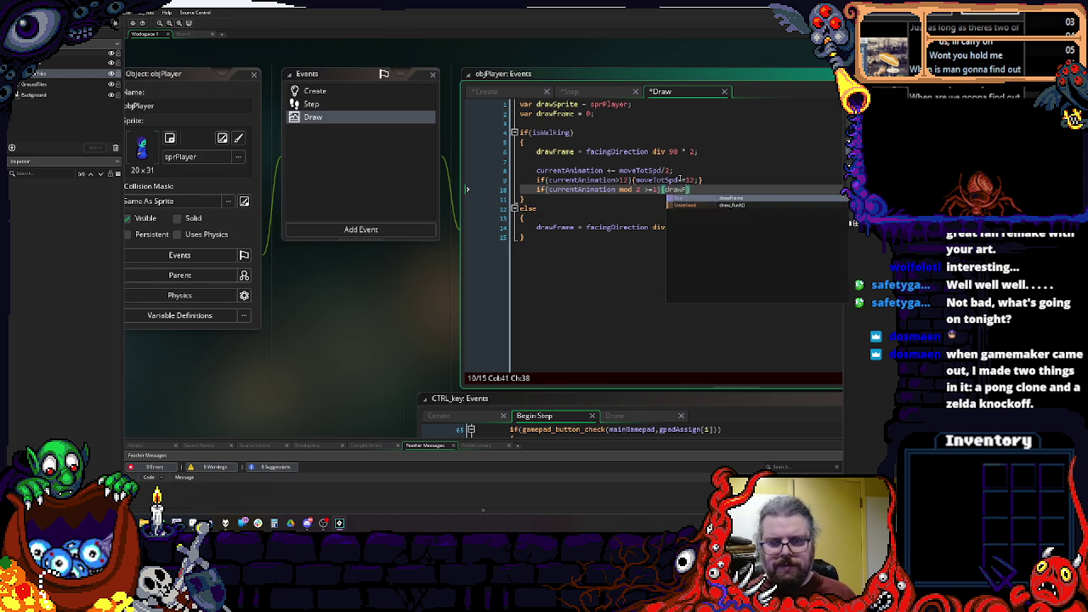
key("Up")
key("Up")
key("Up")
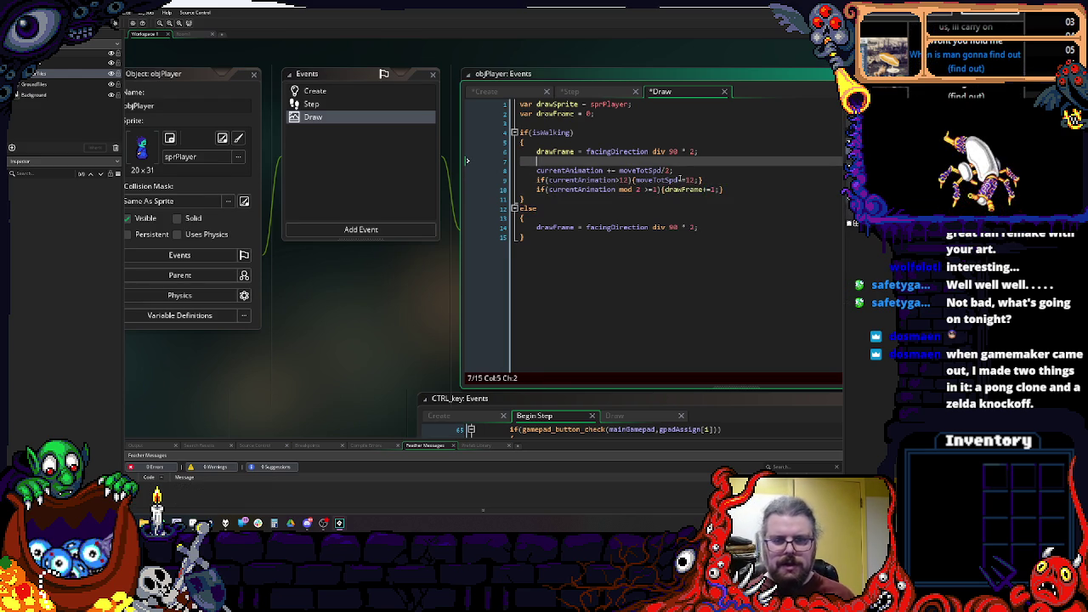
key("BackSpace")
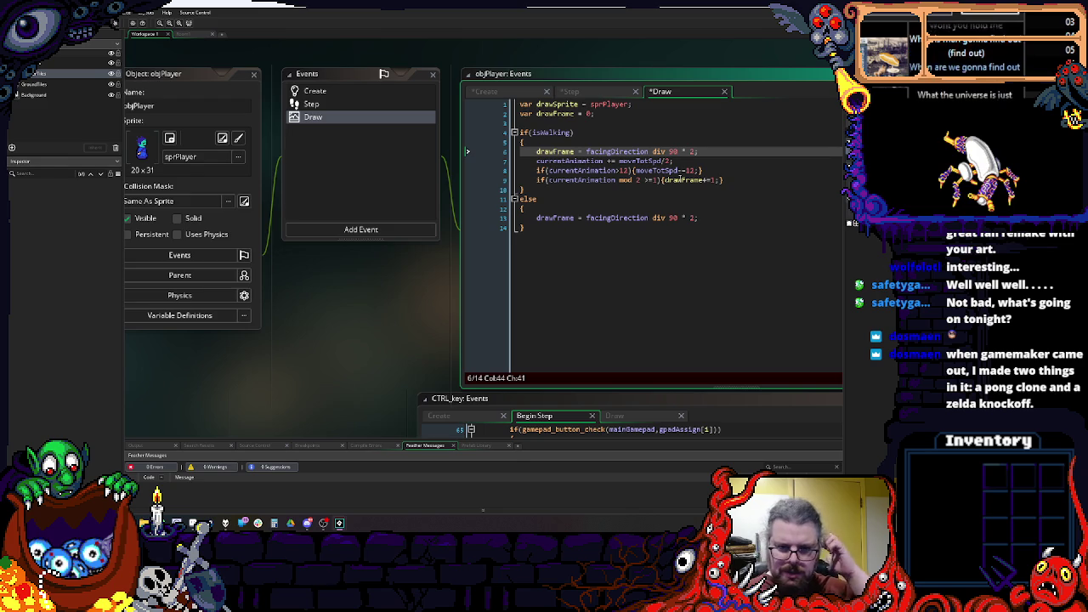
left_click(619, 276)
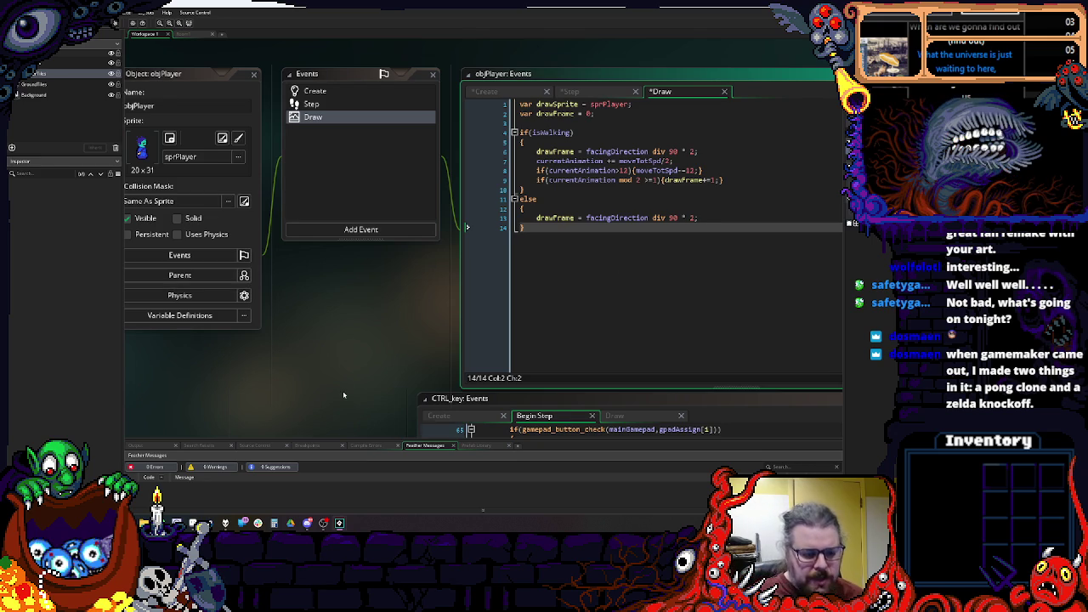
key("alt+Tab")
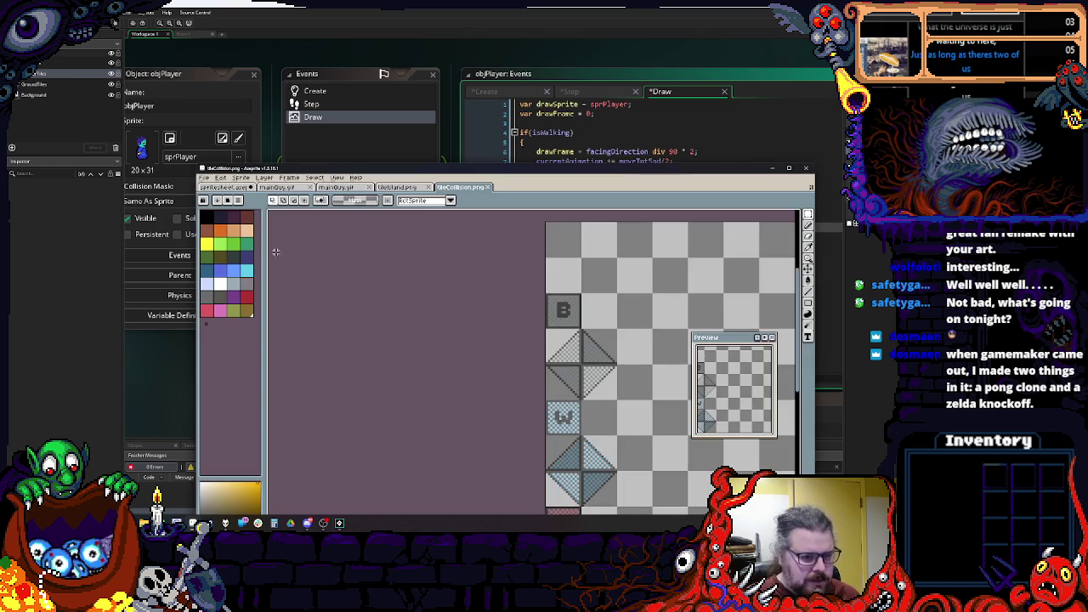
Step: Play the mainGuy.gif walk animation in Aseprite to check frame order, stopping on frame 1
left_click(297, 191)
left_click(336, 188)
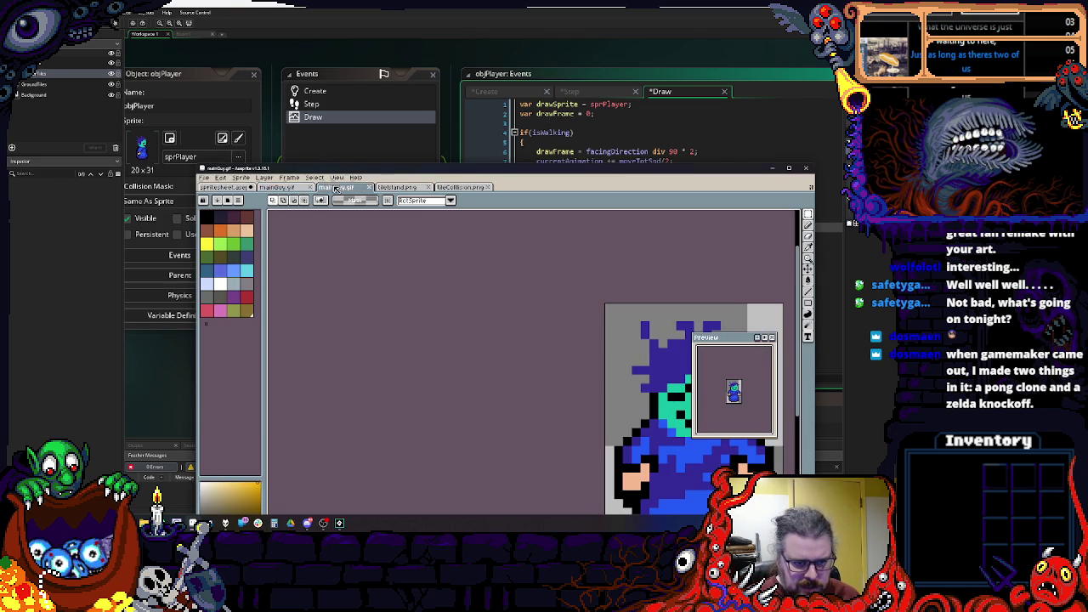
left_click_drag(340, 167, 292, 36)
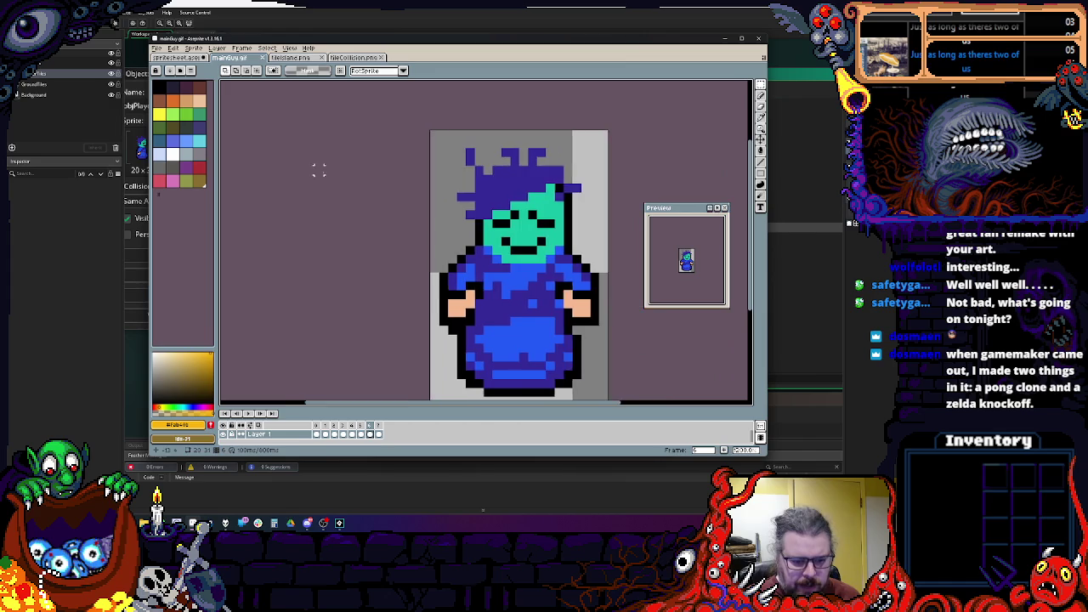
left_click_drag(329, 241, 347, 246)
key("Return")
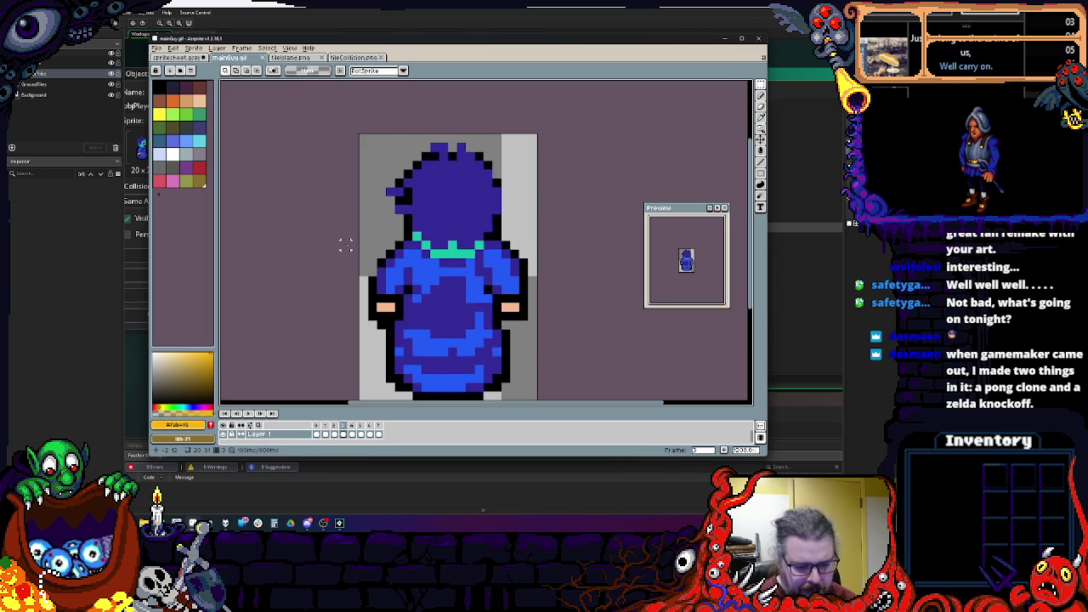
scroll(486, 345, "down", 1)
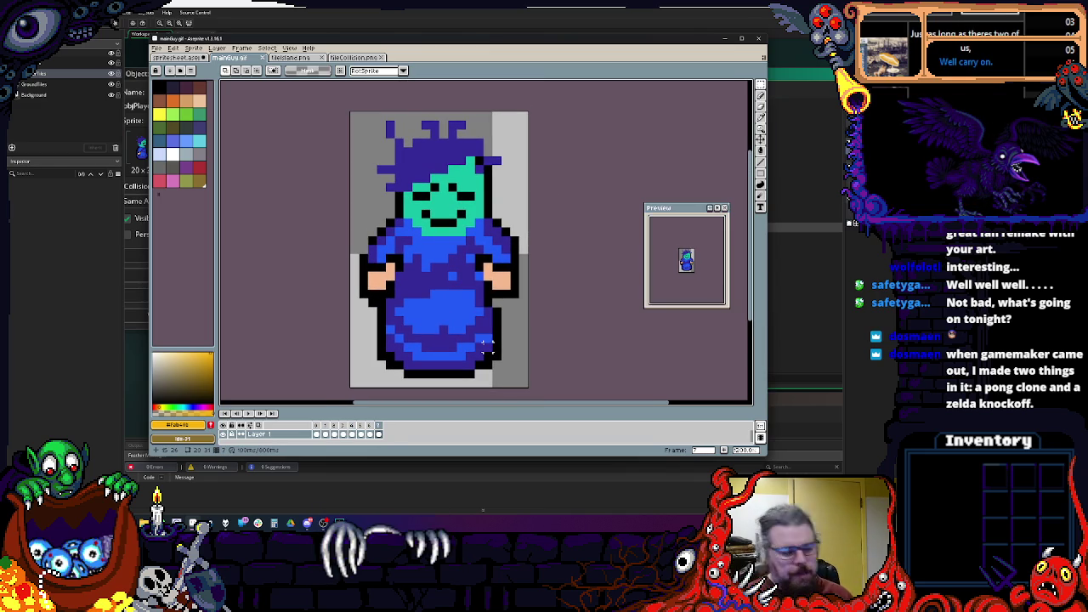
key("Right")
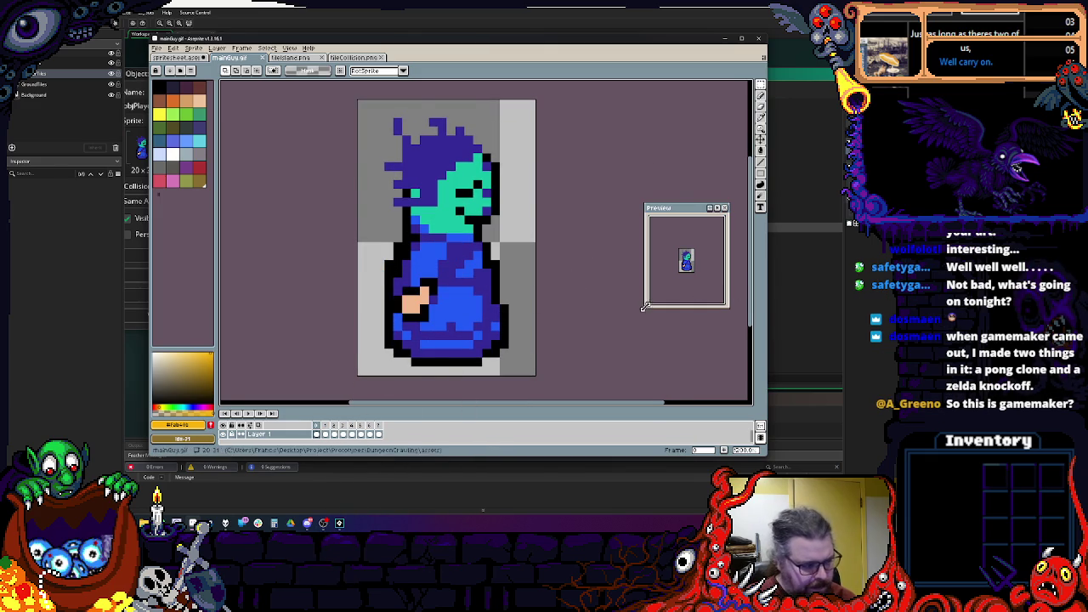
key("alt+Tab")
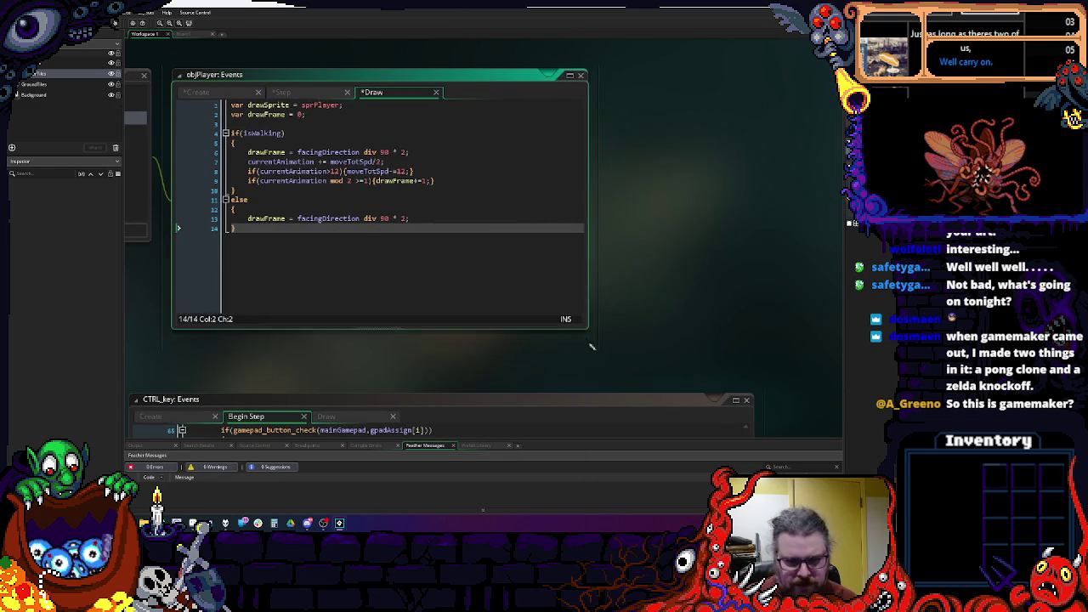
Step: Move and enlarge the code editor window, then save the project
left_click_drag(566, 176, 559, 133)
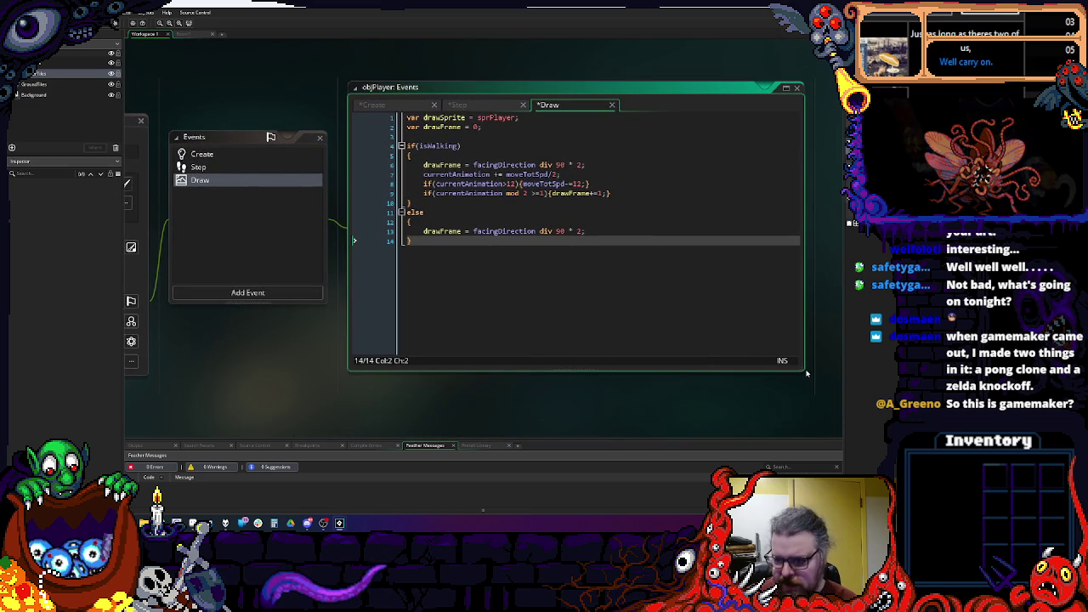
left_click_drag(807, 373, 807, 399)
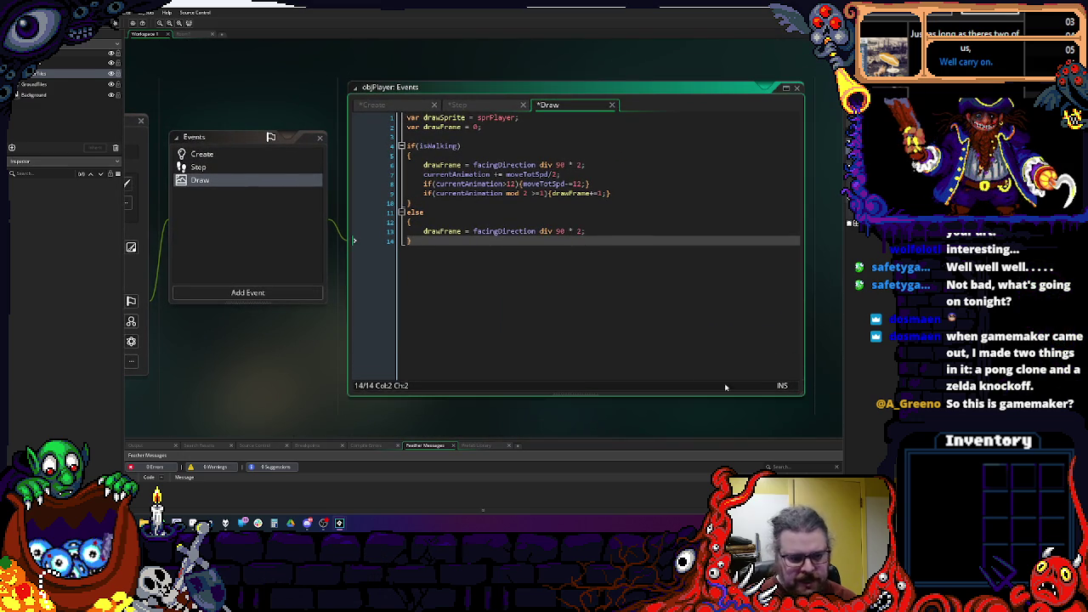
key("ctrl+s")
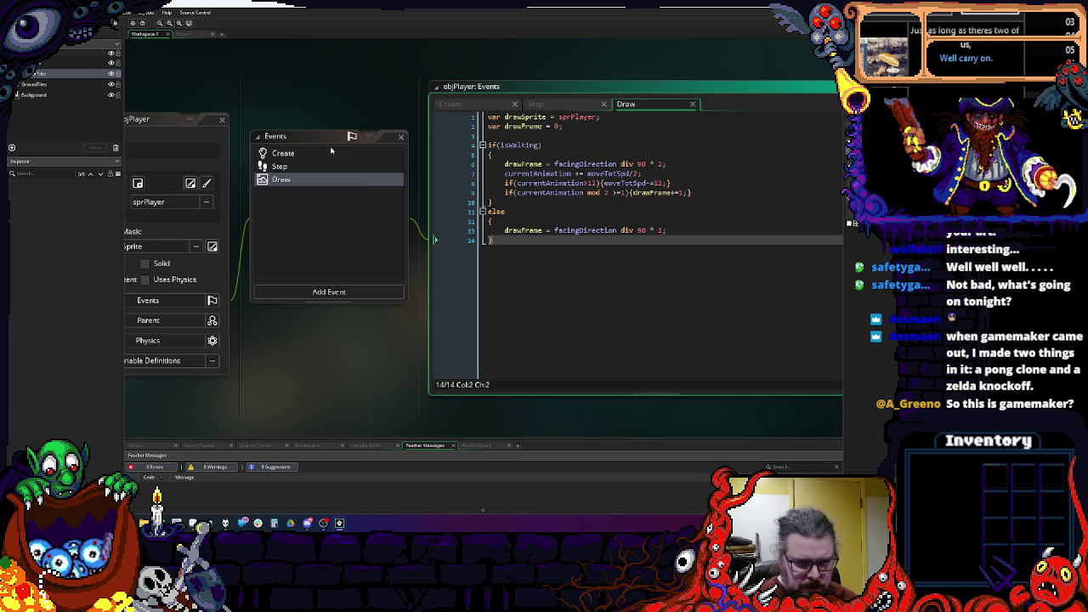
scroll(323, 150, "up", 1)
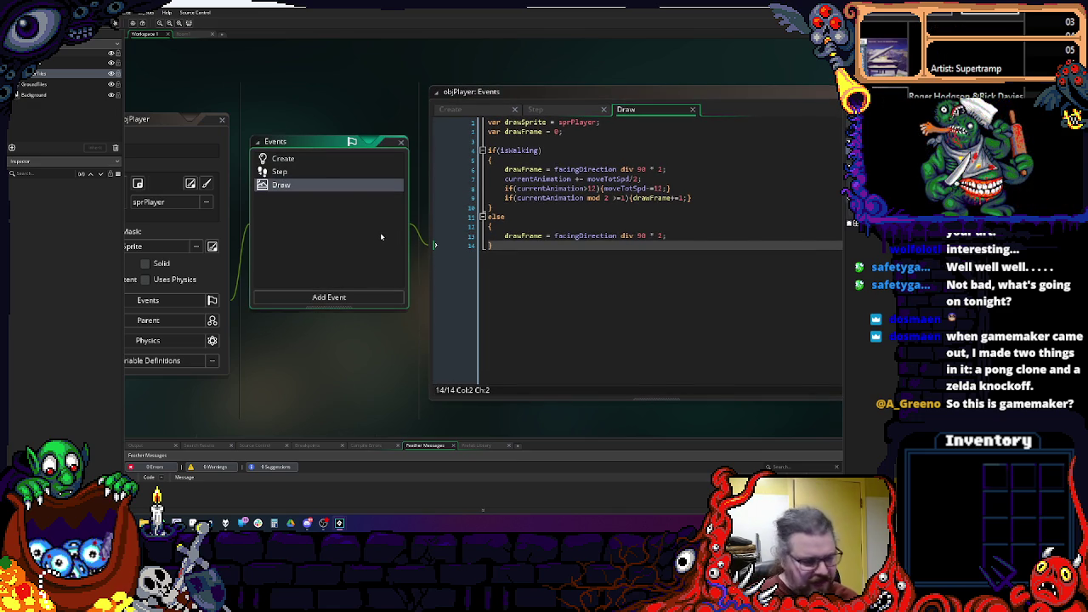
mouse_move(441, 242)
left_mouse_down()
mouse_move(567, 241)
mouse_move(475, 220)
mouse_move(510, 221)
left_mouse_up()
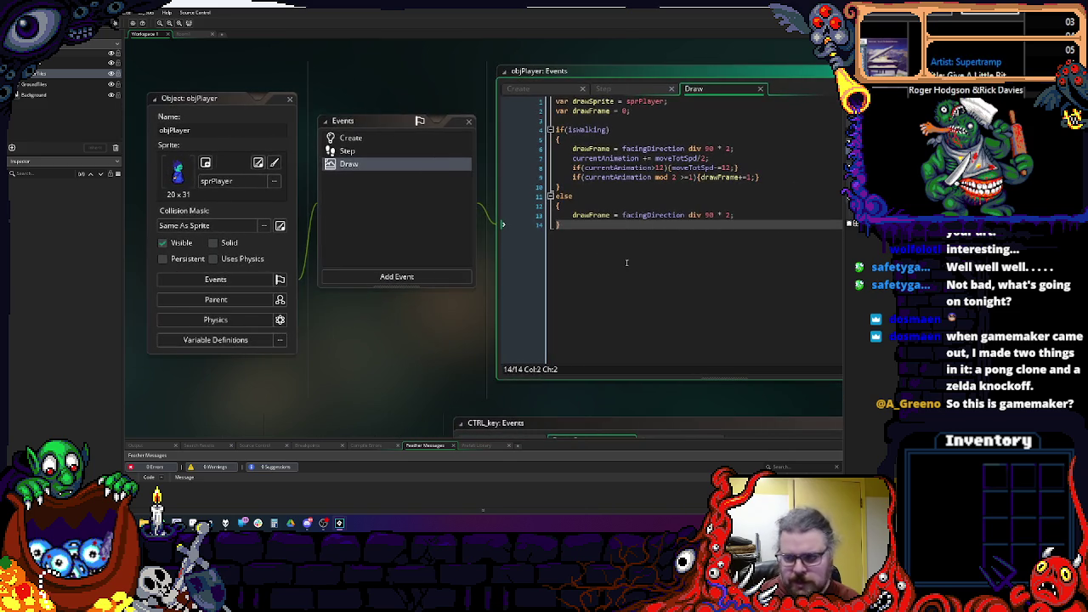
left_click_drag(444, 209, 435, 207)
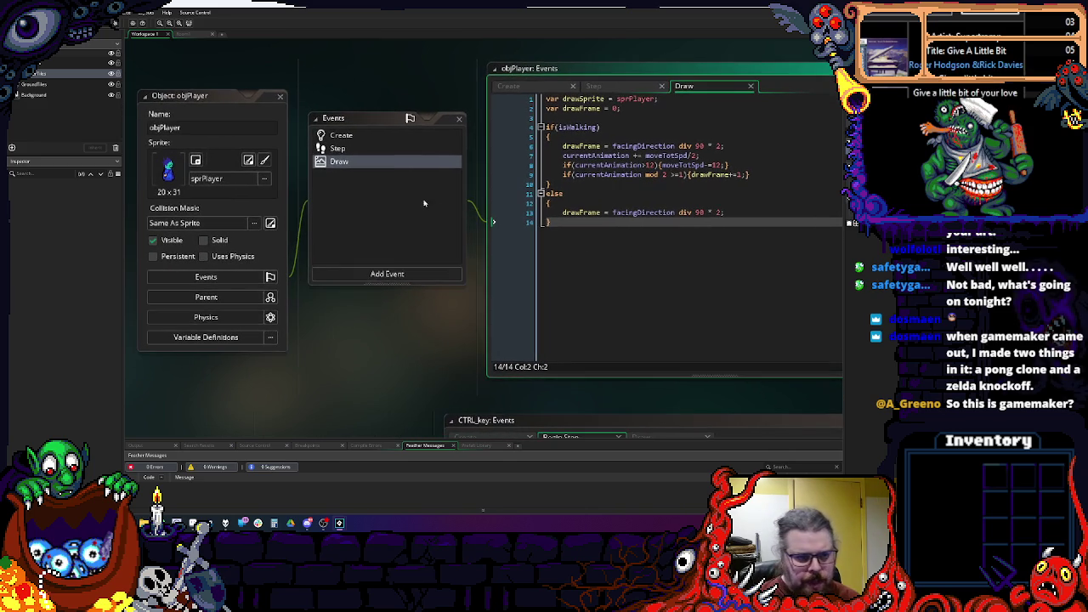
Step: Review the player's Step code, then open Room1 in the room editor
left_click(374, 152)
scroll(585, 247, "down", 2)
scroll(589, 250, "up", 2)
left_click(614, 288)
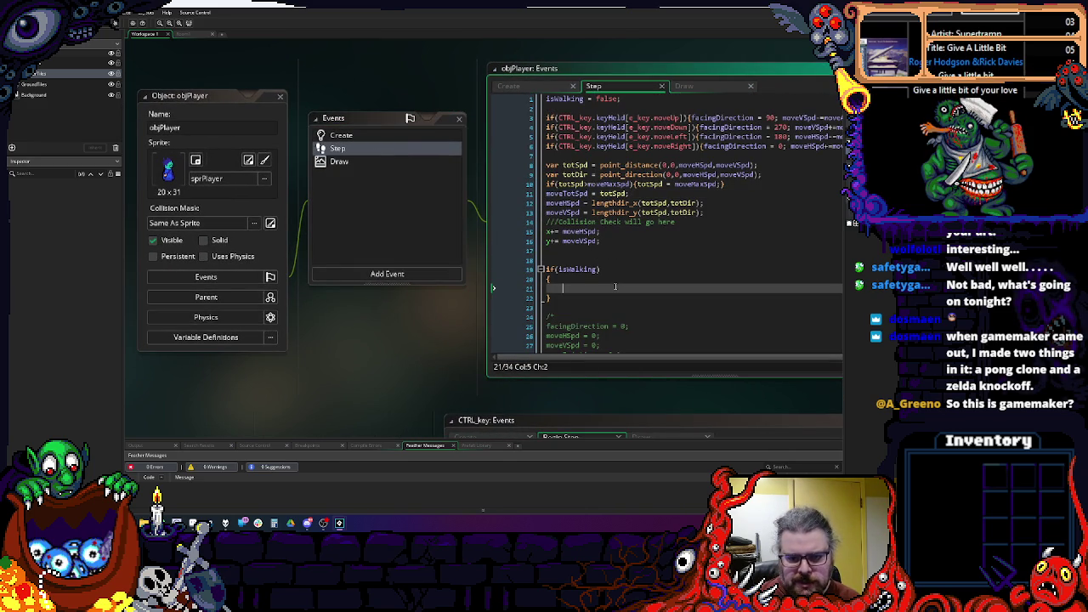
mouse_move(616, 287)
left_mouse_down()
mouse_move(599, 283)
mouse_move(707, 292)
left_mouse_up()
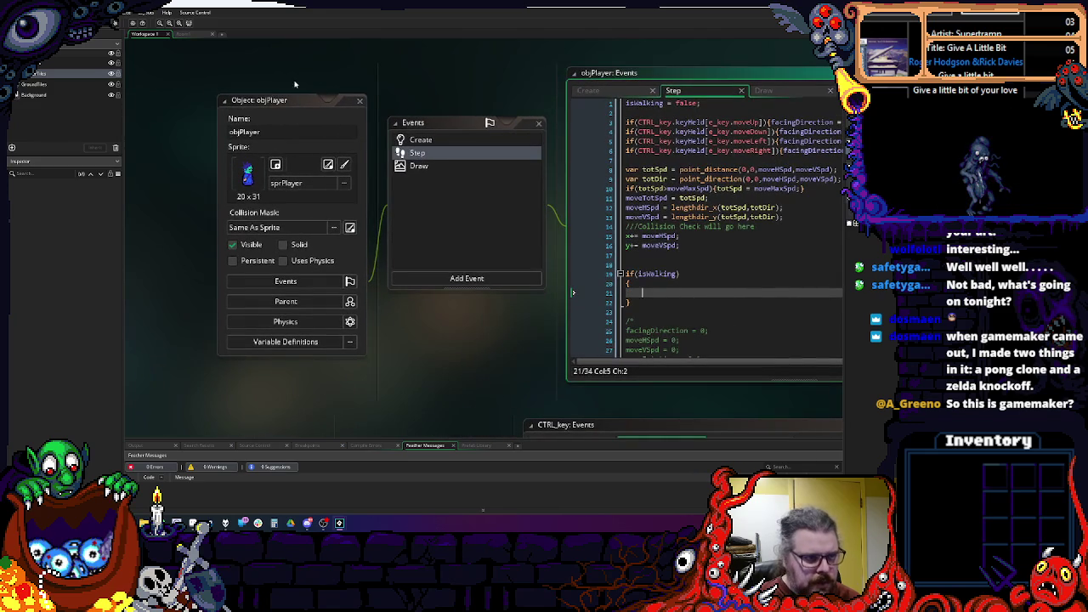
left_click(190, 35)
scroll(498, 359, "down", 2)
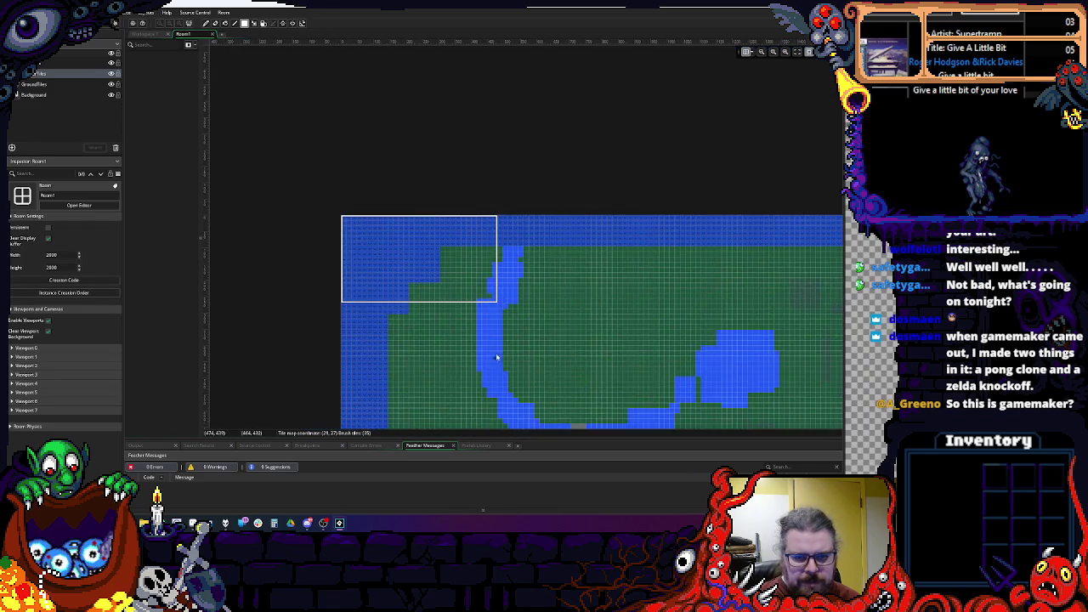
Step: Inspect the objPlayer instance, the Instances layer, and the room's size and viewport settings
scroll(513, 268, "up", 1)
scroll(495, 277, "up", 2)
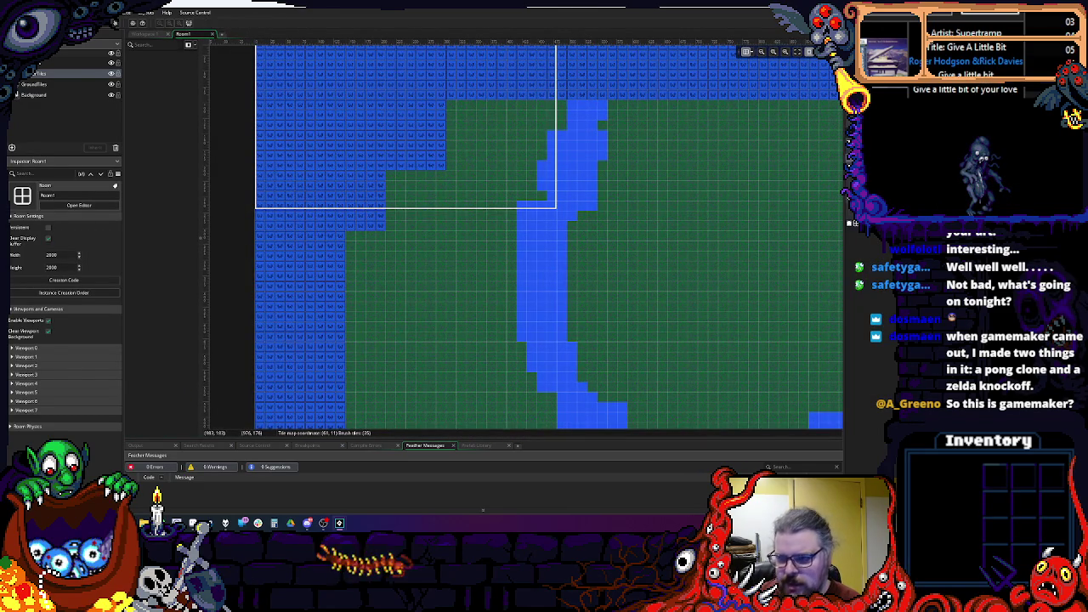
left_click(424, 249)
left_click(434, 183)
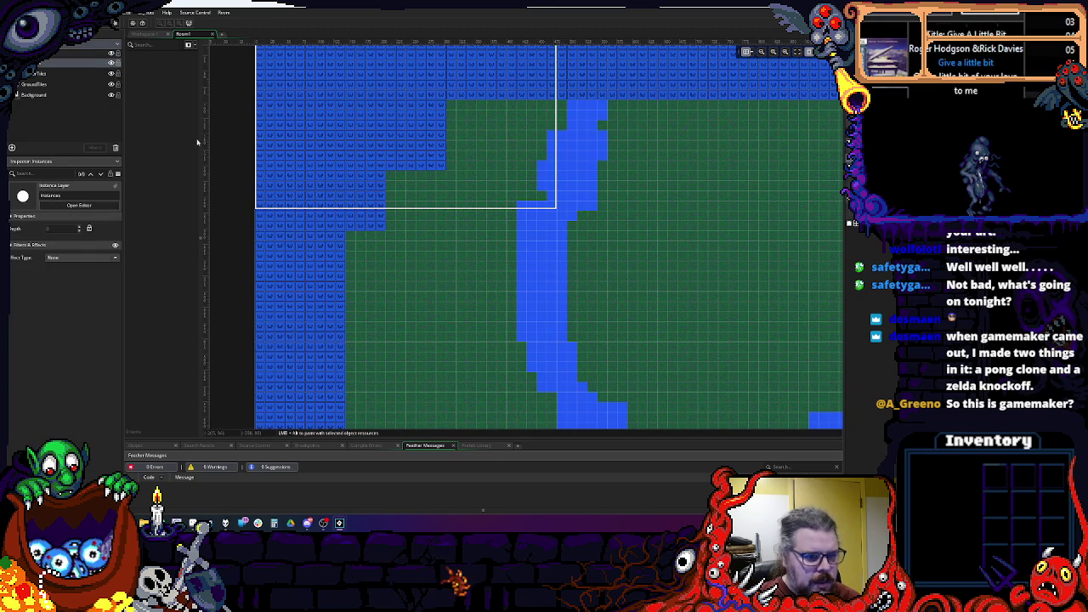
left_click(426, 266)
scroll(426, 266, "up", 2)
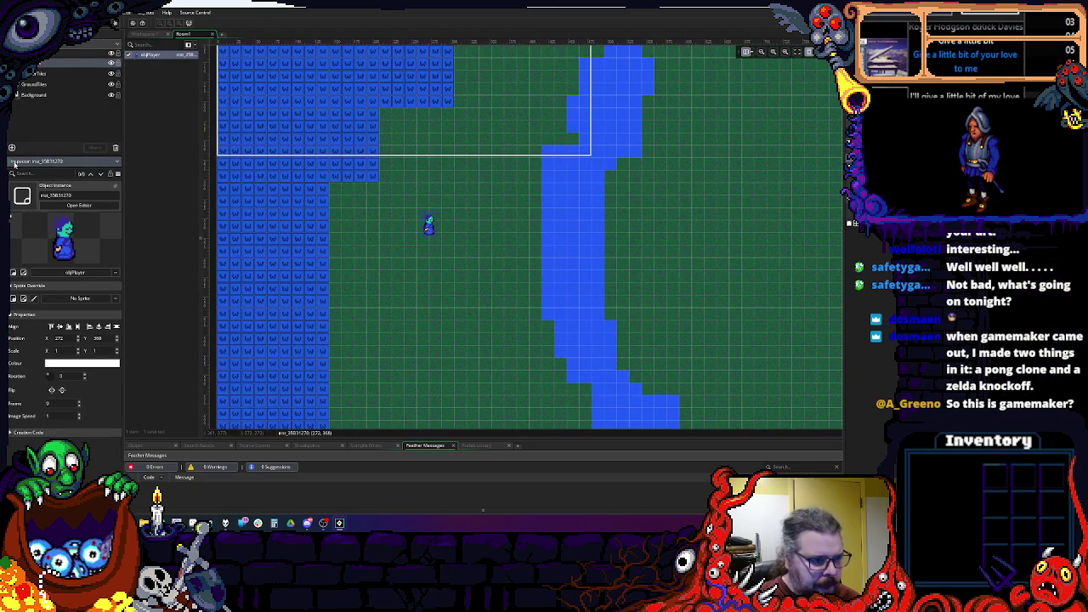
left_click(44, 64)
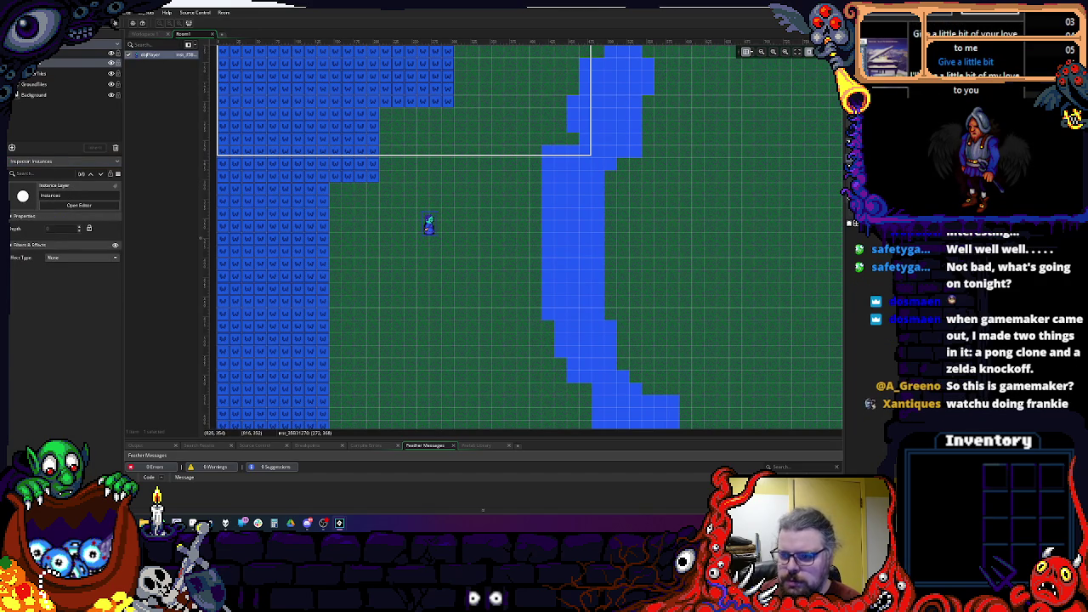
left_click(498, 175)
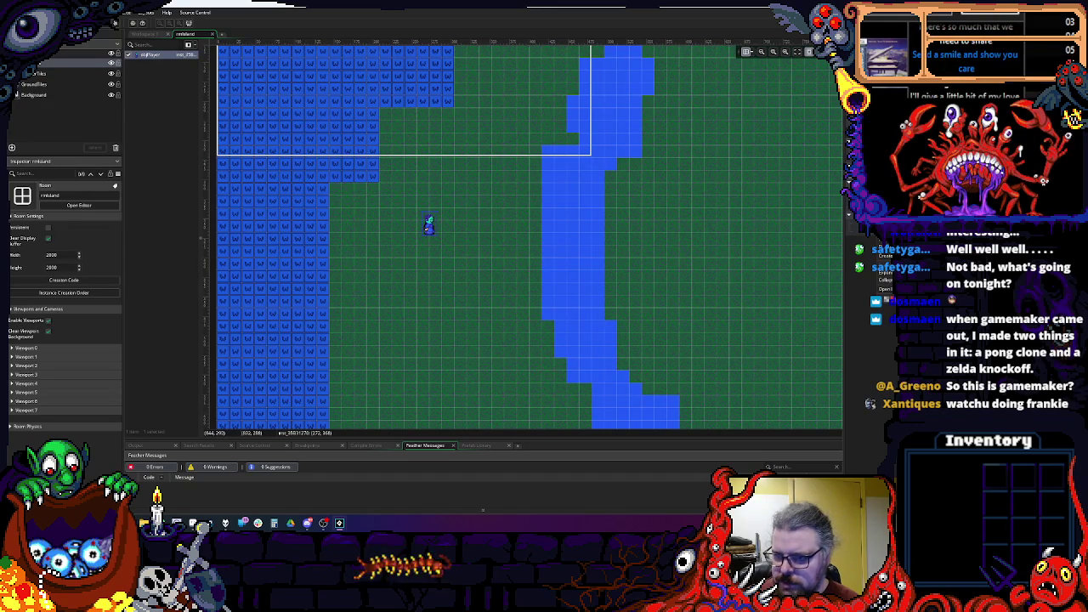
mouse_move(880, 255)
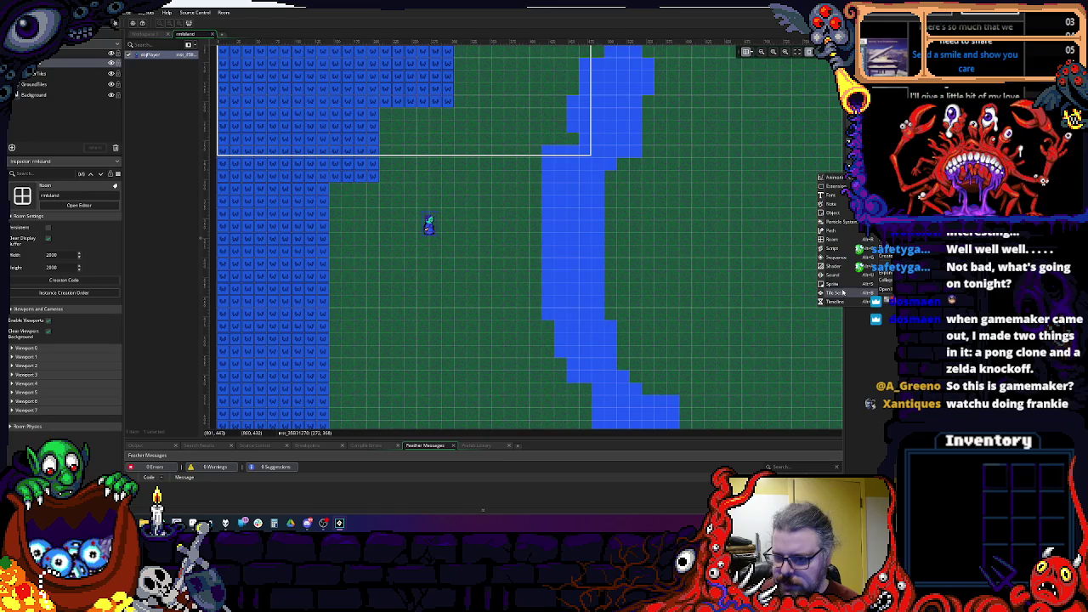
Step: Create the rmTitle room and send it to the top of the room order
left_click(833, 240)
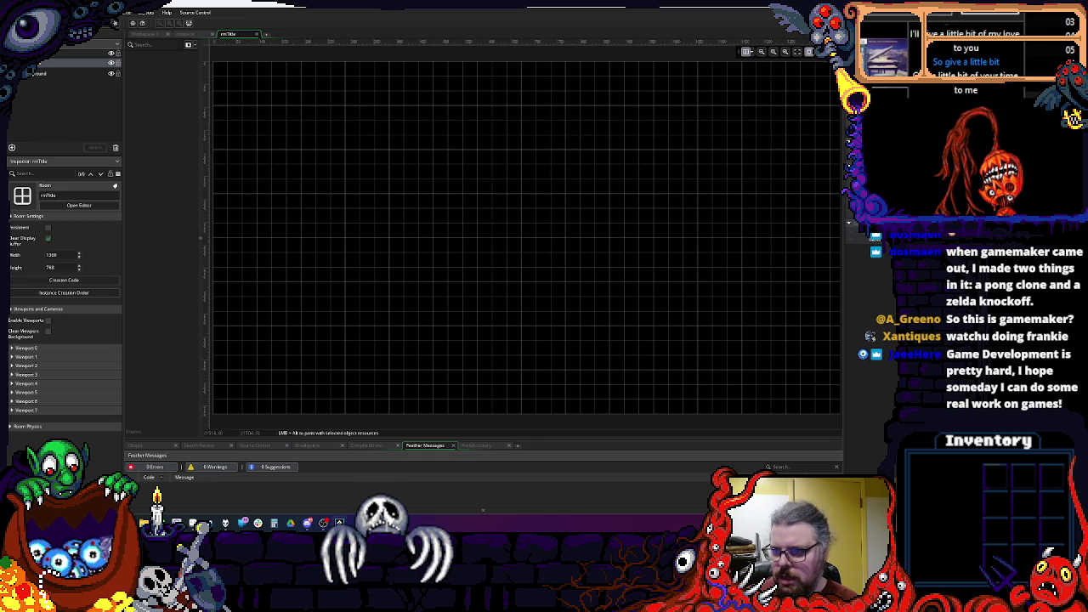
left_click(746, 51)
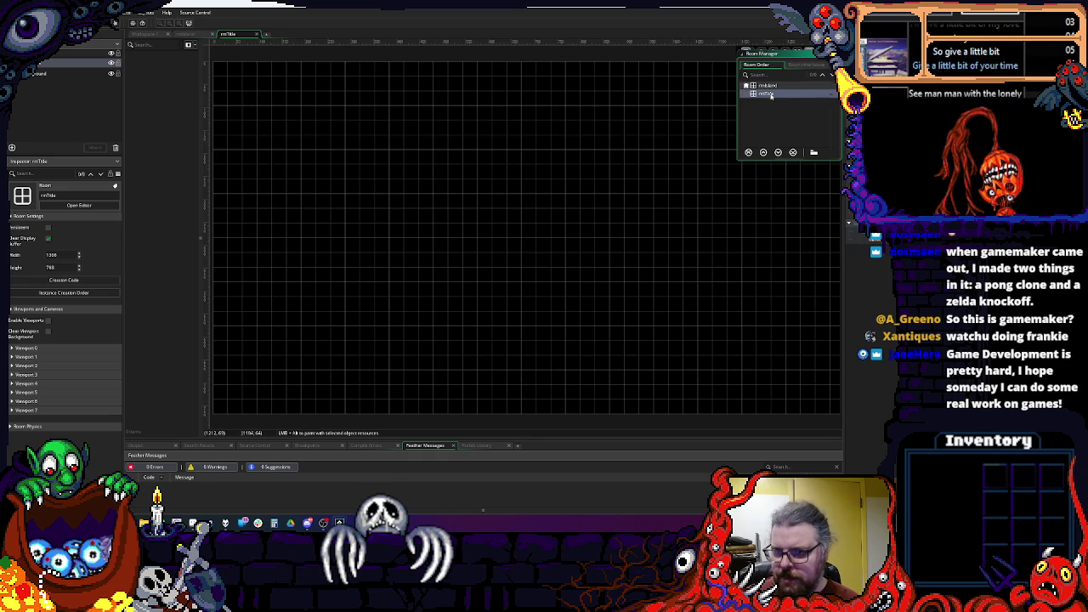
right_click(768, 93)
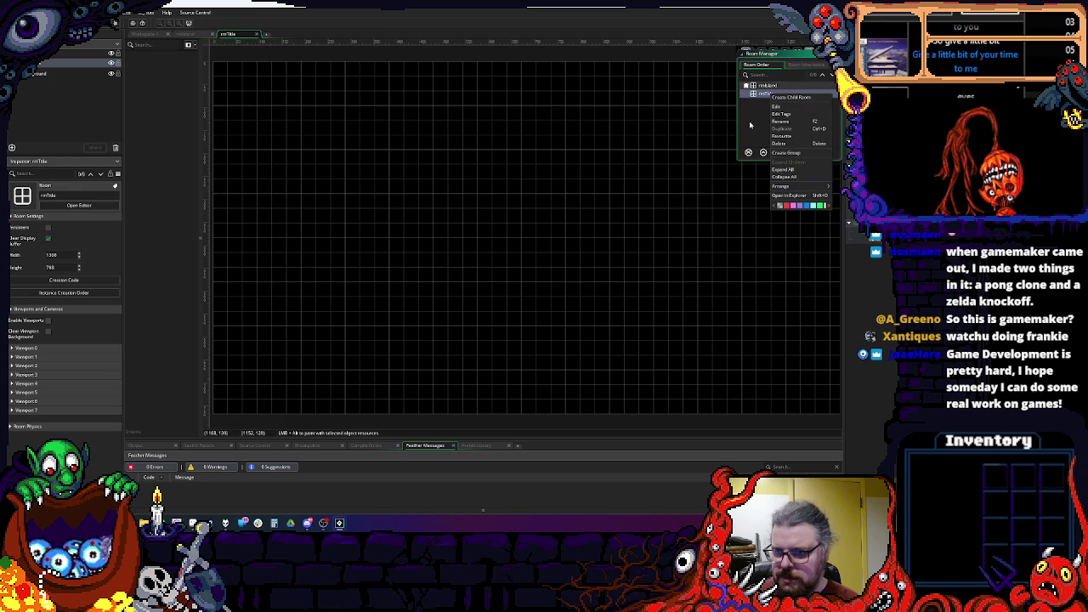
left_click(759, 96)
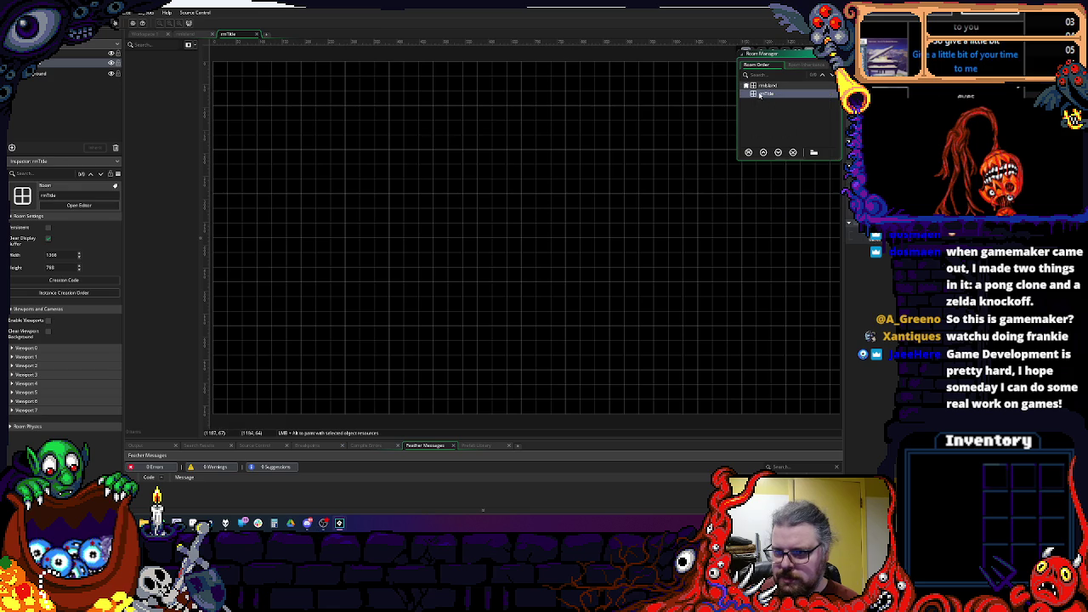
left_click(749, 153)
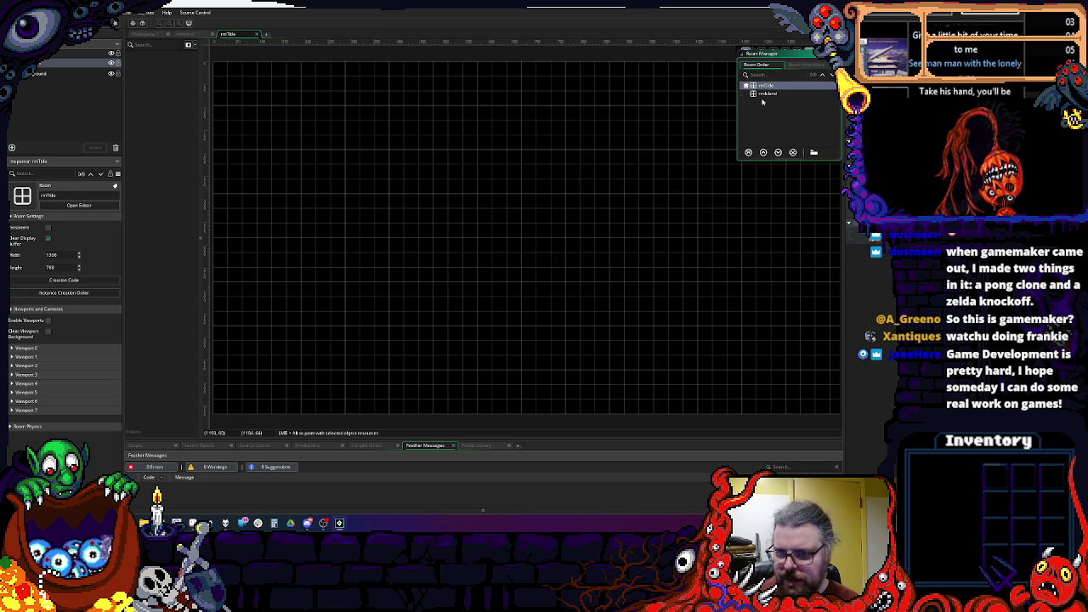
left_click(767, 92)
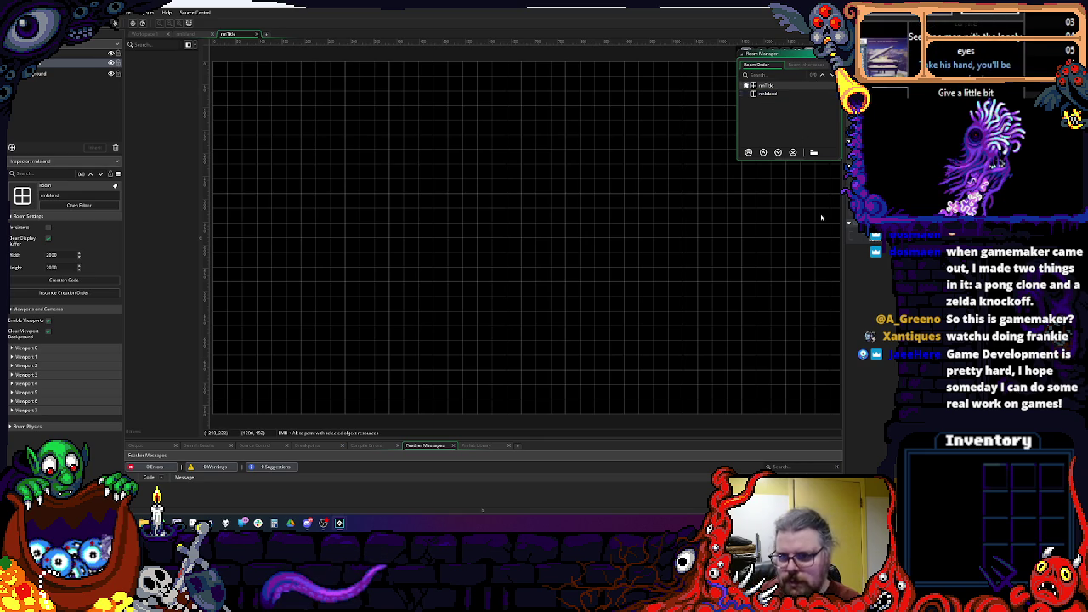
scroll(486, 187, "down", 2)
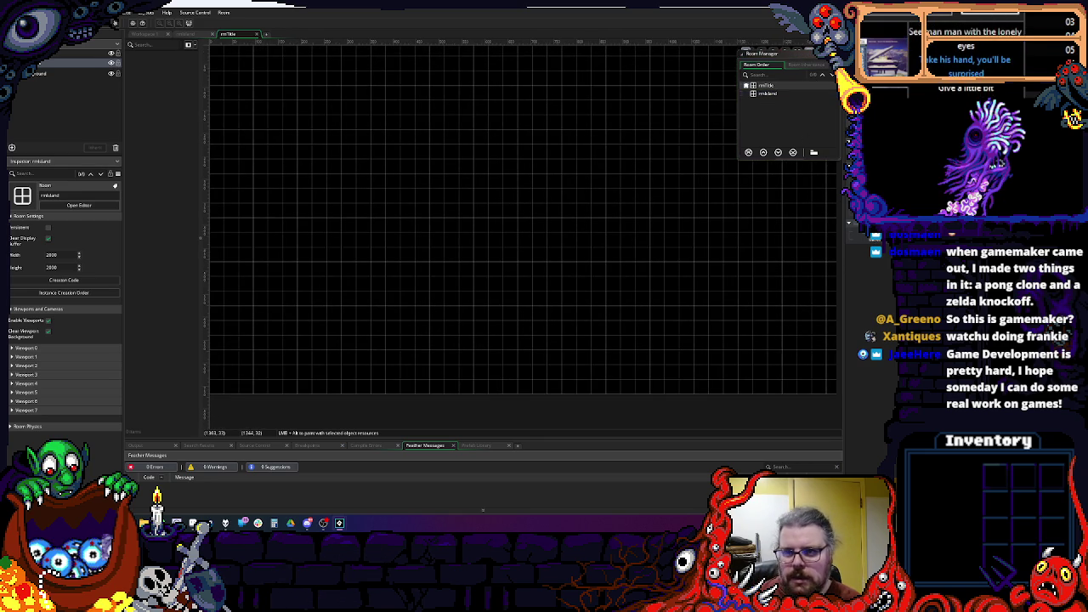
left_click(533, 178)
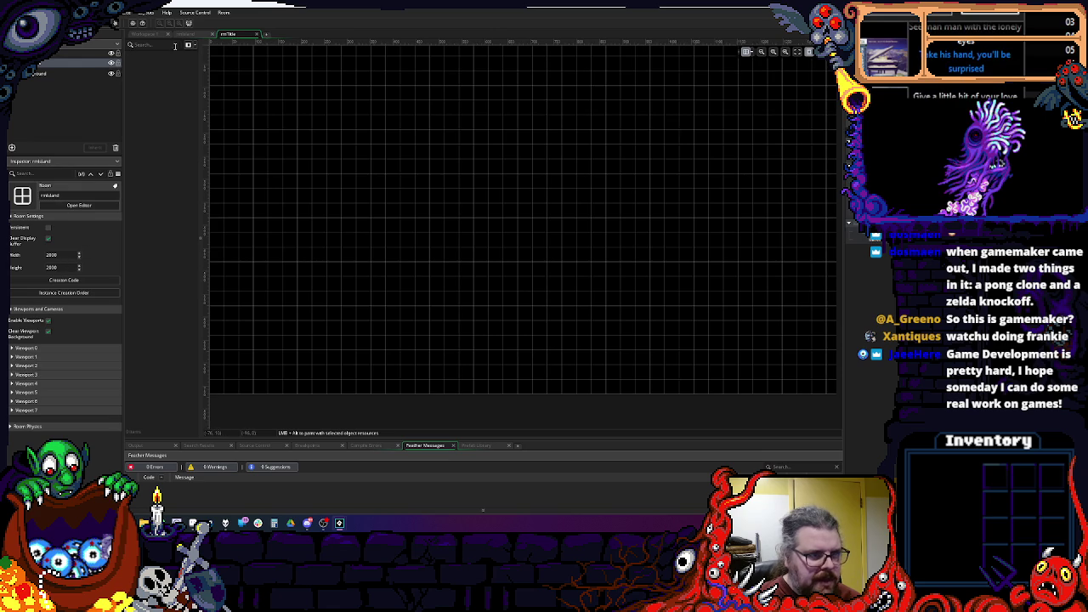
Step: Enable viewports in rmTitle and set viewport 0's camera width to 480
left_click(187, 36)
left_click(235, 36)
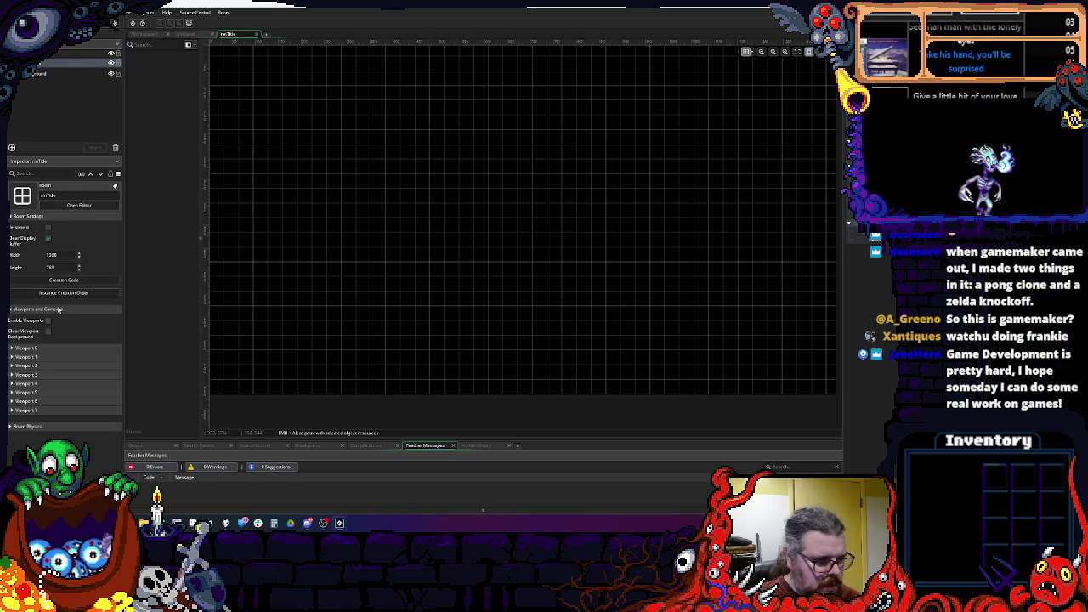
left_click(40, 348)
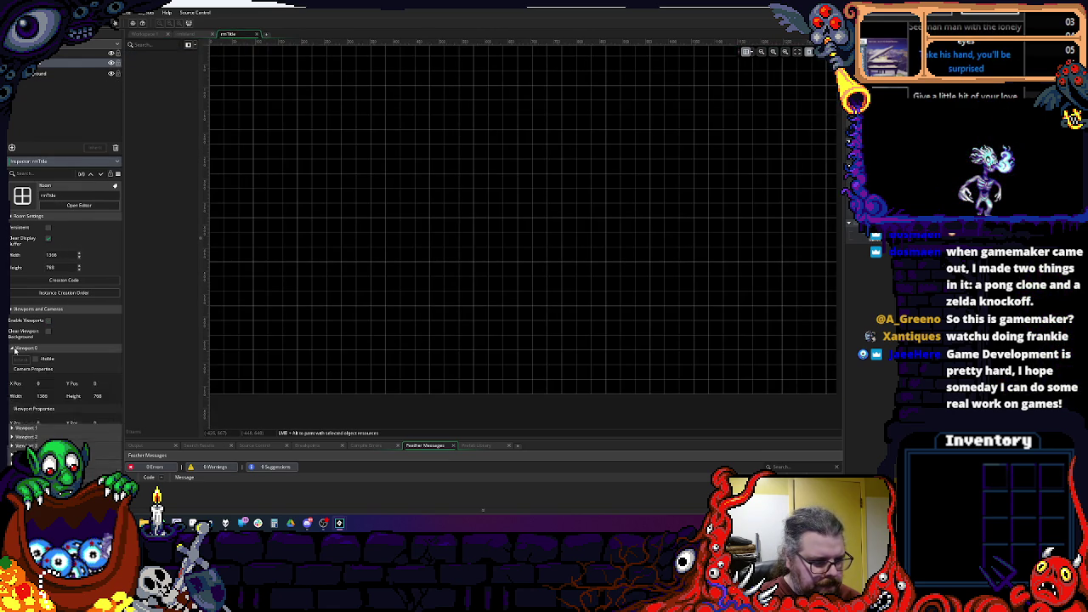
left_click(197, 35)
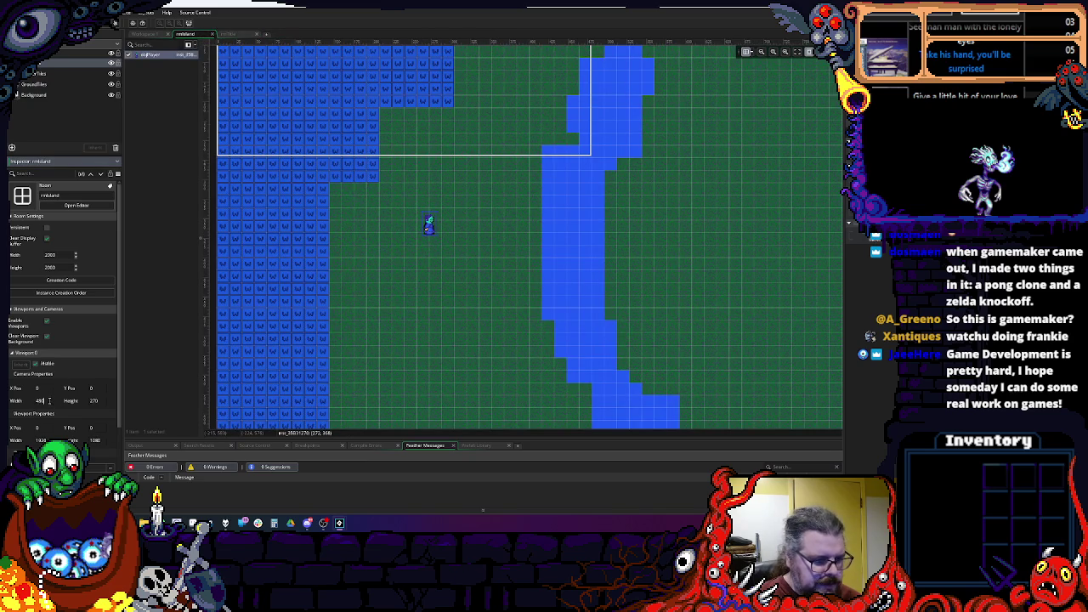
left_click(228, 34)
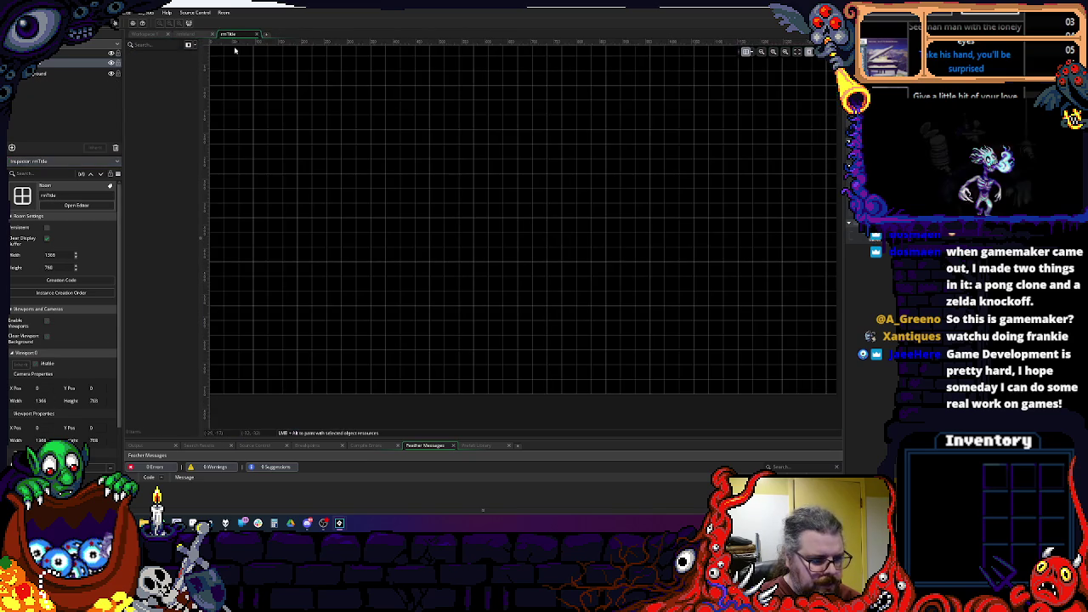
left_click(47, 322)
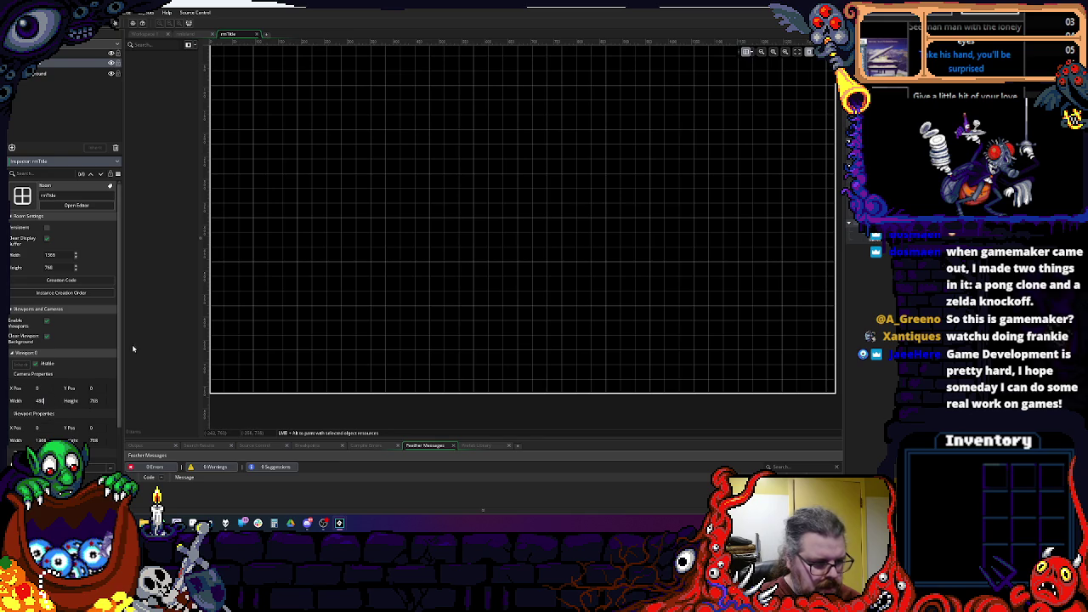
left_click(196, 34)
left_click(231, 35)
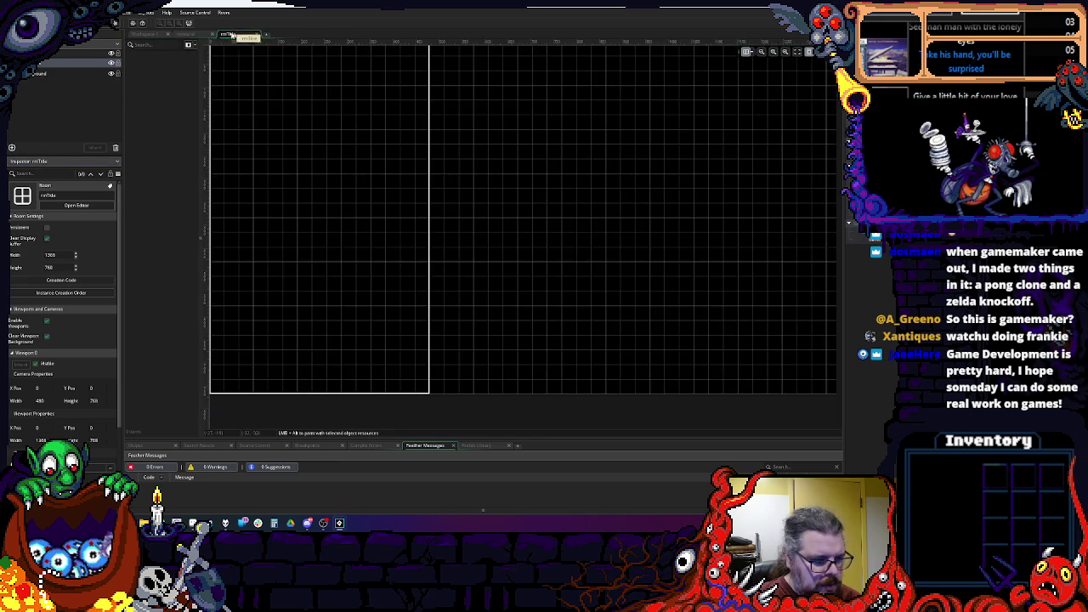
Step: Set viewport 0's camera height to 270 and its output height to 1080
left_click(100, 402)
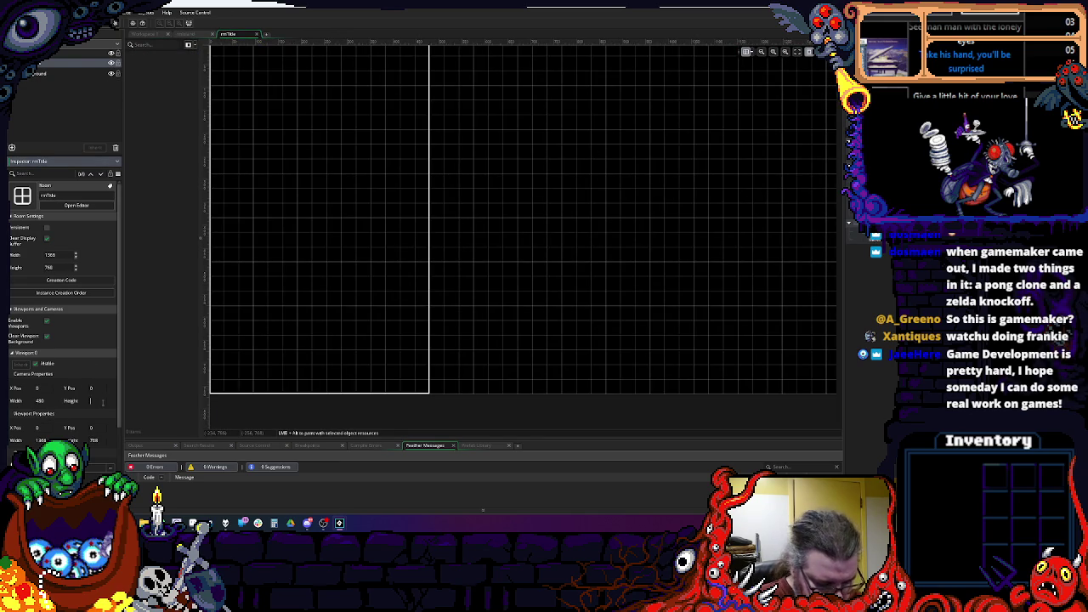
type("270")
key("Return")
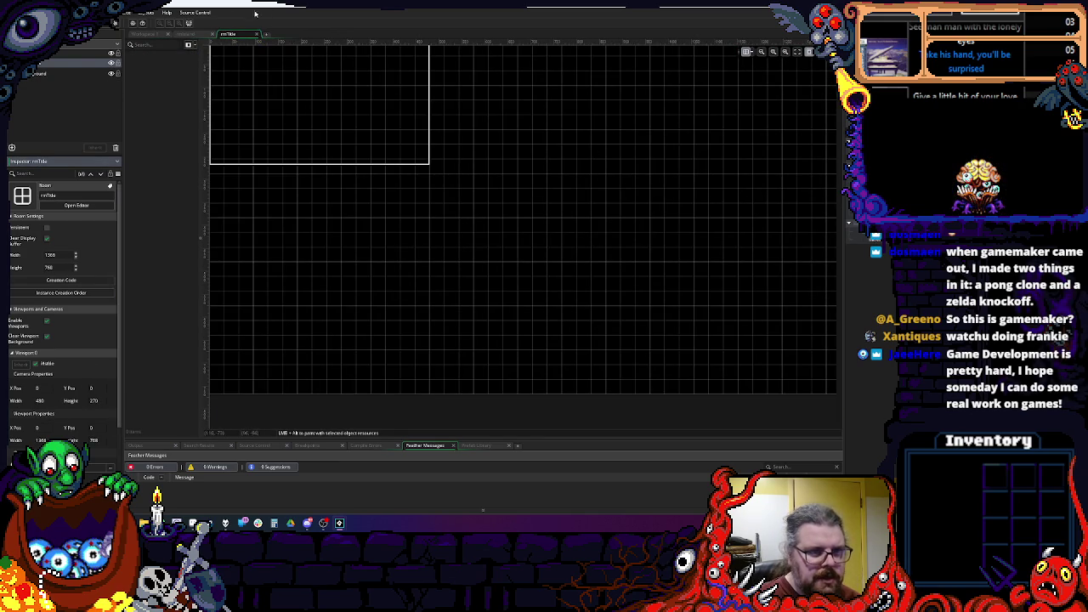
left_click(195, 34)
left_click(231, 35)
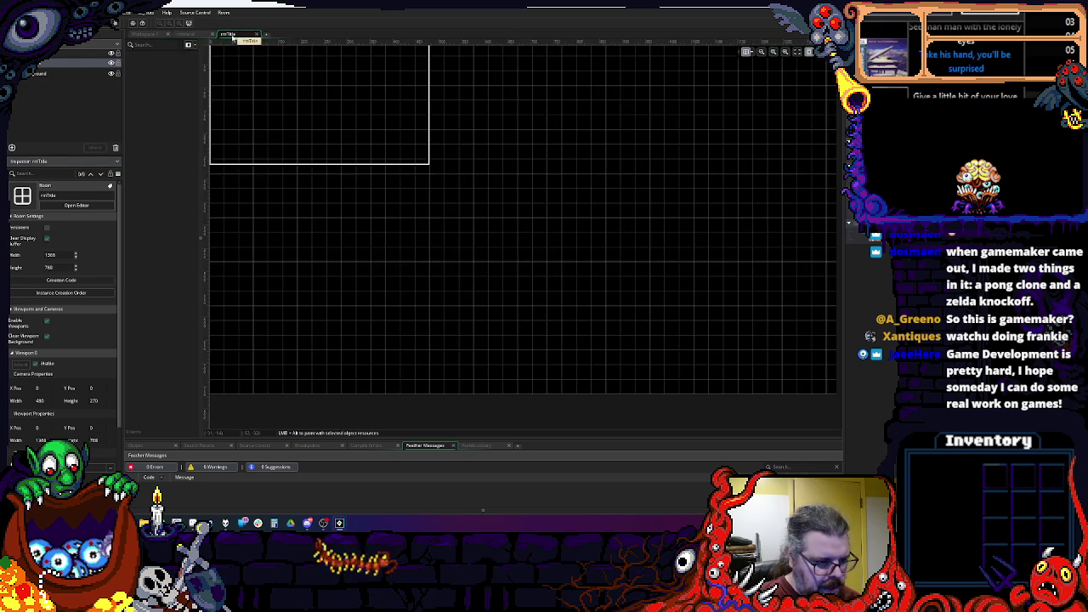
left_click(60, 433)
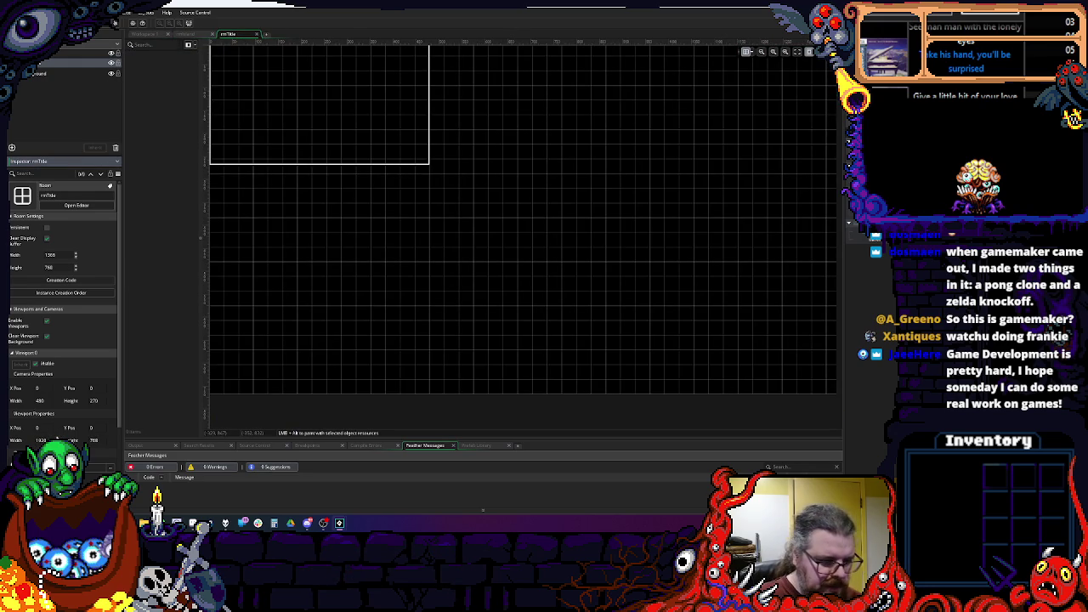
type("80")
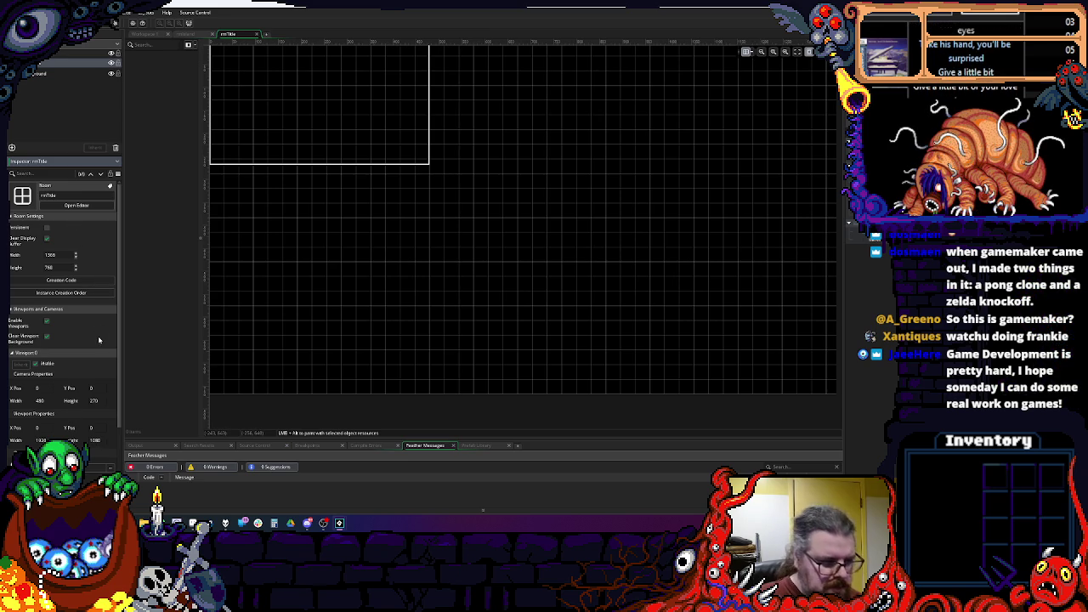
Step: Set the rmTitle room width to 480 and height to 270
mouse_move(323, 217)
left_mouse_down()
mouse_move(307, 325)
mouse_move(389, 229)
left_mouse_up()
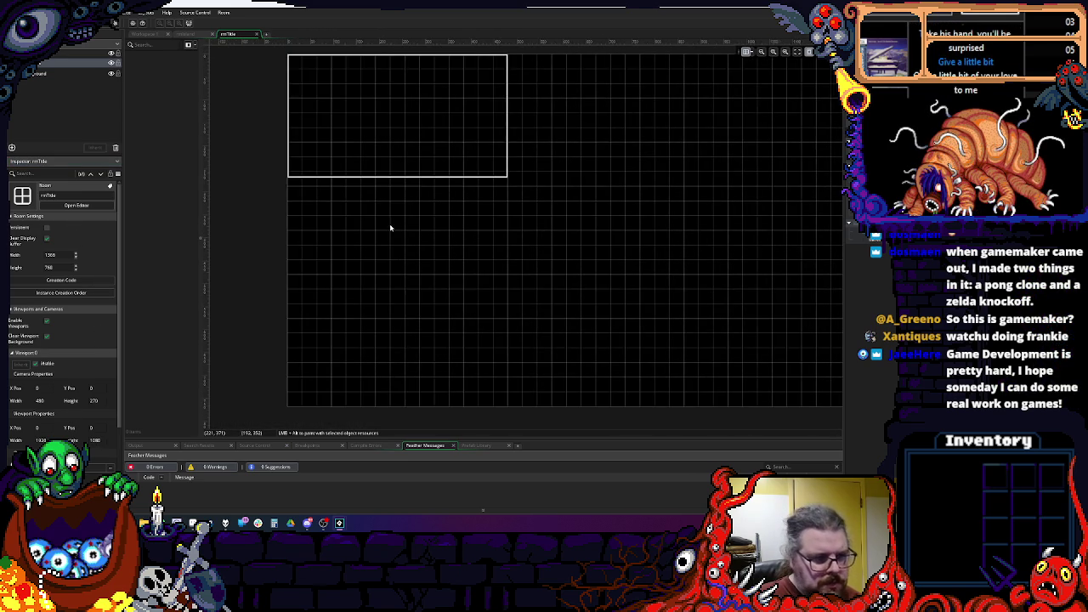
scroll(405, 214, "down", 2)
scroll(423, 263, "up", 2)
scroll(411, 263, "down", 2)
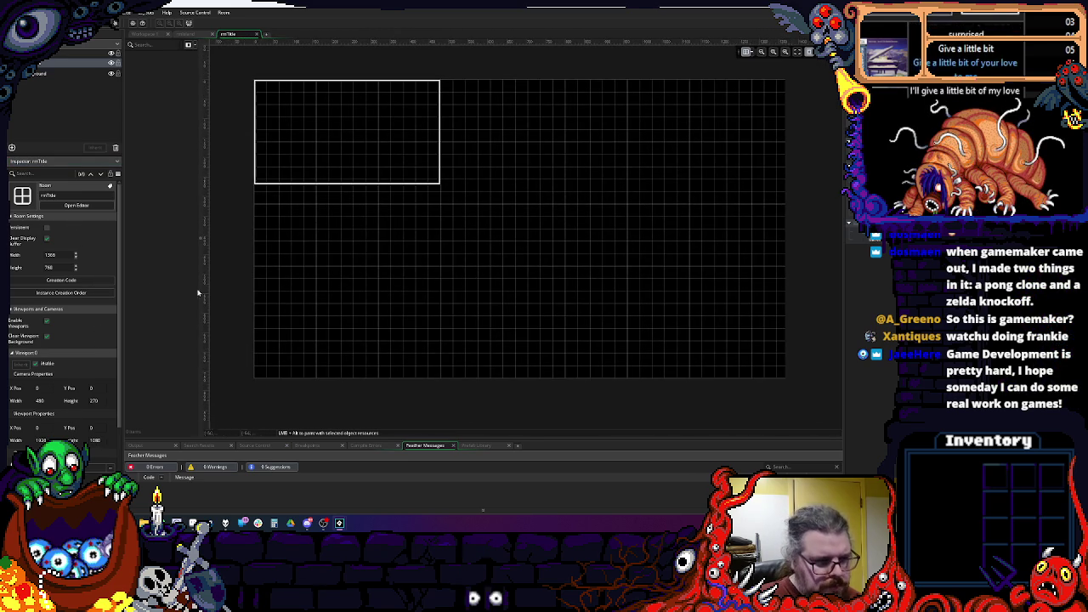
left_click(53, 255)
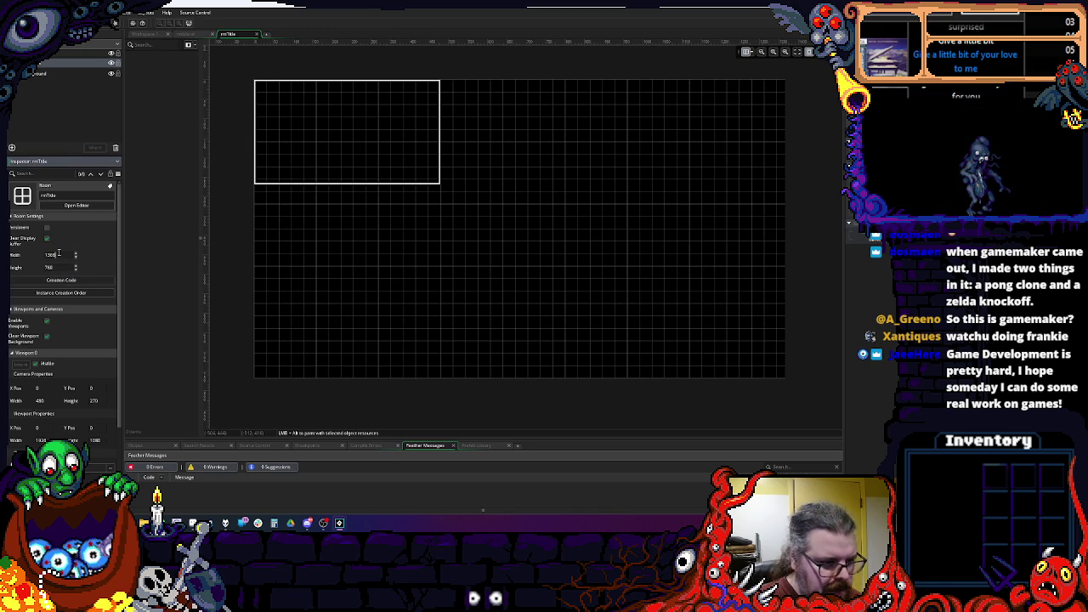
type("480")
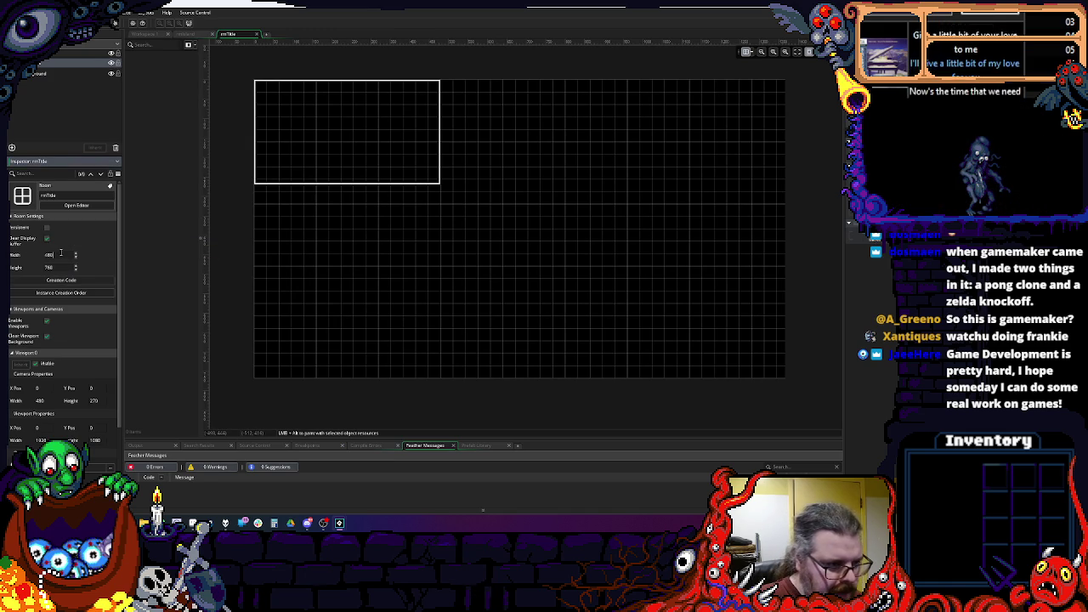
left_click(71, 268)
type("270")
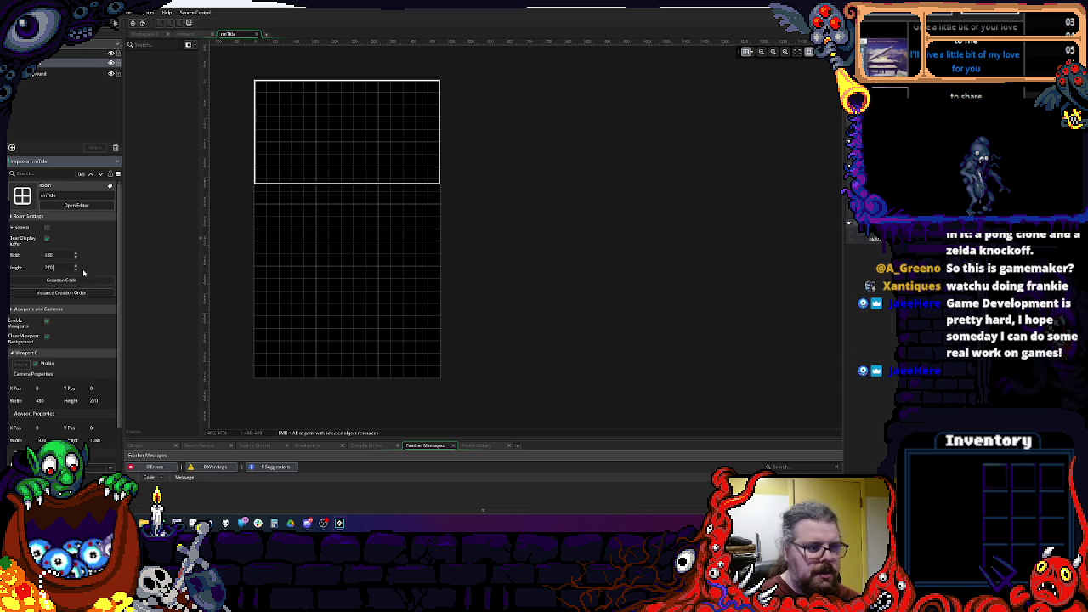
key("Return")
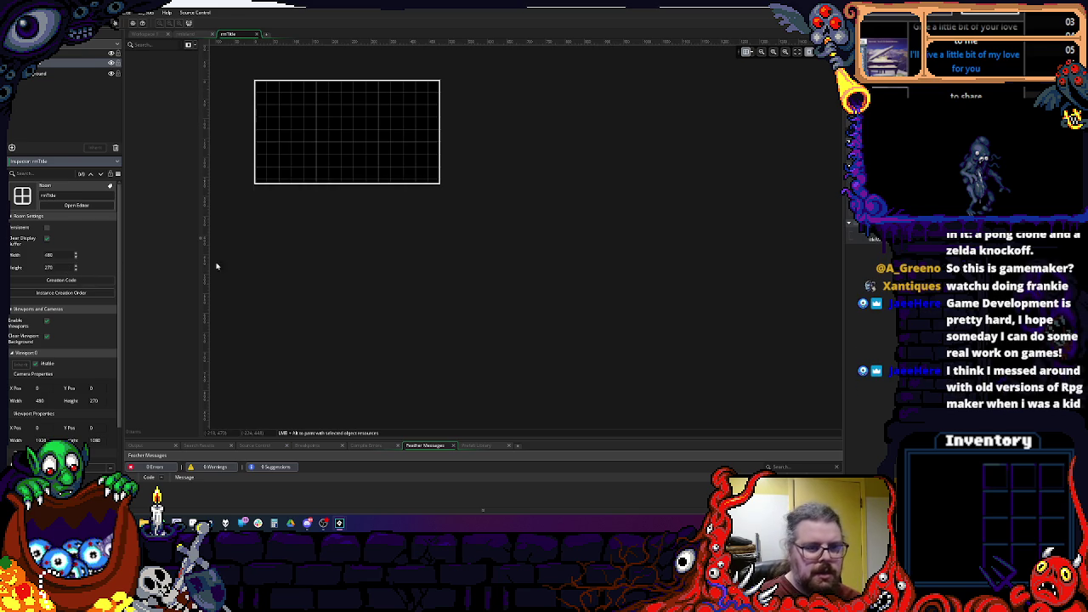
Step: Inspect the sprTitleWord sprite and CTRL_key object in the Asset Browser
scroll(360, 277, "up", 4)
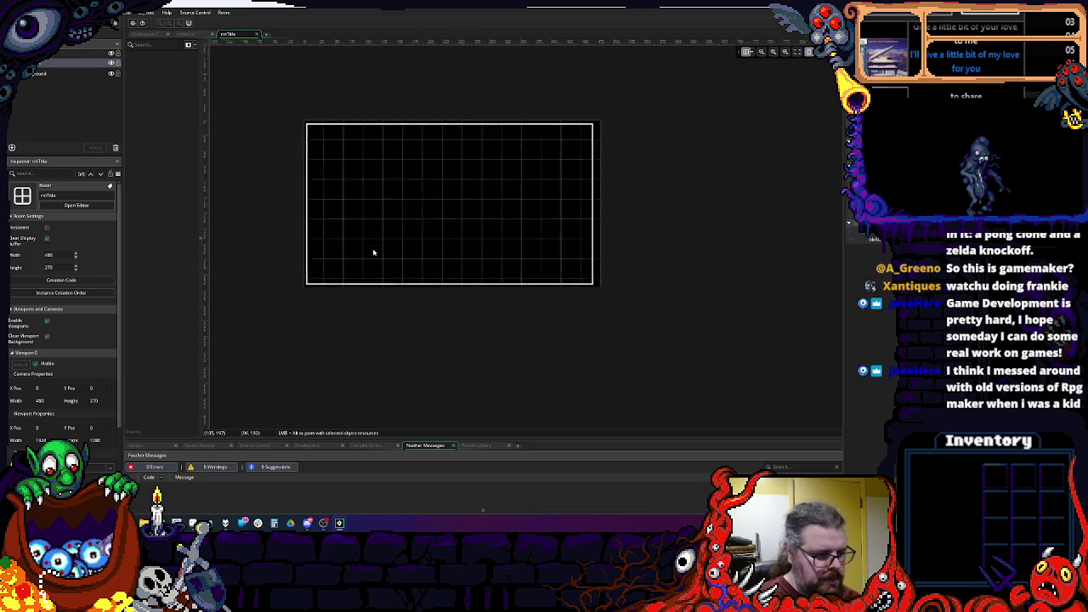
scroll(364, 255, "up", 2)
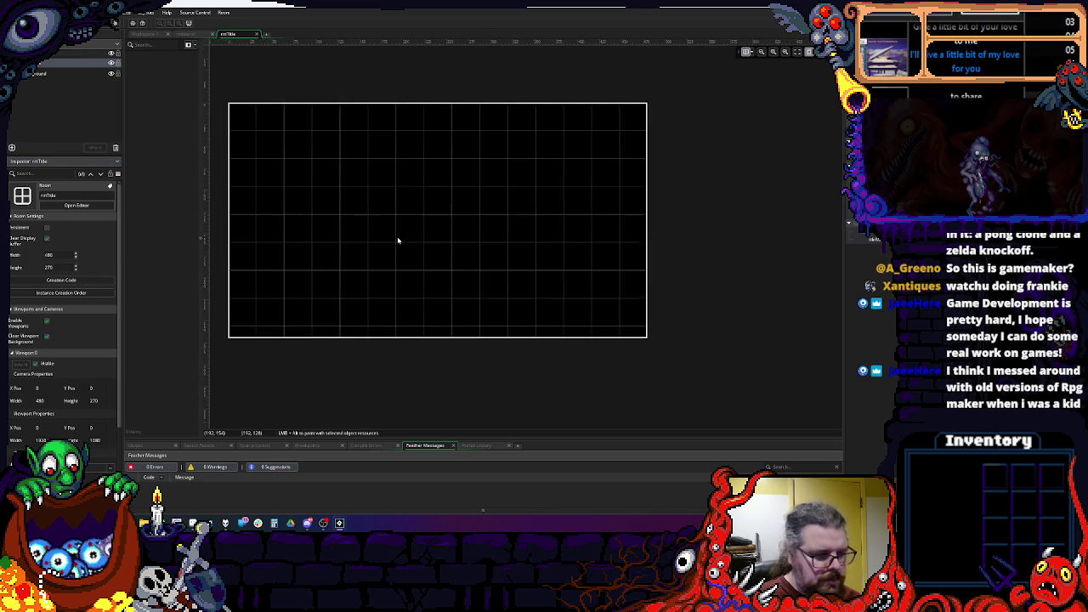
left_click(893, 255)
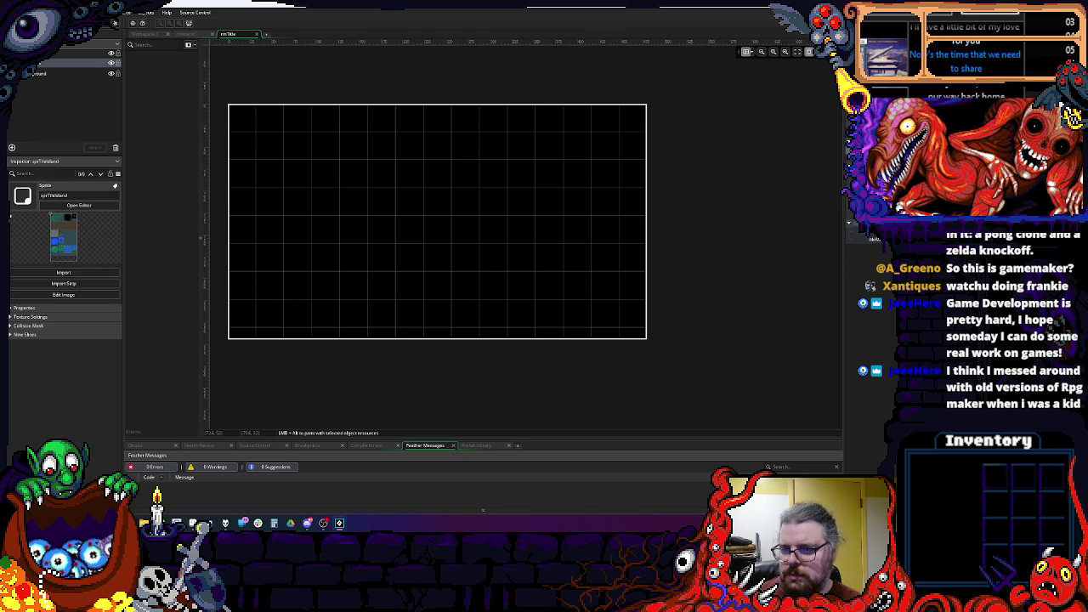
left_click(876, 247)
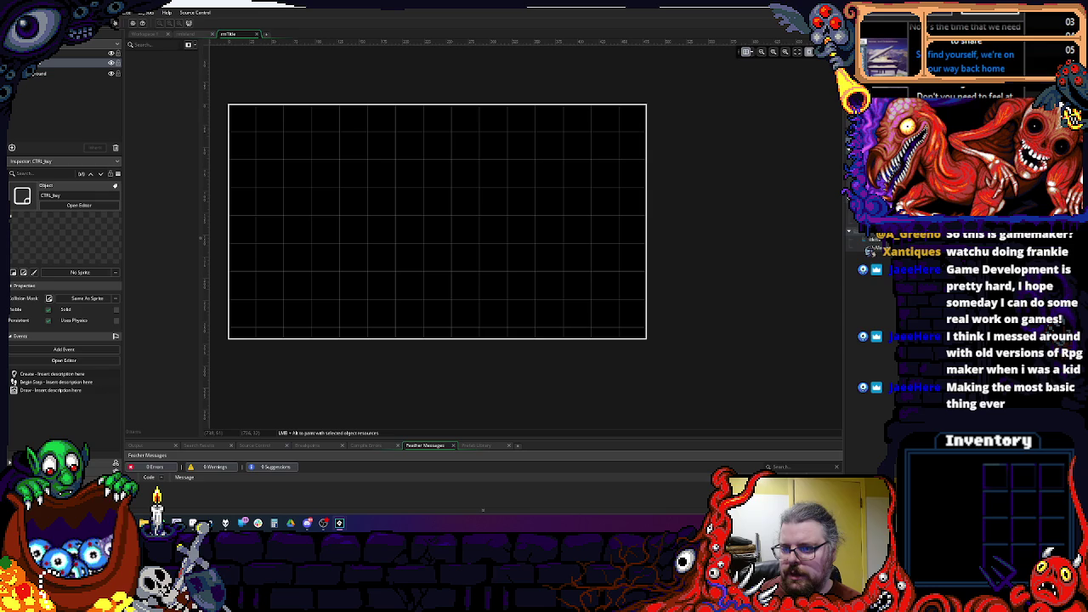
Step: Delete the system asset from the Asset Browser
right_click(872, 244)
left_click(810, 216)
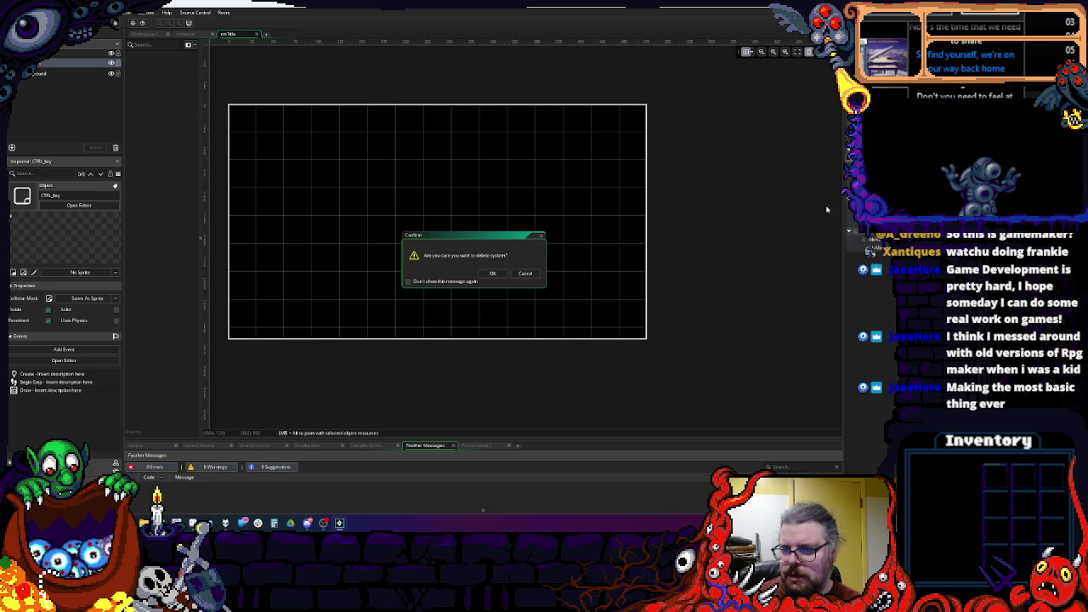
left_click(492, 273)
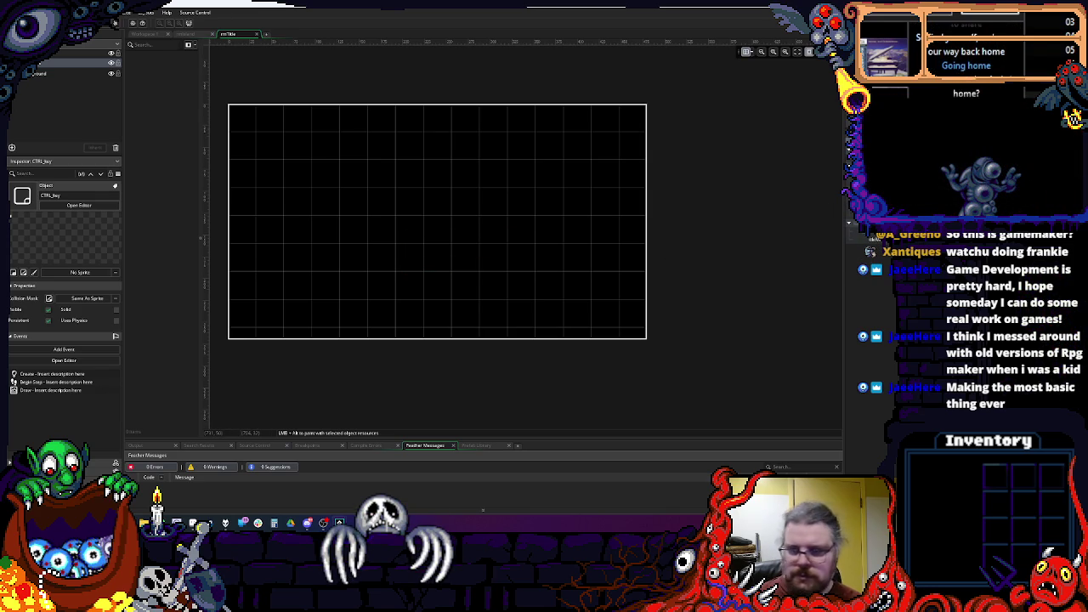
Step: Create a new object named CTRL_title
right_click(799, 133)
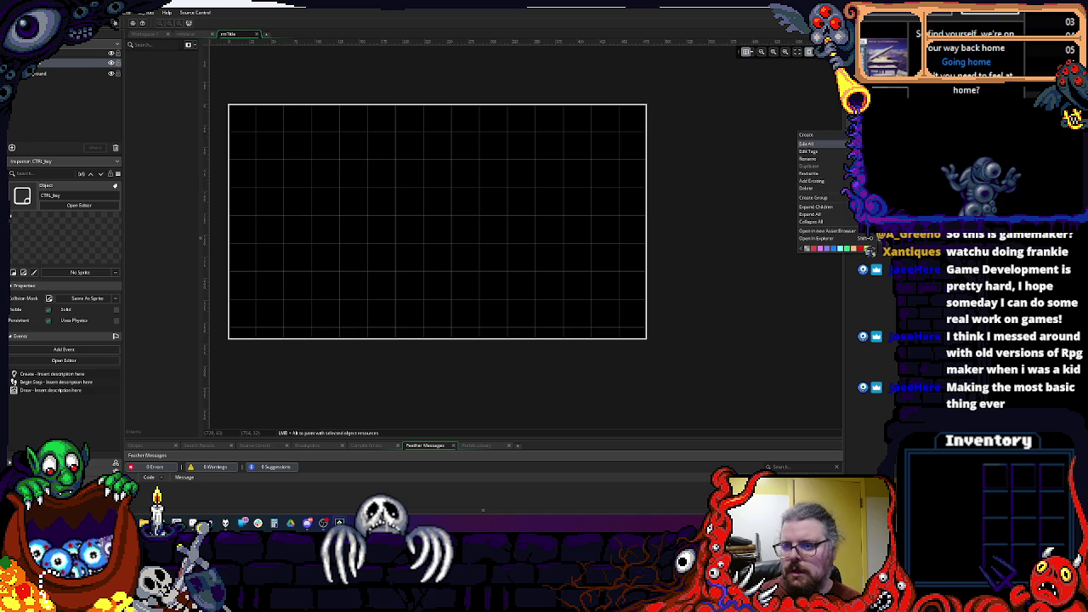
right_click(818, 143)
left_click(832, 155)
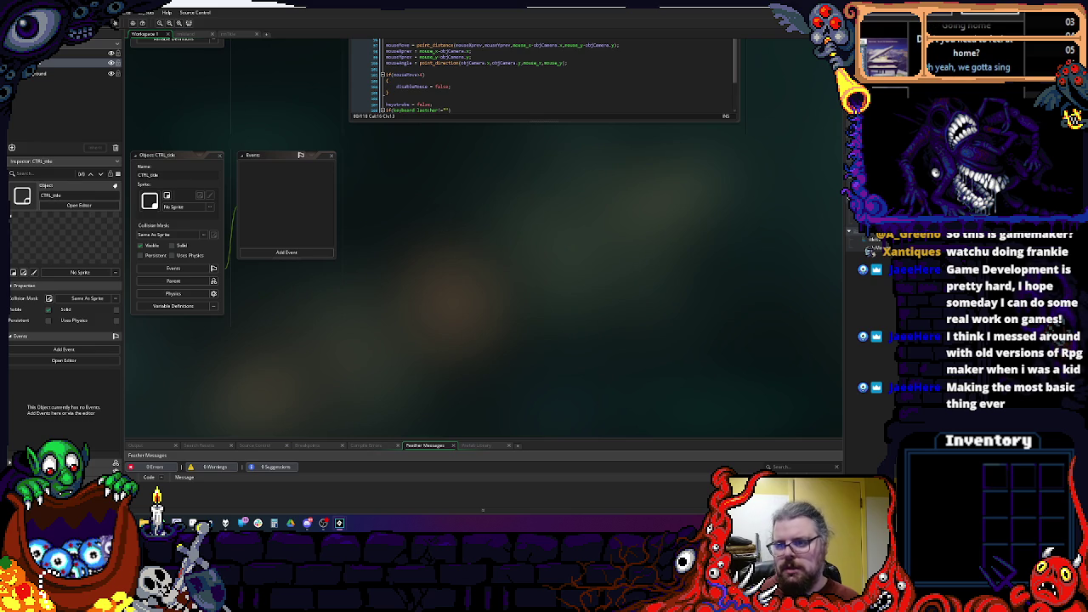
Step: Add a Create event to CTRL_title containing instance_create_depth(0,0,0,CTRL_key);
scroll(498, 267, "up", 2)
left_click(507, 244)
left_click(520, 252)
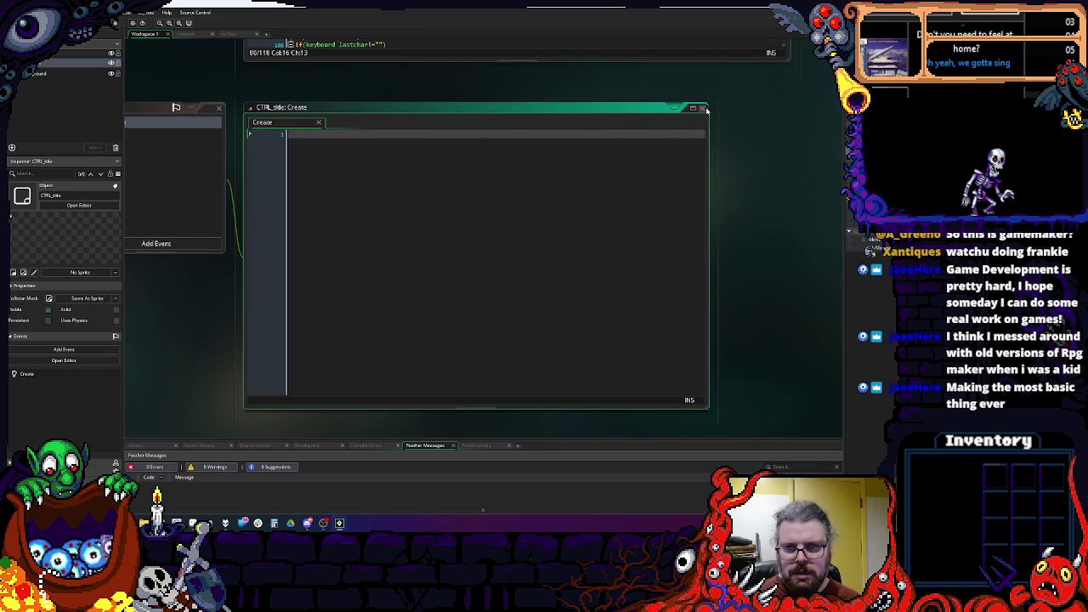
left_click(701, 108)
left_click(359, 224)
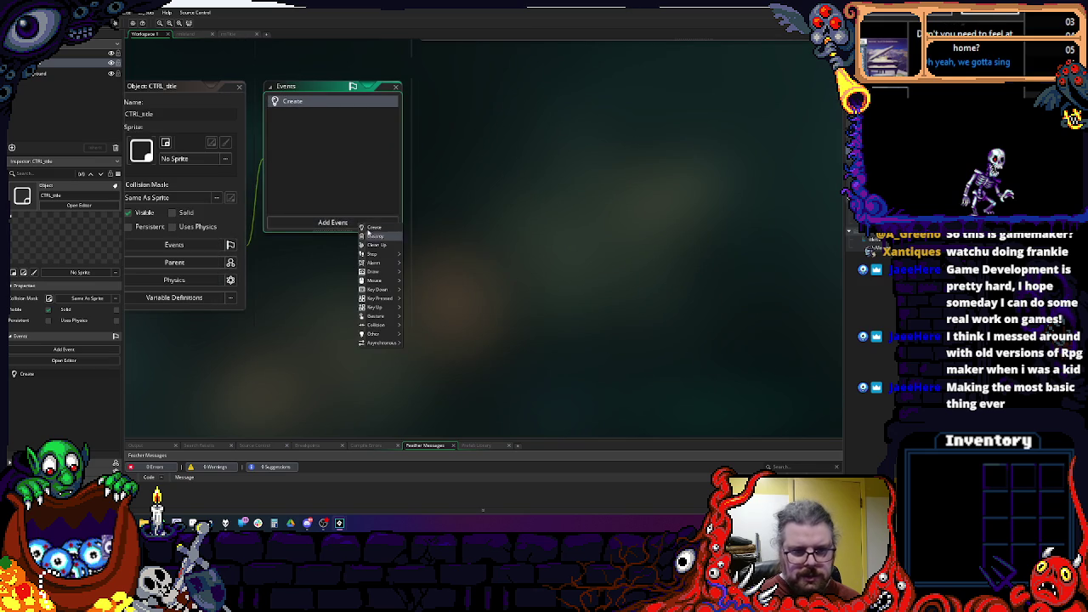
left_click(511, 180)
double_click(298, 103)
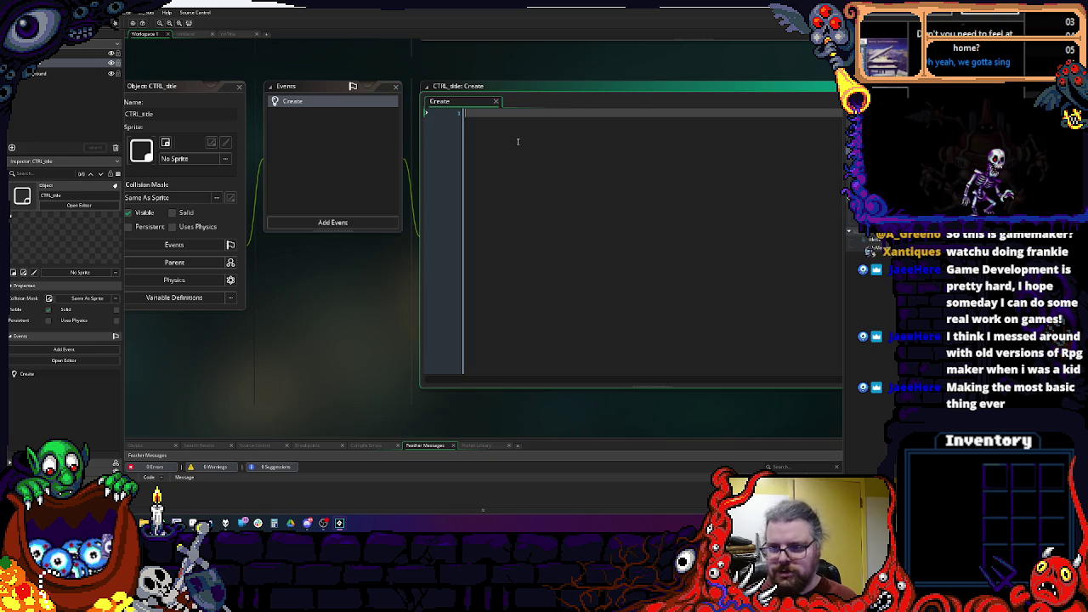
type("instance_creat")
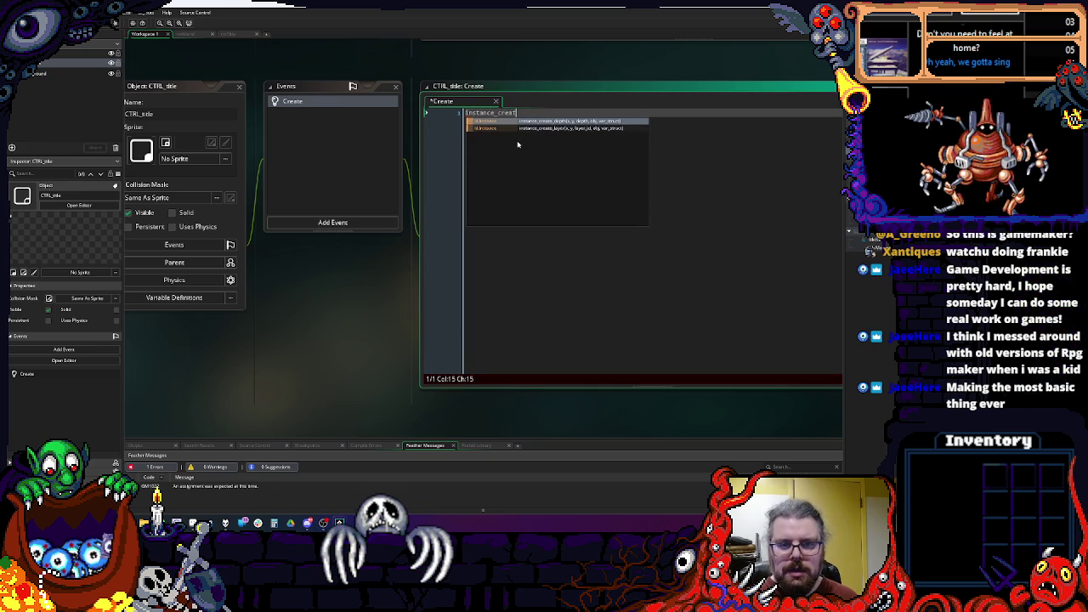
type("e_d")
key("Return")
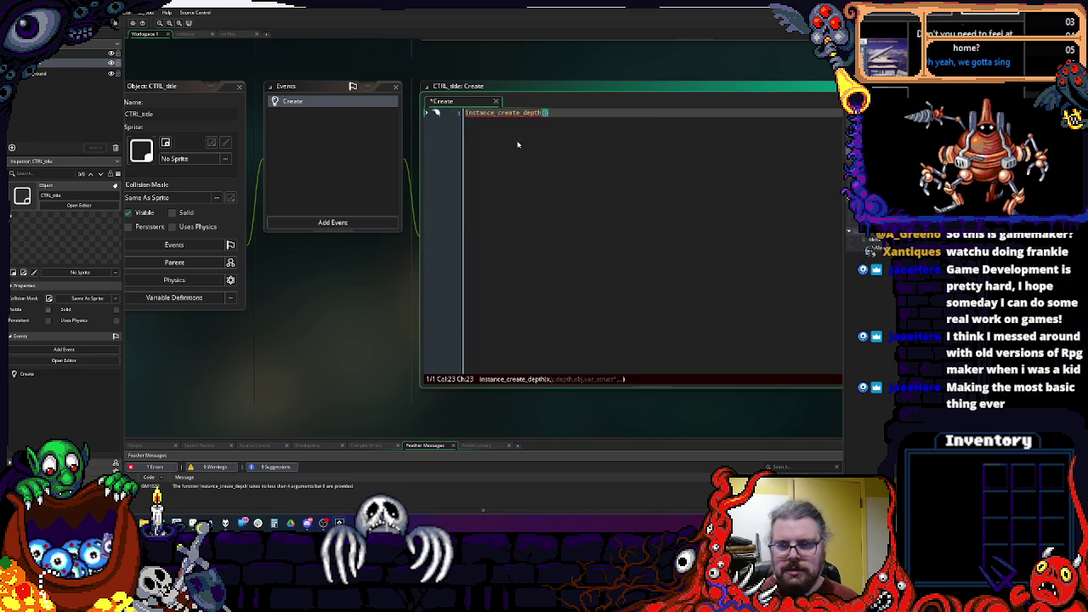
type("0,0,")
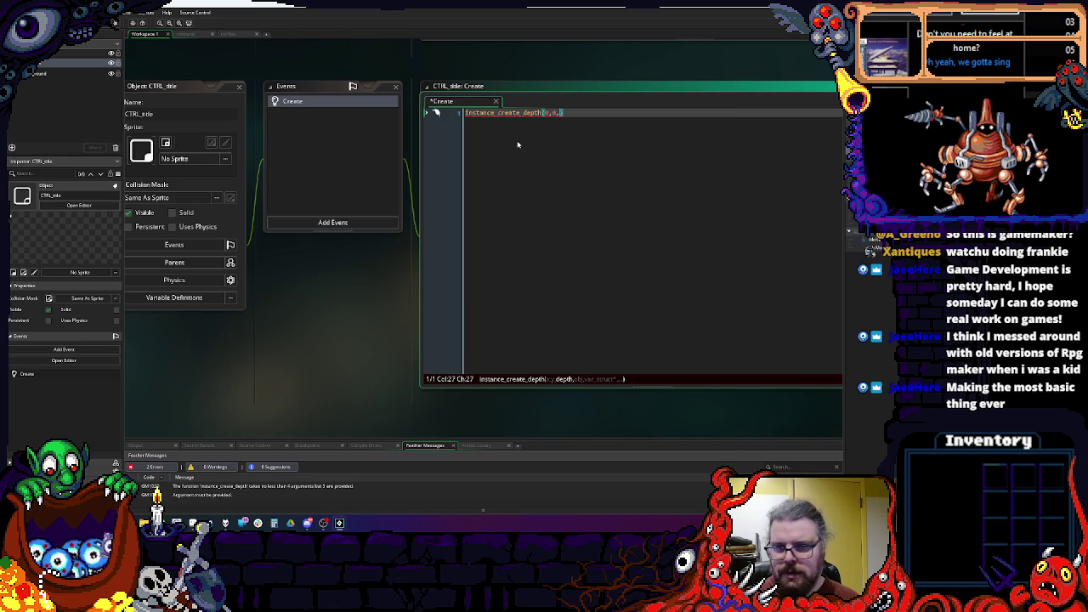
type("CTRL")
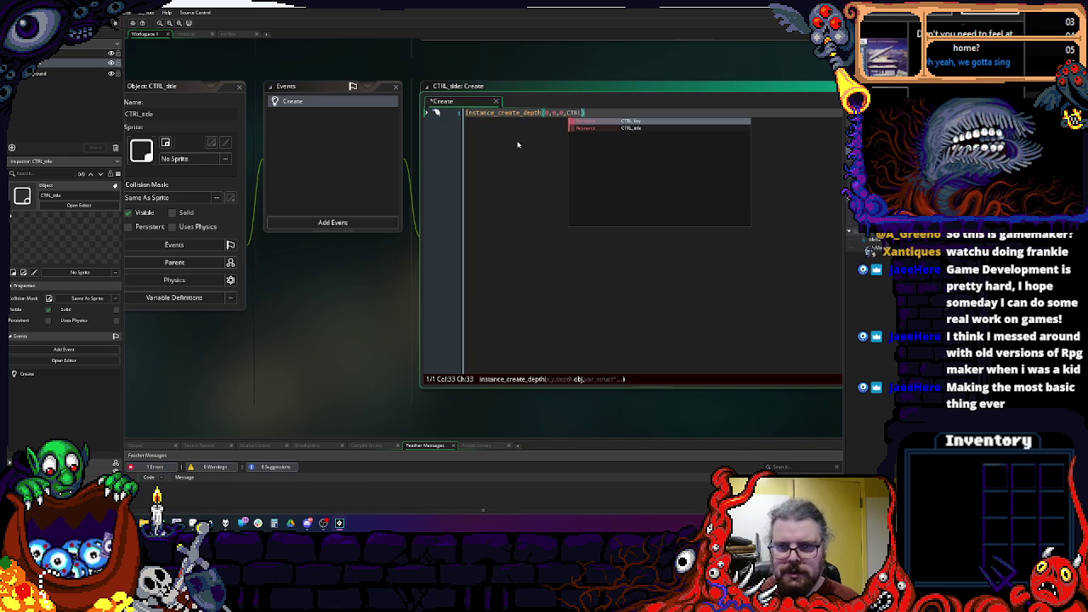
key("Return")
type(")")
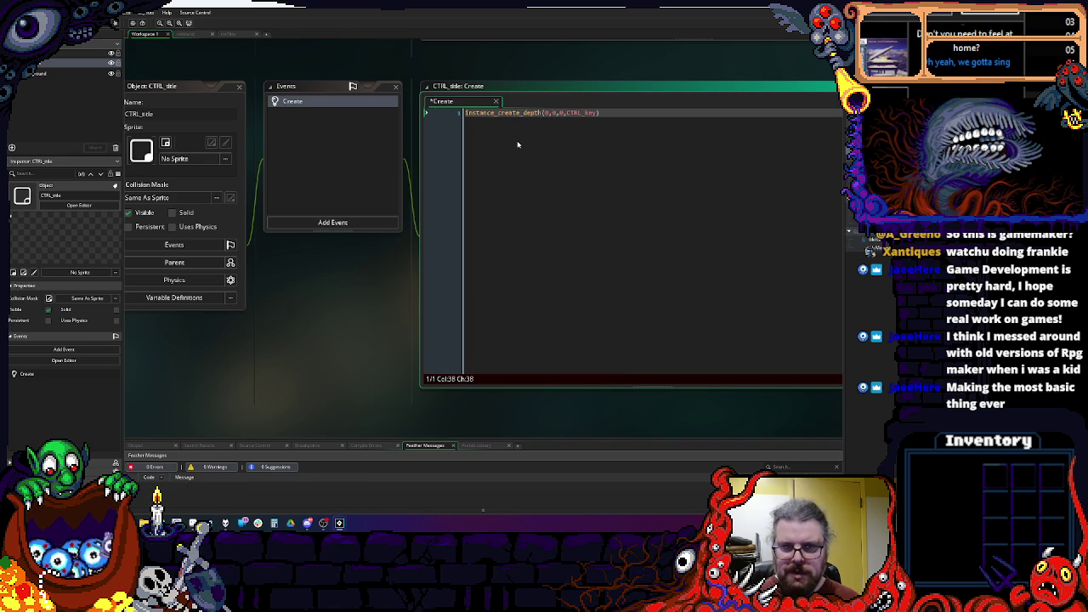
key("Left")
type(");")
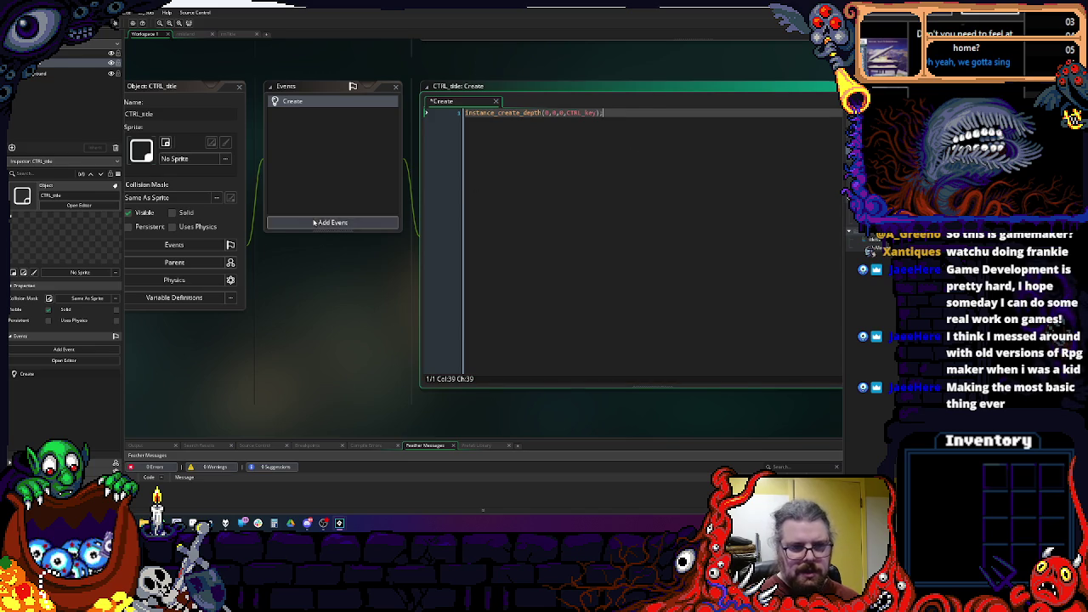
Step: Add an empty Step event to CTRL_title
left_click(333, 222)
mouse_move(331, 256)
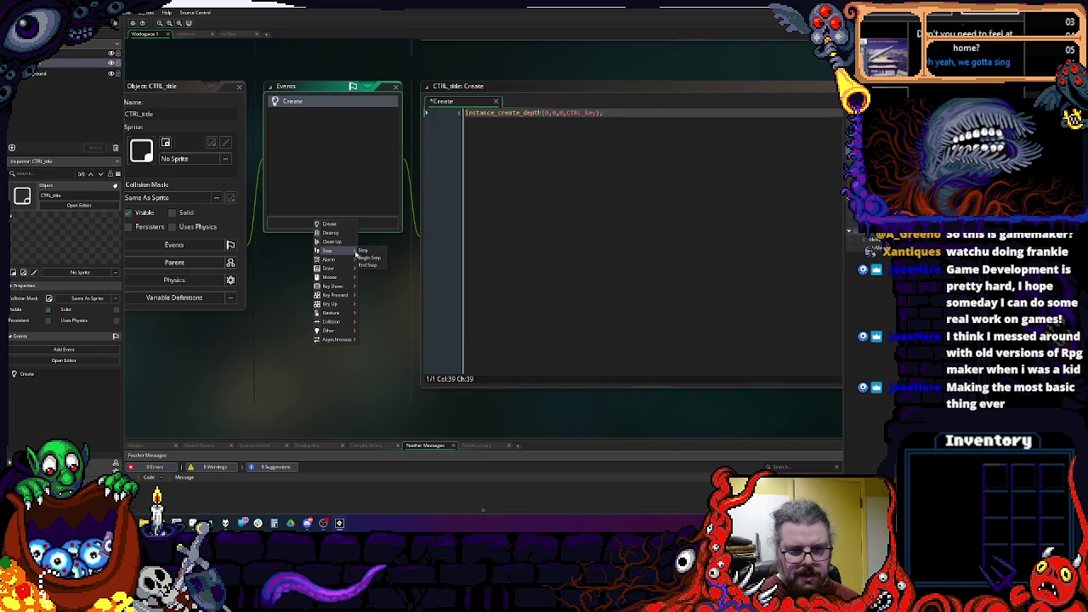
left_click(367, 252)
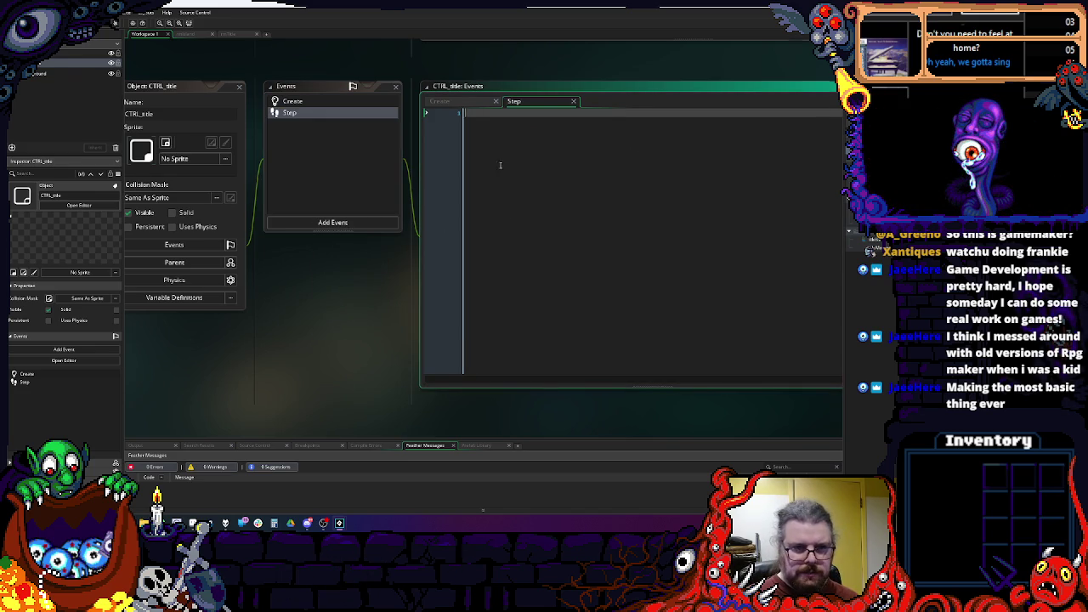
Step: Review CTRL_key's Create code and look up its pressed-keys array definition
left_click(445, 204)
scroll(658, 311, "up", 5)
left_click(420, 214)
scroll(581, 170, "up", 5)
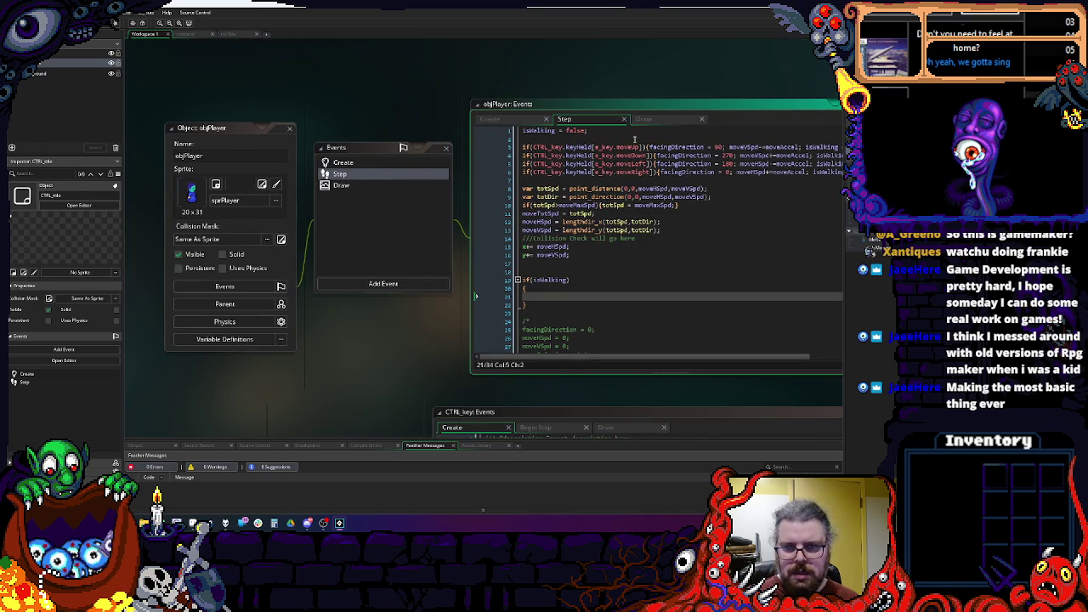
left_click(629, 147)
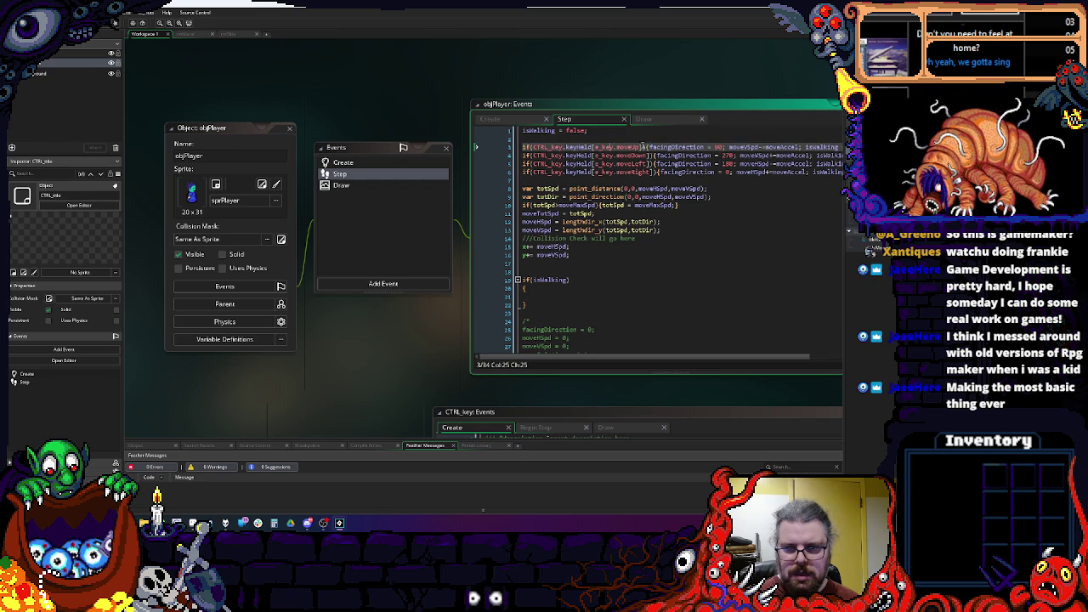
key("F12")
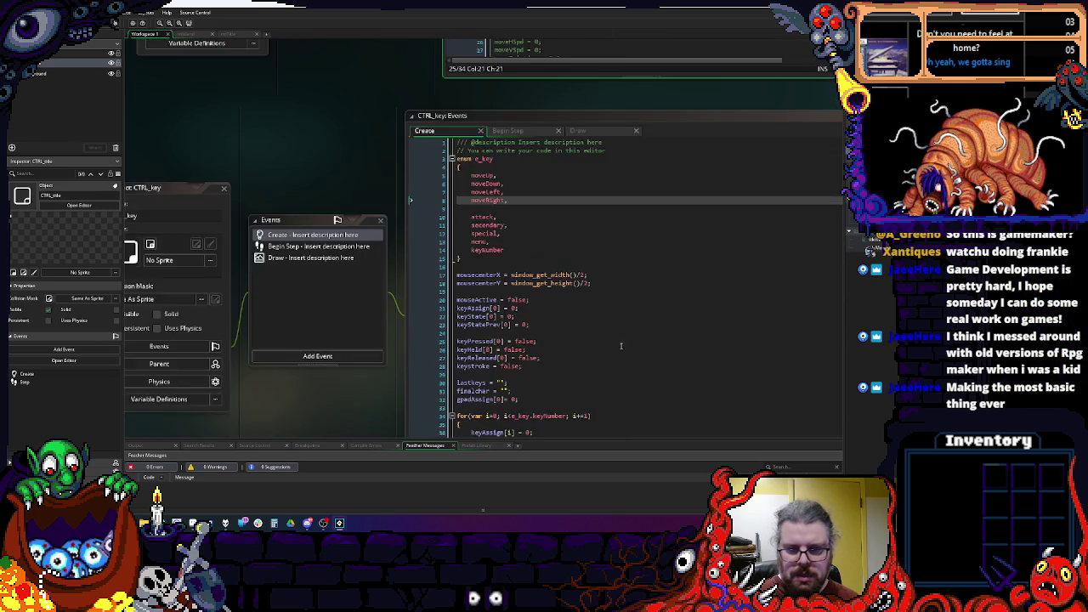
scroll(619, 350, "down", 5)
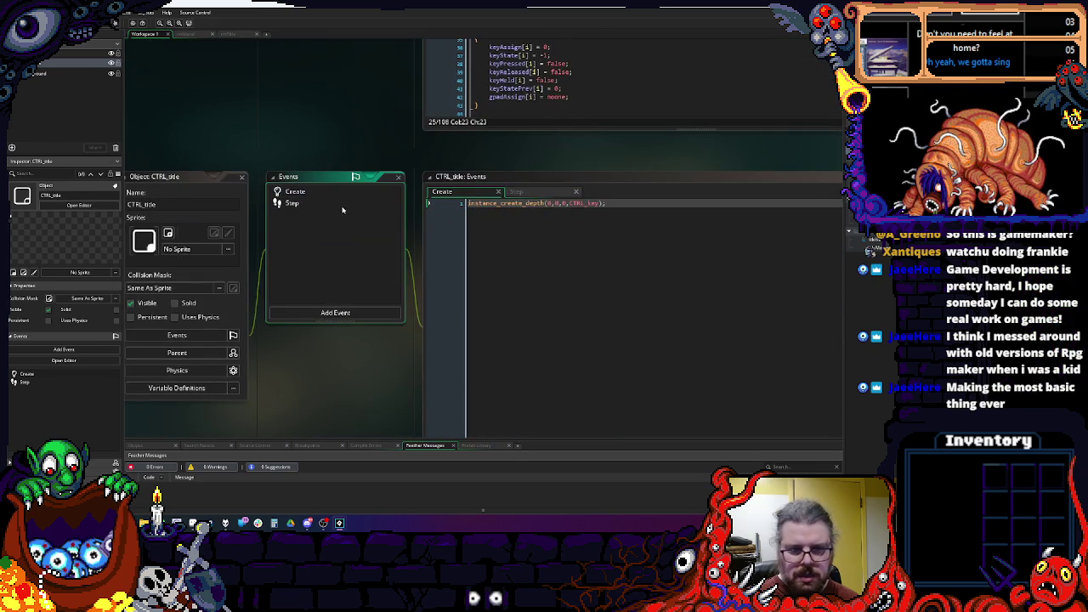
Step: Change the Step condition to check CTRL_key.keyPressed[e_key.attack]
left_click(343, 208)
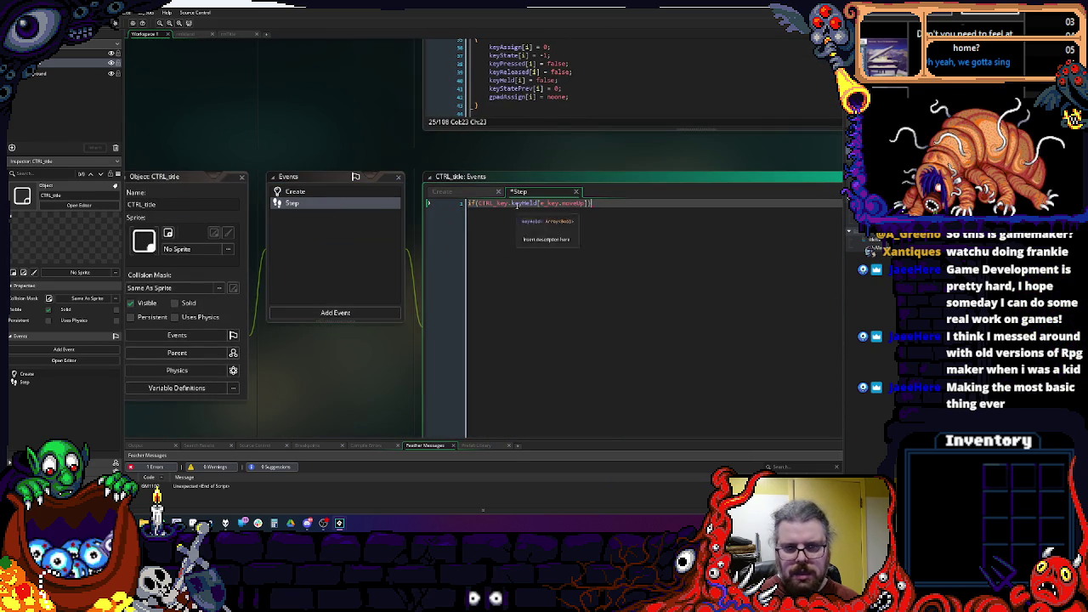
double_click(522, 204)
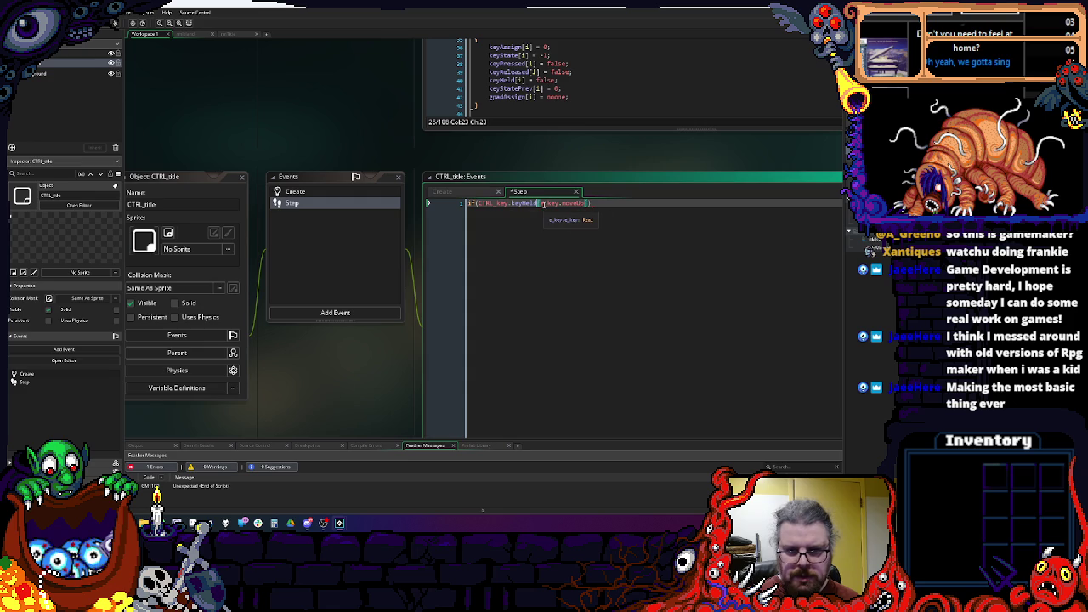
key("BackSpace")
type("Presse")
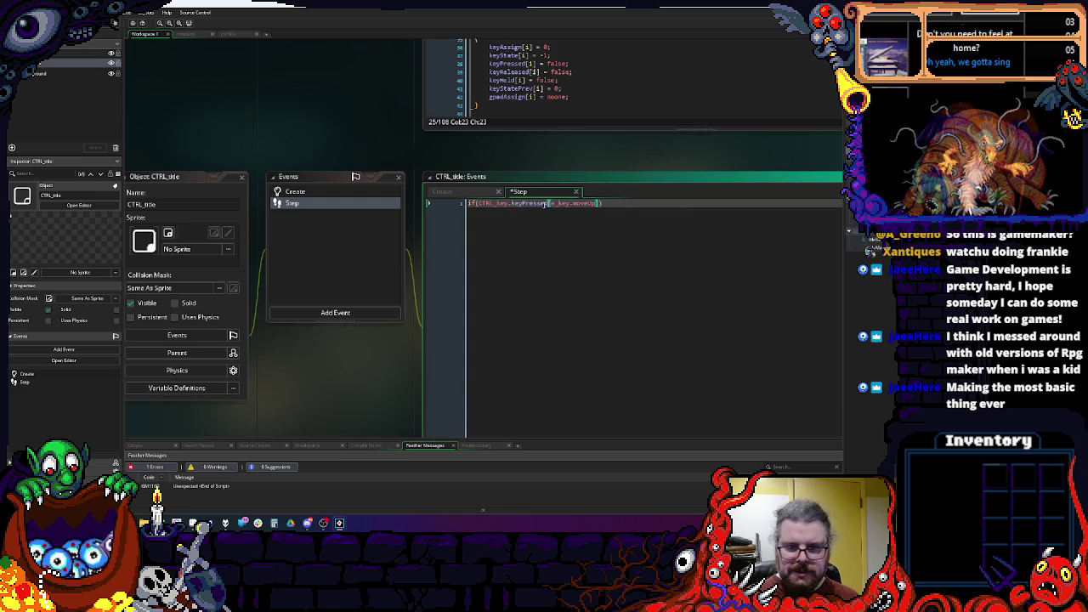
key("Return")
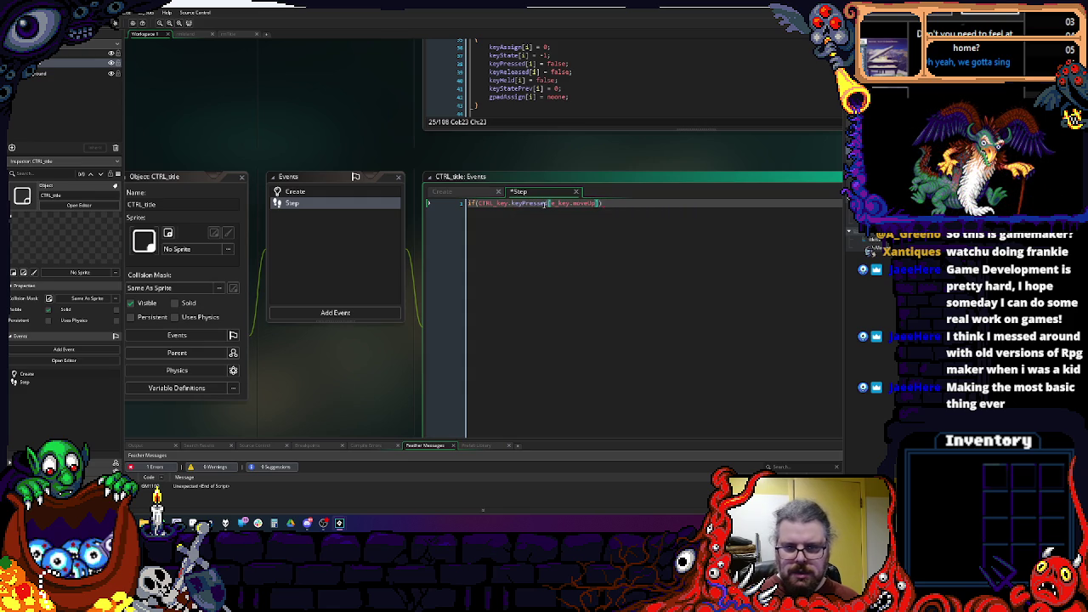
key("BackSpace")
key("BackSpace")
key("BackSpace")
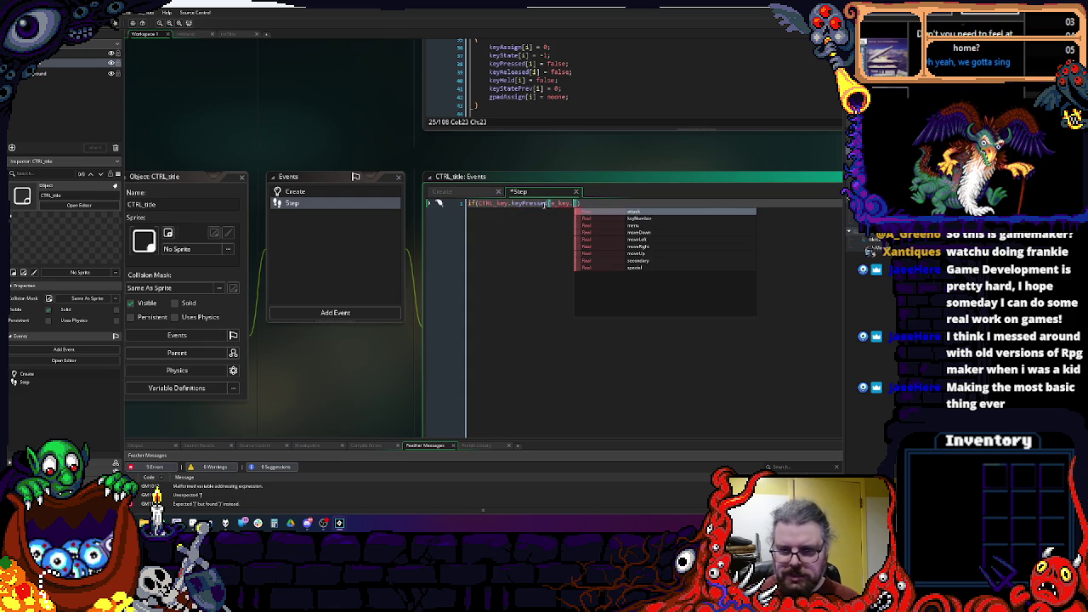
type("attack")
left_click(634, 216)
type("]){")
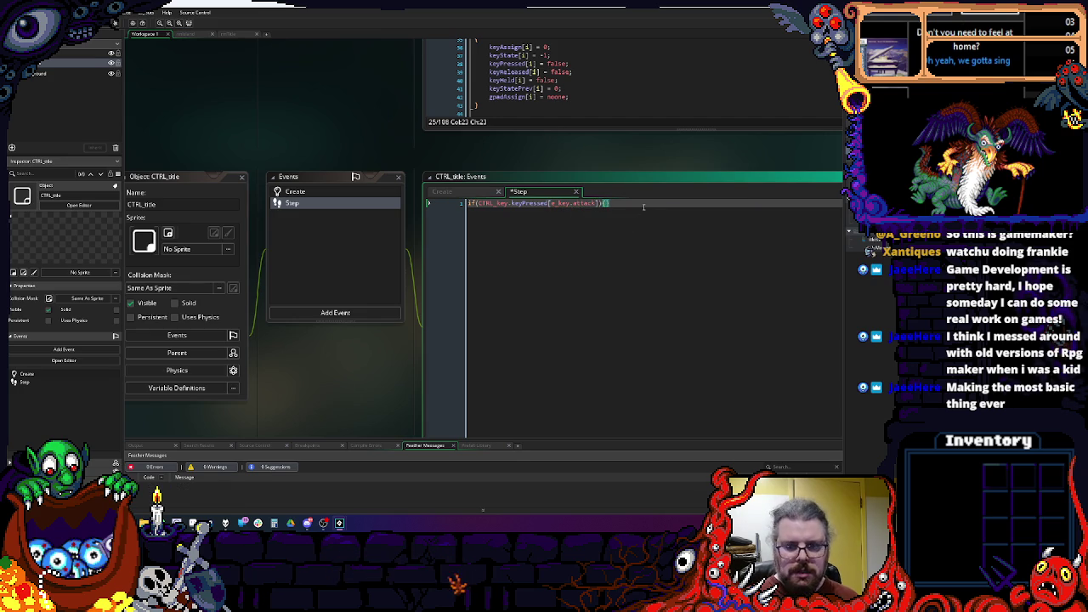
Step: Add room_goto(rmIsland) inside the condition's braces
key("Left")
key("Return")
key("Right")
key("Return")
key("Return")
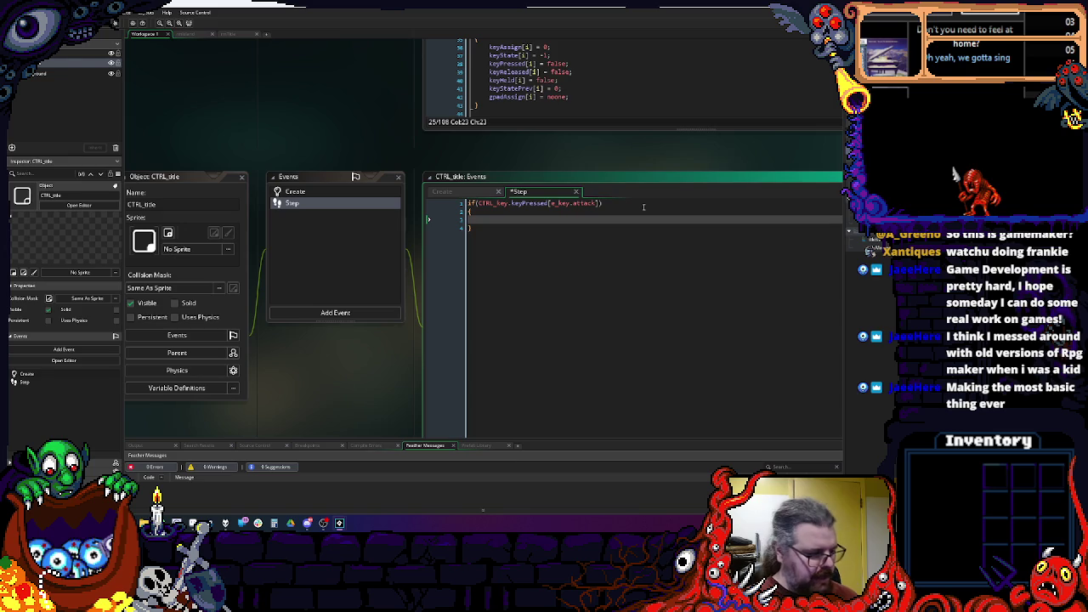
type("i")
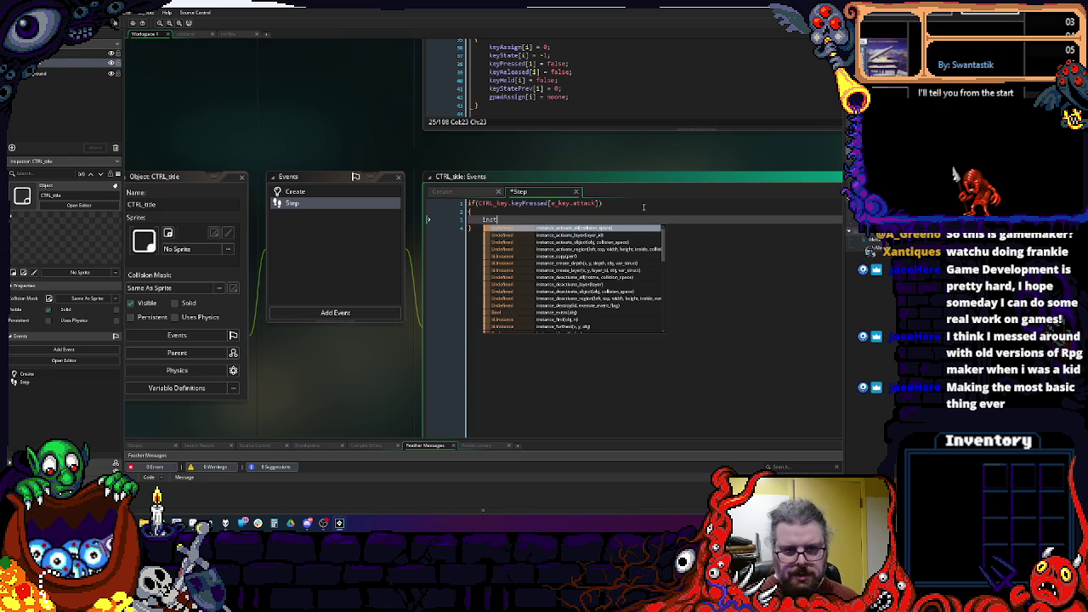
key("BackSpace")
type("room_goto(")
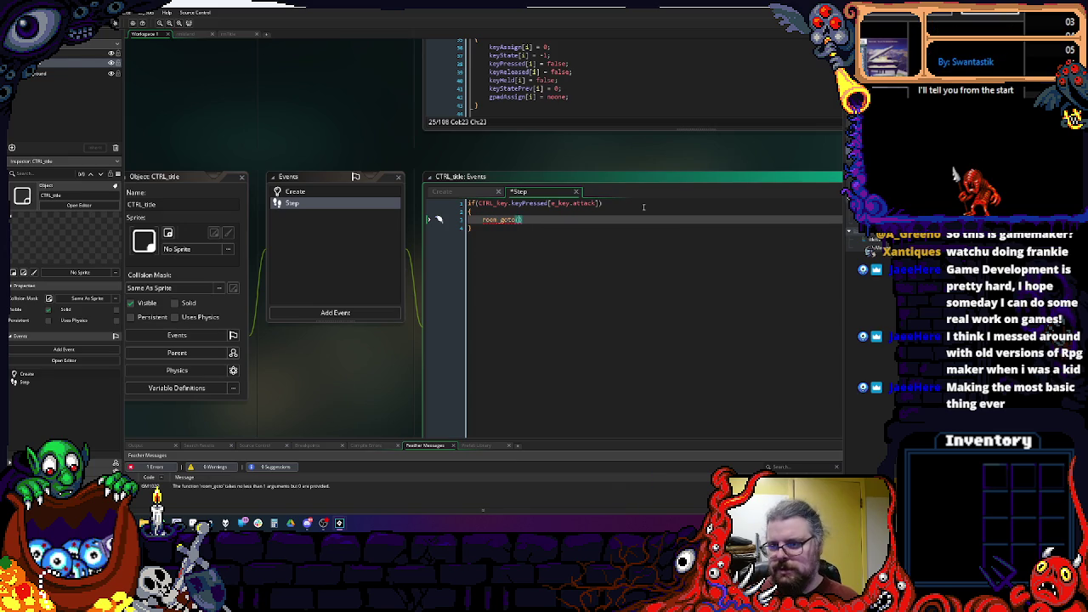
type("rmIsland")
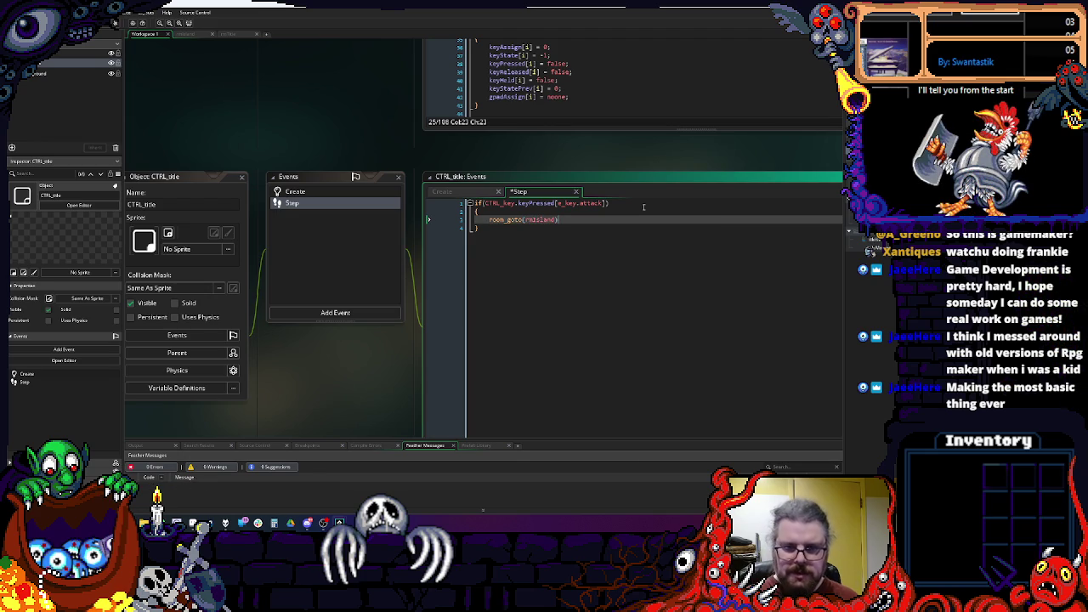
left_click(542, 238)
mouse_move(728, 367)
left_mouse_down()
mouse_move(576, 260)
mouse_move(681, 340)
left_mouse_up()
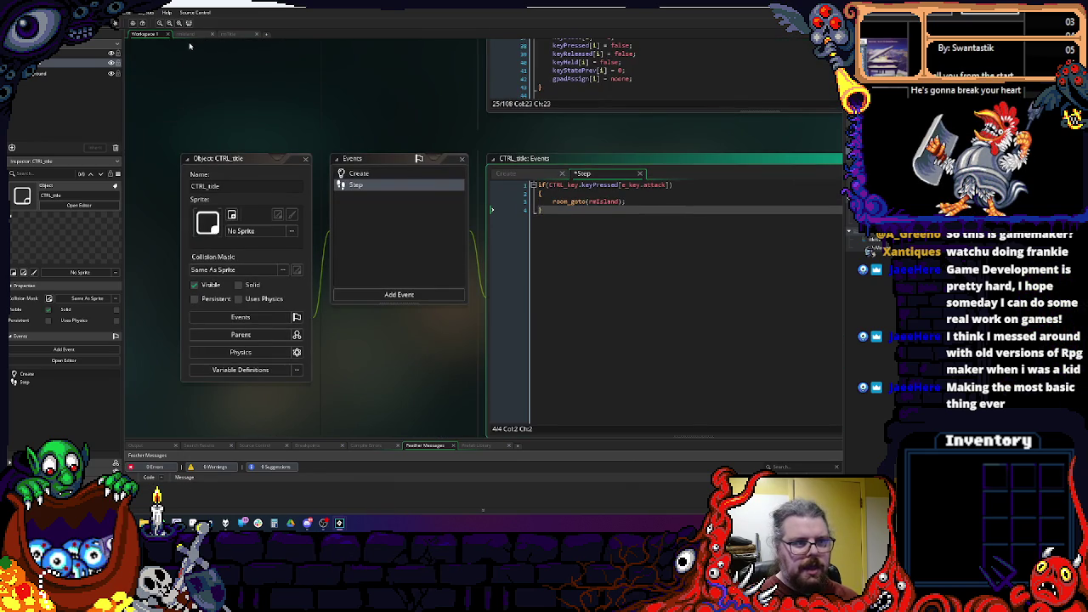
Step: Tick Persistent in objPlayer's object settings
key("ctrl+Tab")
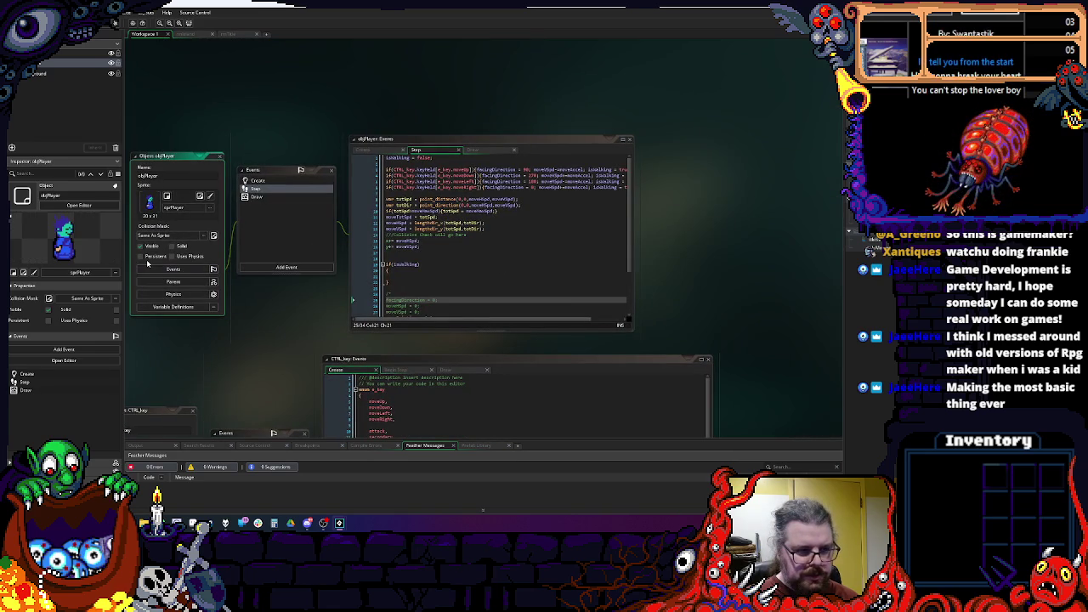
left_click_drag(245, 356, 334, 336)
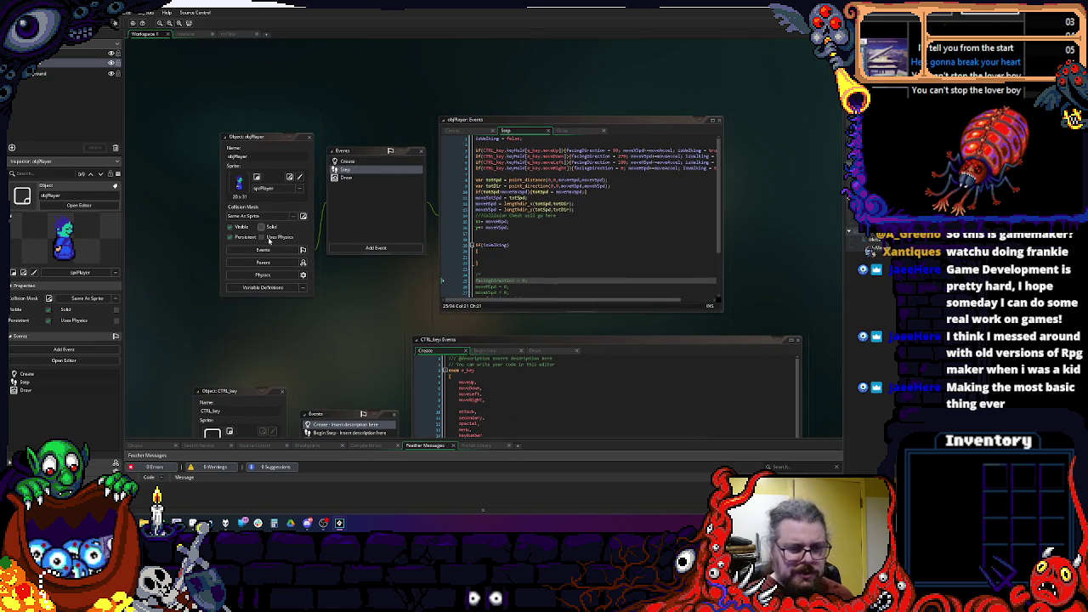
left_click(260, 152)
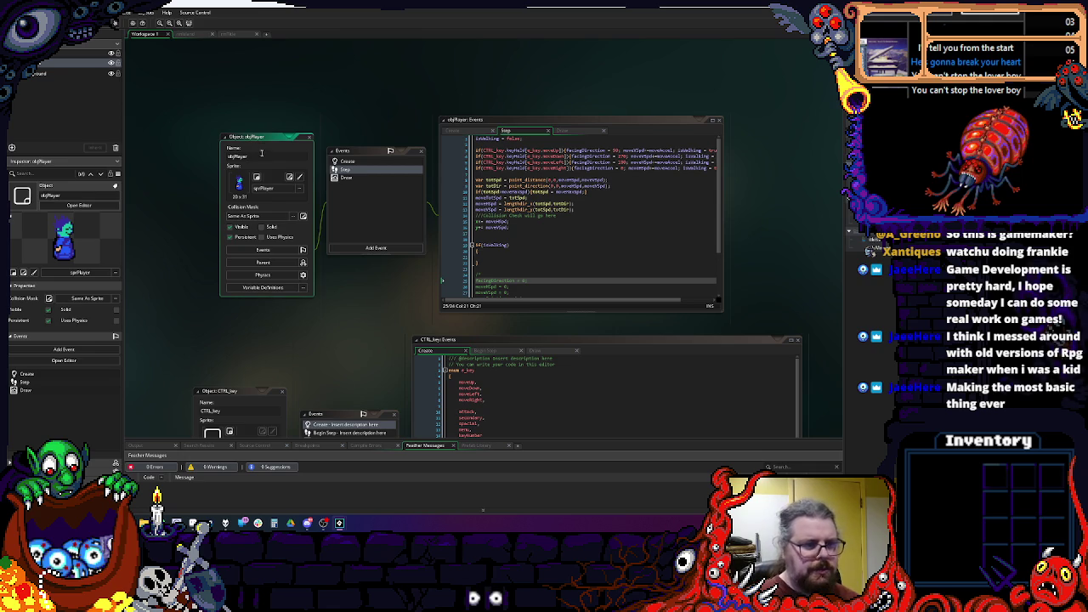
mouse_move(260, 152)
left_mouse_down()
mouse_move(301, 82)
mouse_move(300, 156)
mouse_move(312, 76)
mouse_move(307, 163)
left_mouse_up()
left_click(306, 163)
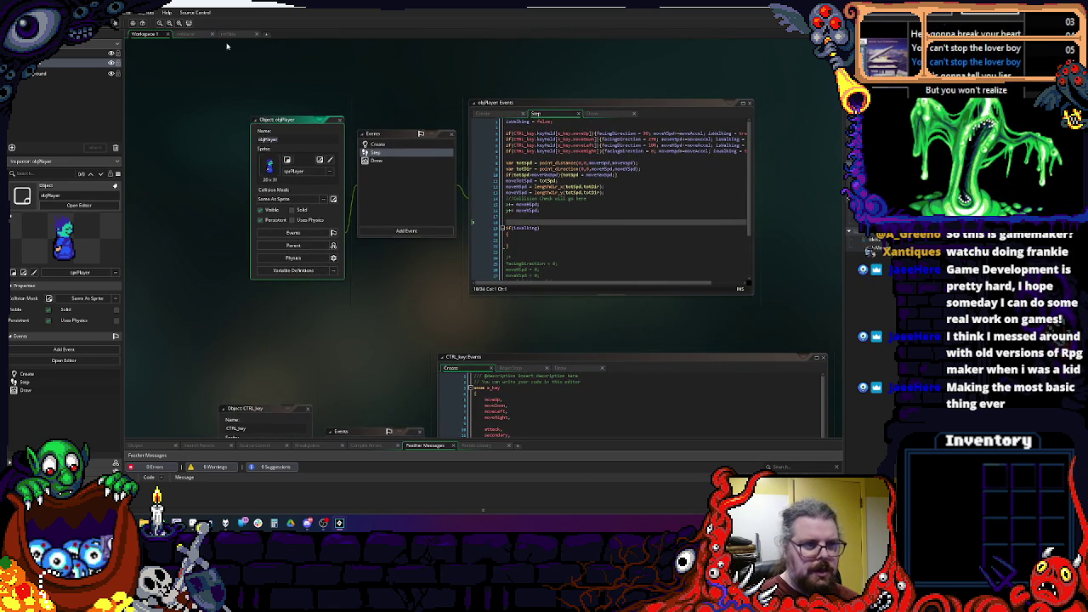
Step: Delete the placed player instance from rmIsland and return to Workspace 1
left_click(189, 35)
left_click(433, 233)
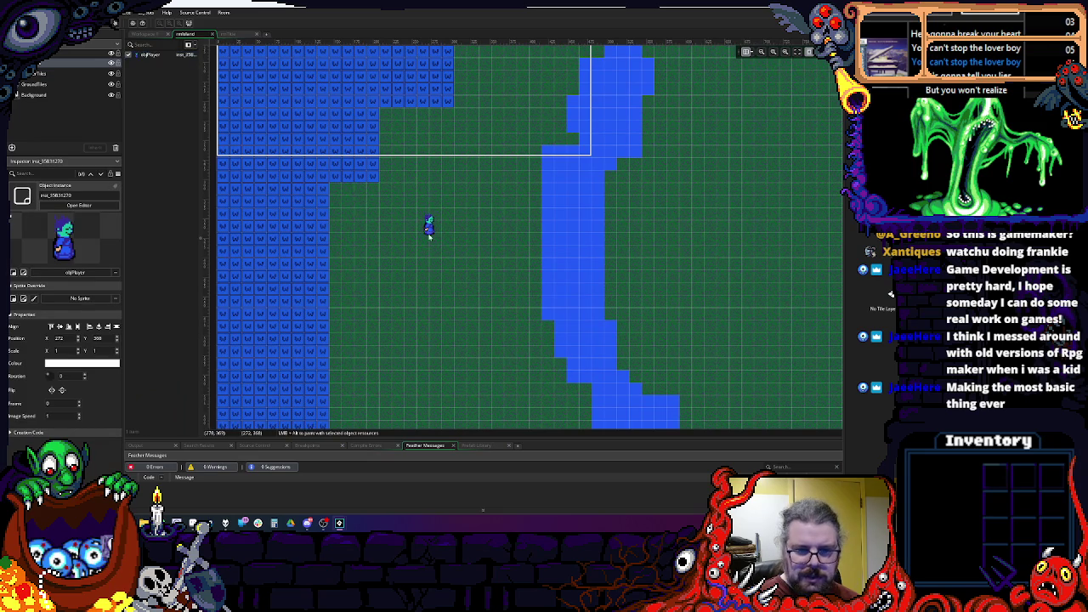
key("Delete")
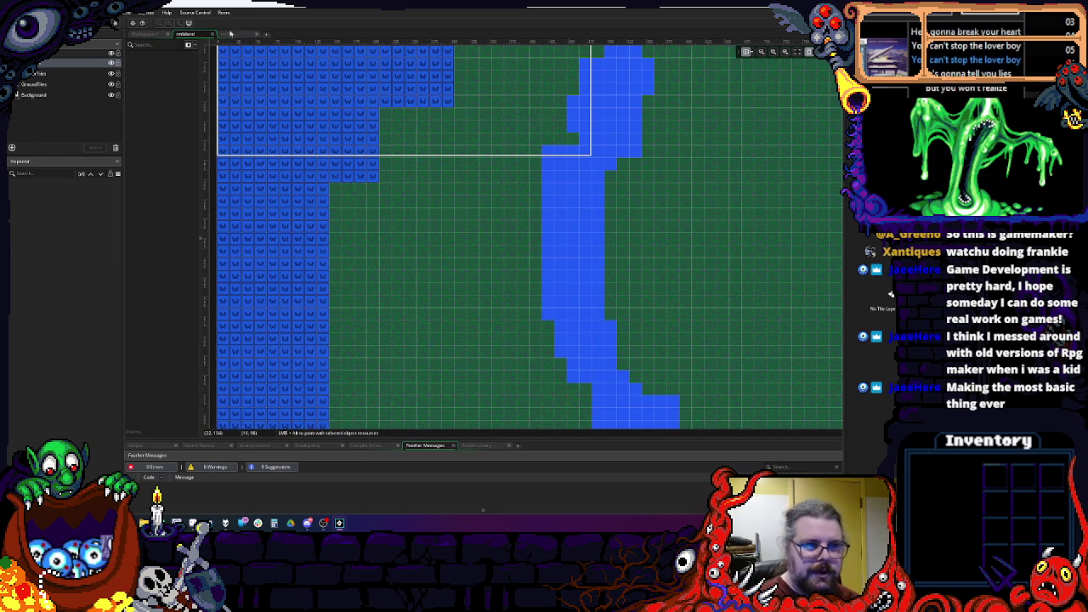
left_click(157, 34)
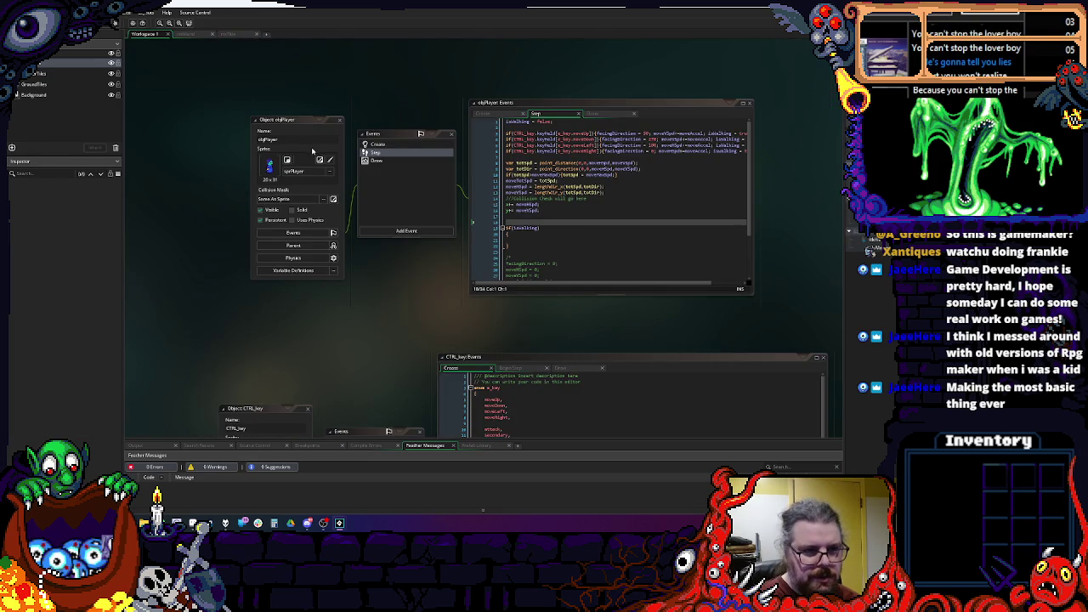
scroll(442, 301, "down", 5)
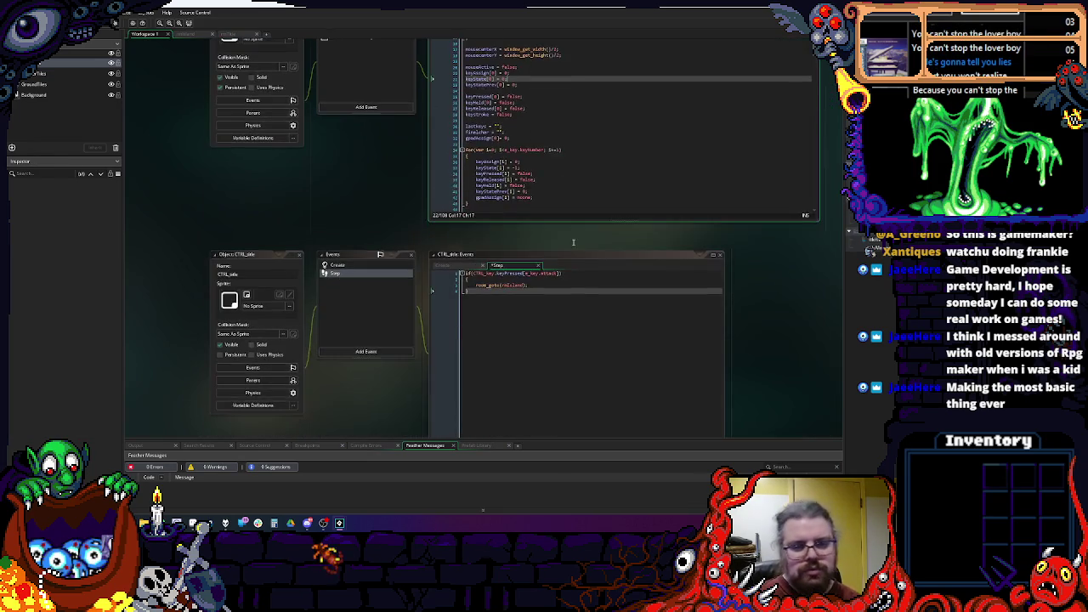
Step: Insert instance_create_depth(240,130,0,objPlayer); above the room_goto line in CTRL_title's Step code
left_click(547, 215)
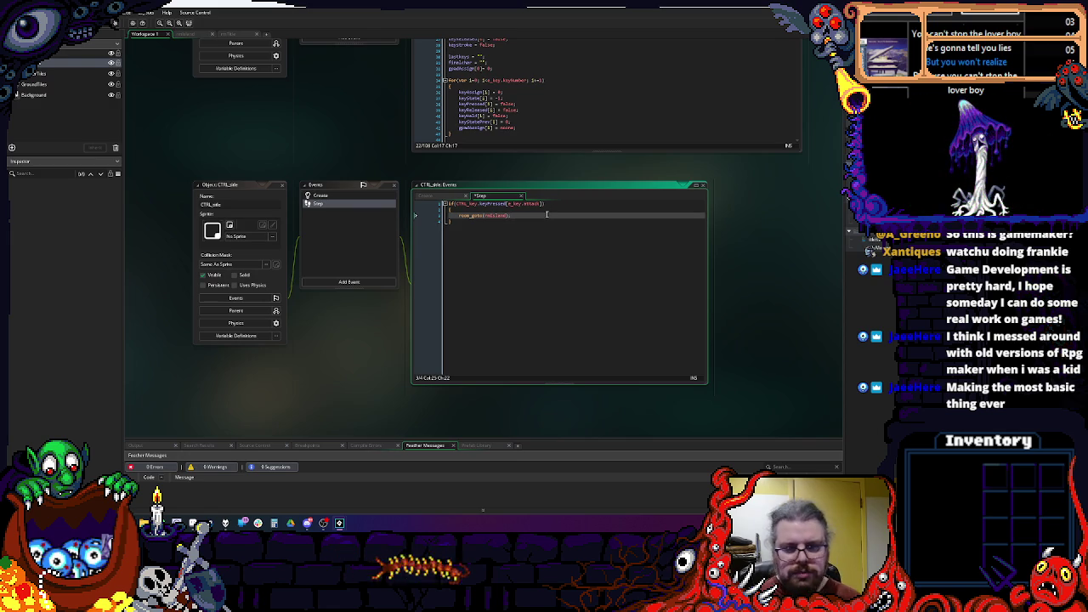
key("Home")
key("Return")
key("Up")
type("instan")
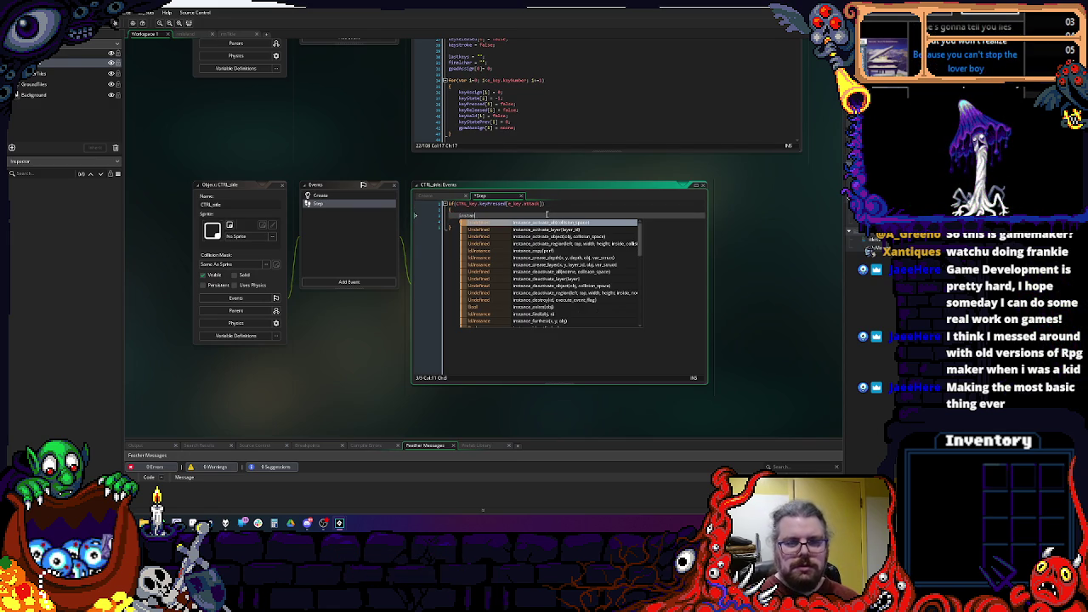
type("ce_create_d")
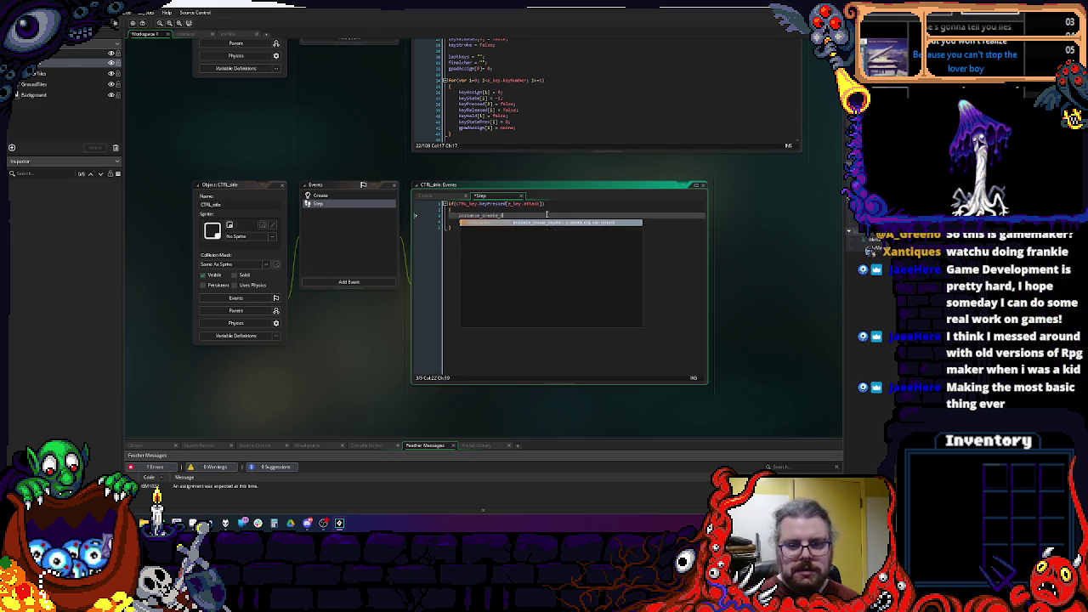
key("Return")
type("th(")
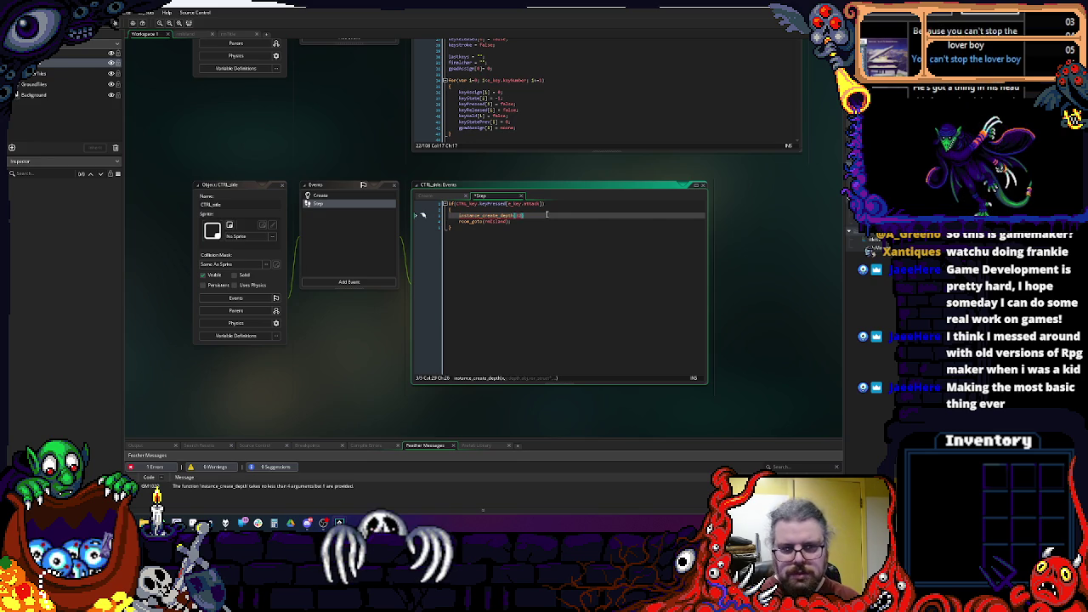
type("x, ")
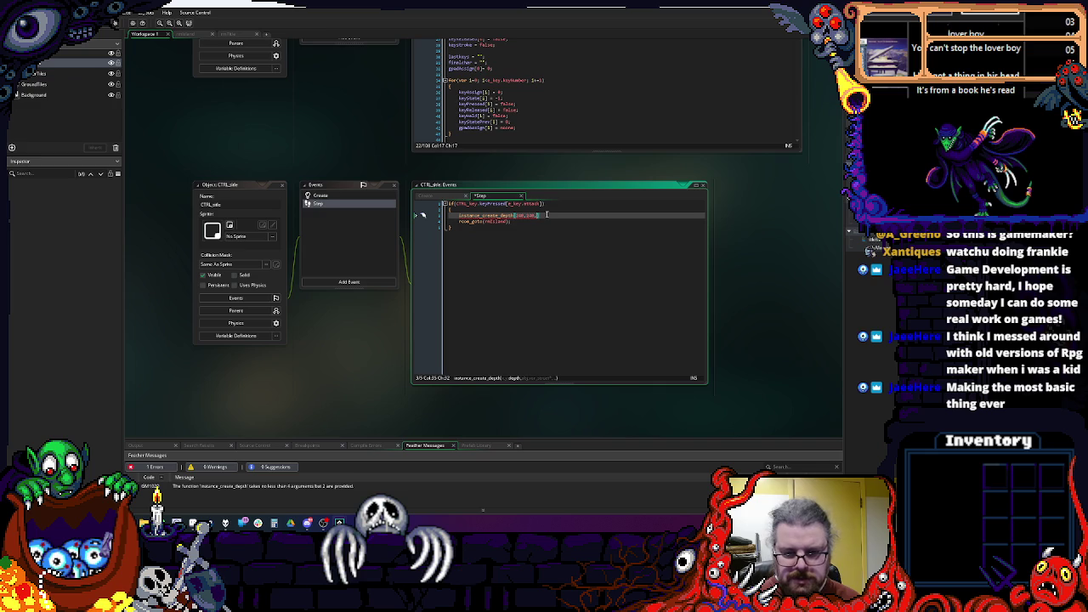
type("-")
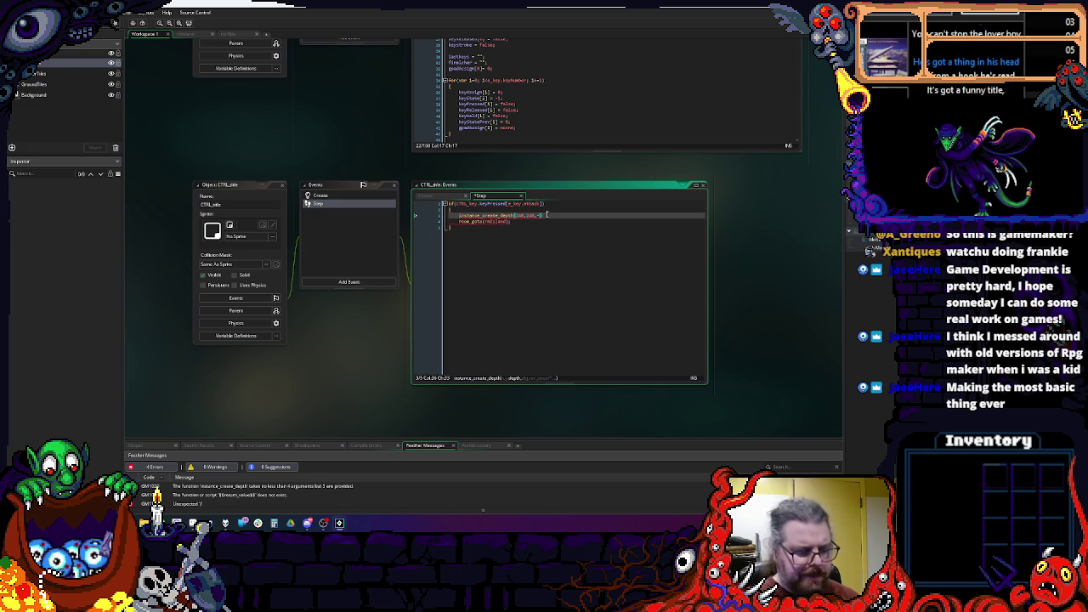
type("1")
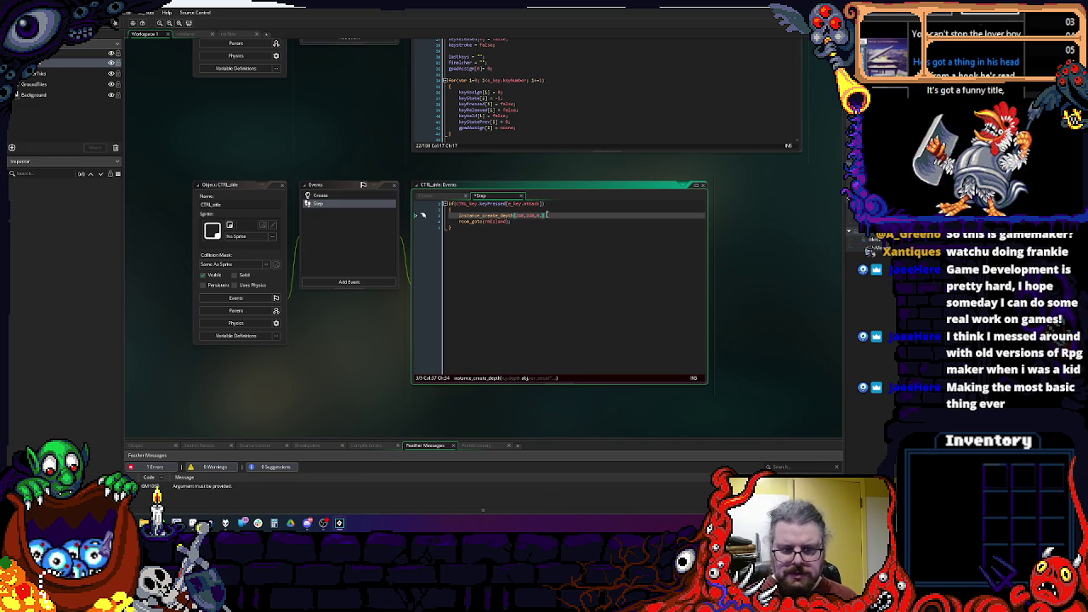
type(";")
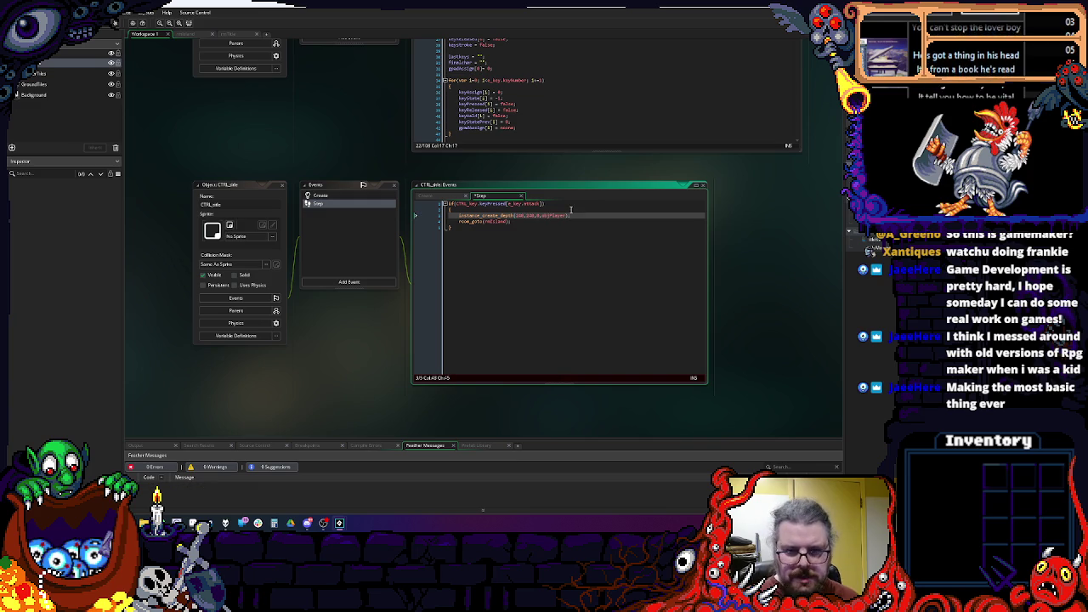
left_click(535, 224)
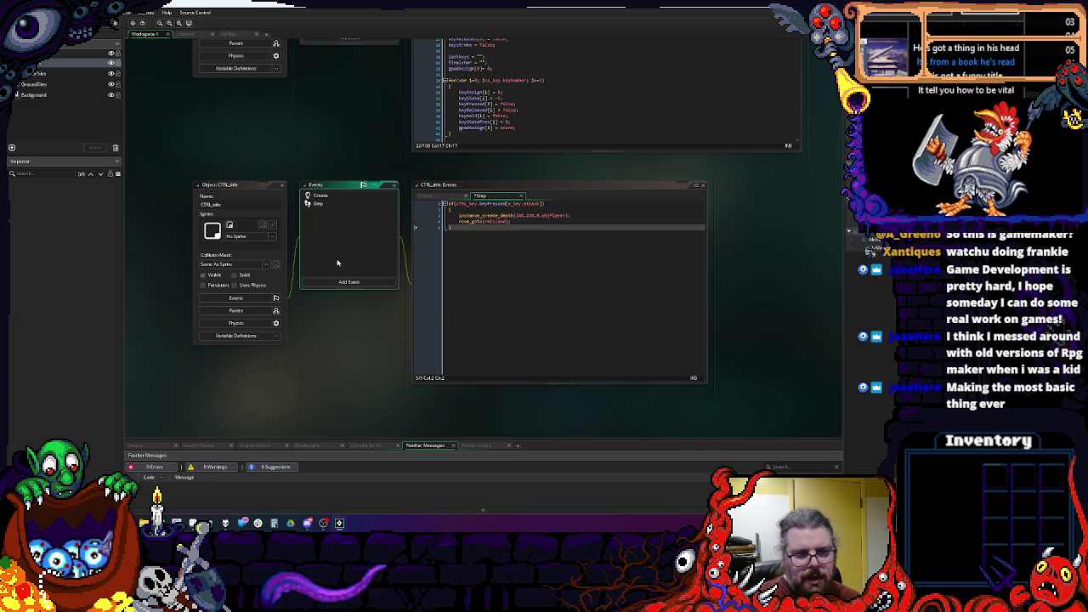
Step: Add a Draw event to CTRL_title with draw_clear(c_black), draw_set_colour(c_white) and draw_set_font()
left_click(349, 281)
mouse_move(368, 334)
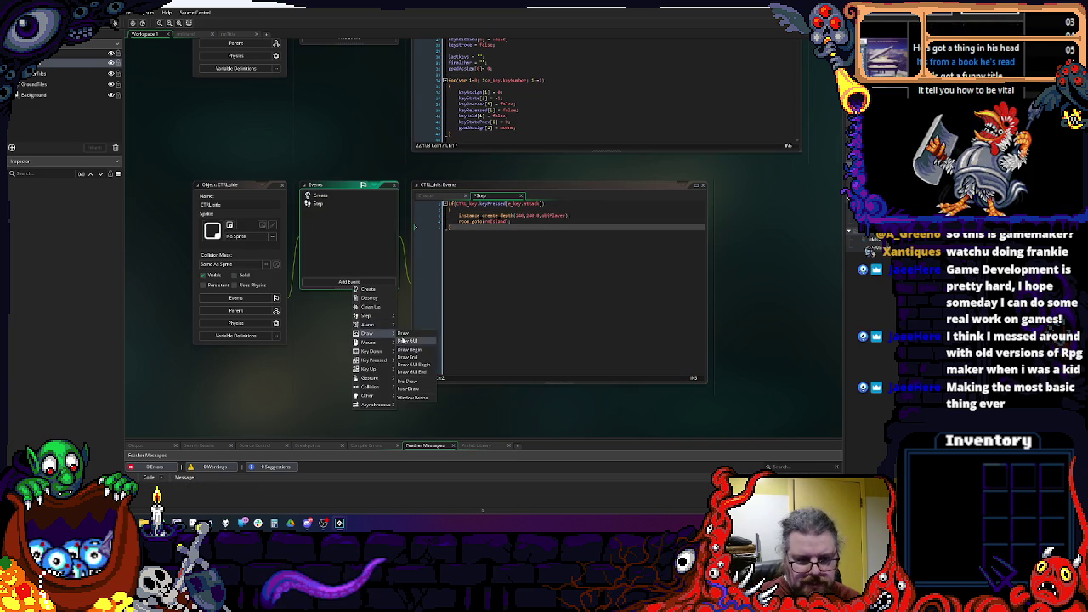
left_click(412, 333)
type("draw")
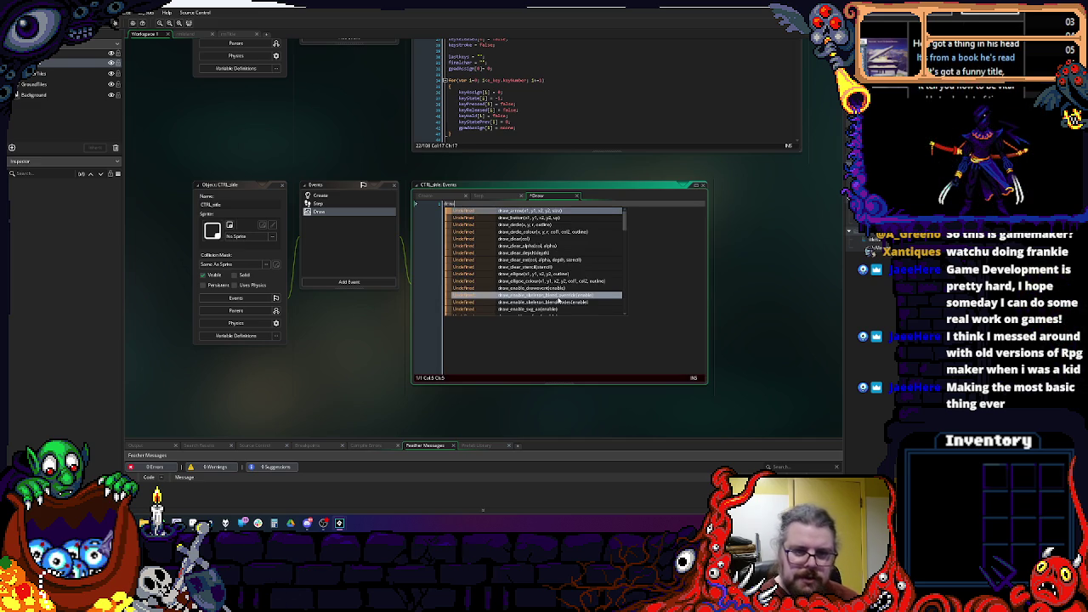
type("_clear(c_bla")
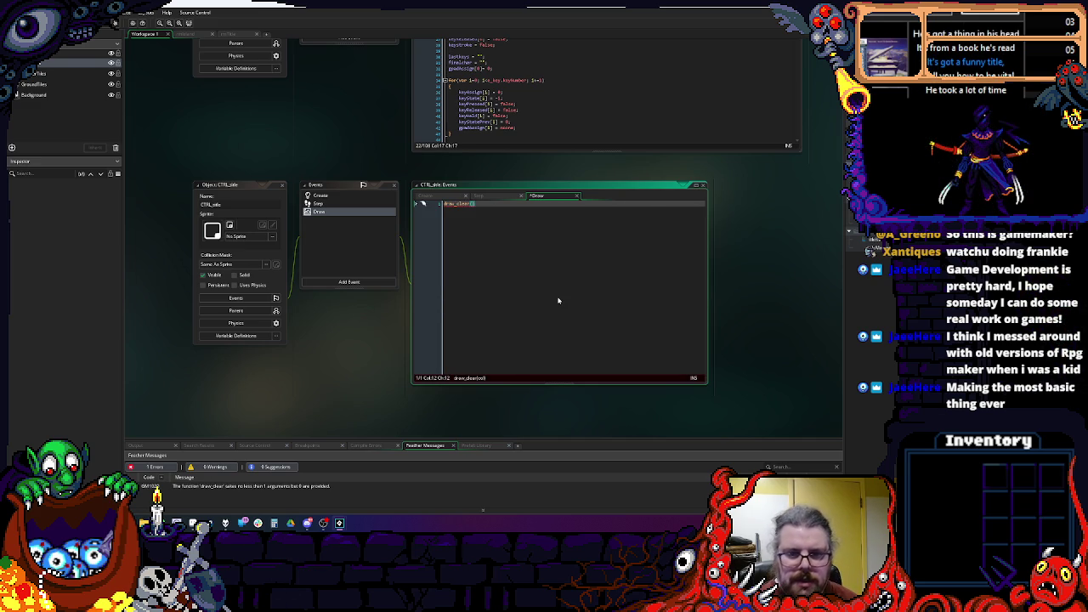
type("ck")
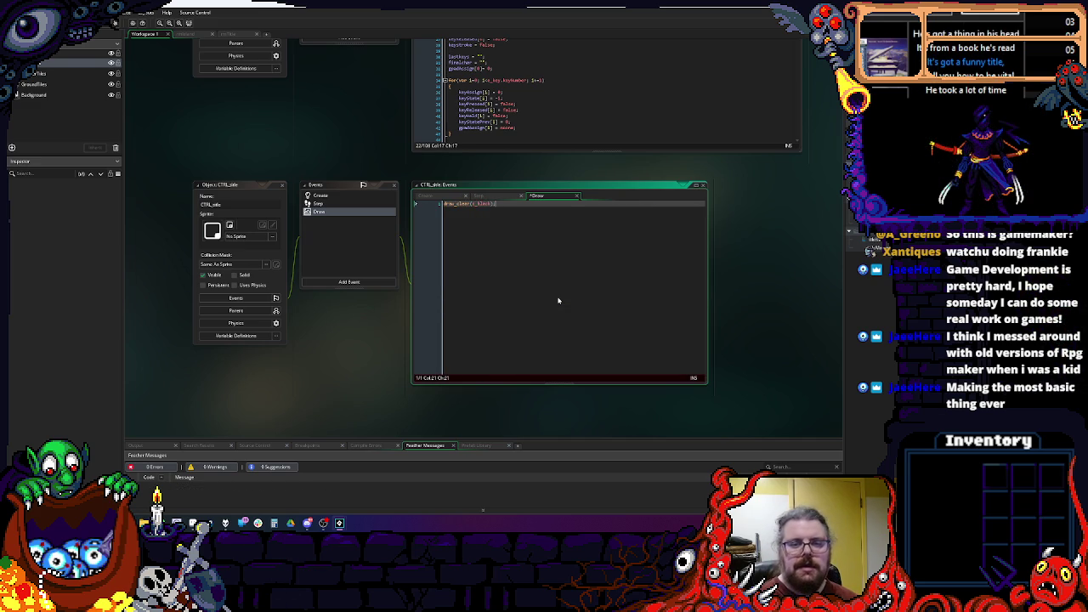
key("Return")
type("draw_set_")
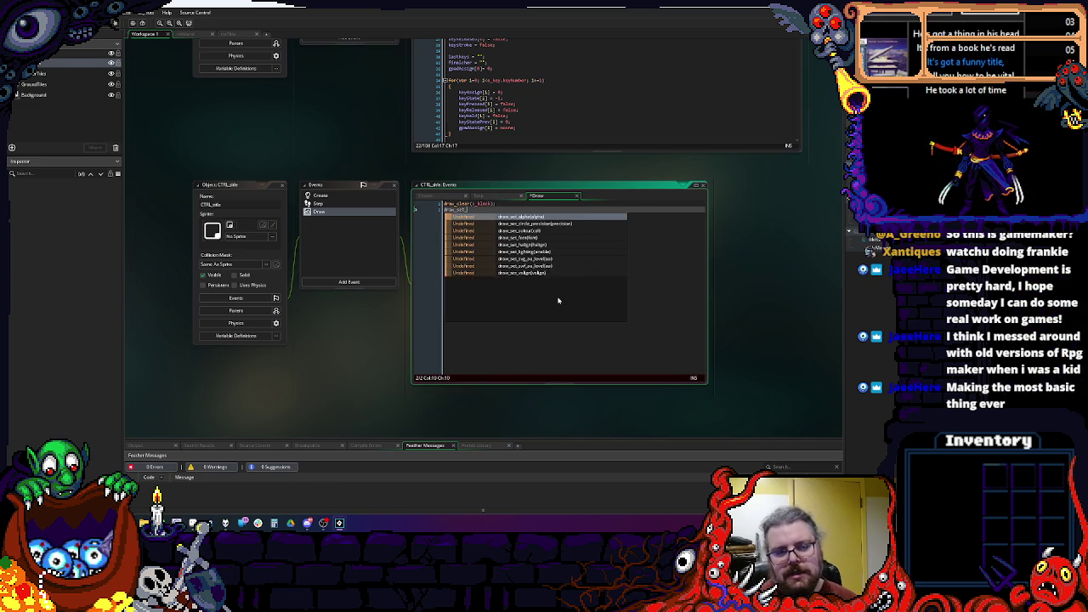
type("colour(c_wh")
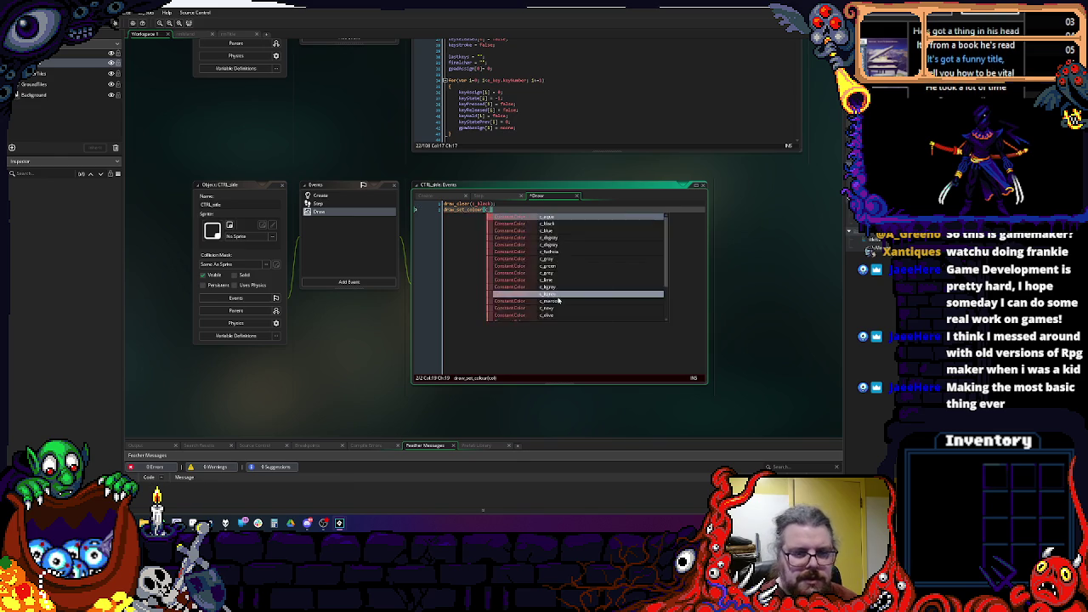
type("ite);")
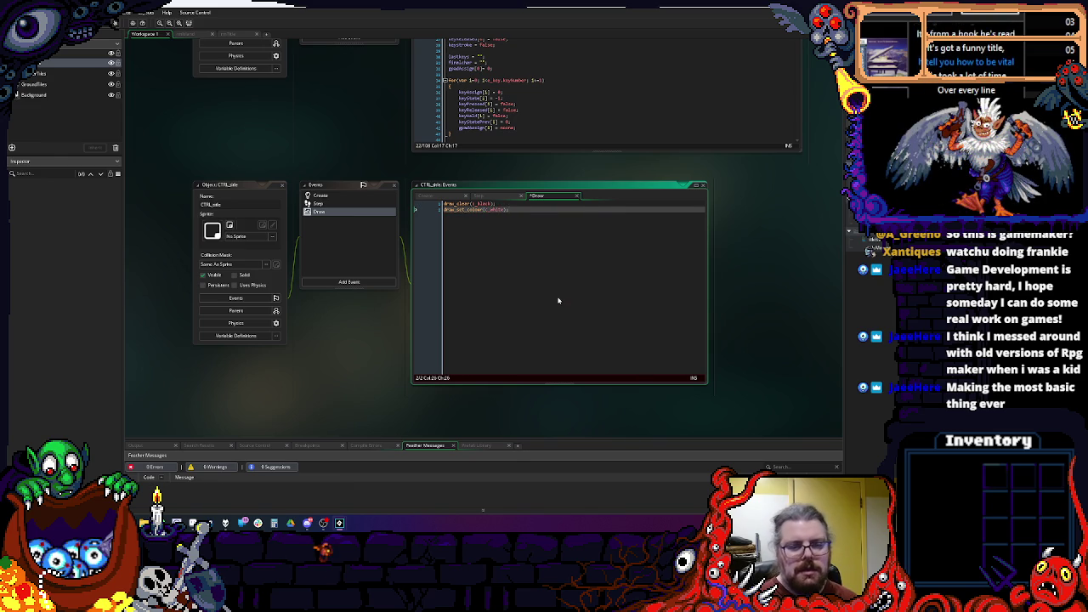
key("Return")
type("draw_set_")
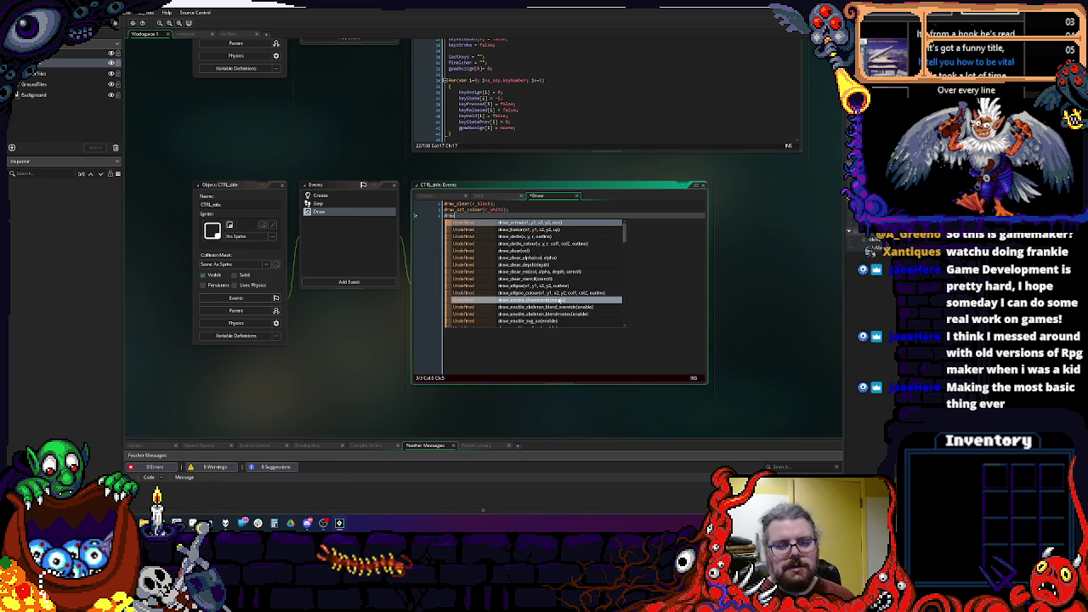
type("font();")
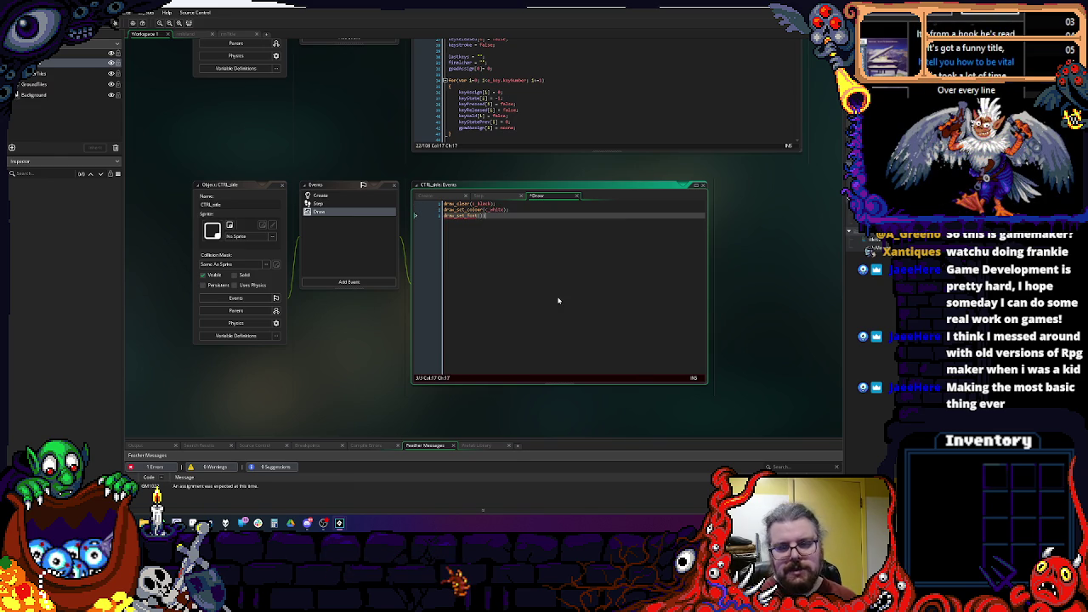
Step: Bring up the Asset Browser's create-asset options, then dismiss them
left_click(887, 290)
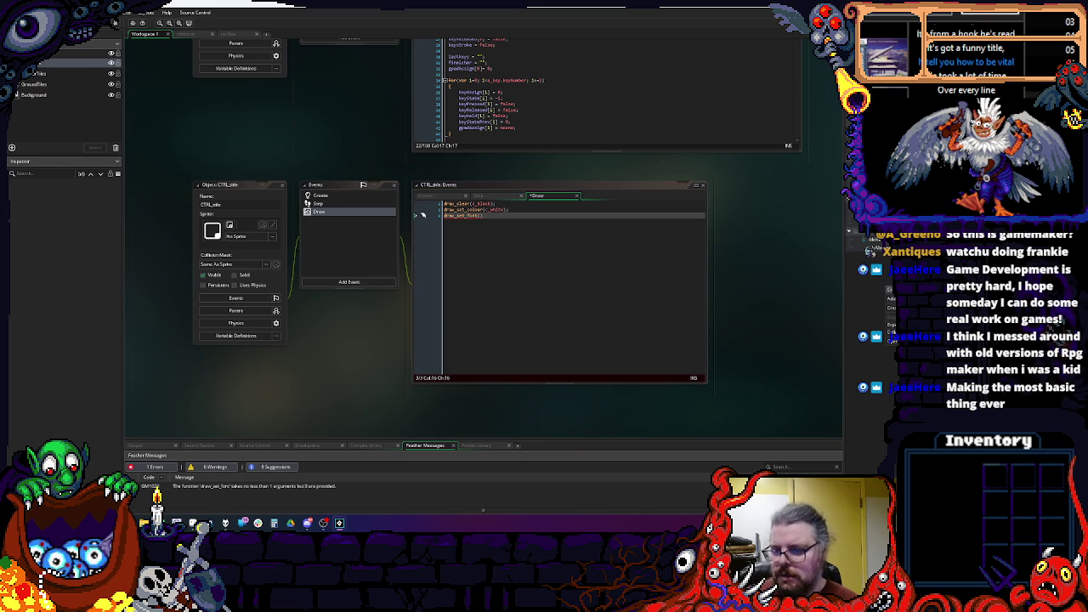
mouse_move(889, 290)
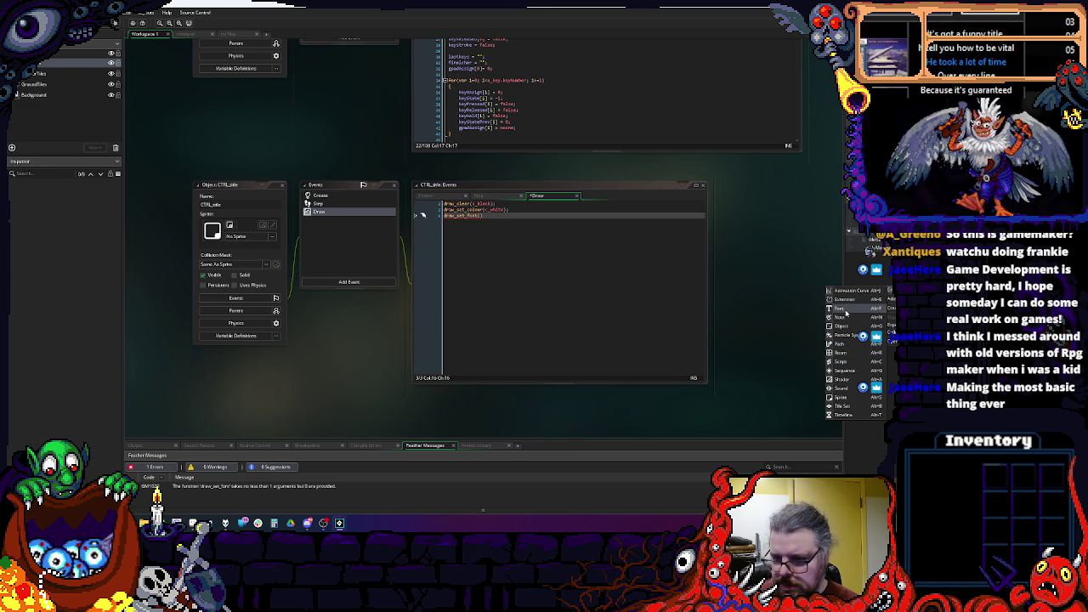
left_click(869, 249)
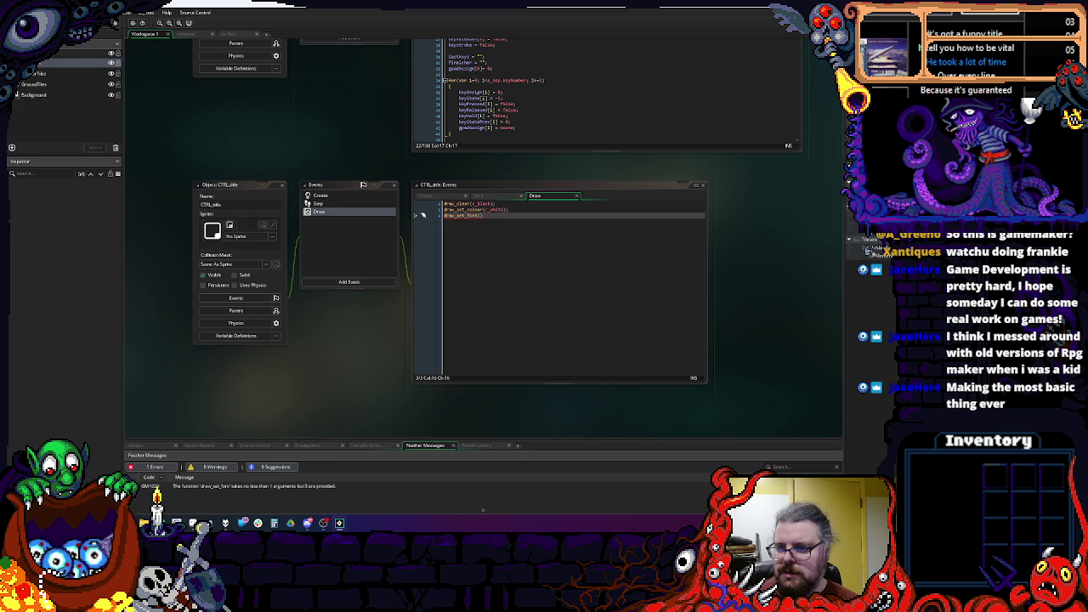
Step: Create a font asset named fntMain using the 04b03 pixel typeface
right_click(867, 243)
mouse_move(867, 237)
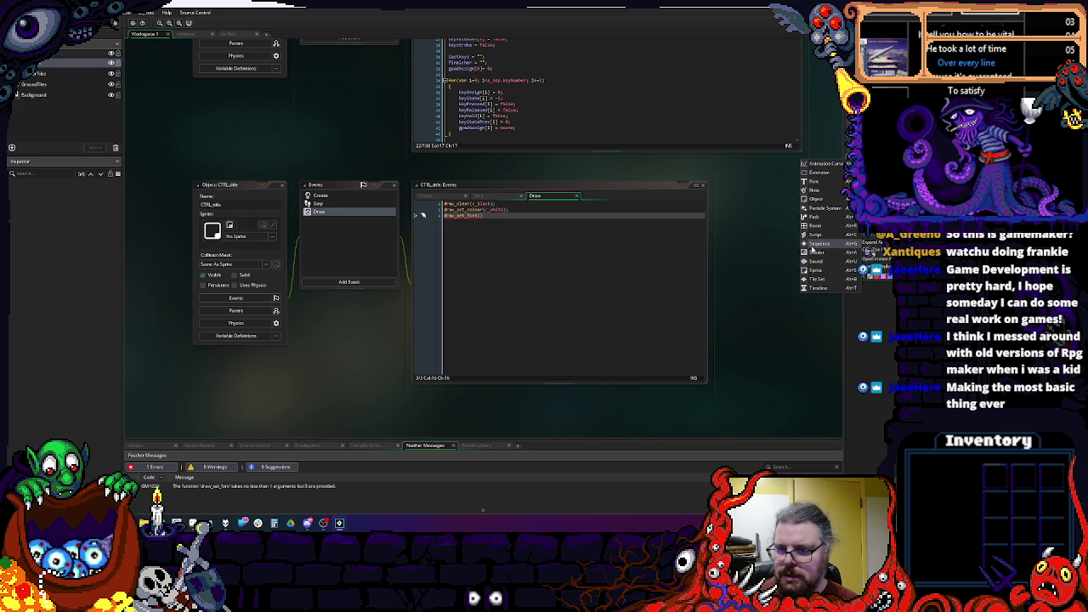
left_click(812, 182)
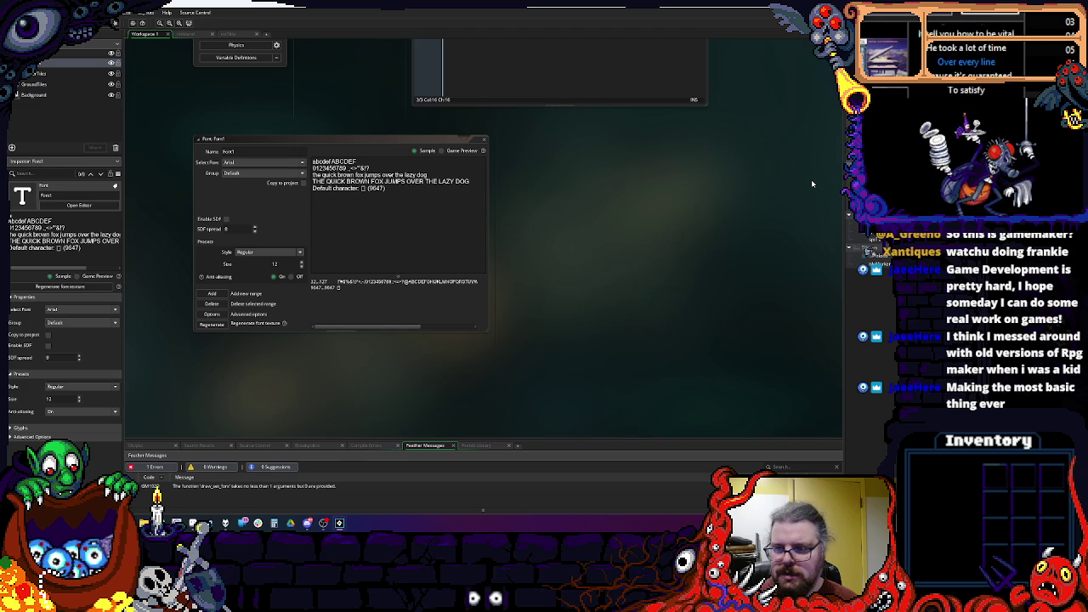
type("fntMain")
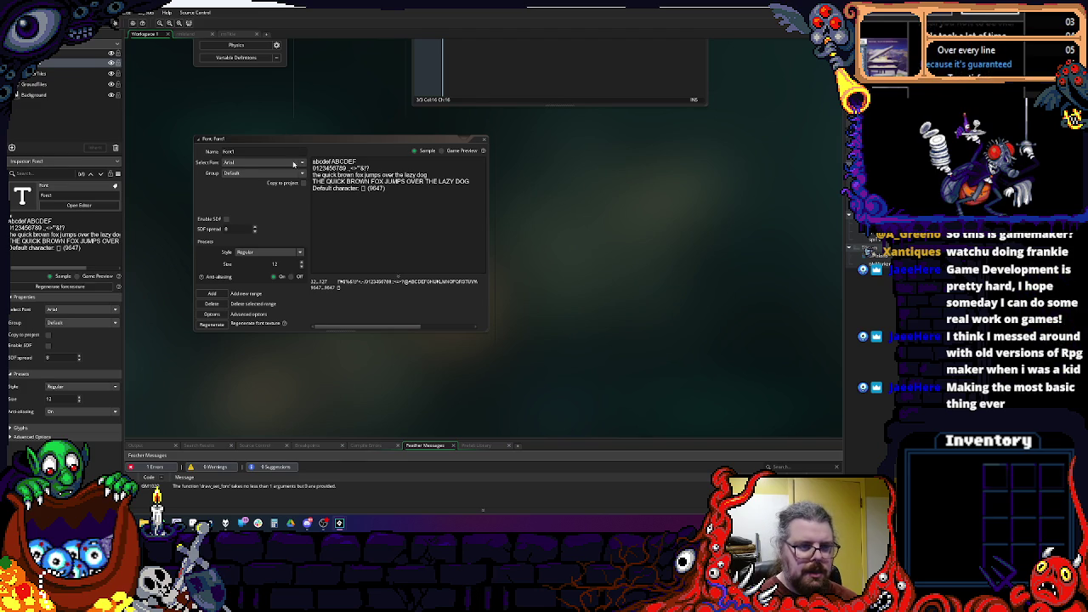
left_click(292, 163)
left_click(260, 174)
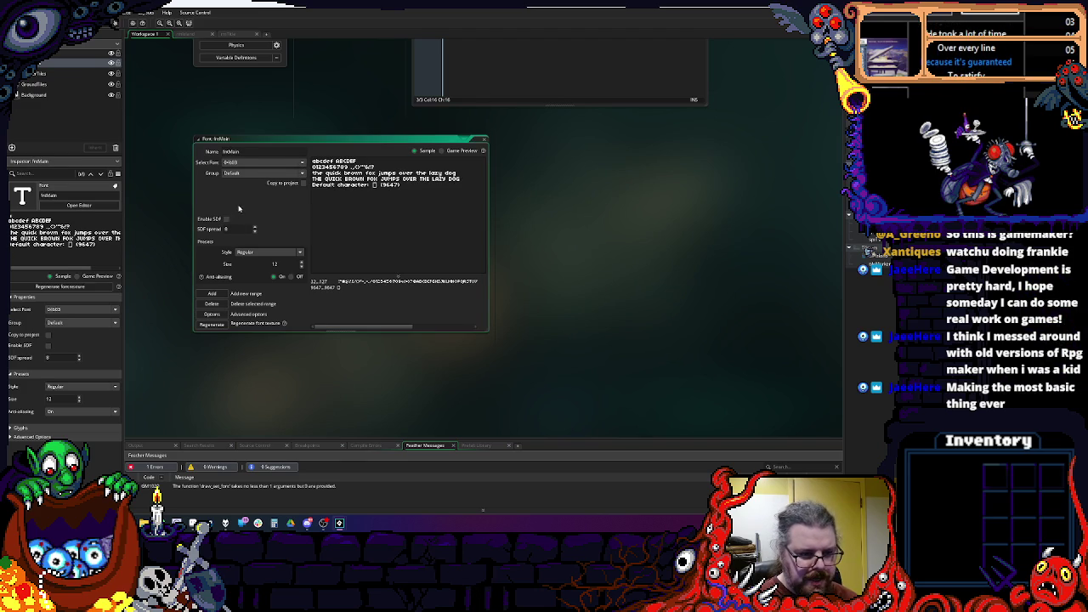
left_click(487, 142)
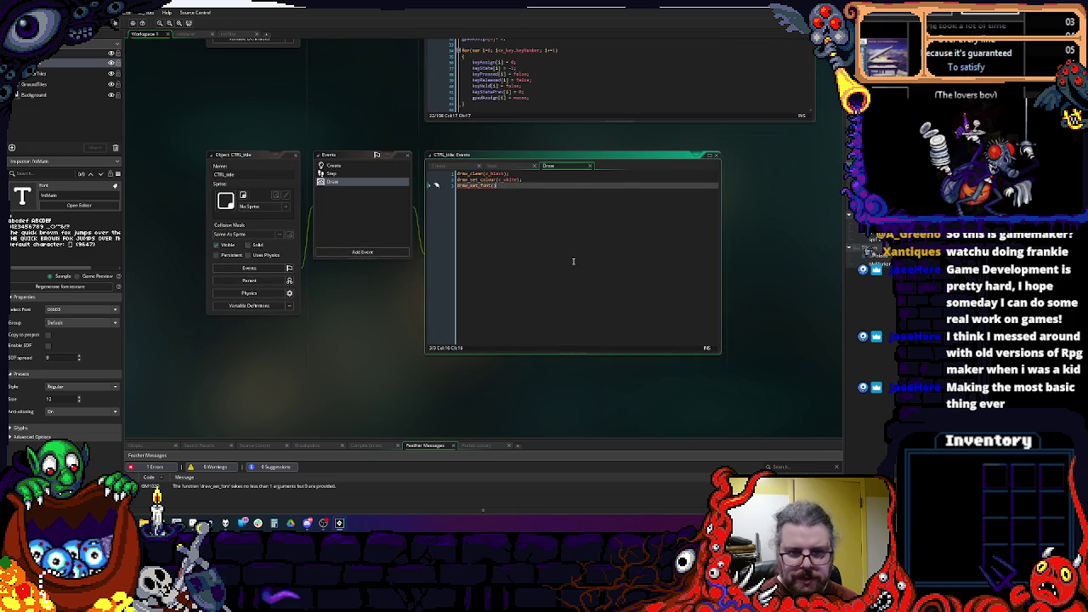
Step: Complete draw_set_font(fntMain), add draw_text(10,10,"Hit the attack key to get explorin'"), and save
type("fntMa")
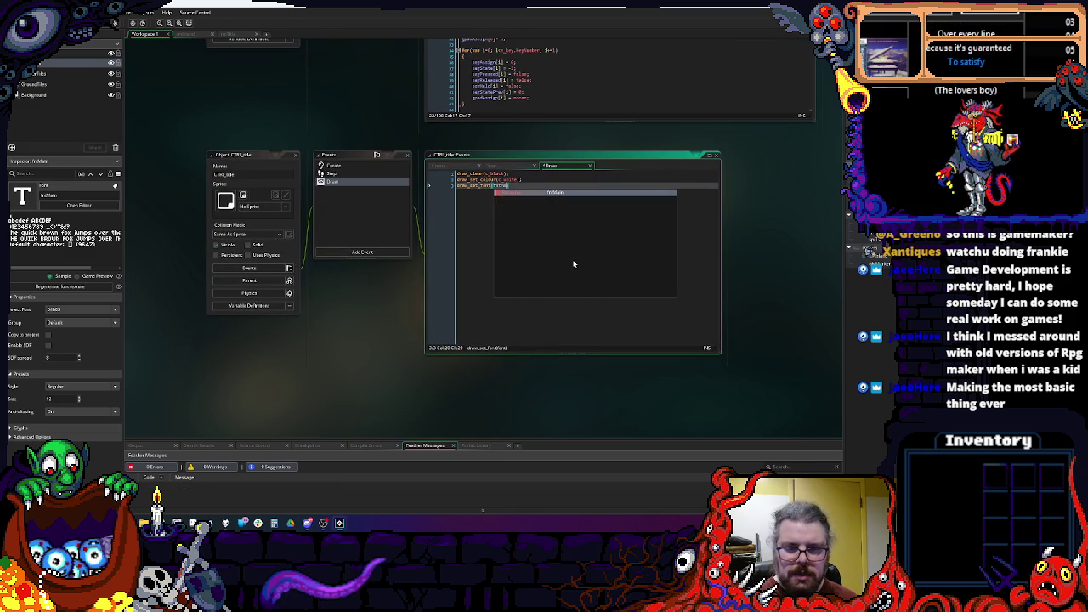
key("Return")
type(");")
key("Return")
type("draw_")
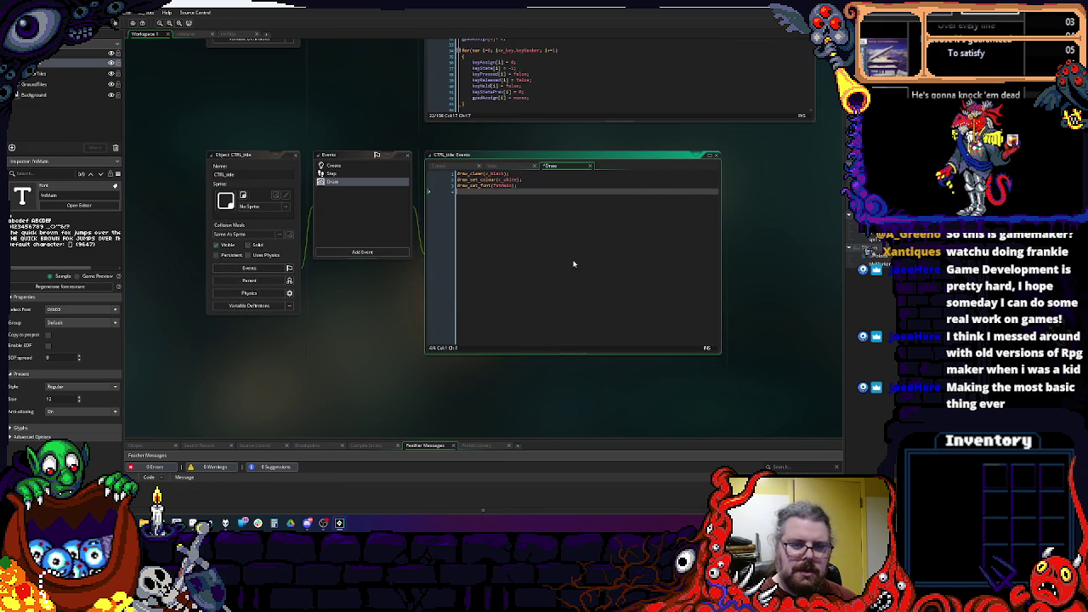
type("text")
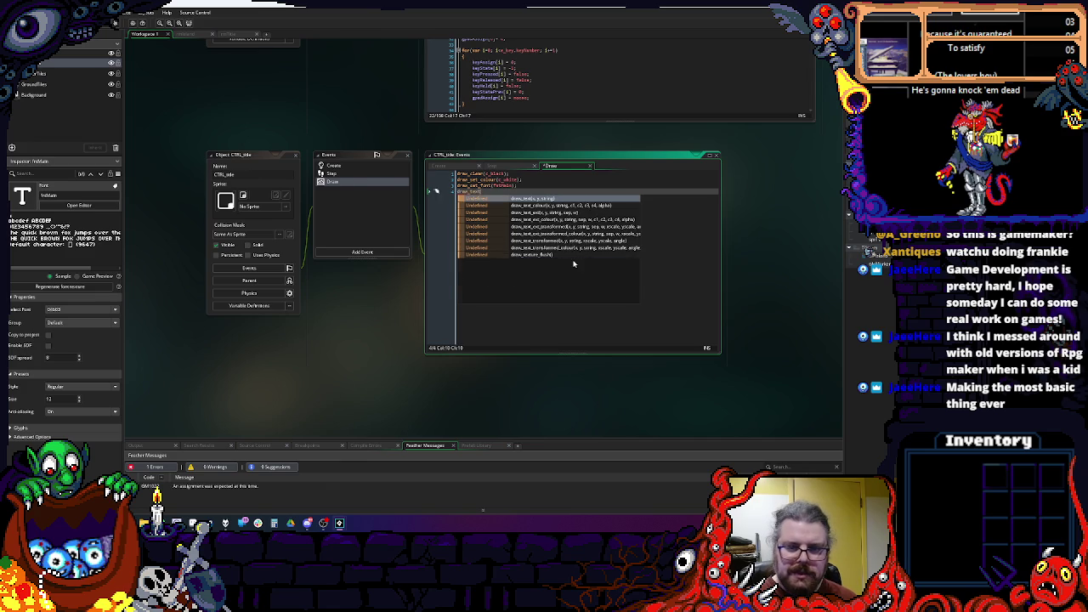
key("Return")
type("10,10,")
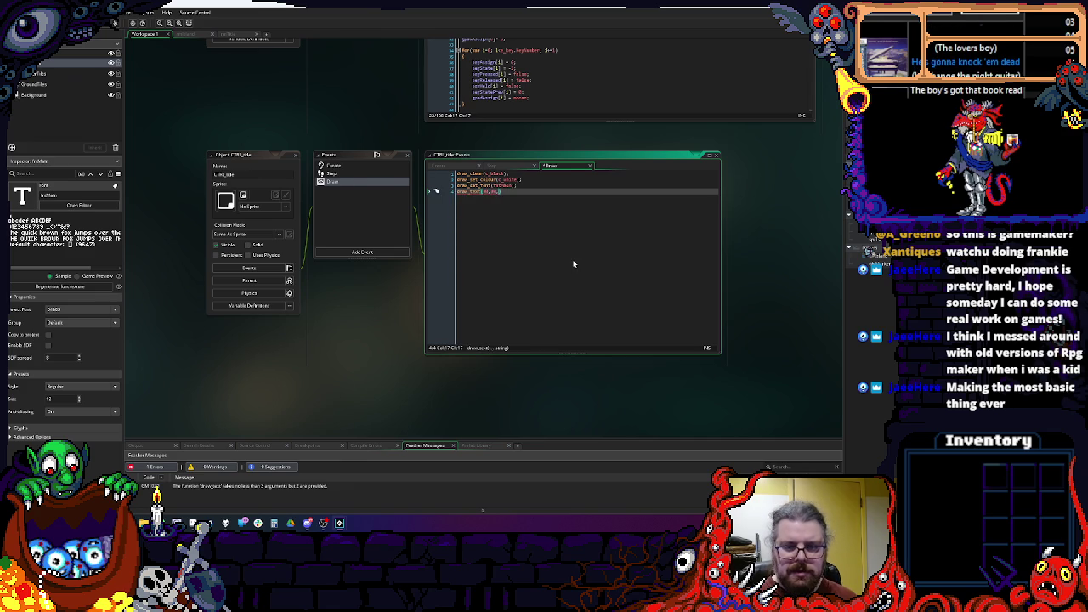
type("\"")
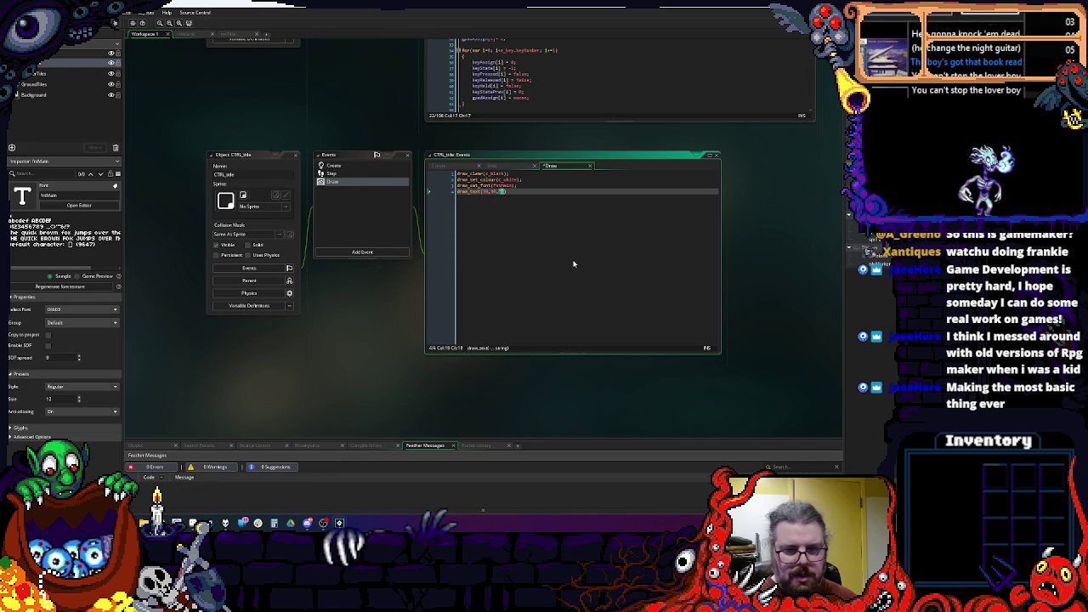
type("Hit the a")
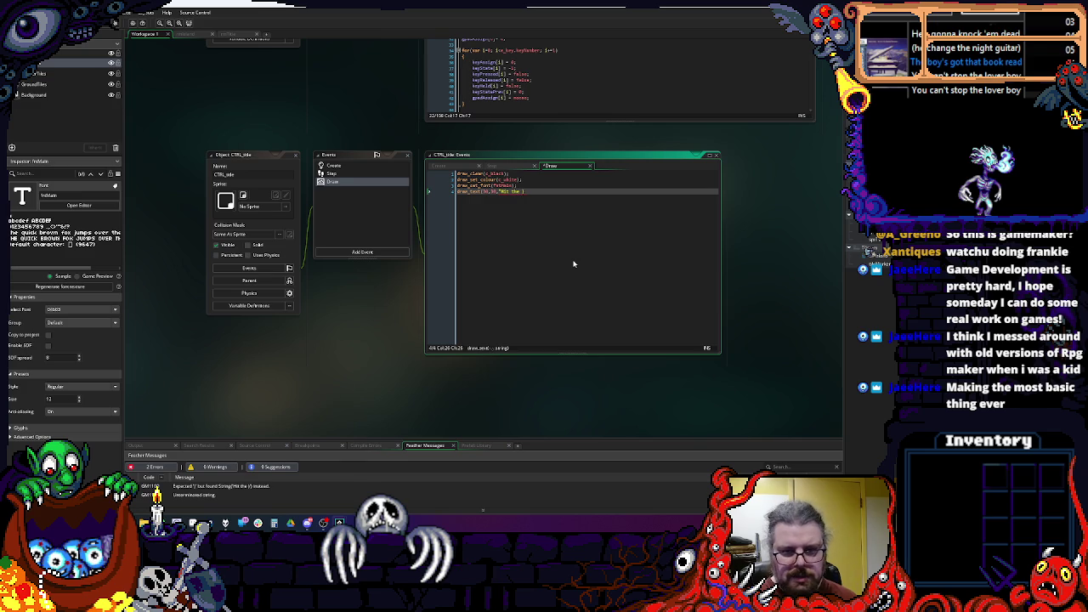
type("ttack key to ")
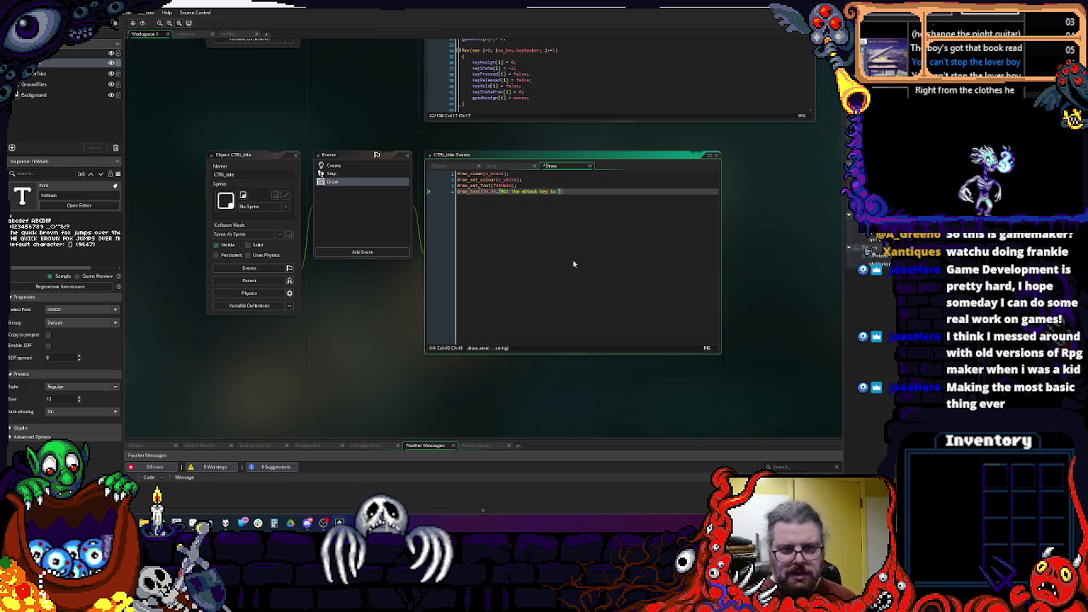
type("get explorin")
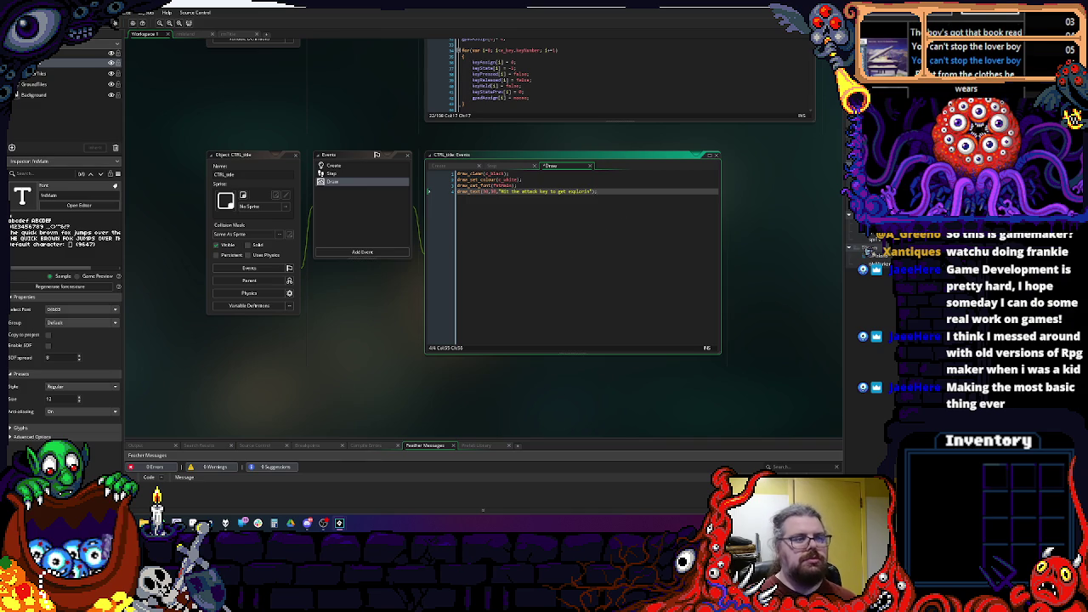
key("ctrl+s")
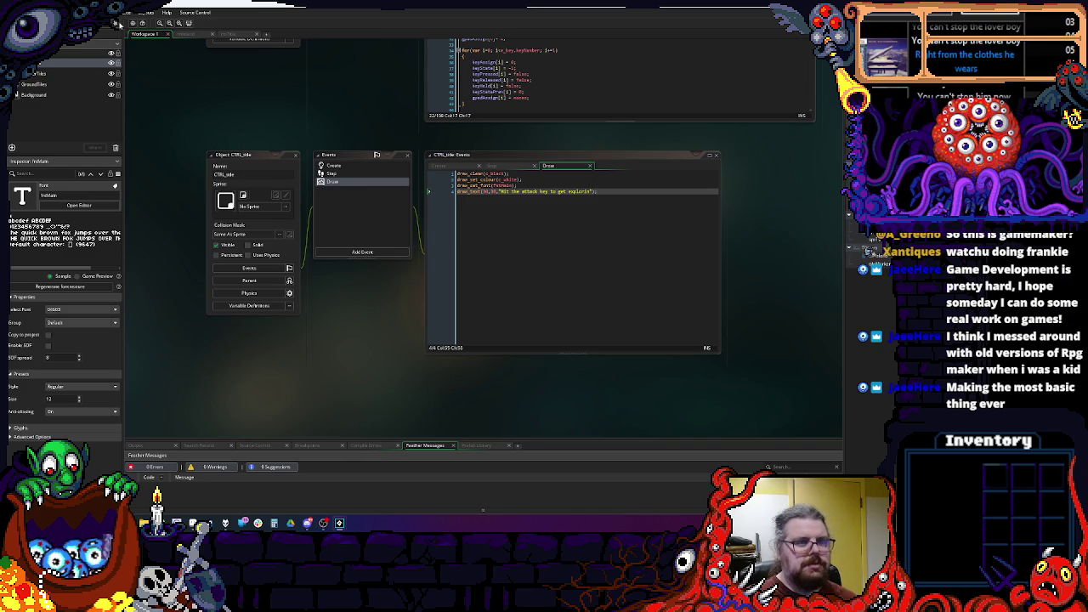
Step: Place a CTRL_idle instance at rmTitle's top-left corner and run the game with F5
left_click(197, 36)
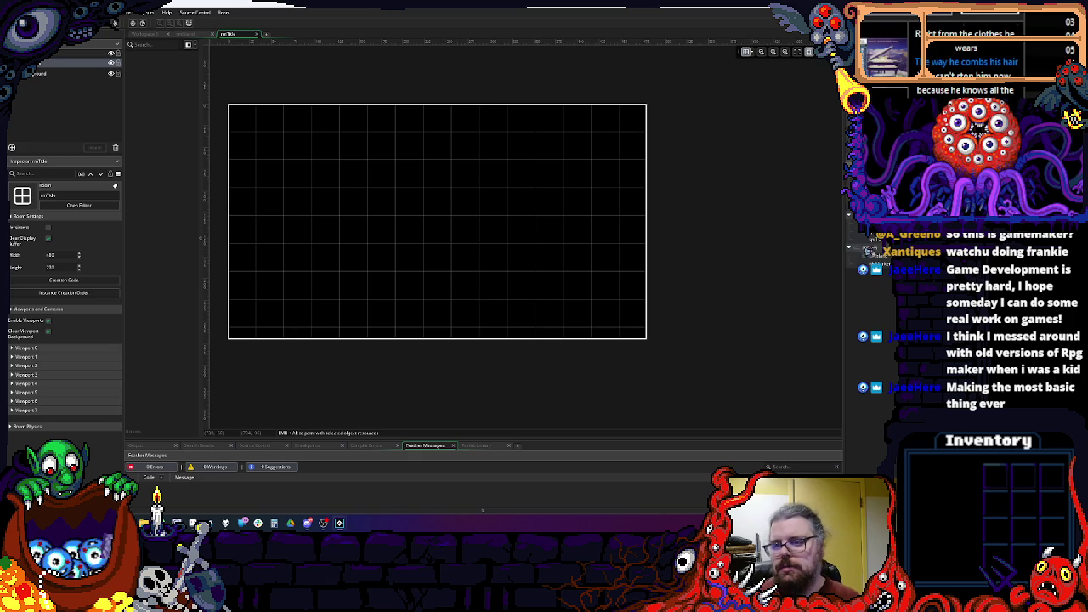
key("Down")
key("Down")
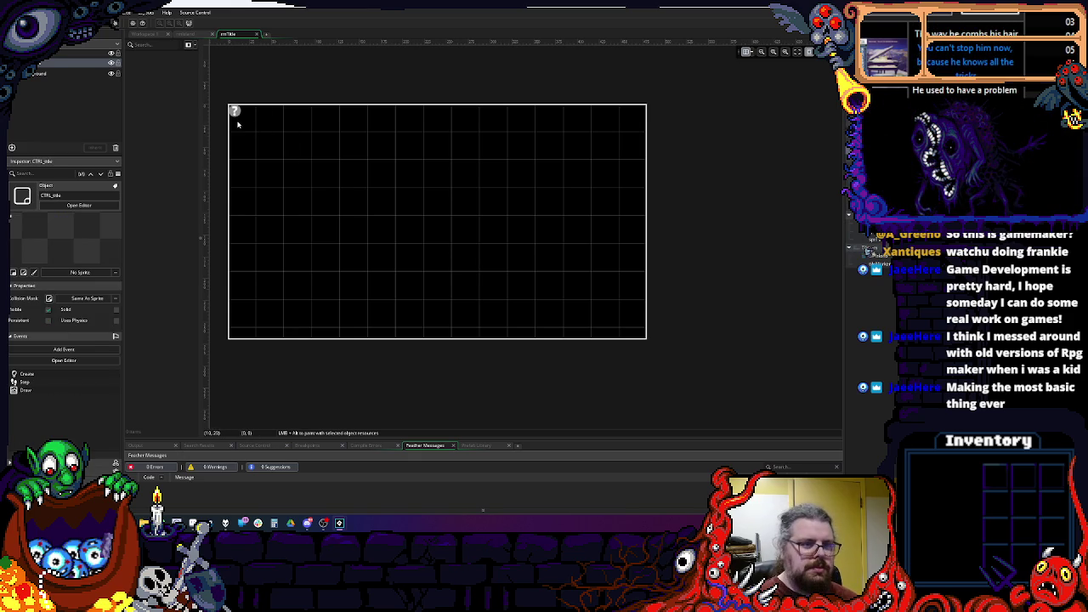
left_click_drag(238, 125, 238, 125)
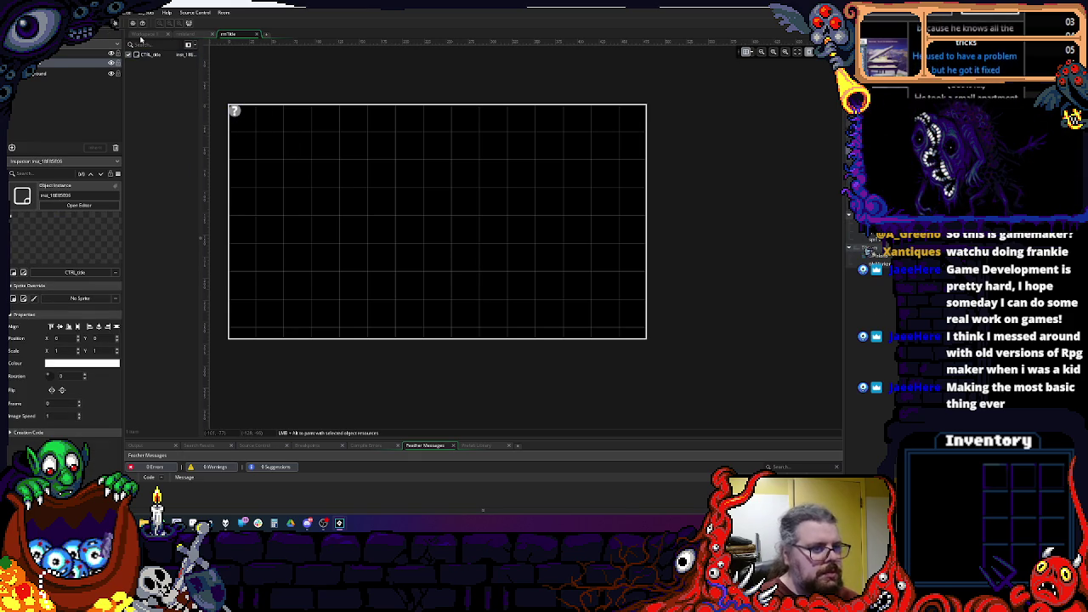
left_click(143, 34)
key("F5")
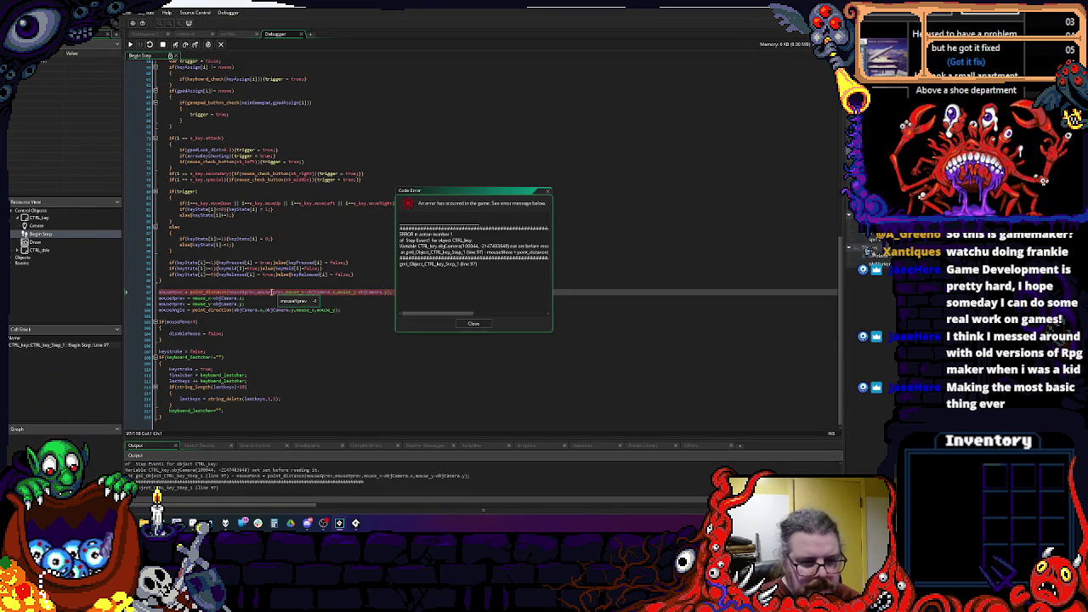
Step: Inspect the objCamera error in CTRL_key's Begin Step and close the error report
double_click(317, 292)
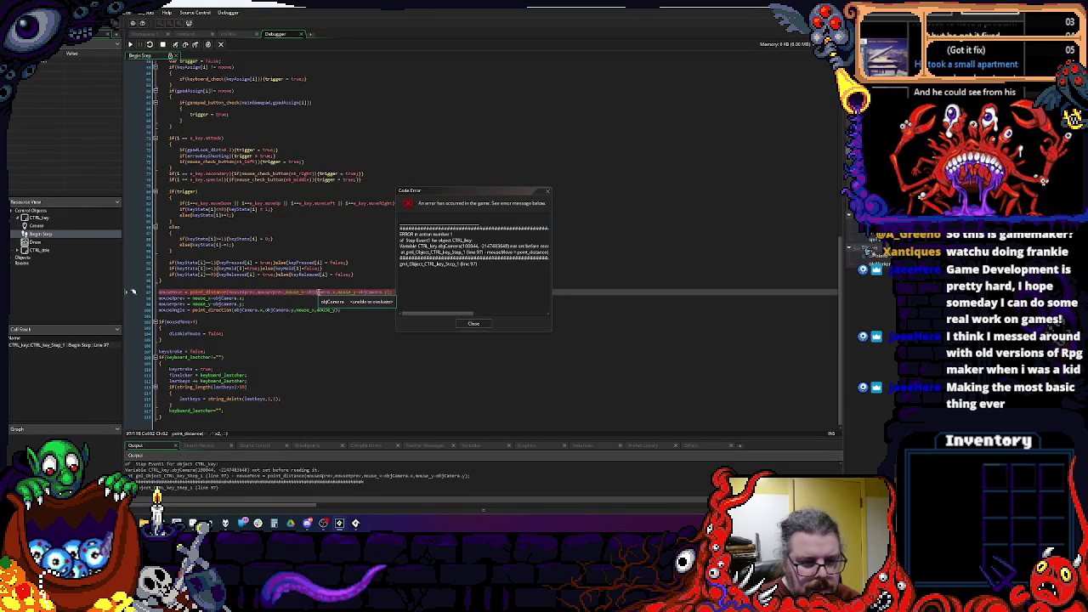
scroll(340, 255, "up", 6)
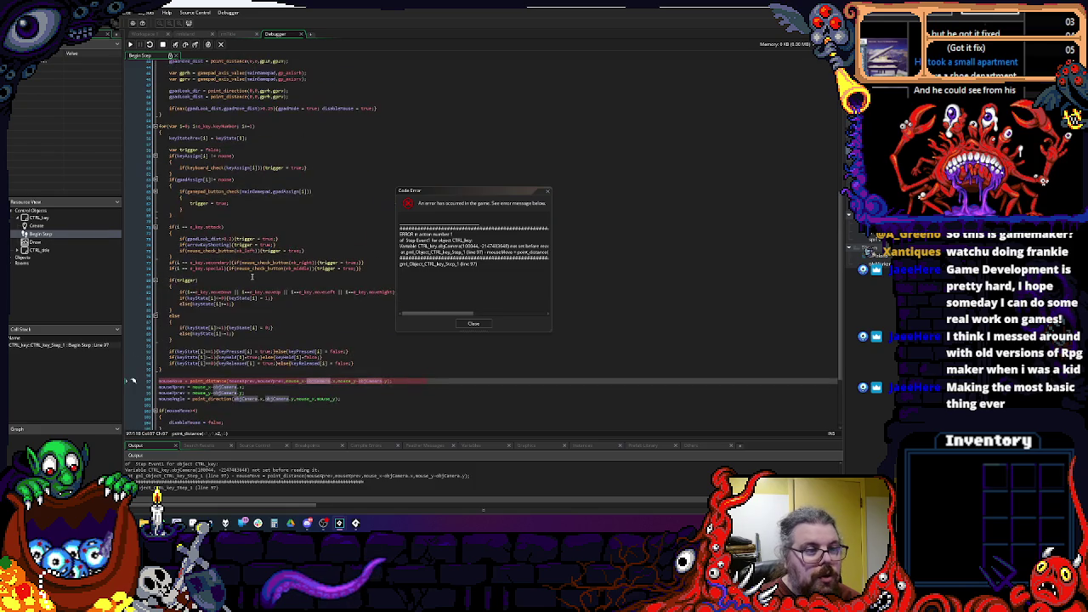
scroll(257, 277, "up", 10)
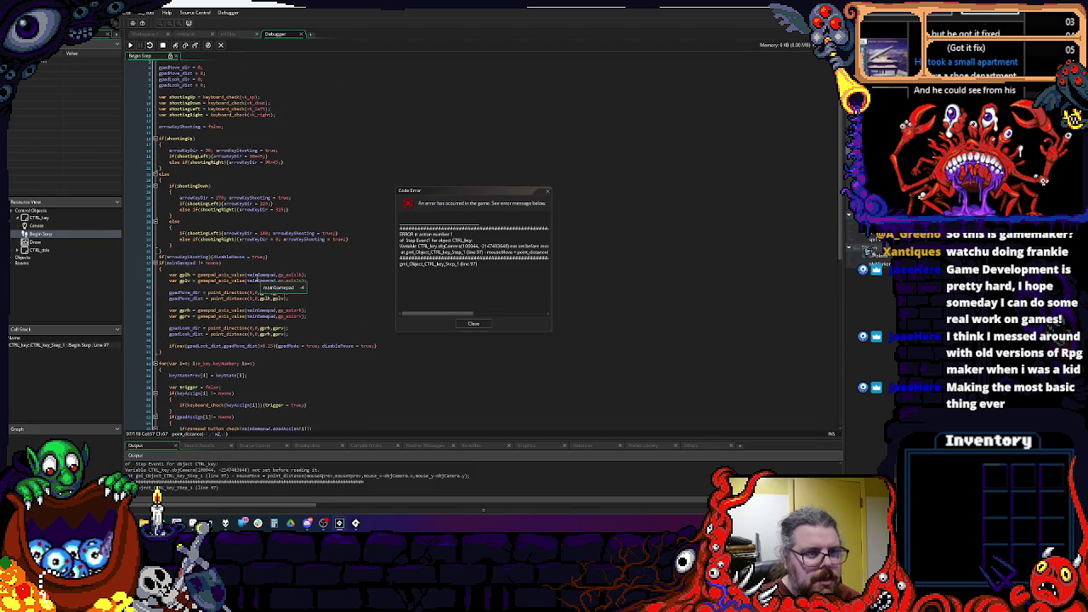
scroll(256, 278, "down", 15)
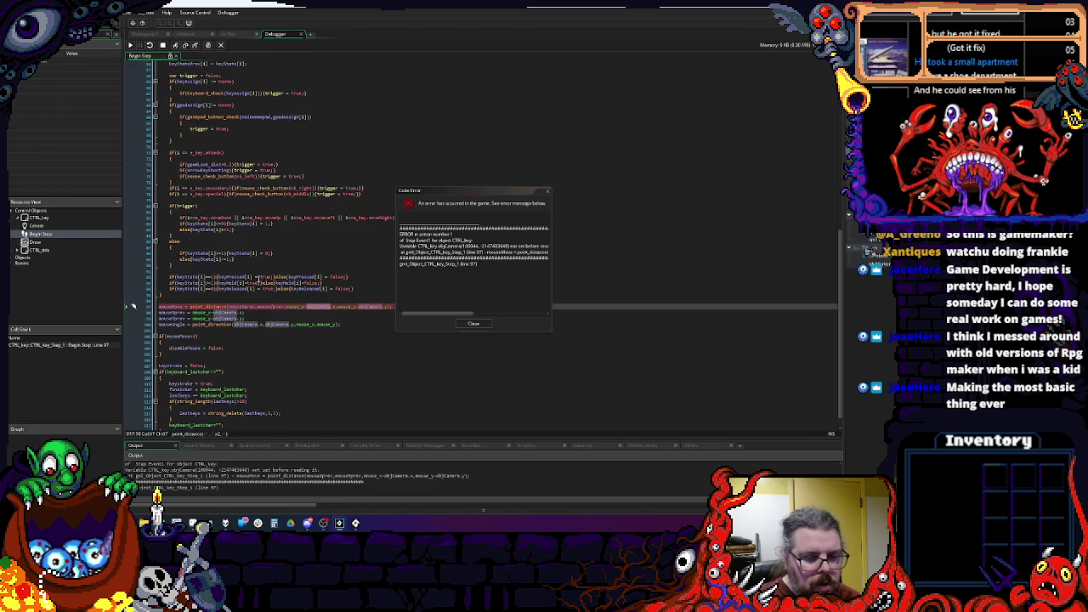
left_click(338, 324)
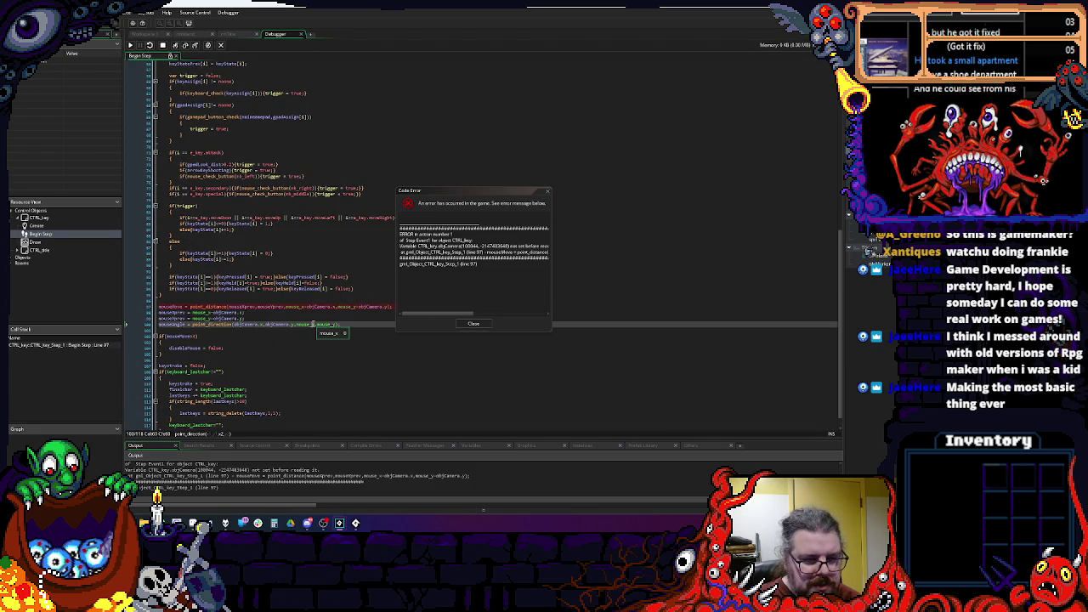
left_click(474, 323)
scroll(361, 342, "down", 1)
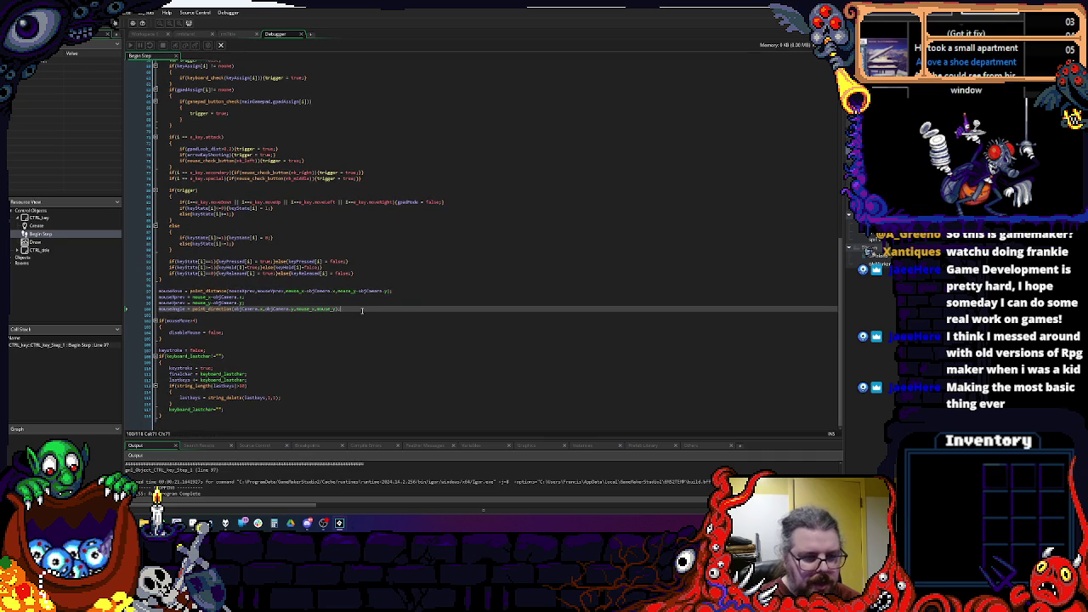
Step: Wrap CTRL_key's camera-dependent mouseMove/mouseAngle lines in a /* */ comment
key("Return")
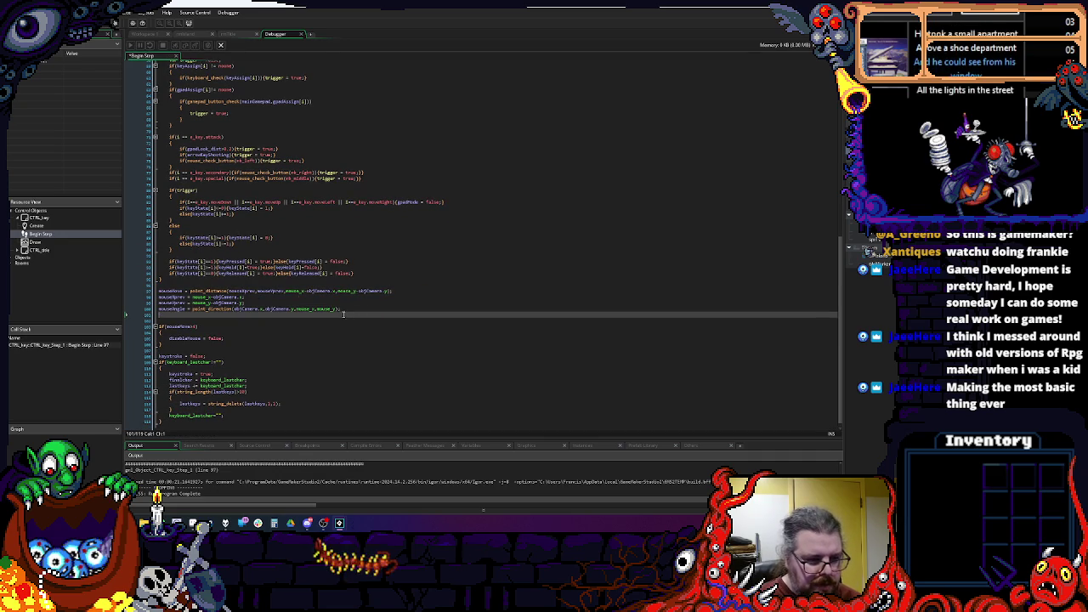
double_click(174, 297)
scroll(187, 323, "down", 1)
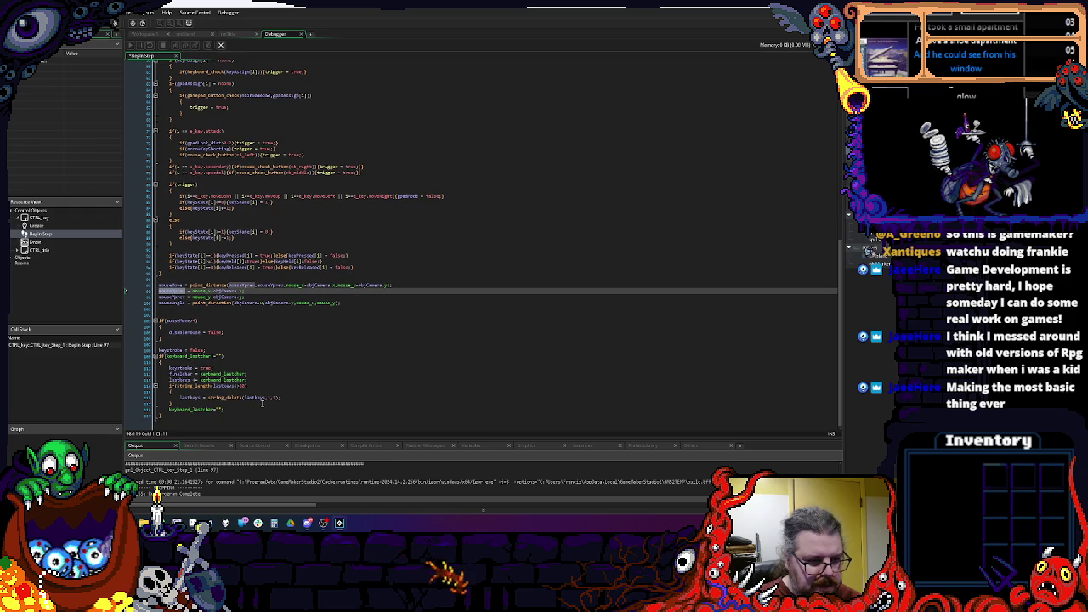
left_click(191, 333)
left_click(184, 339)
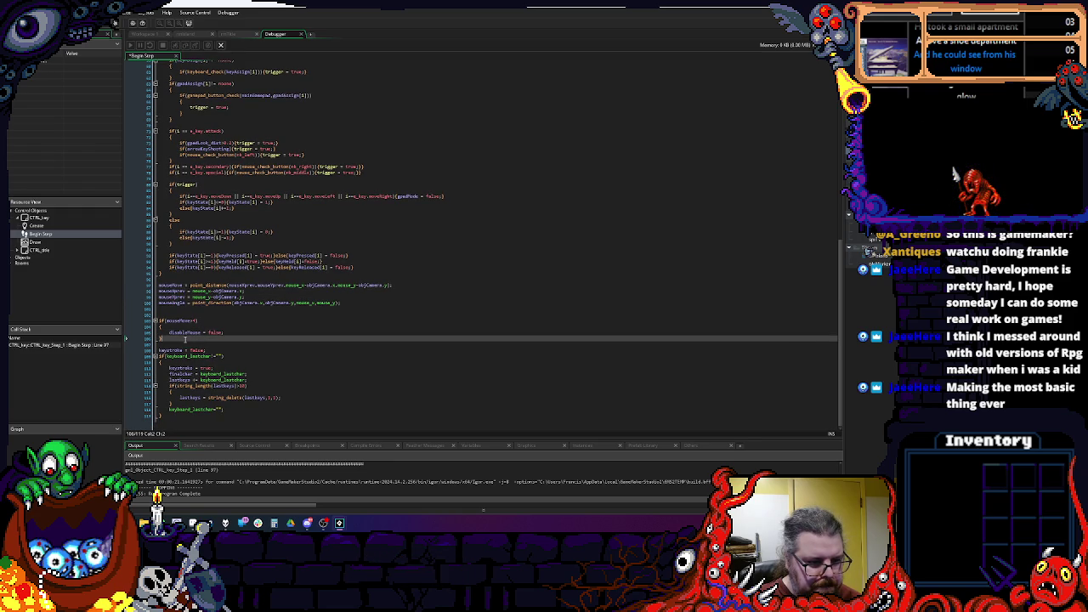
key("Return")
key("Up")
key("Up")
key("Up")
key("Return")
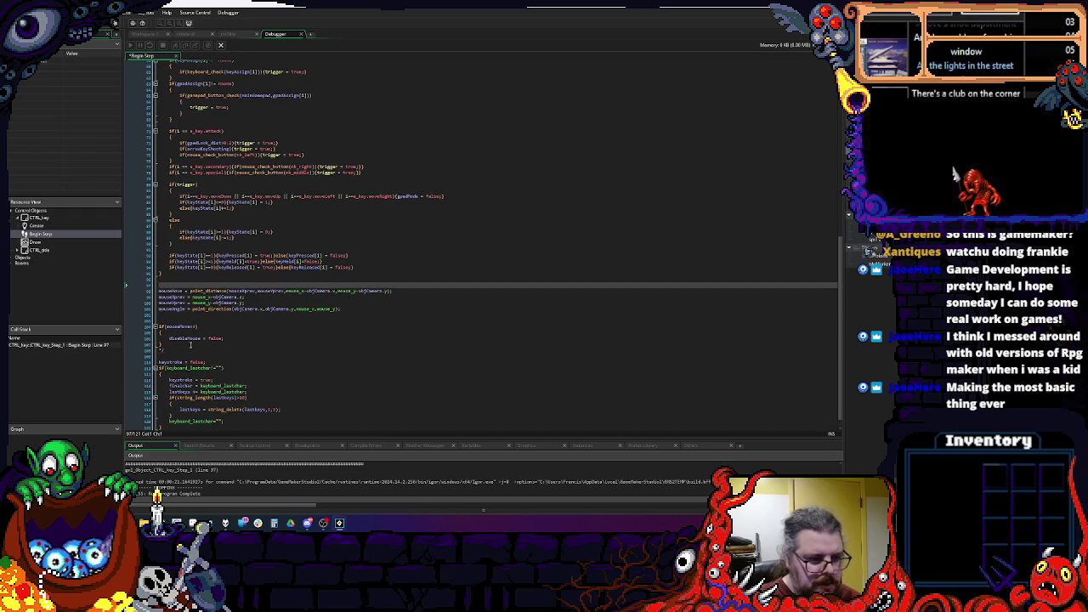
type("/*")
key("Down")
key("Down")
key("Down")
key("End")
key("Delete")
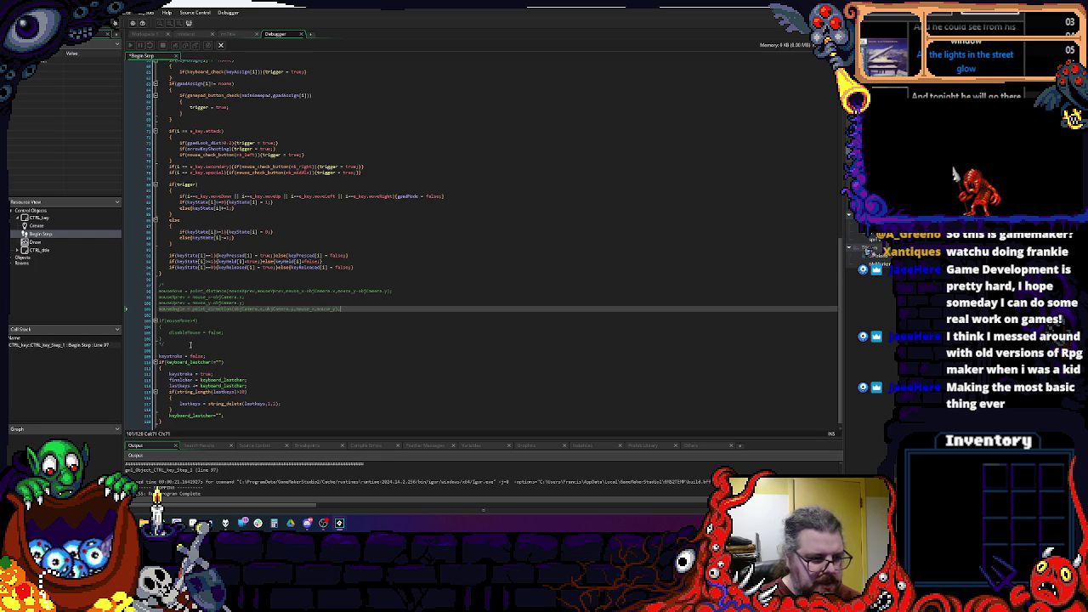
left_click(217, 262)
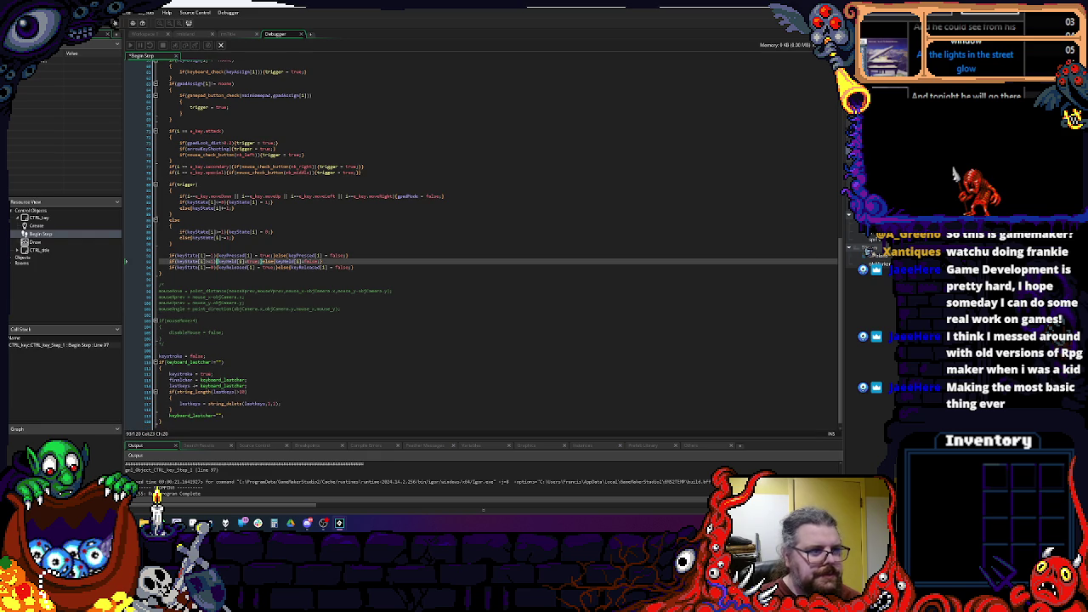
Step: Rerun the game with F6, inspect the draw_sprite_ext error, and stop debugging
left_click(144, 34)
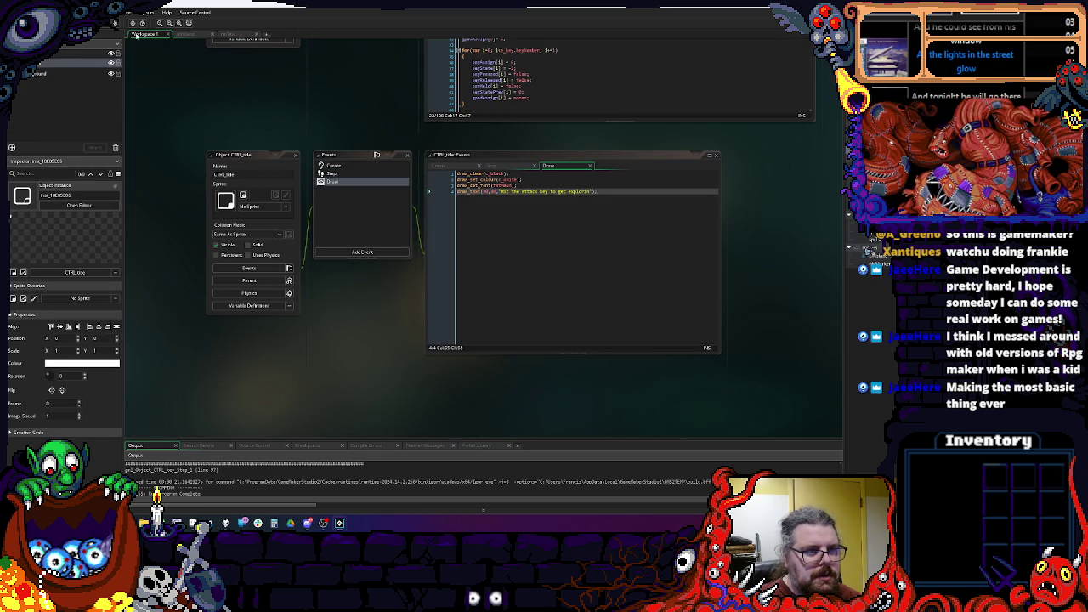
key("F6")
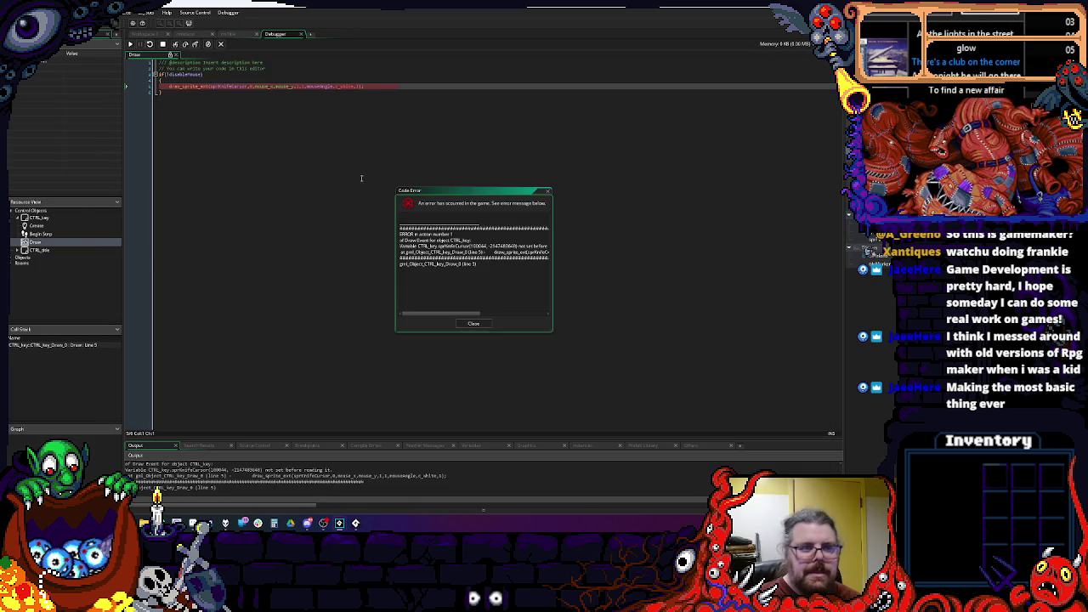
left_click(295, 156)
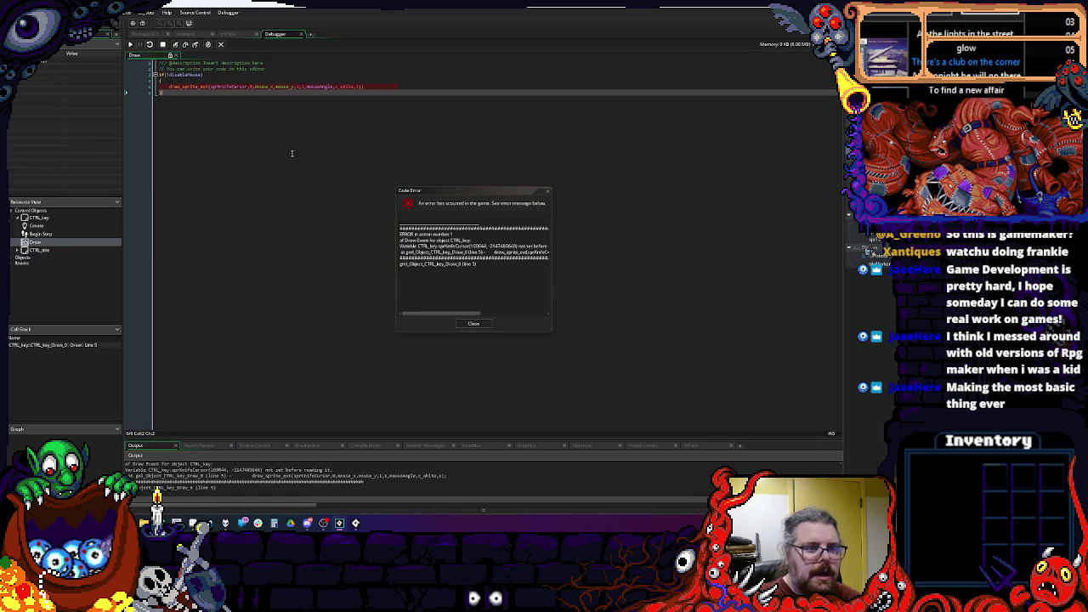
left_click(225, 85)
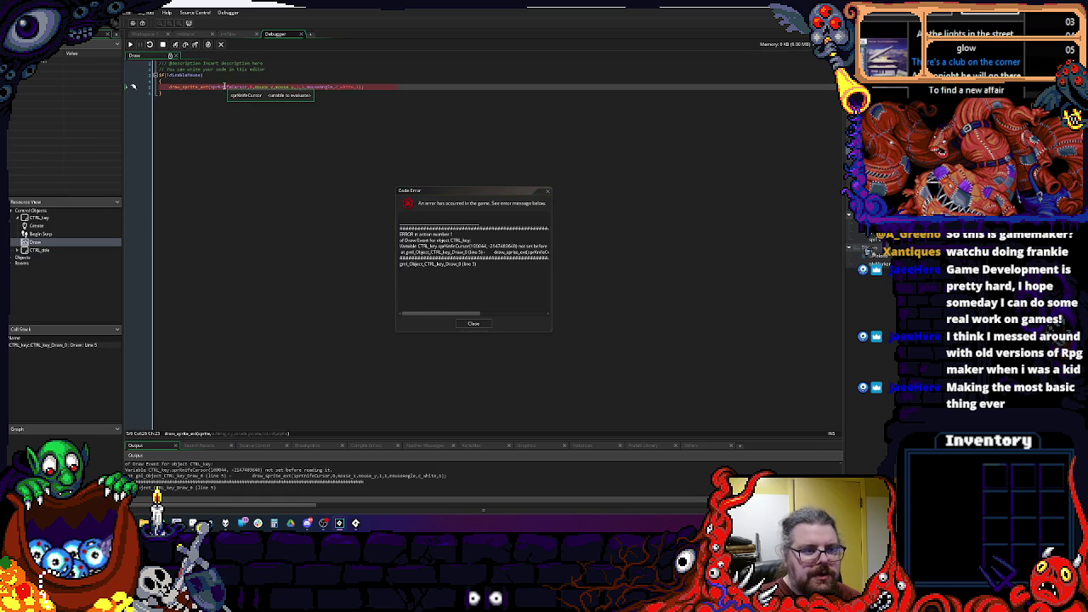
left_click(476, 324)
left_click(471, 323)
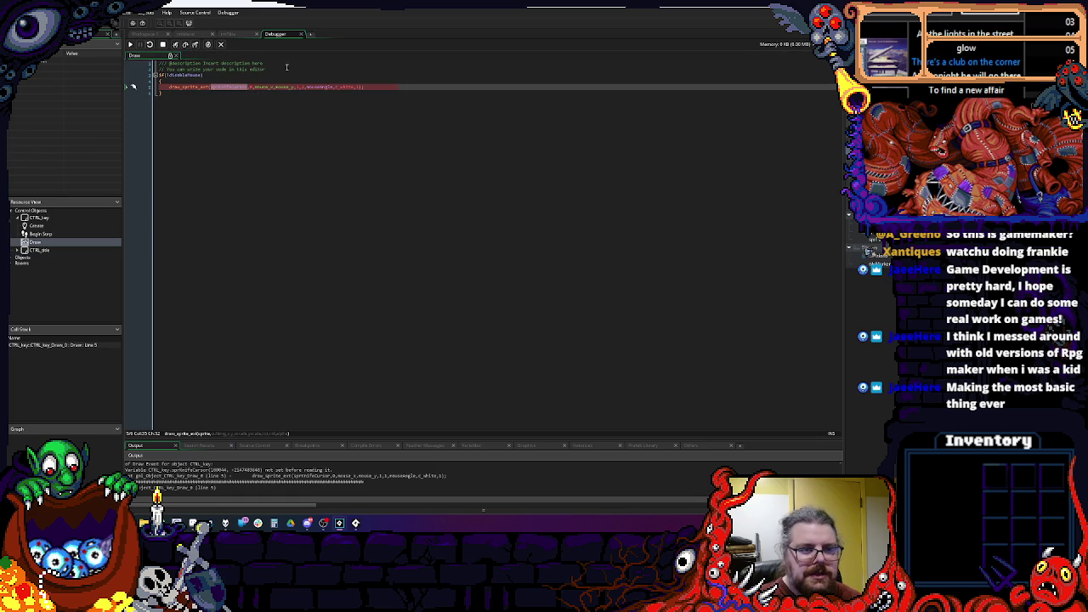
left_click(301, 34)
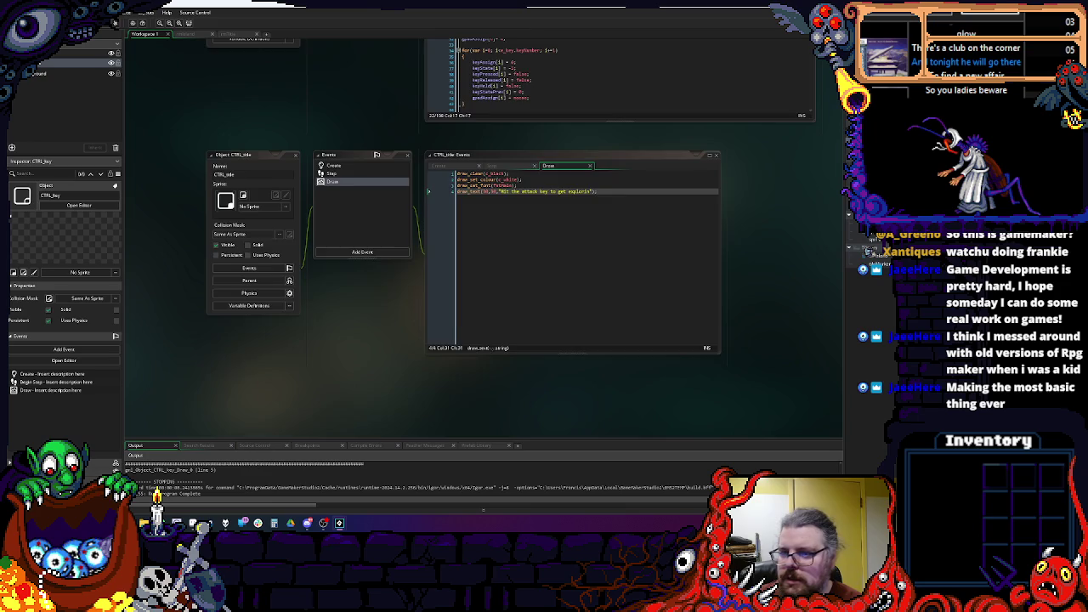
Step: Edit the opening line of CTRL_key's Draw code and review its Begin Step and Create events
scroll(348, 186, "up", 5)
left_click(351, 193)
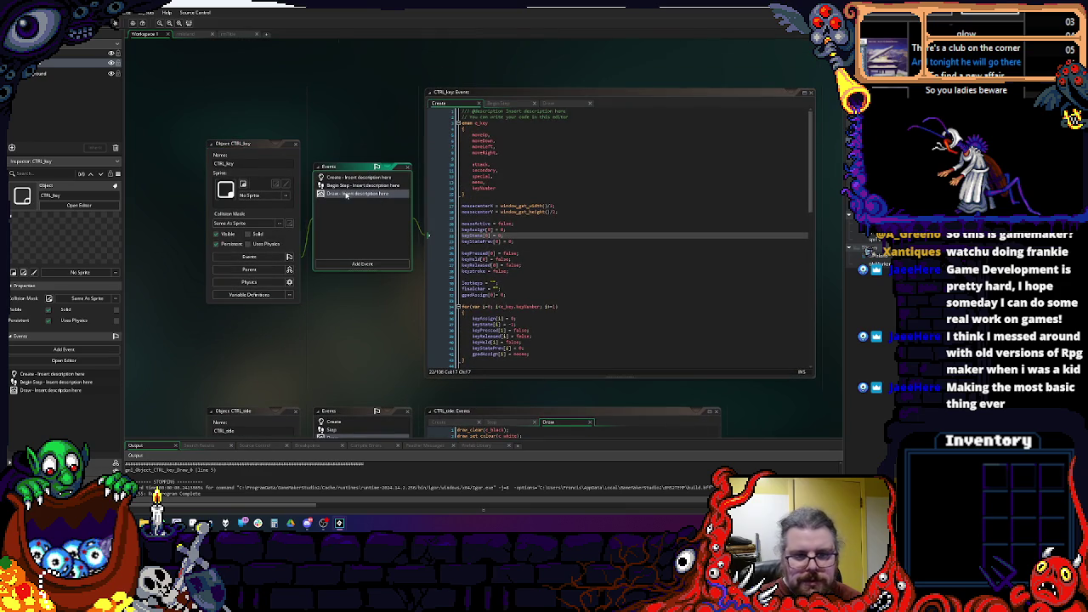
left_click(481, 137)
key("BackSpace")
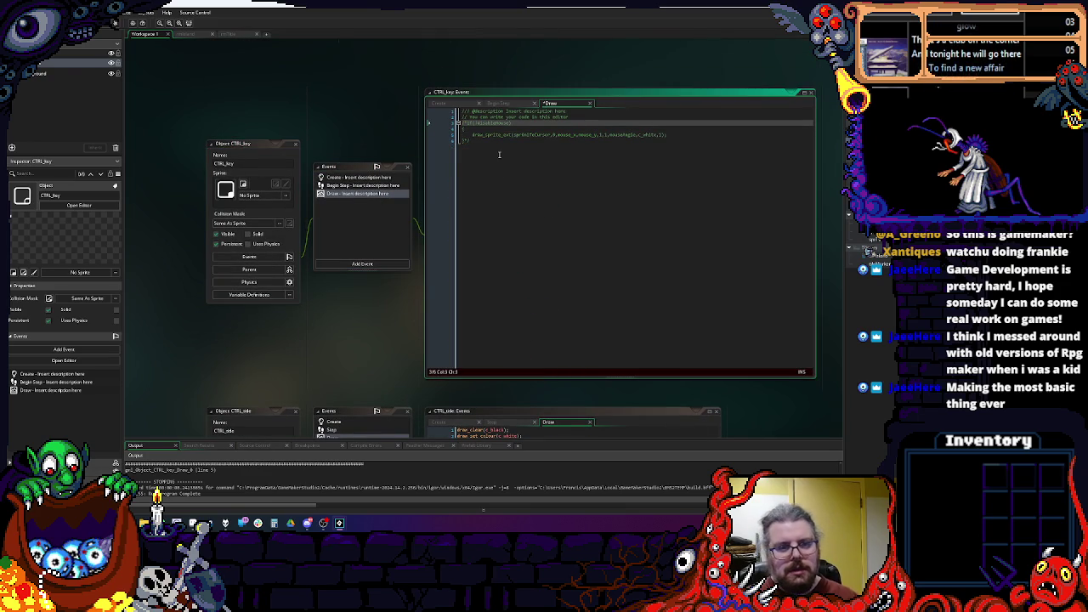
left_click(359, 194)
left_click(359, 185)
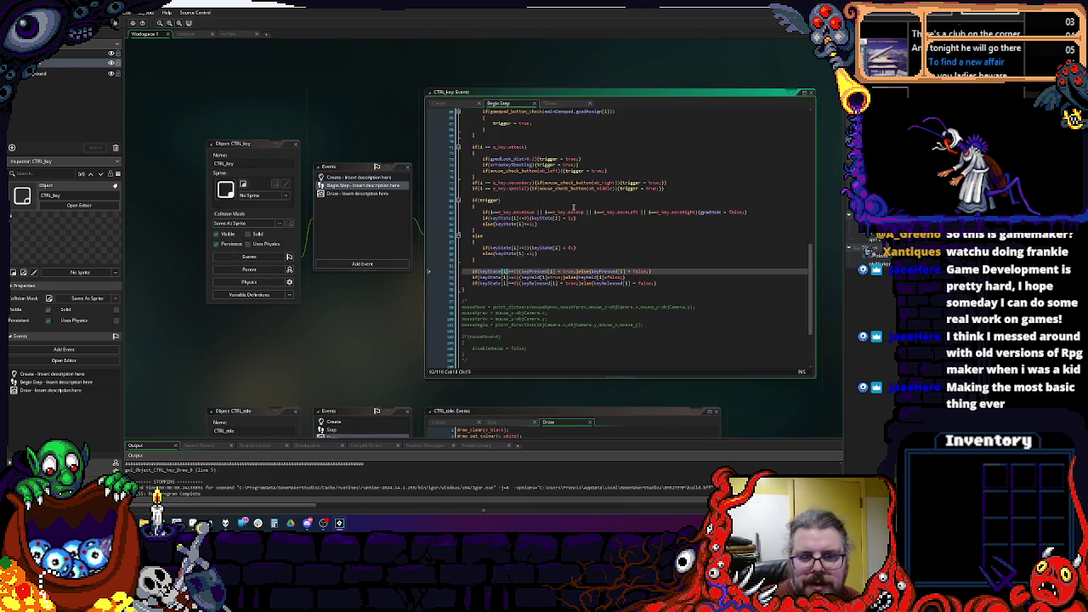
left_click(359, 177)
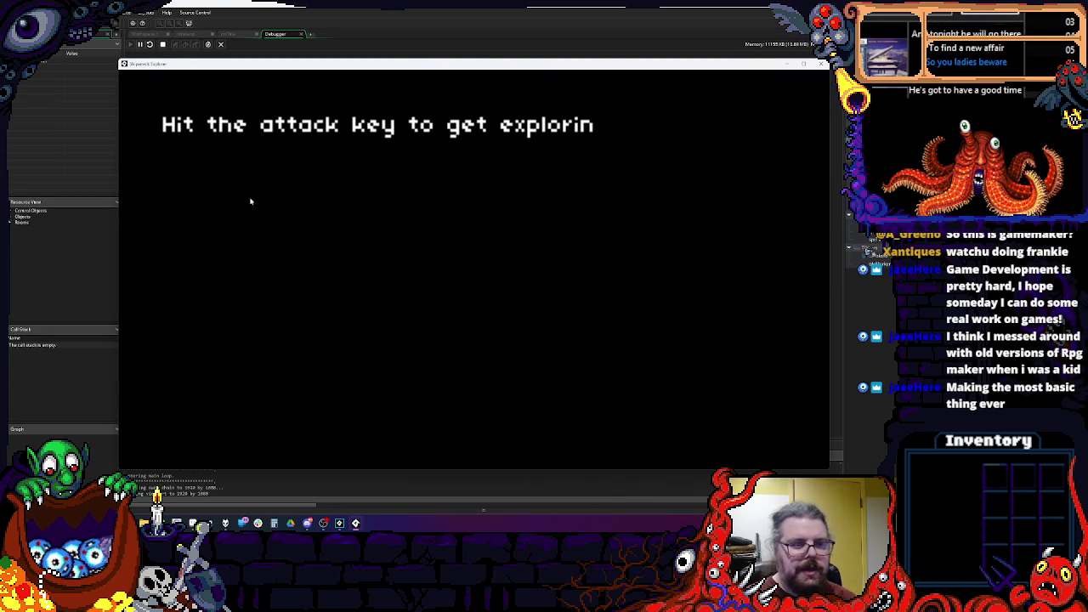
Step: Play past the title prompt, inspect objPlayer's unset-variable Step error, and stop the debugger
key("space")
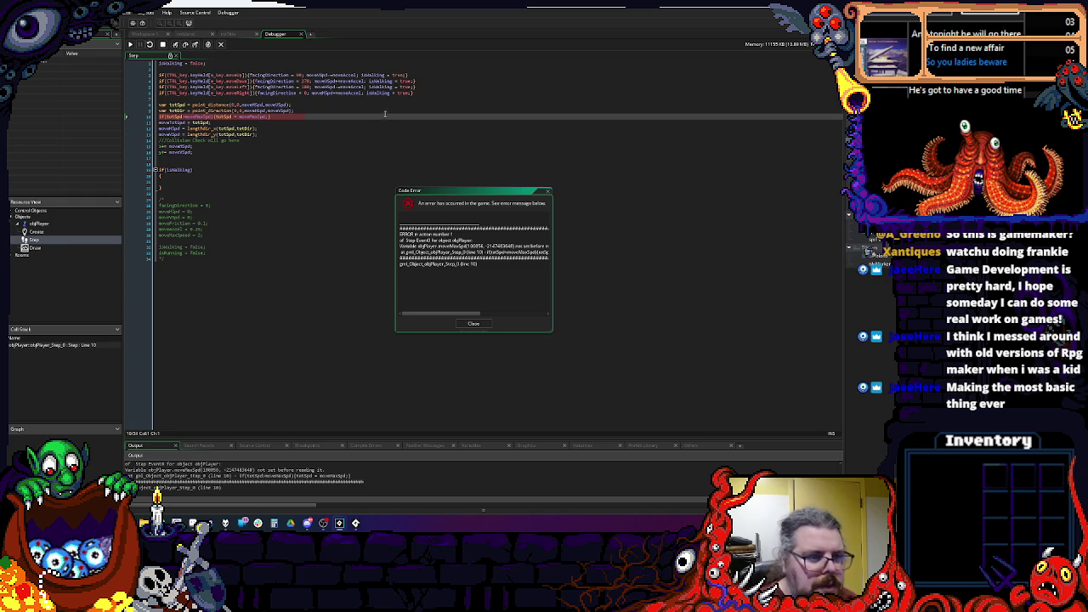
left_click(382, 111)
key("Down")
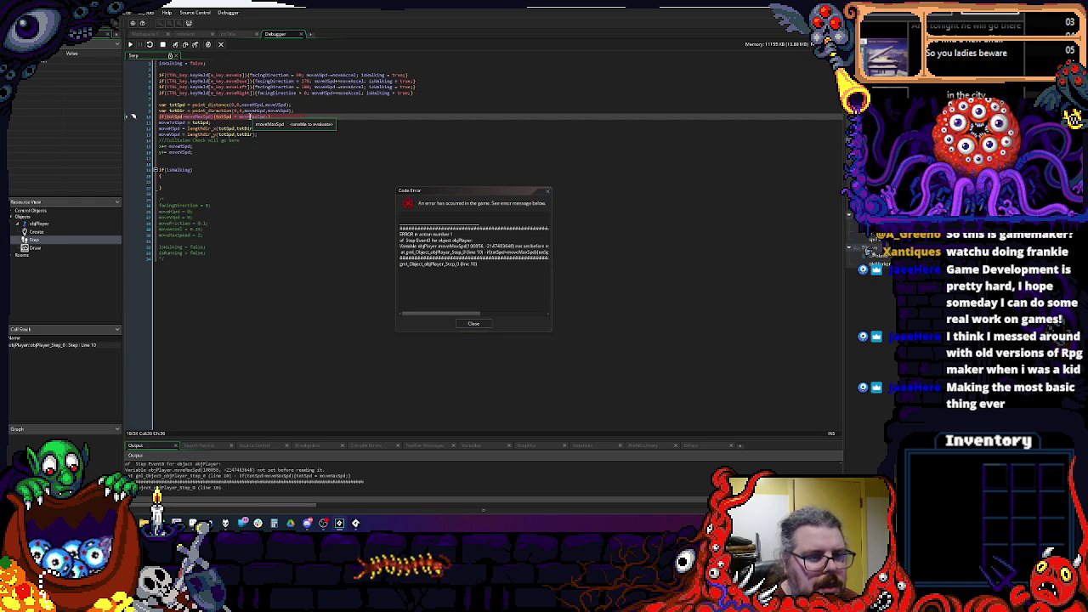
left_click(199, 116)
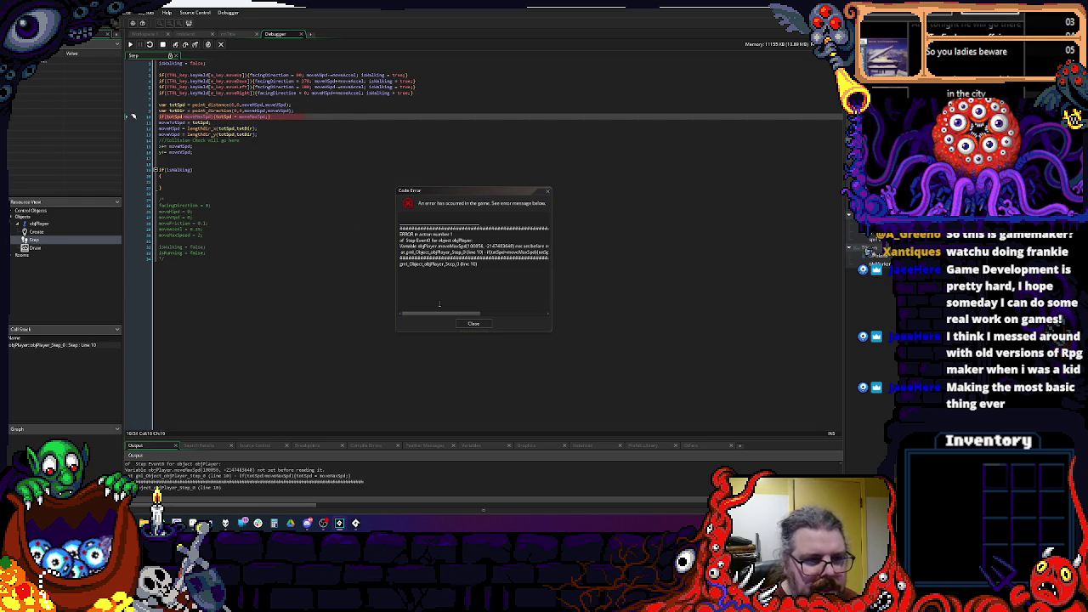
left_click(465, 325)
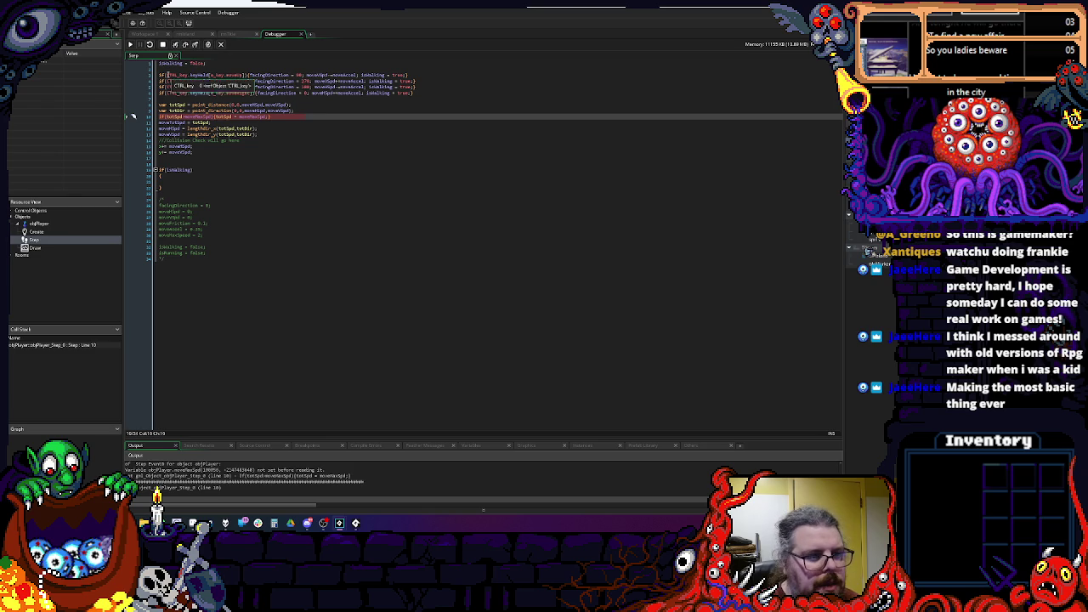
left_click(162, 44)
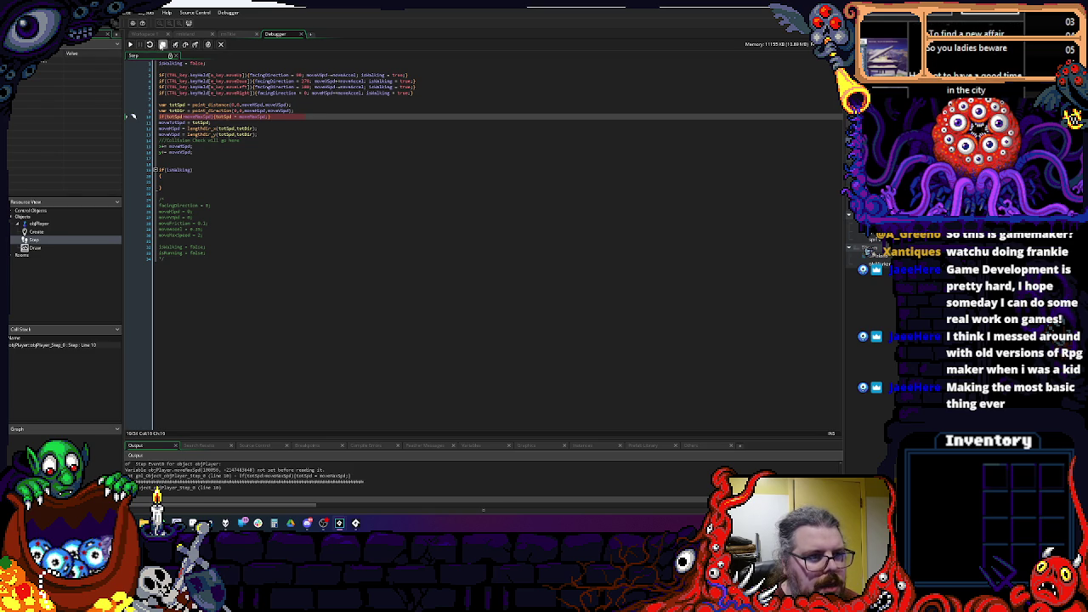
left_click(299, 34)
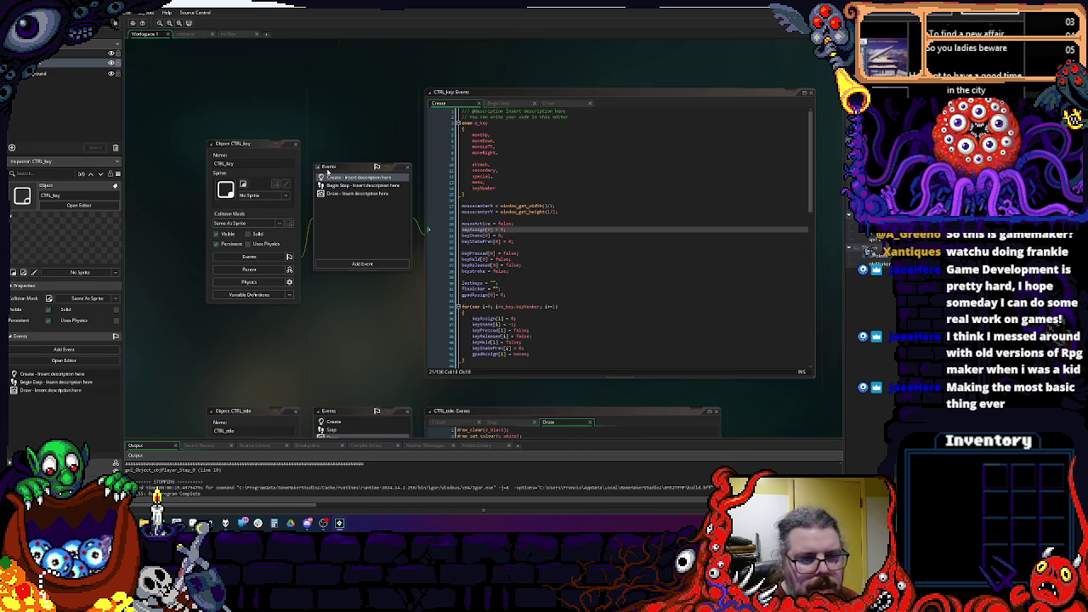
Step: Open objPlayer's Create event code and start a new line 8
scroll(499, 136, "down", 5)
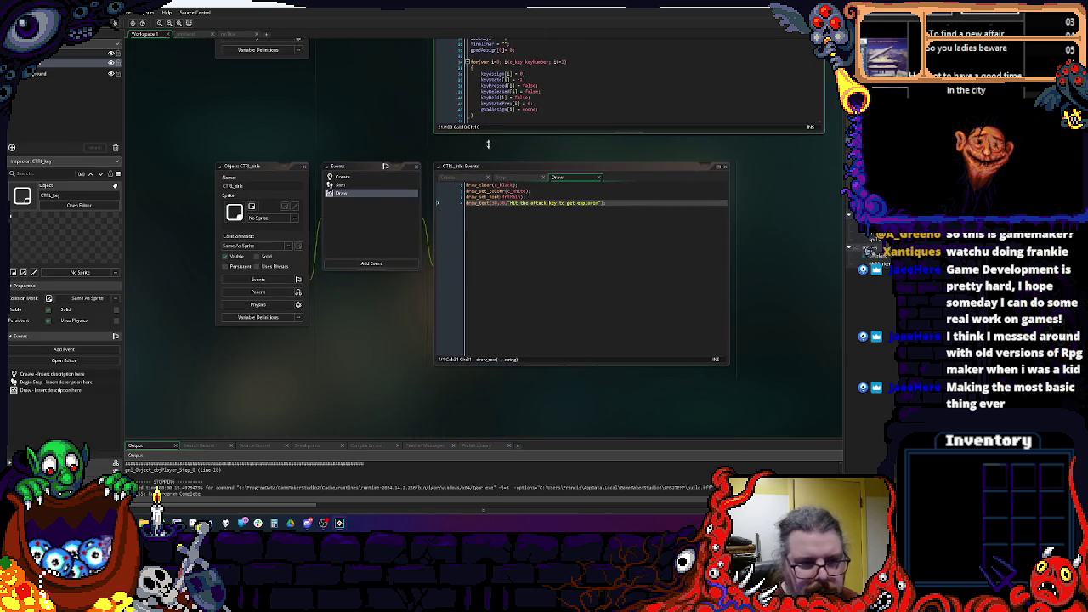
left_click(368, 178)
left_click(34, 63)
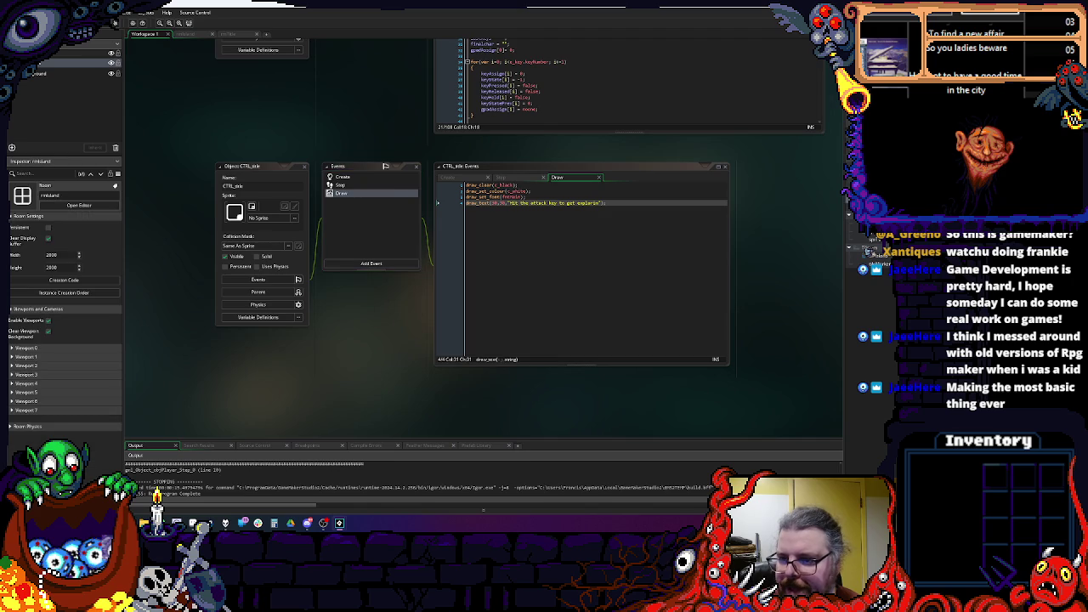
double_click(178, 470)
left_click(405, 192)
left_click(405, 182)
left_click(571, 193)
key("Return")
Step: Add moveMaxSpd to objPlayer's Create code and review the speed-cap and isWalking Step code
type("moveMaxSpd")
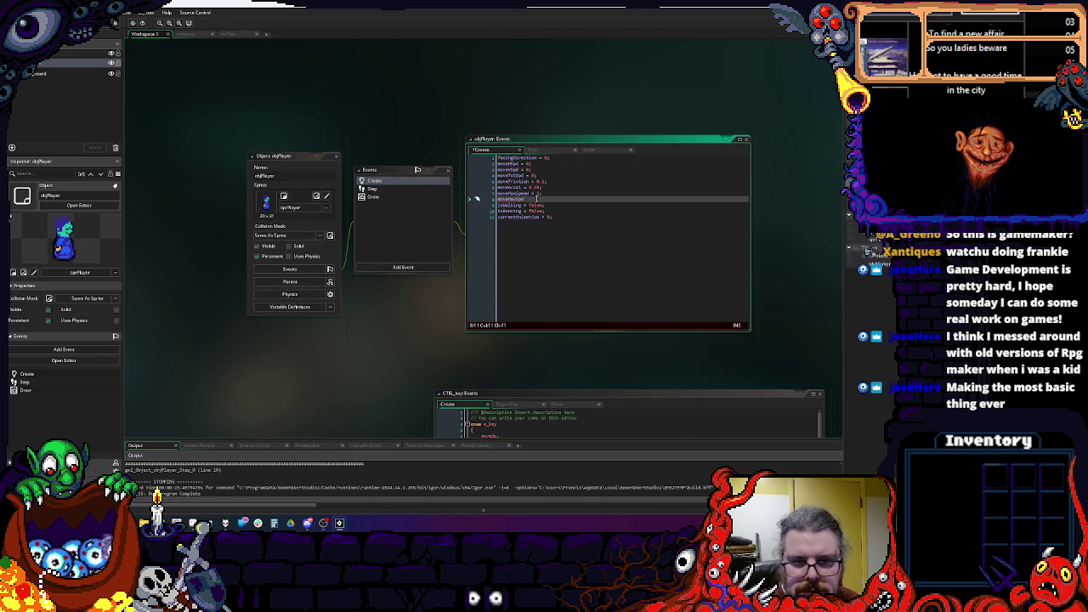
double_click(520, 193)
left_click(512, 199)
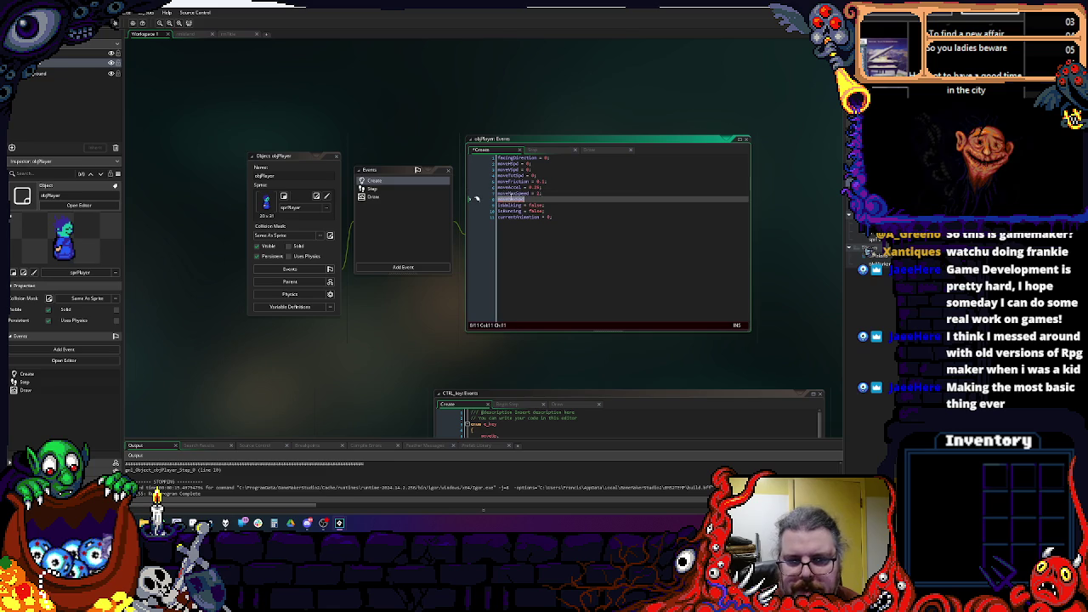
left_click(378, 188)
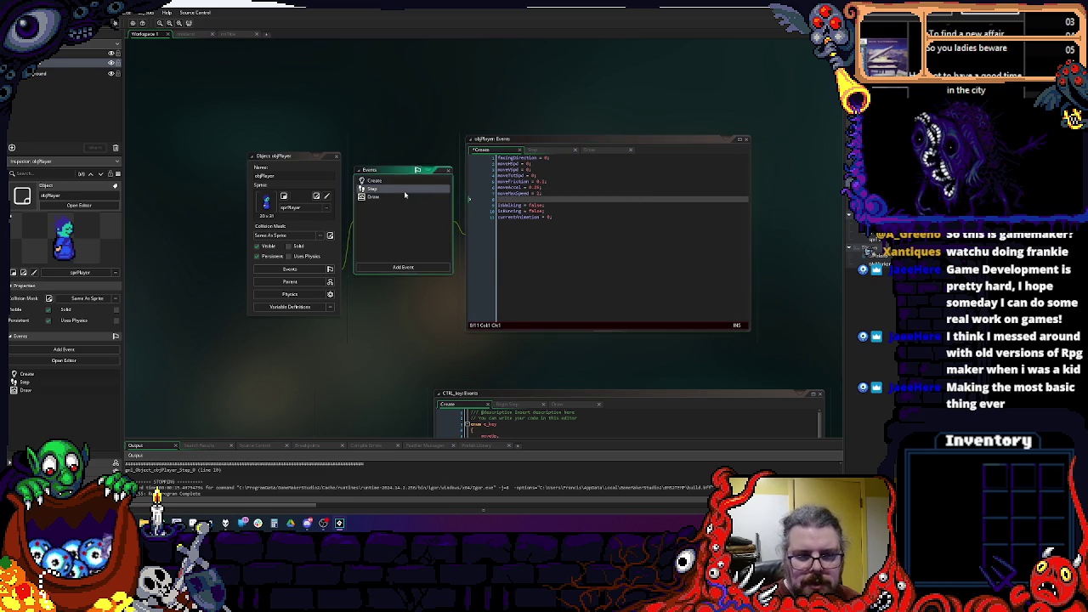
left_click(597, 211)
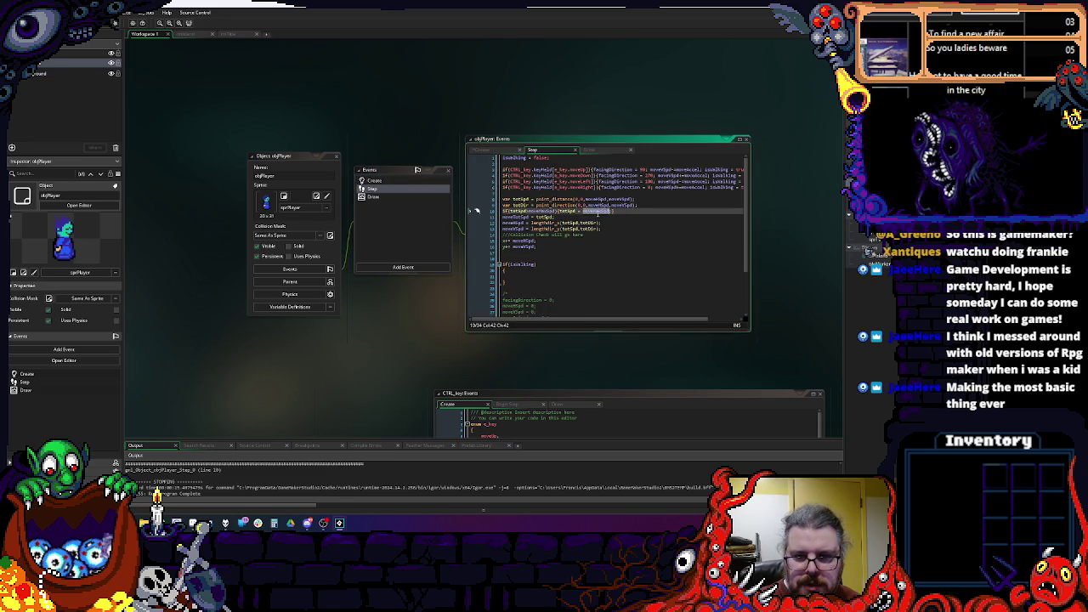
left_click(631, 269)
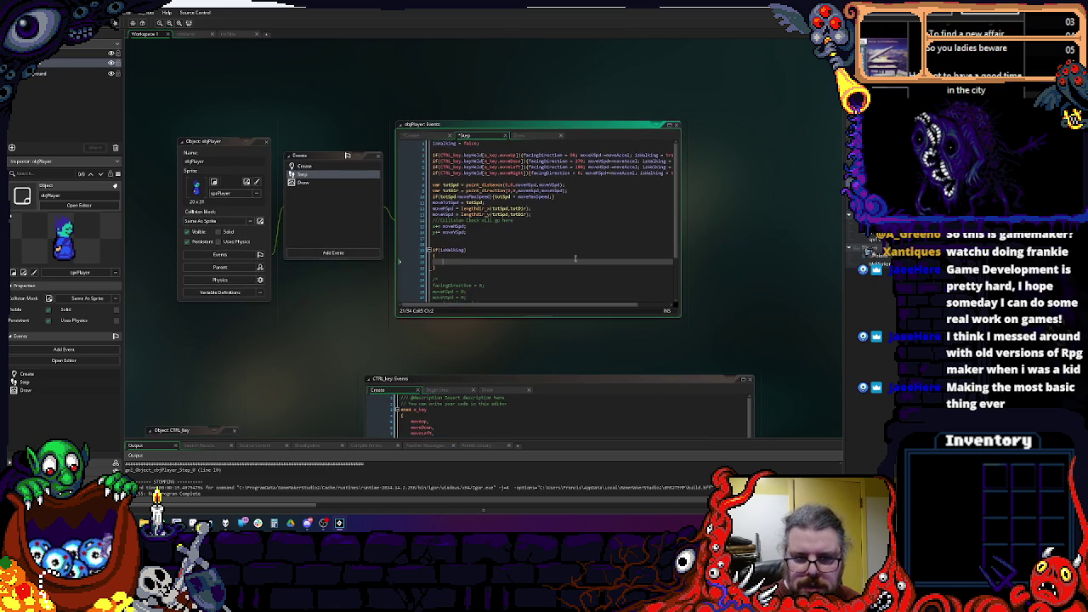
left_click_drag(681, 314, 795, 373)
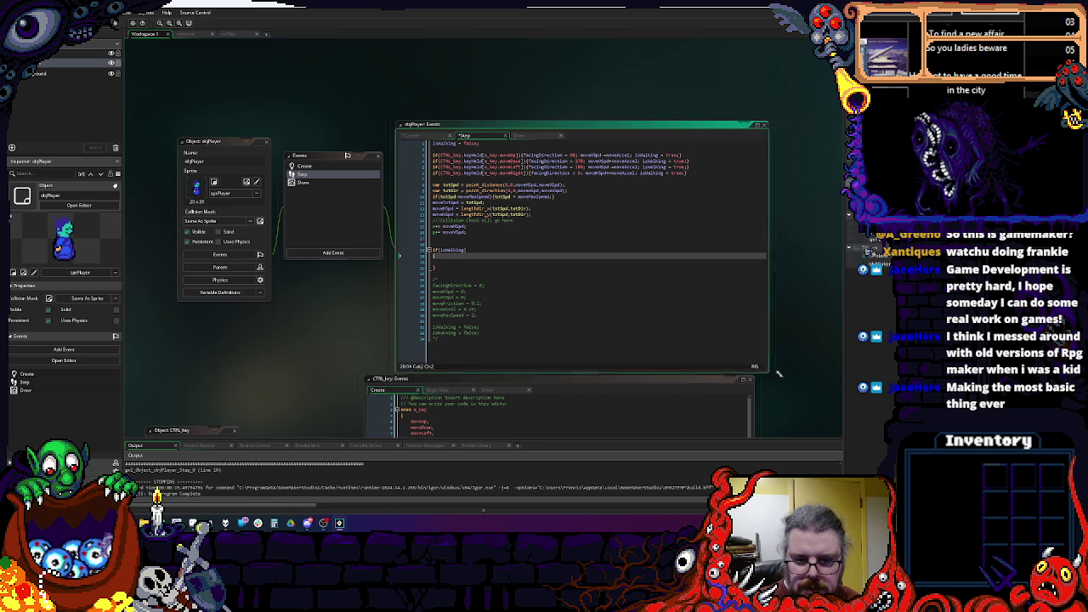
left_click(481, 333)
left_click(445, 316)
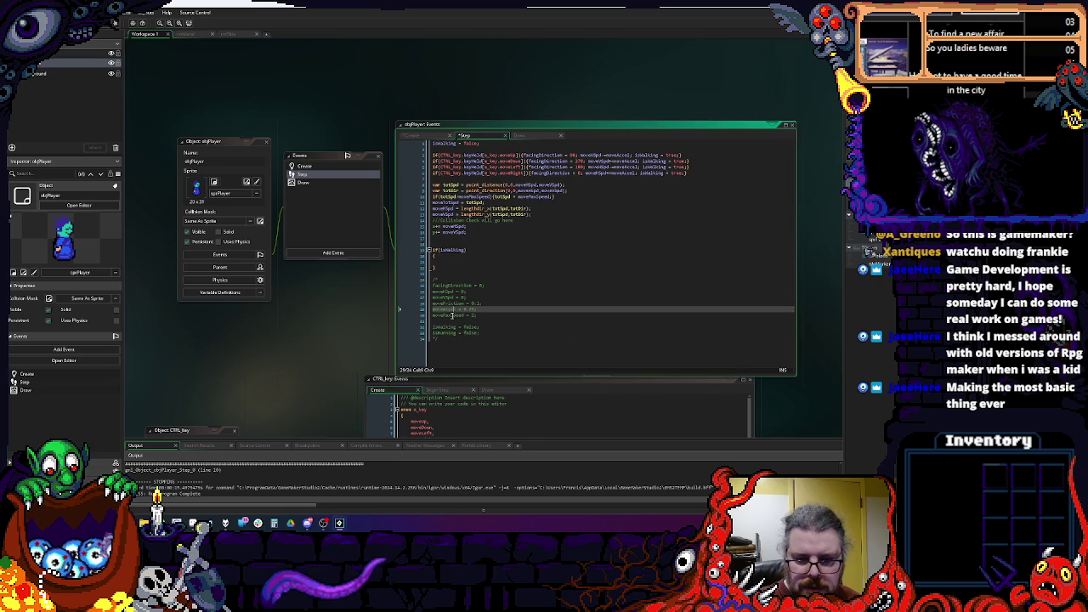
Step: Debug-run the game into the island map, close it, and open rmTitle
key("F6")
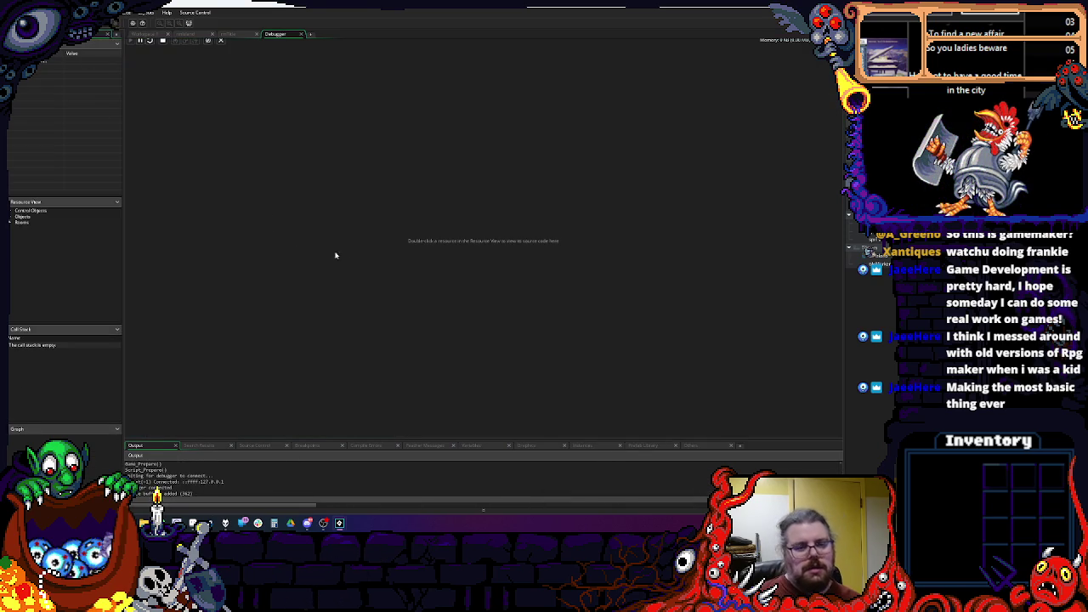
key("space")
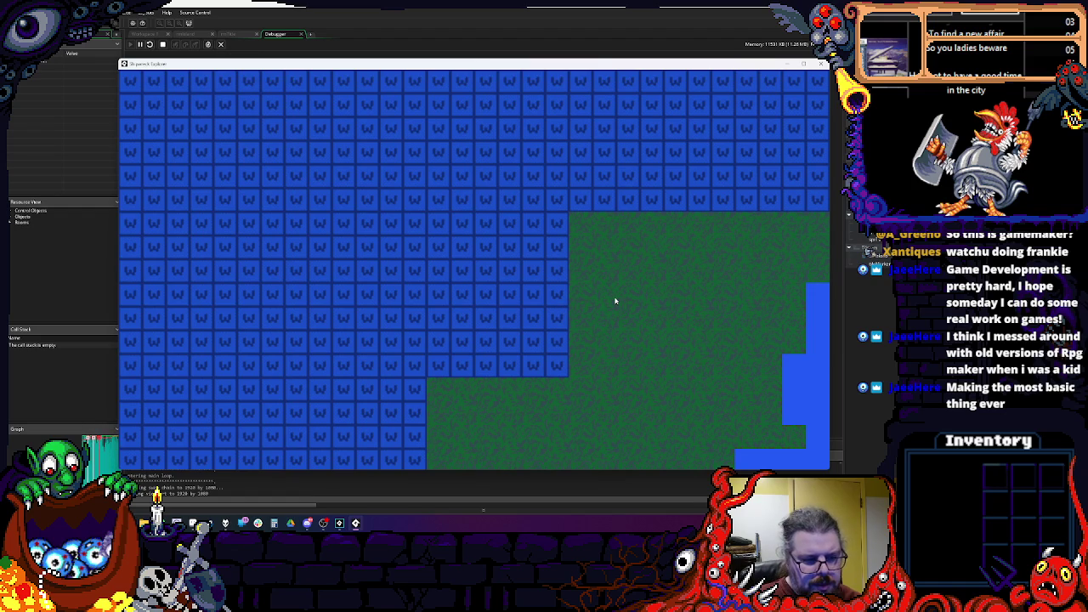
key("Escape")
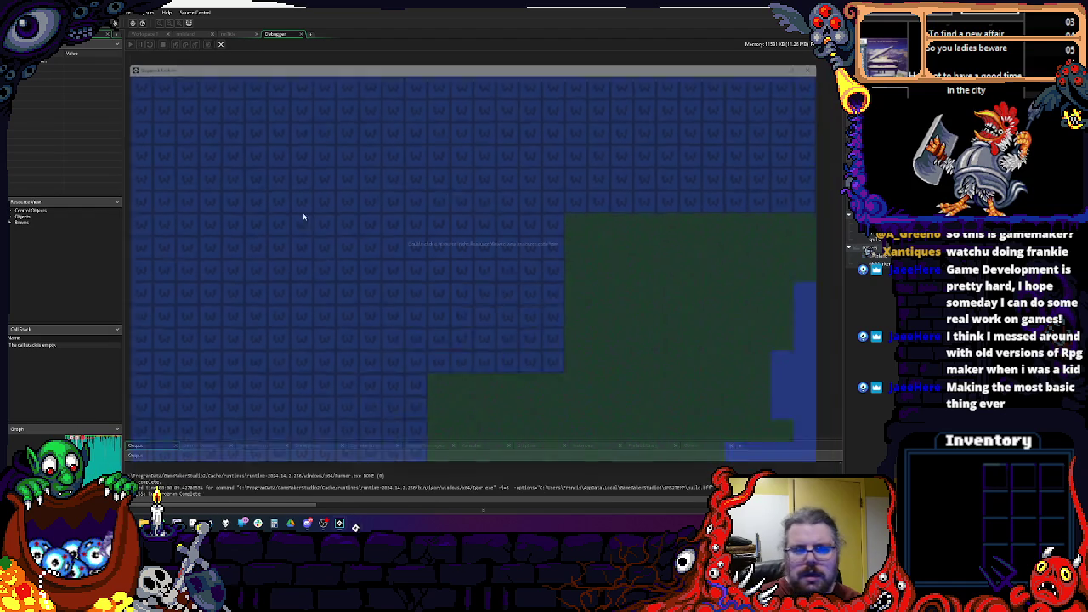
left_click(228, 35)
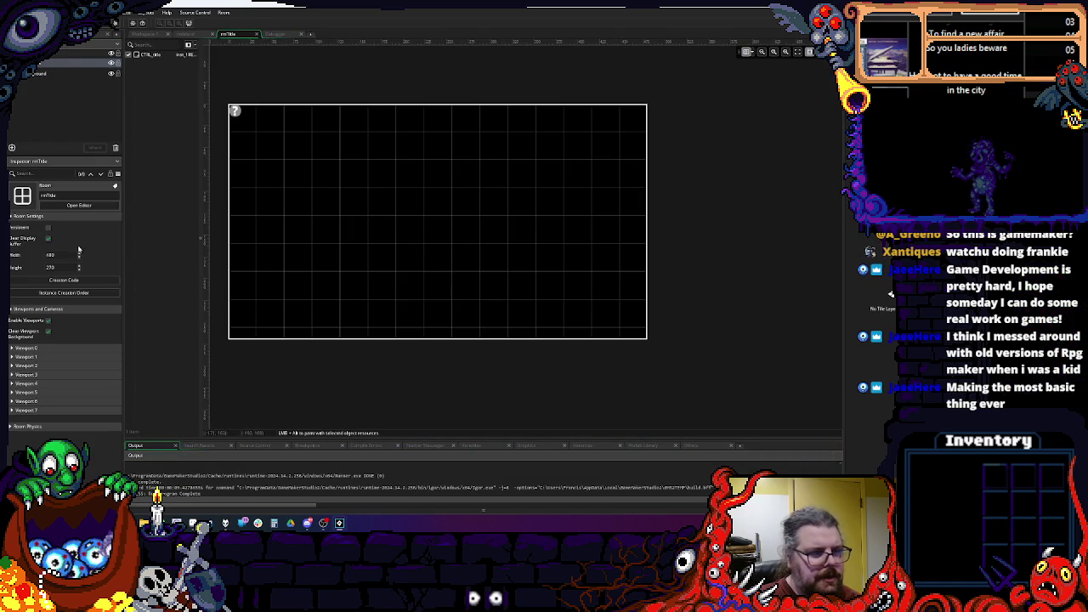
Step: Set rmIsland's Viewport 0 Object Following to objPlayer and run the game with F5
left_click(184, 34)
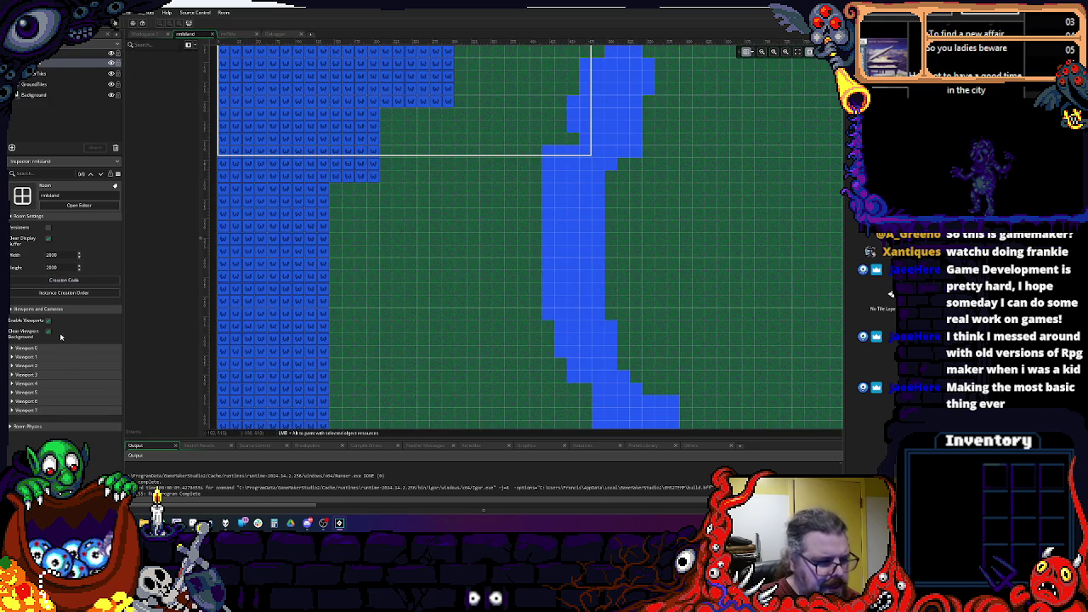
left_click(37, 349)
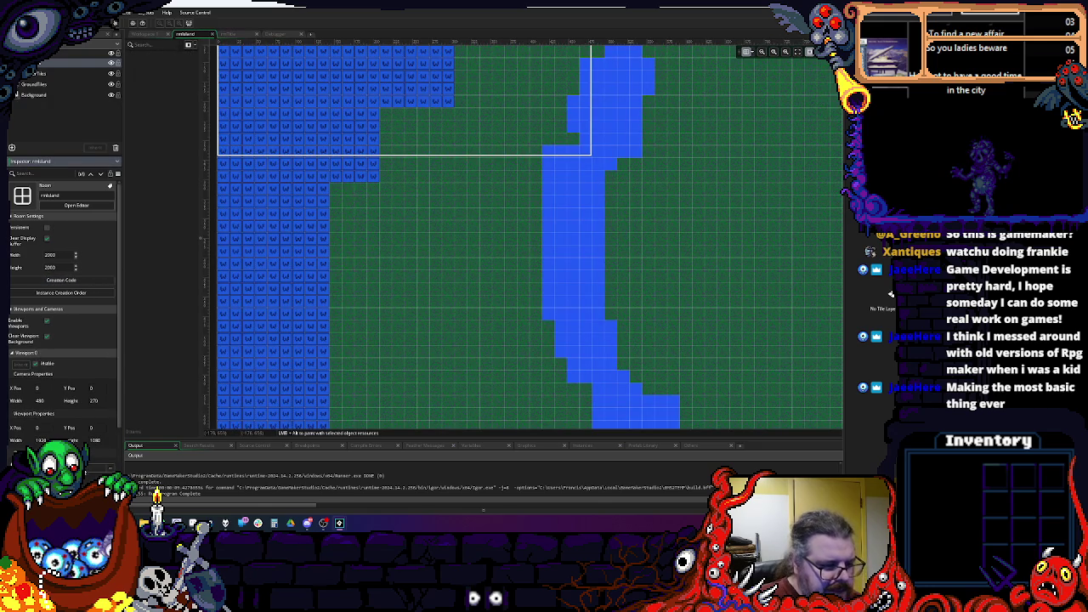
scroll(62, 345, "down", 2)
left_click(107, 444)
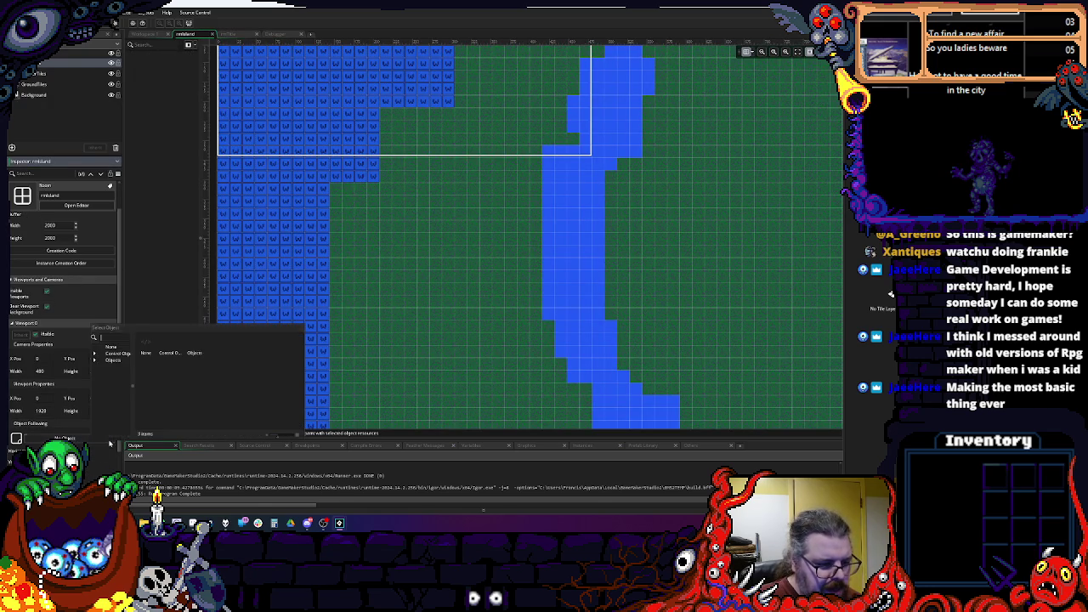
double_click(193, 343)
double_click(169, 346)
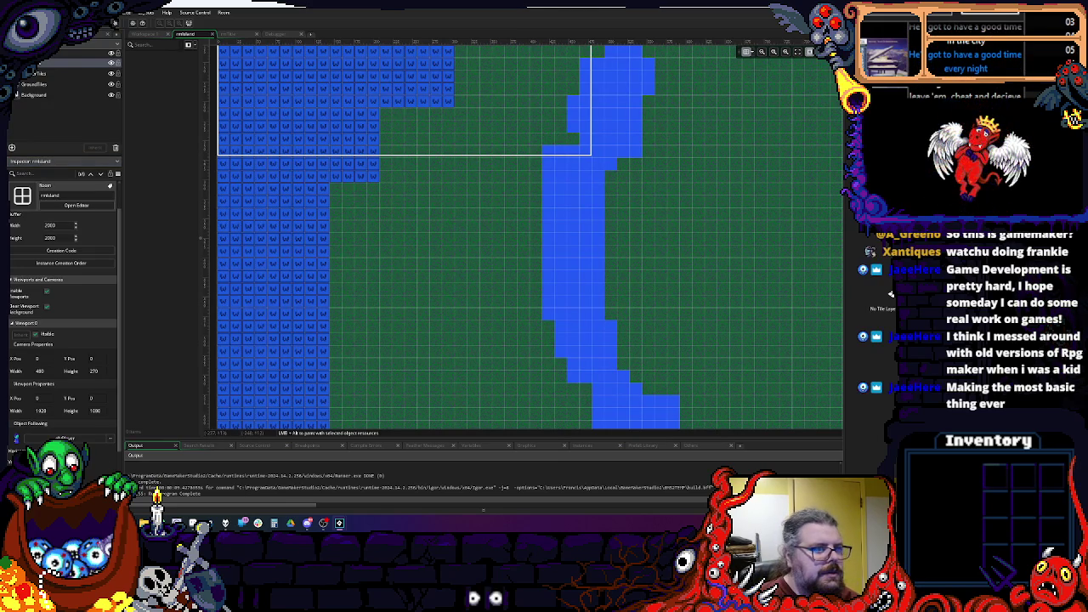
key("F5")
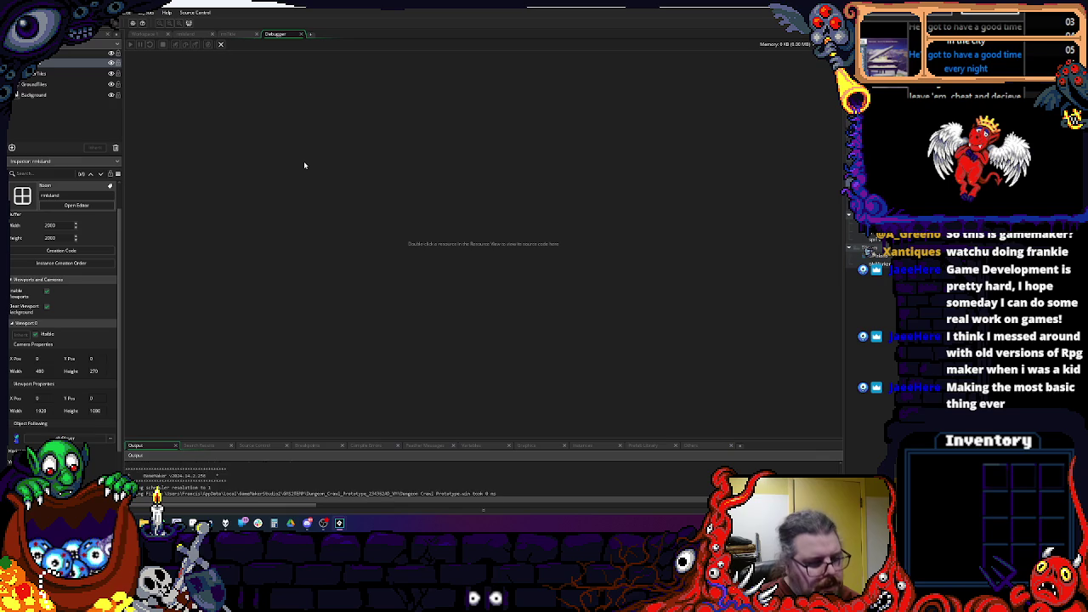
Step: Advance past the title screen to the island map, then close the running game and Debugger
key("space")
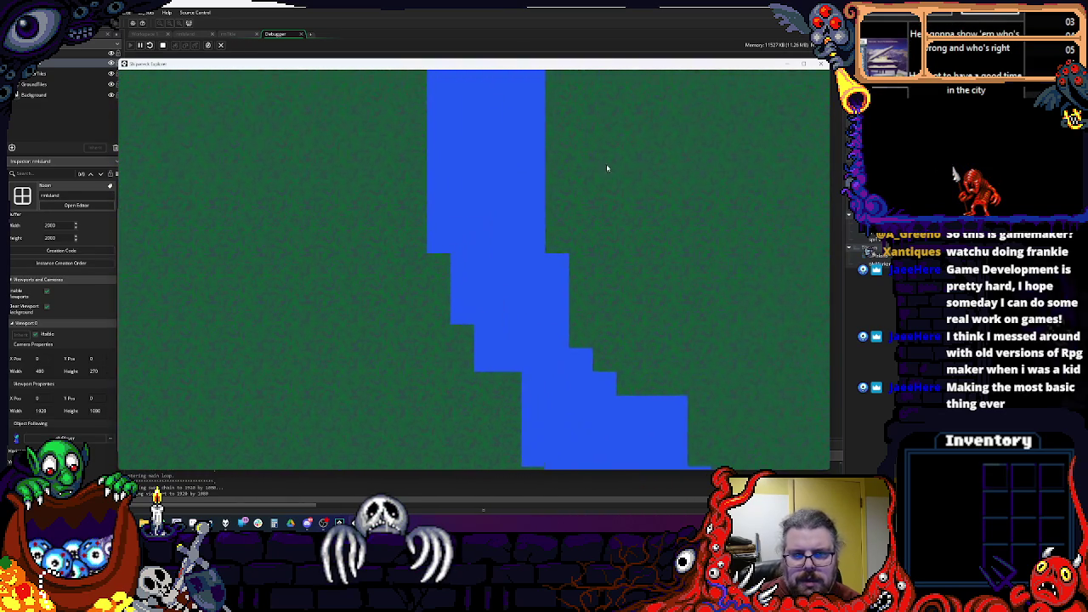
left_click(821, 64)
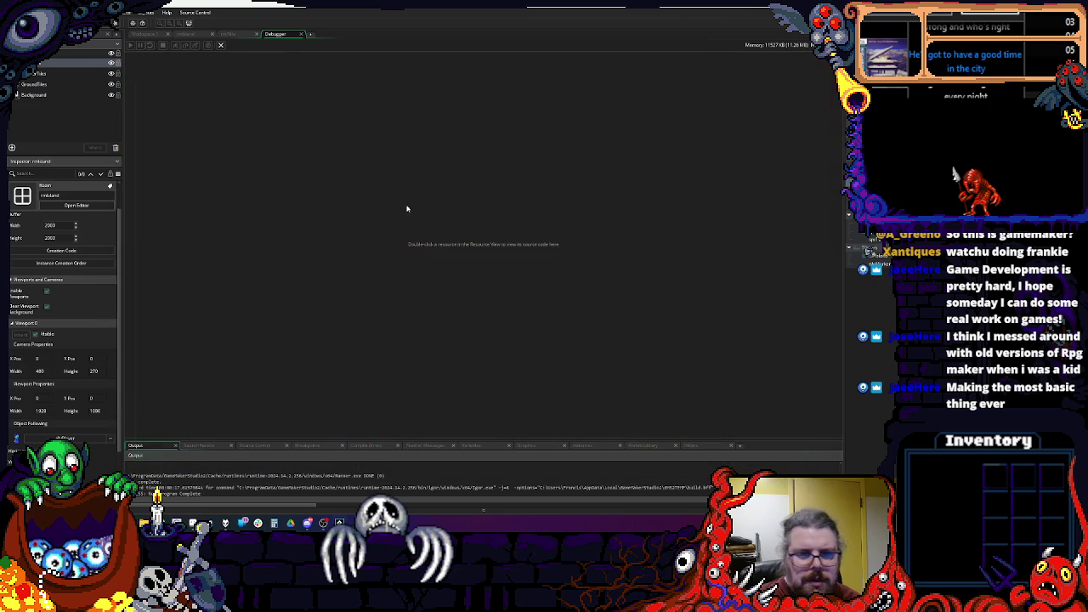
left_click(300, 35)
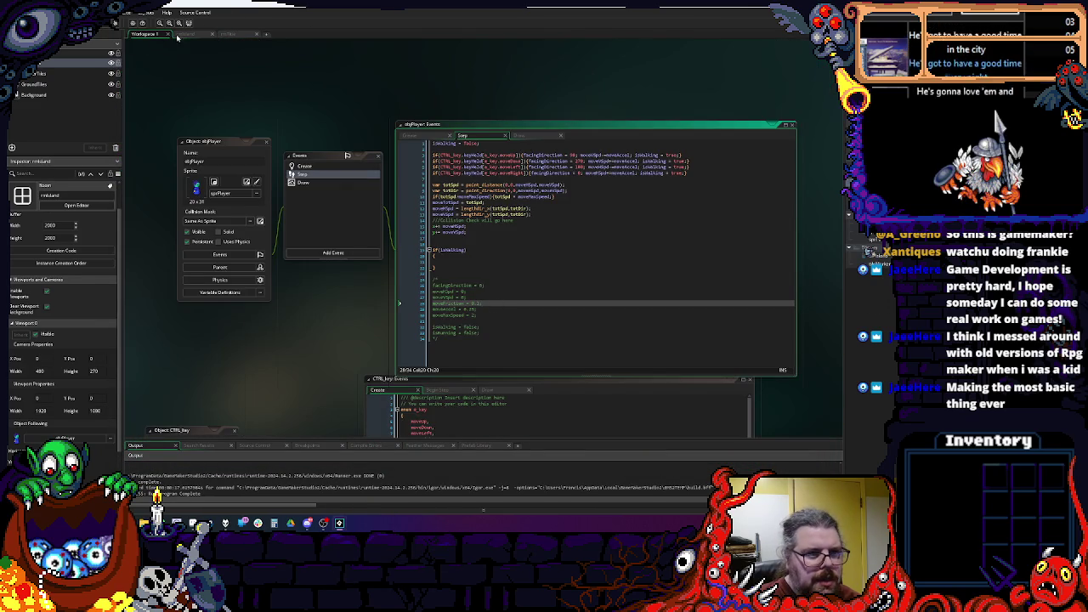
Step: Close the rmTitle room tab, leaving the rmIsland room editor open
left_click(183, 35)
left_click(228, 35)
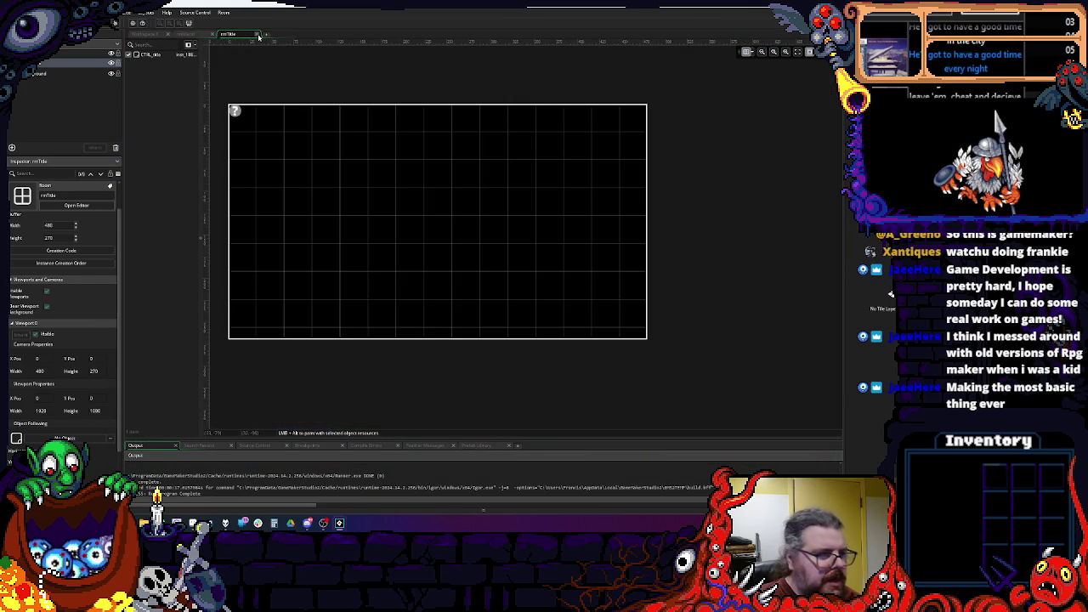
left_click(259, 36)
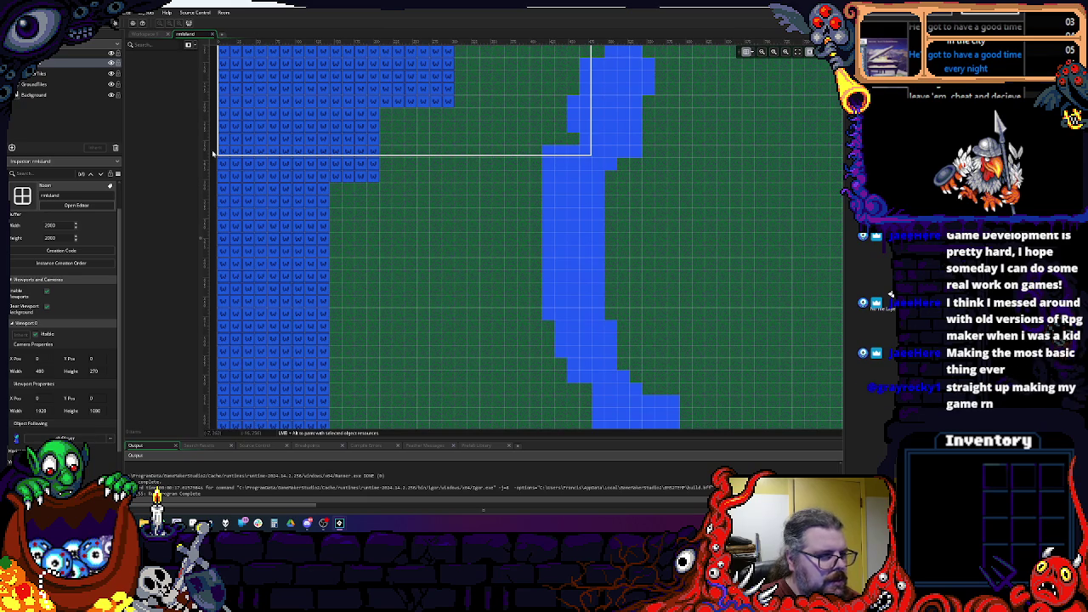
Step: Look through rmIsland's Background, MarkerTiles and Instances layers
left_click(38, 95)
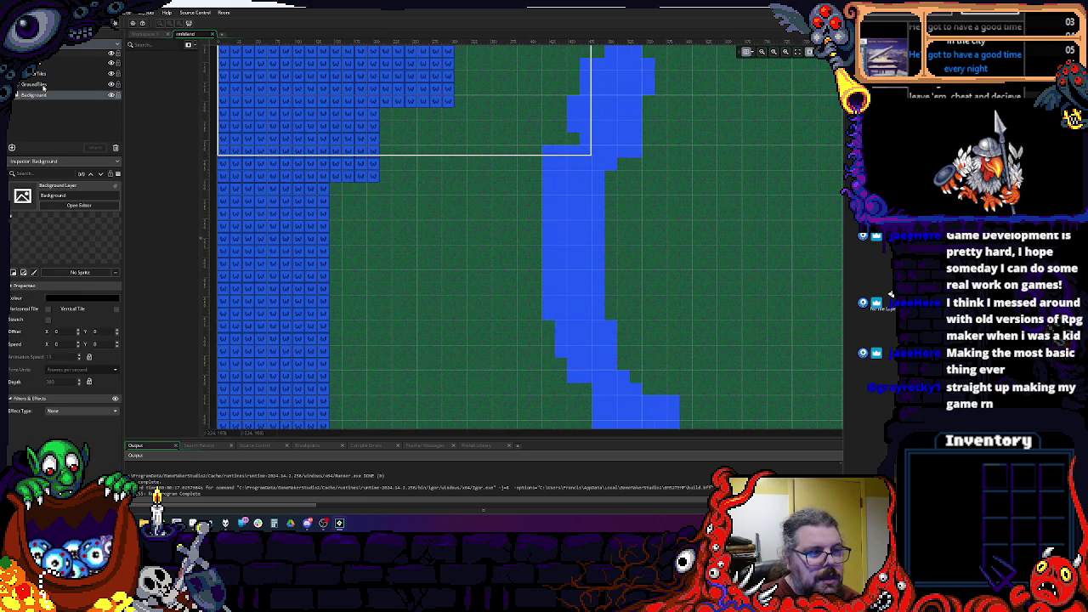
left_click(53, 74)
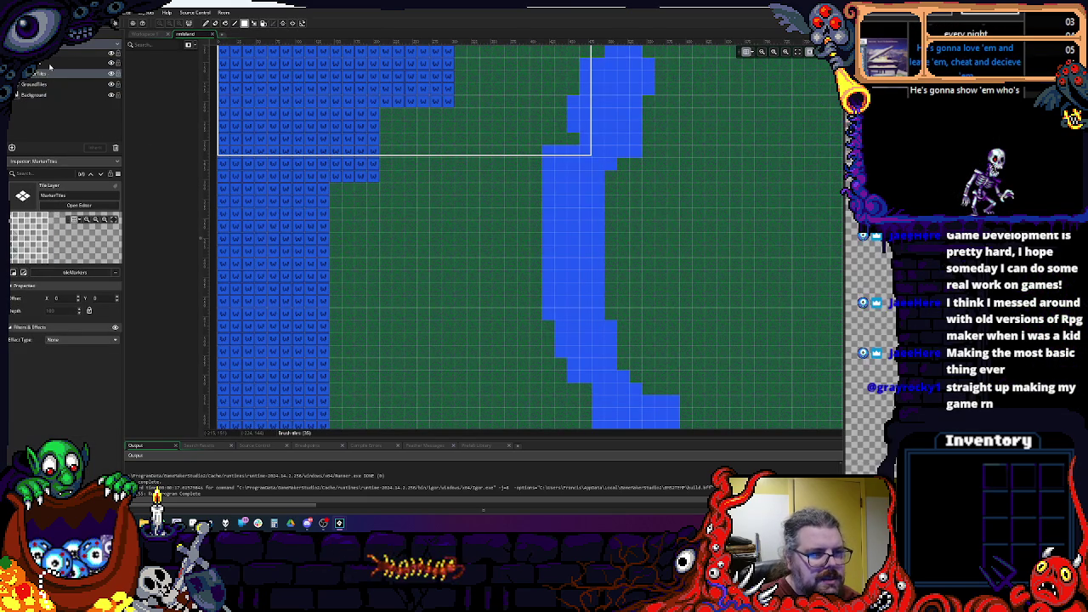
left_click(51, 64)
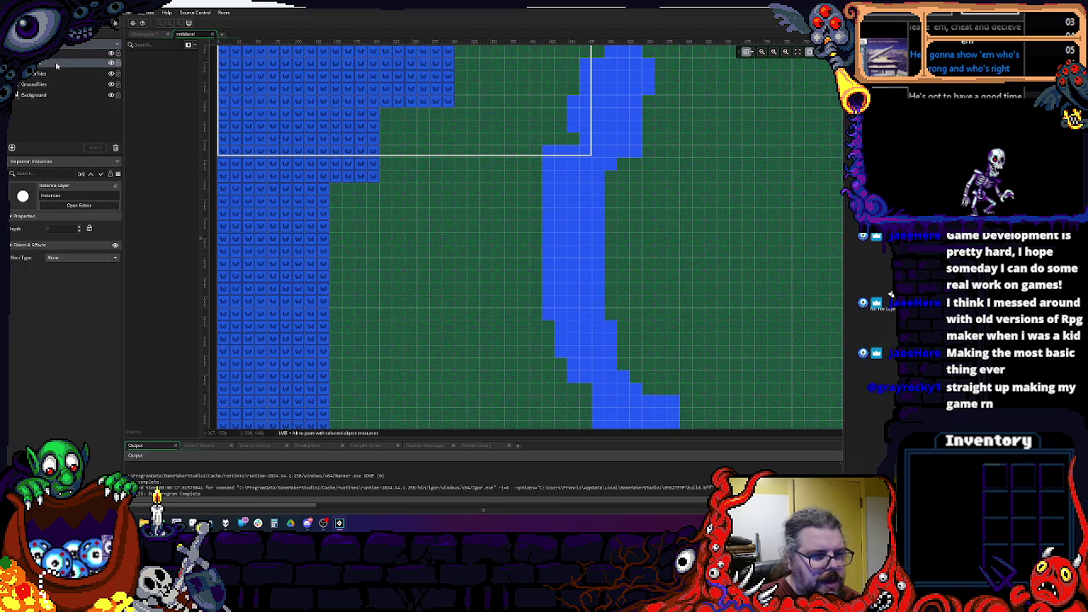